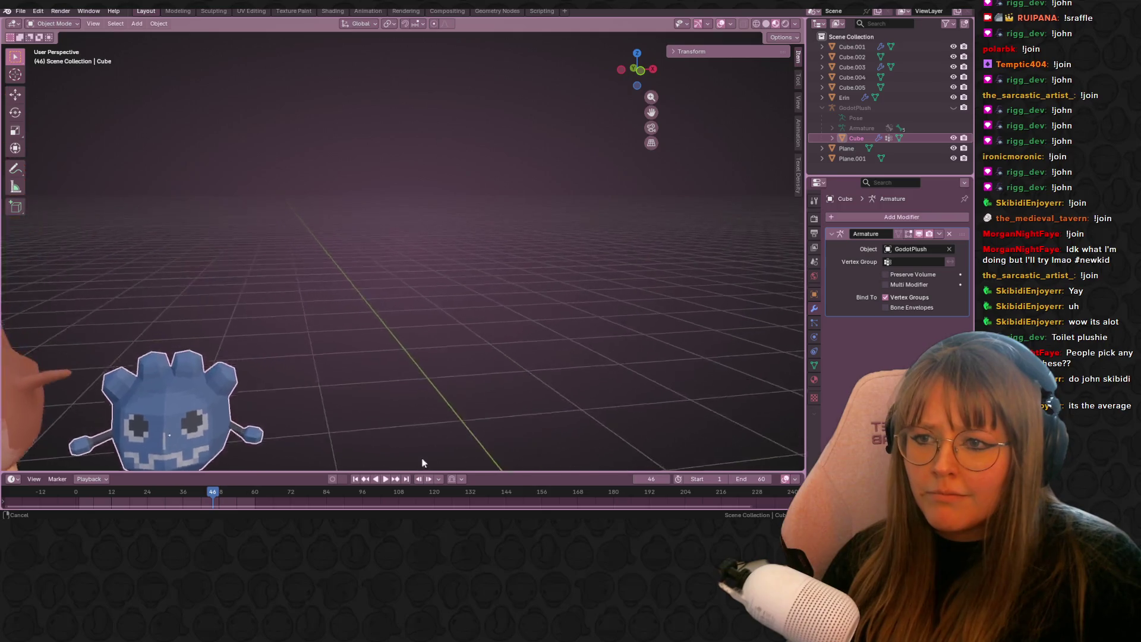
- Frame the plush row in Front Orthographic view and select the white plush Cube.004
{"action": "scroll", "coordinate": [600, 280], "scroll_direction": "down", "scroll_amount": 8}
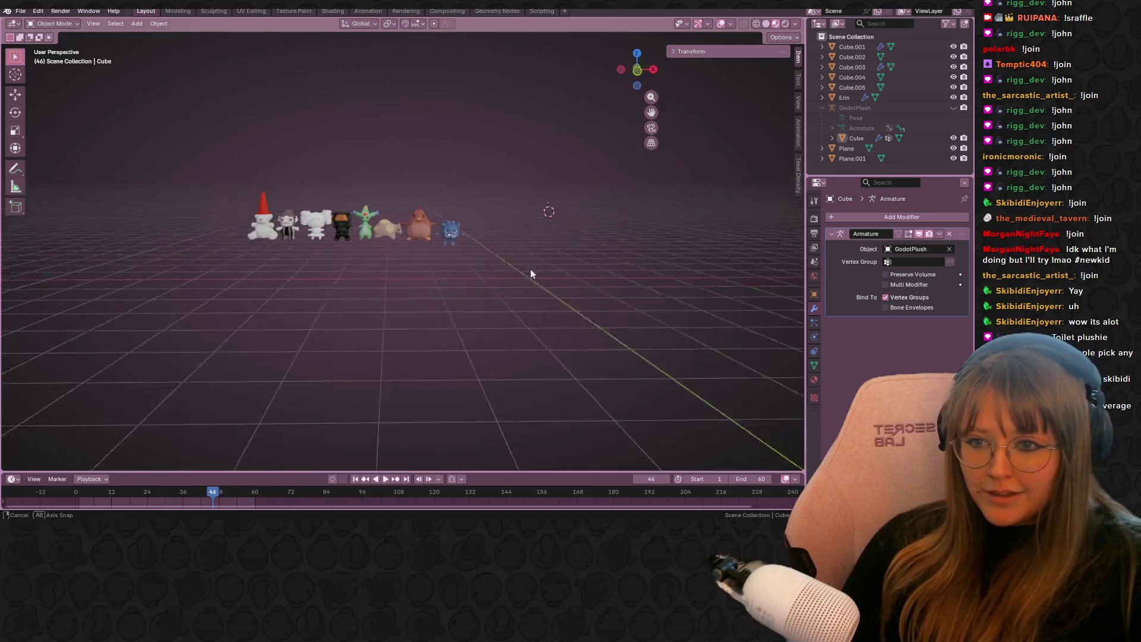
{"action": "key", "text": "KP_5"}
{"action": "left_click", "coordinate": [640, 72]}
{"action": "scroll", "coordinate": [564, 212], "scroll_direction": "up", "scroll_amount": 3}
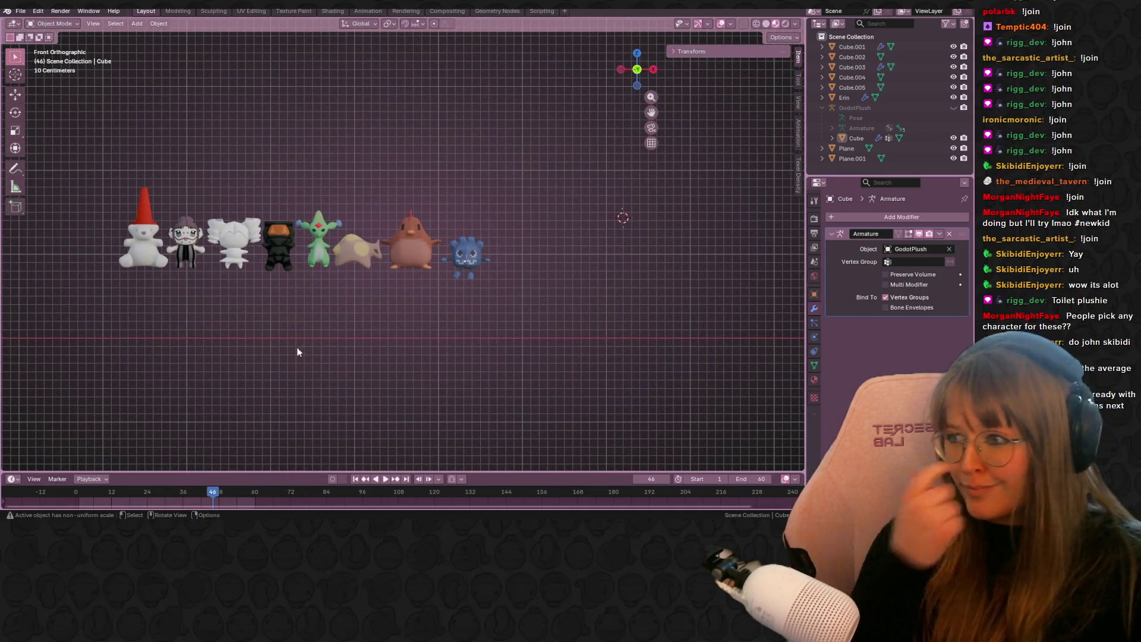
{"action": "right_click", "coordinate": [196, 268]}
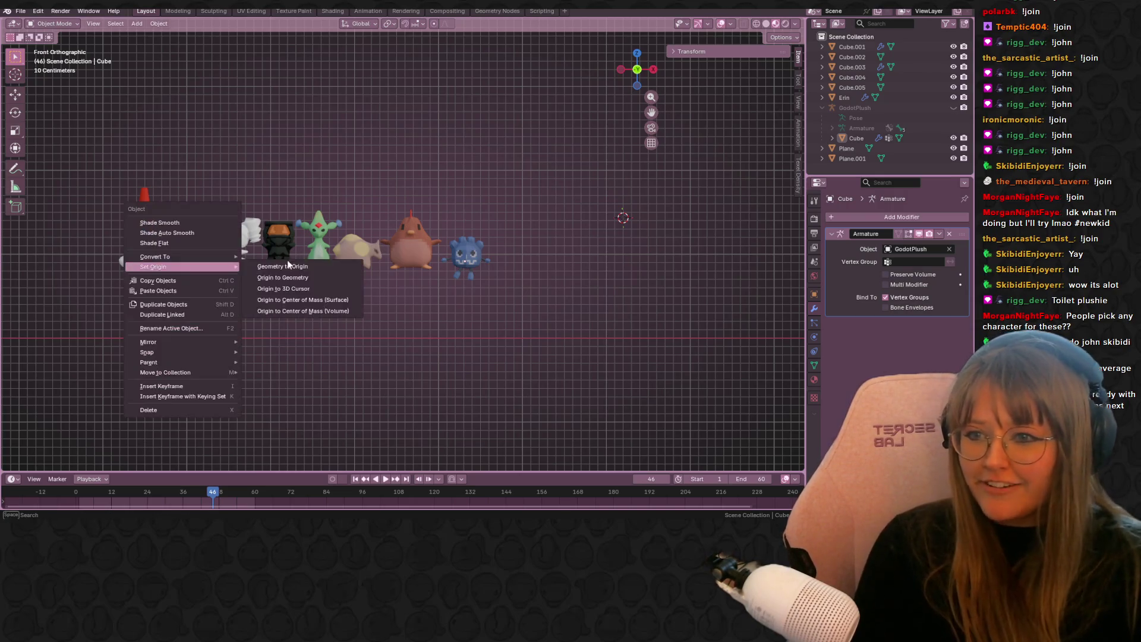
{"action": "left_click", "coordinate": [250, 255]}
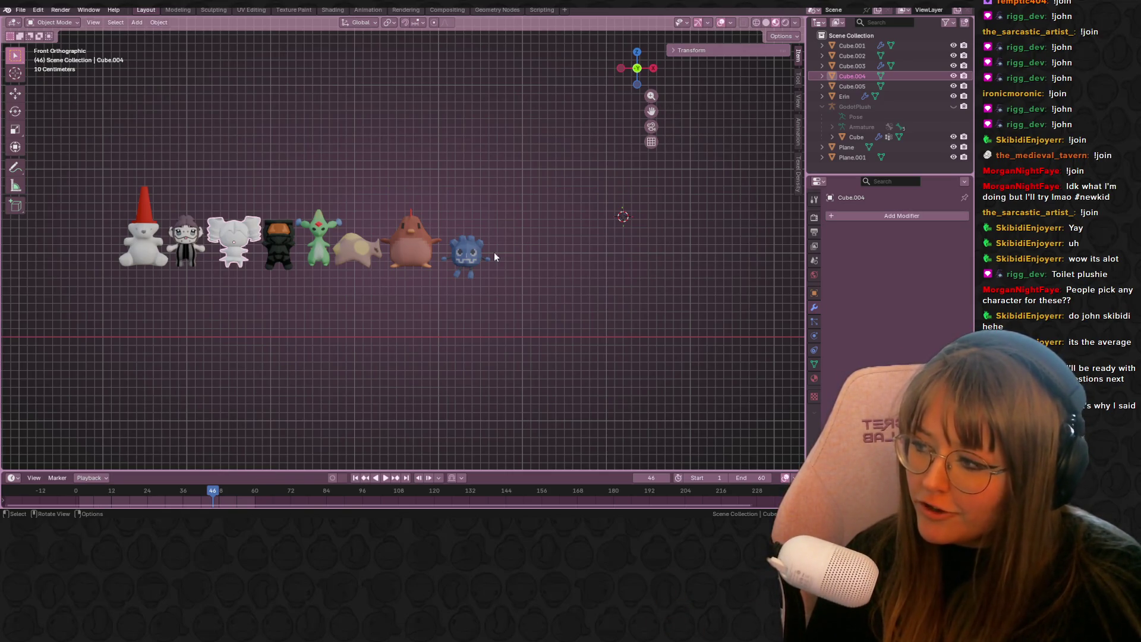
{"action": "left_click", "coordinate": [586, 333]}
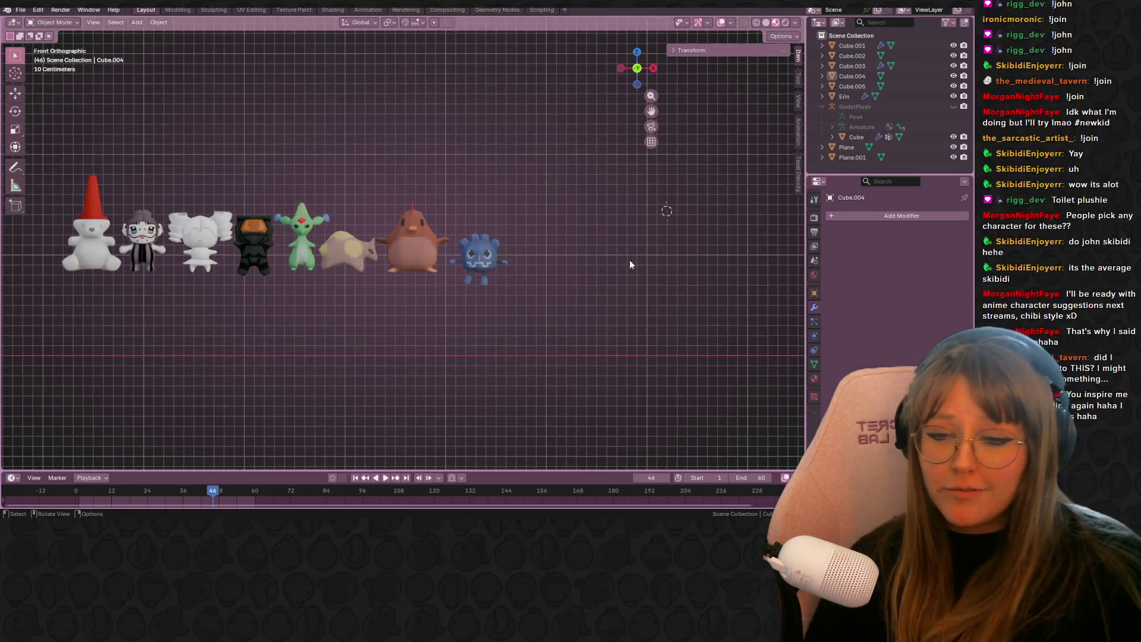
{"action": "middle_click_drag", "start_coordinate": [657, 288], "coordinate": [481, 293], "text": "shift"}
- Add a new cube mesh and give it a Subdivision Surface modifier
{"action": "scroll", "coordinate": [481, 293], "scroll_direction": "up", "scroll_amount": 2}
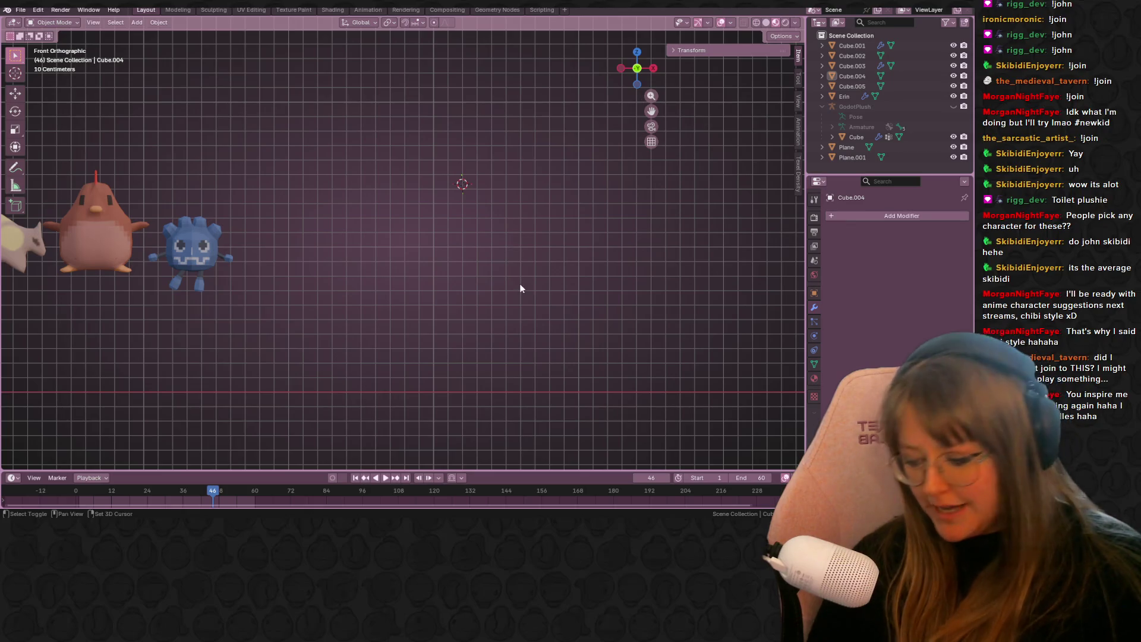
{"action": "key", "text": "shift+a"}
{"action": "left_click", "coordinate": [551, 294]}
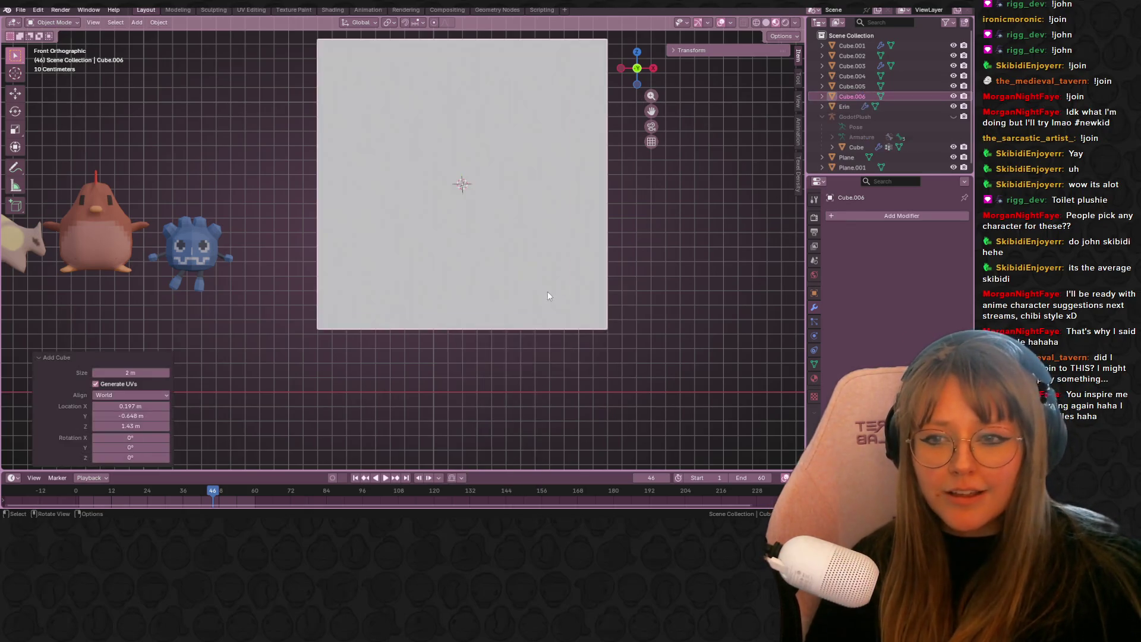
{"action": "scroll", "coordinate": [550, 285], "scroll_direction": "down", "scroll_amount": 2}
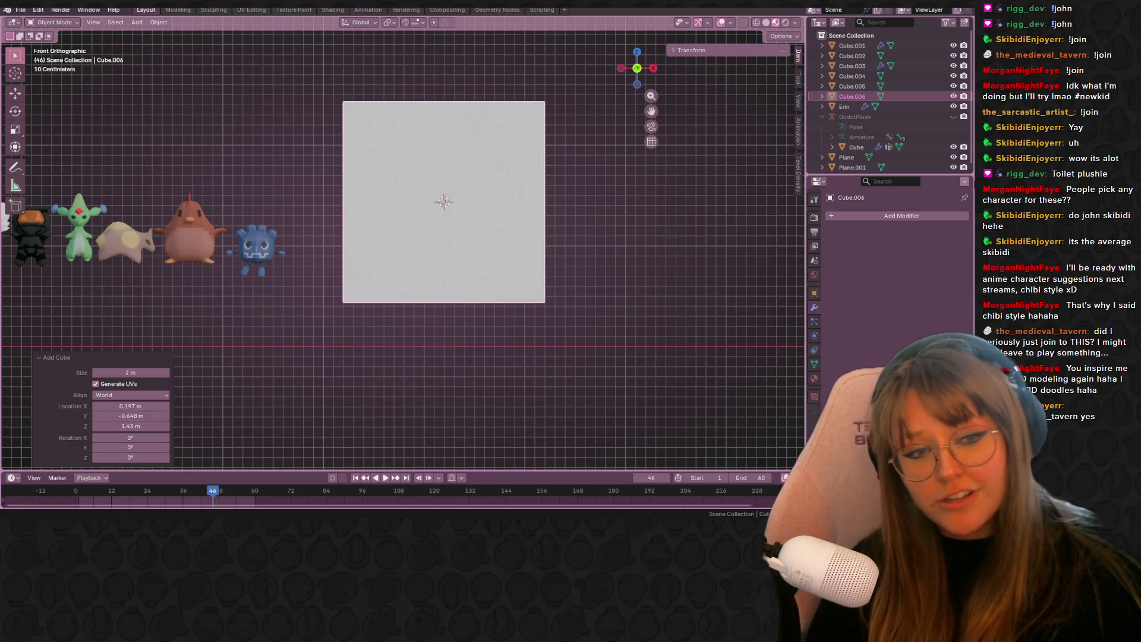
{"action": "left_click", "coordinate": [900, 217]}
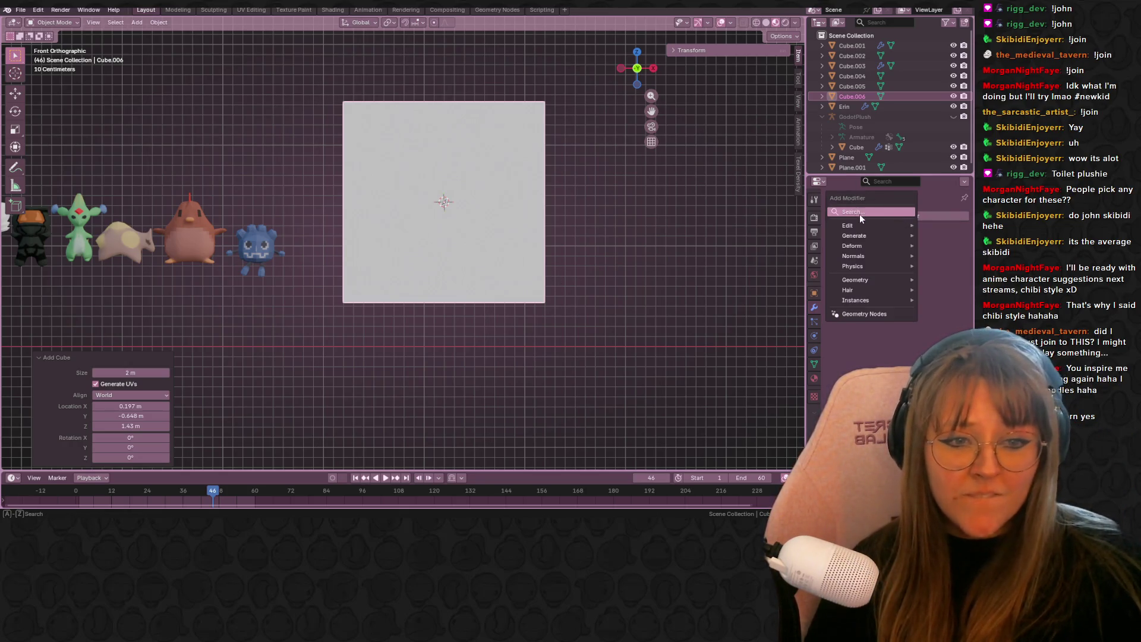
{"action": "type", "text": "sub"}
{"action": "left_click", "coordinate": [790, 240]}
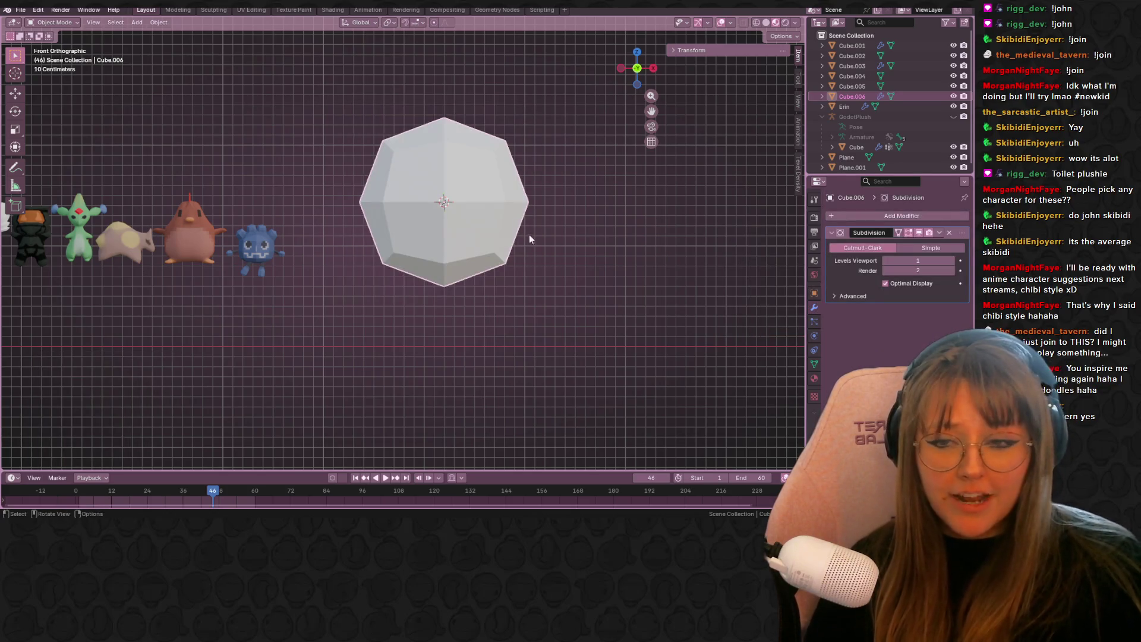
- Scale the rounded cube down to 0.715 and drop the reference photo into the scene
{"action": "middle_click_drag", "start_coordinate": [561, 176], "coordinate": [529, 224], "text": "shift"}
{"action": "key", "text": "s"}
{"action": "left_click", "coordinate": [543, 308]}
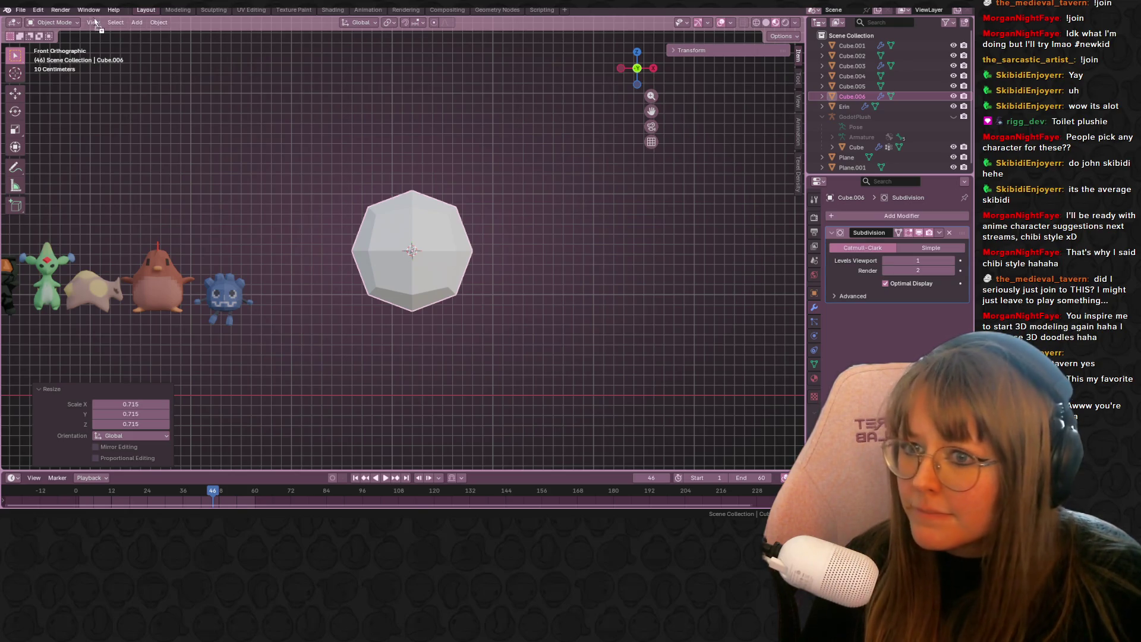
{"action": "left_click_drag", "start_coordinate": [466, 143], "coordinate": [467, 155]}
- Reposition and enlarge the toilet-head reference image
{"action": "key", "text": "g"}
{"action": "left_click", "coordinate": [567, 224]}
{"action": "key", "text": "s"}
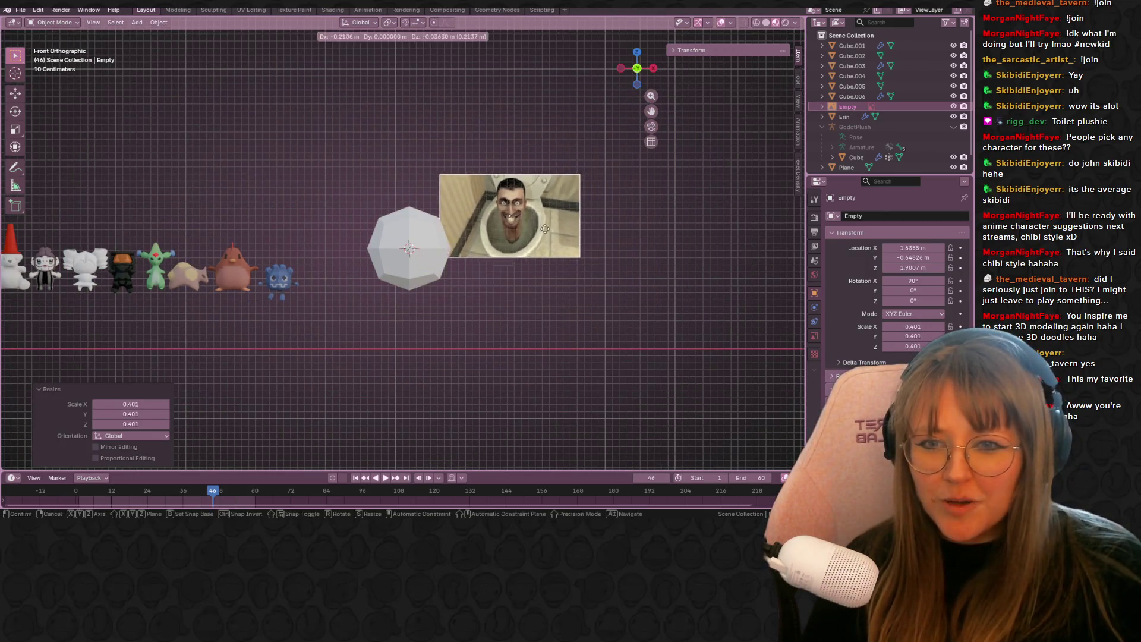
{"action": "left_click", "coordinate": [526, 237]}
- Select Cube.006 and move it over the reference image
{"action": "left_click", "coordinate": [417, 267]}
{"action": "mouse_move", "coordinate": [417, 267]}
{"action": "left_mouse_down"}
{"action": "mouse_move", "coordinate": [519, 250]}
{"action": "mouse_move", "coordinate": [539, 262]}
{"action": "left_mouse_up"}
{"action": "scroll", "coordinate": [526, 256], "scroll_direction": "up", "scroll_amount": 3}
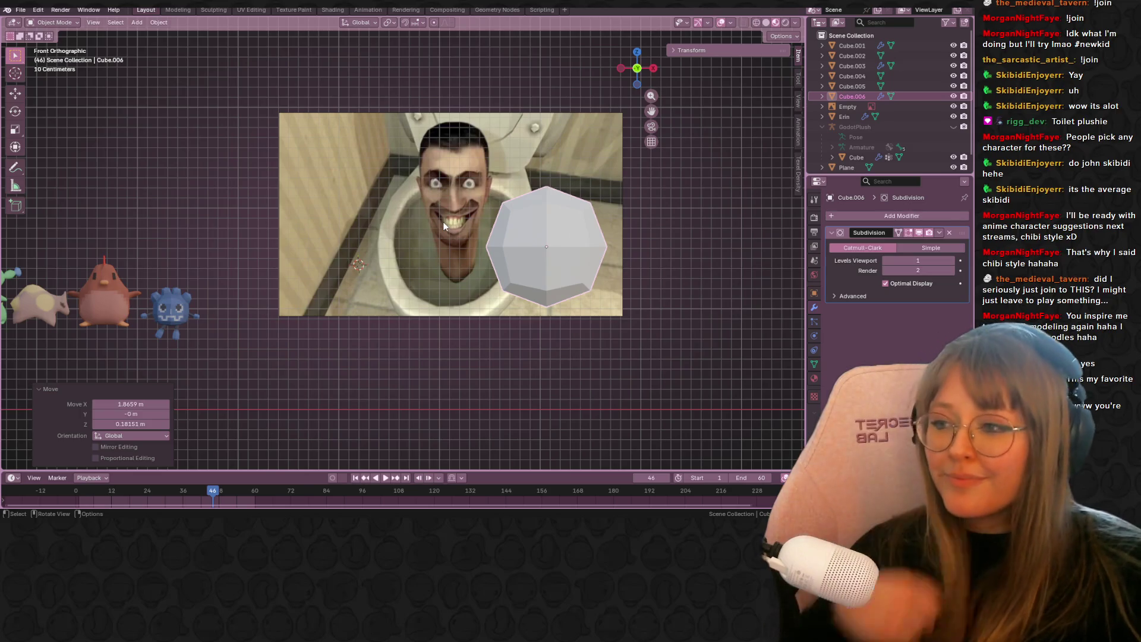
{"action": "scroll", "coordinate": [535, 205], "scroll_direction": "up", "scroll_amount": 2}
- Enter Edit Mode on the cube and add a centred loop cut across it
{"action": "key", "text": "Tab"}
{"action": "key", "text": "c"}
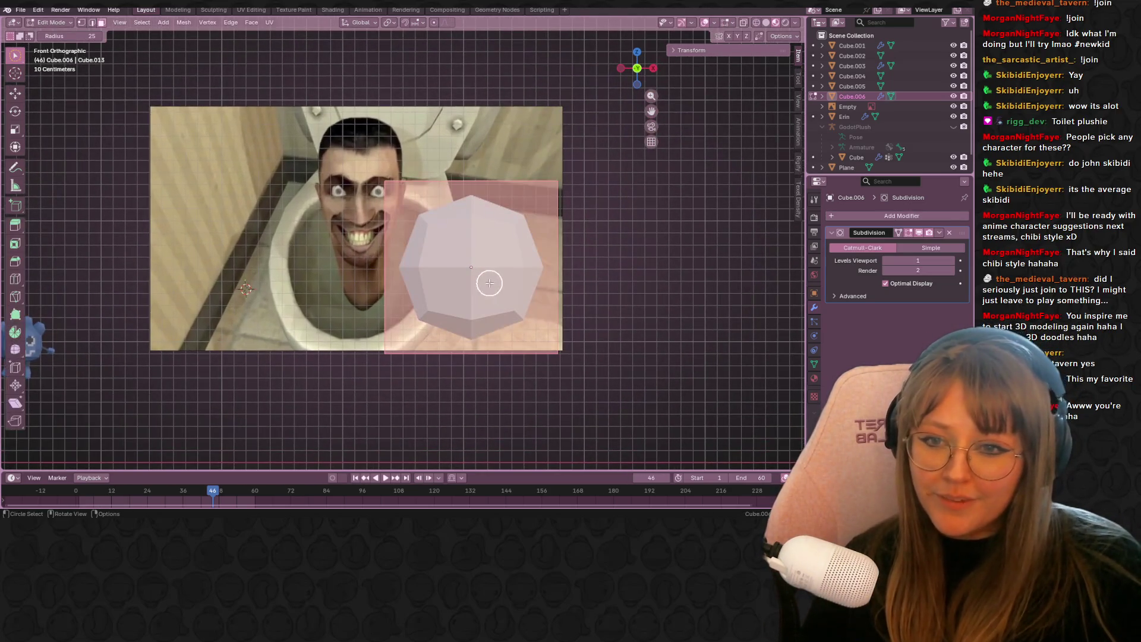
{"action": "left_click_drag", "start_coordinate": [15, 55], "coordinate": [70, 72]}
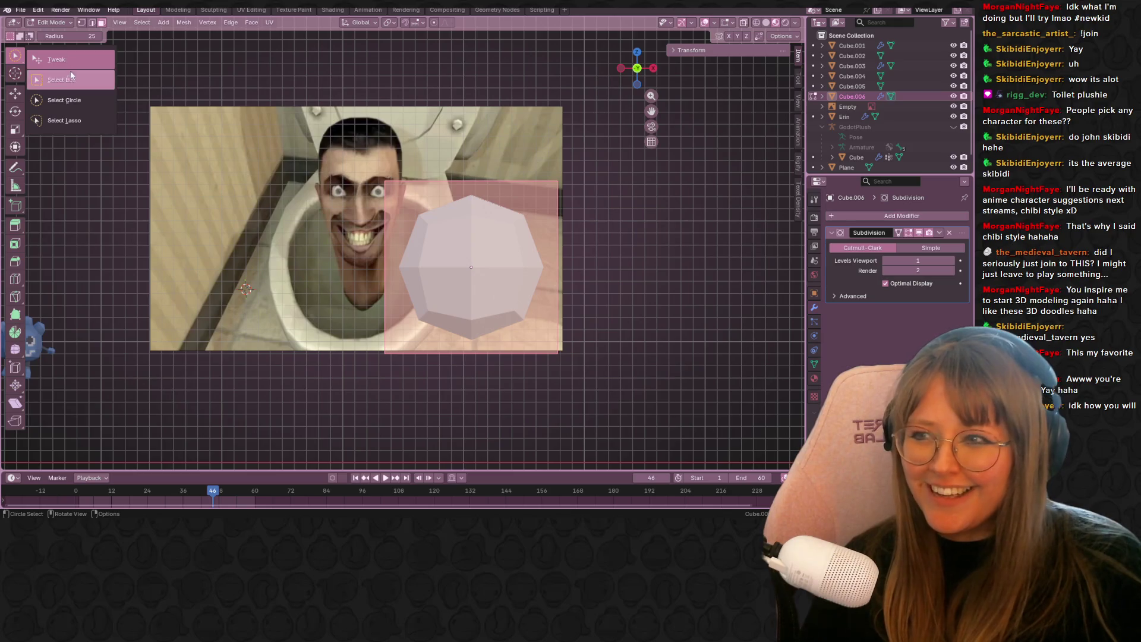
{"action": "left_click", "coordinate": [70, 65]}
{"action": "middle_click_drag", "start_coordinate": [584, 280], "coordinate": [523, 270], "text": "shift"}
{"action": "key", "text": "ctrl+r"}
{"action": "left_click", "coordinate": [488, 257]}
{"action": "right_click", "coordinate": [516, 247]}
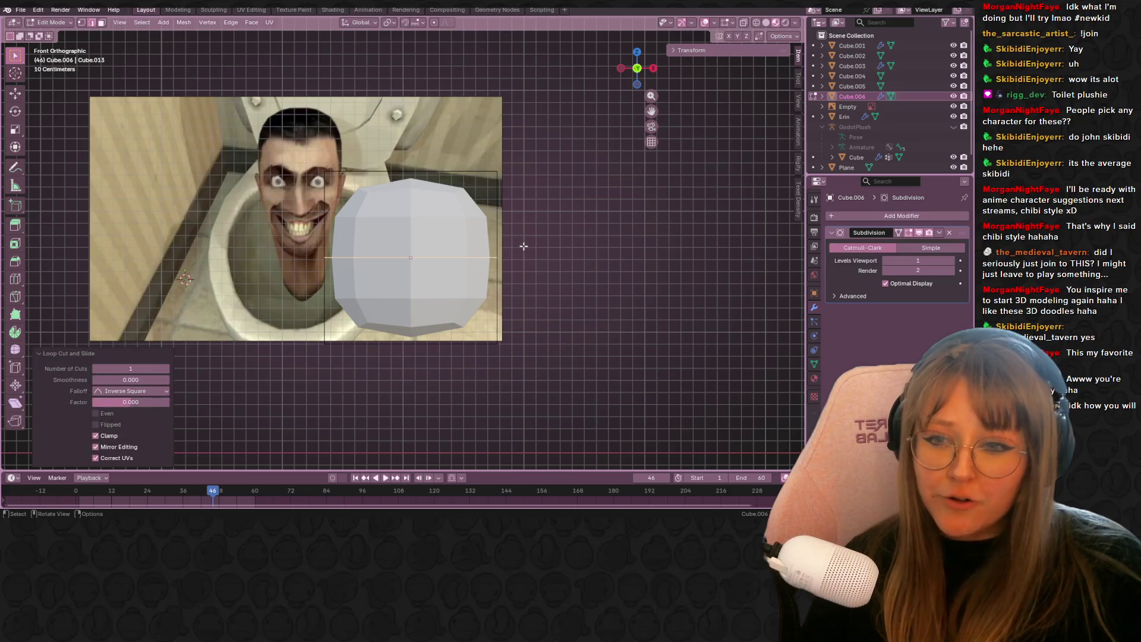
- Stretch the whole mesh vertically to 1.357 and turn on X-ray see-through
{"action": "key", "text": "a"}
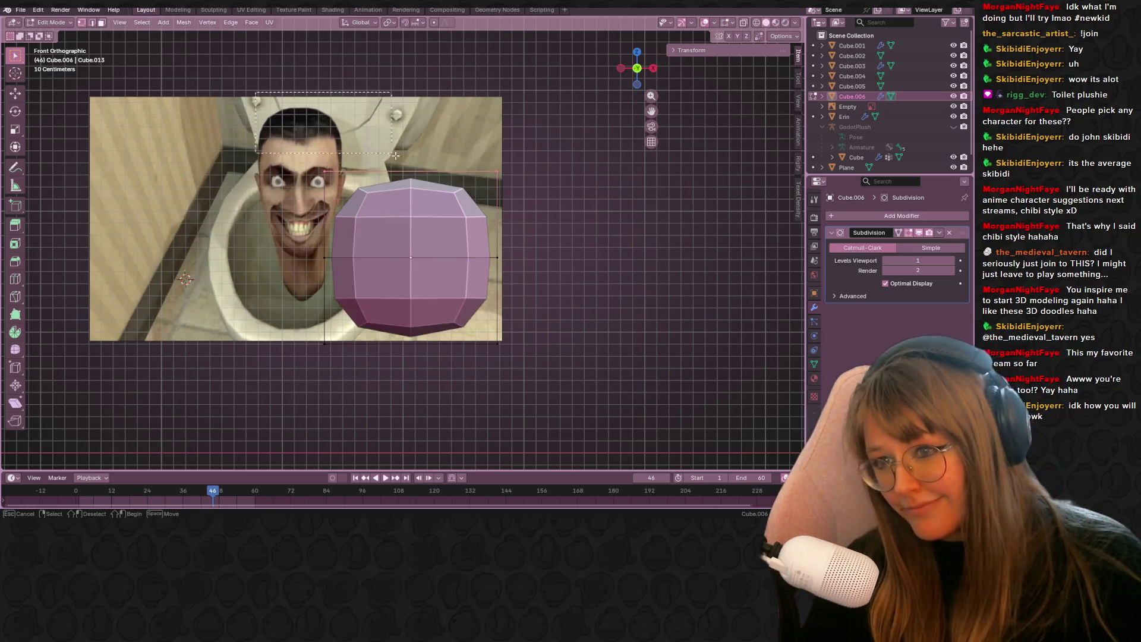
{"action": "middle_click_drag", "start_coordinate": [468, 176], "coordinate": [463, 218], "text": "shift"}
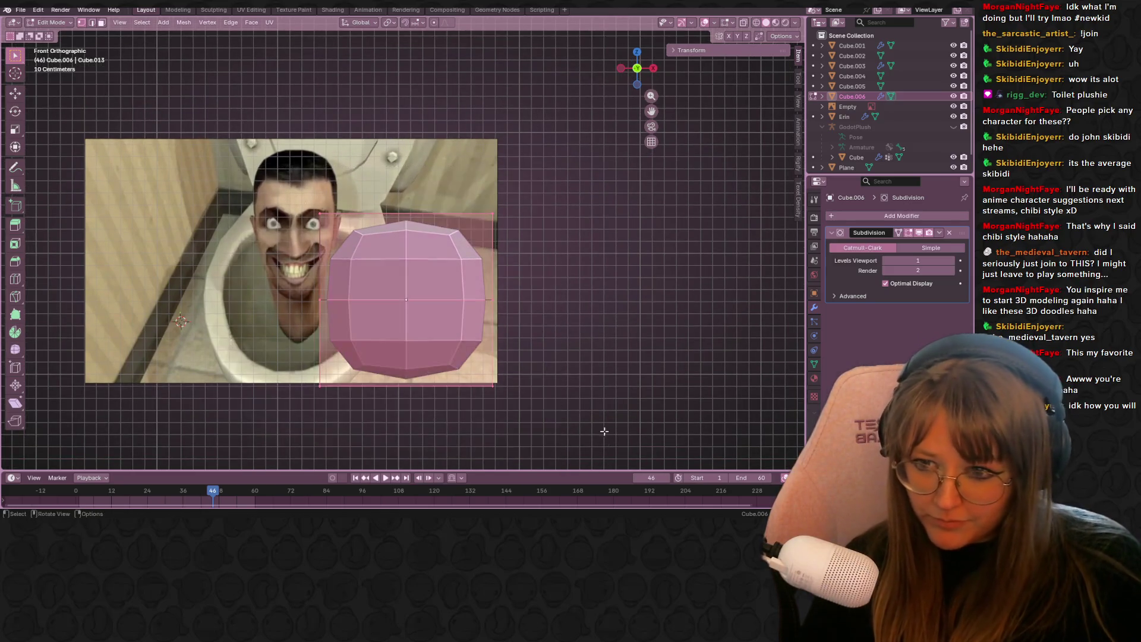
{"action": "middle_click_drag", "start_coordinate": [578, 378], "coordinate": [563, 302], "text": "shift"}
{"action": "key", "text": "s"}
{"action": "key", "text": "z"}
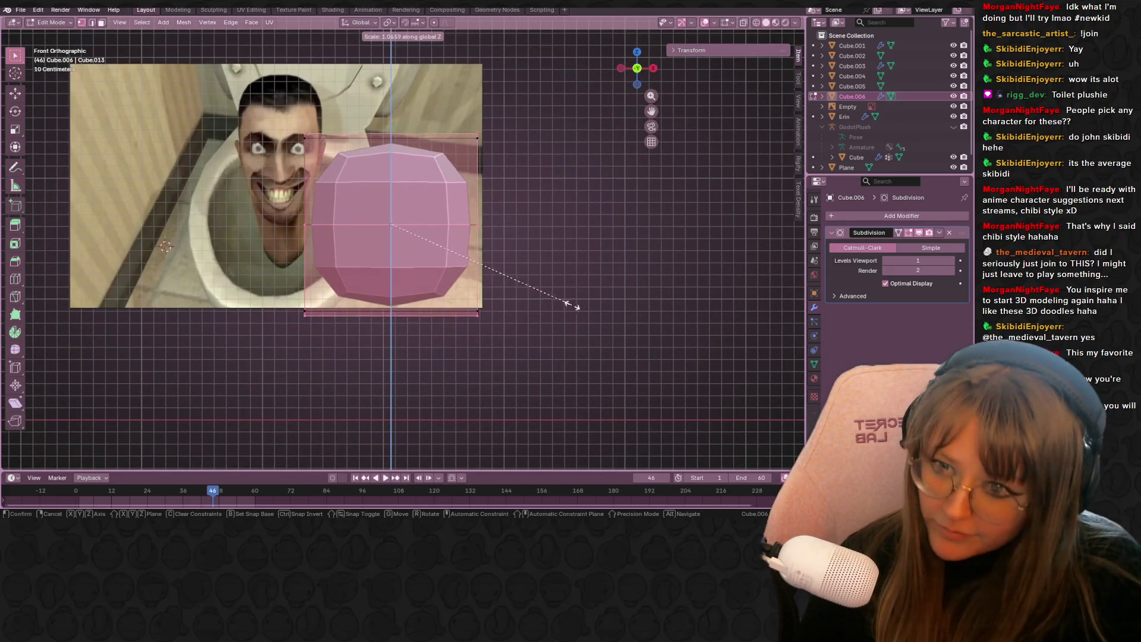
{"action": "left_click", "coordinate": [633, 353]}
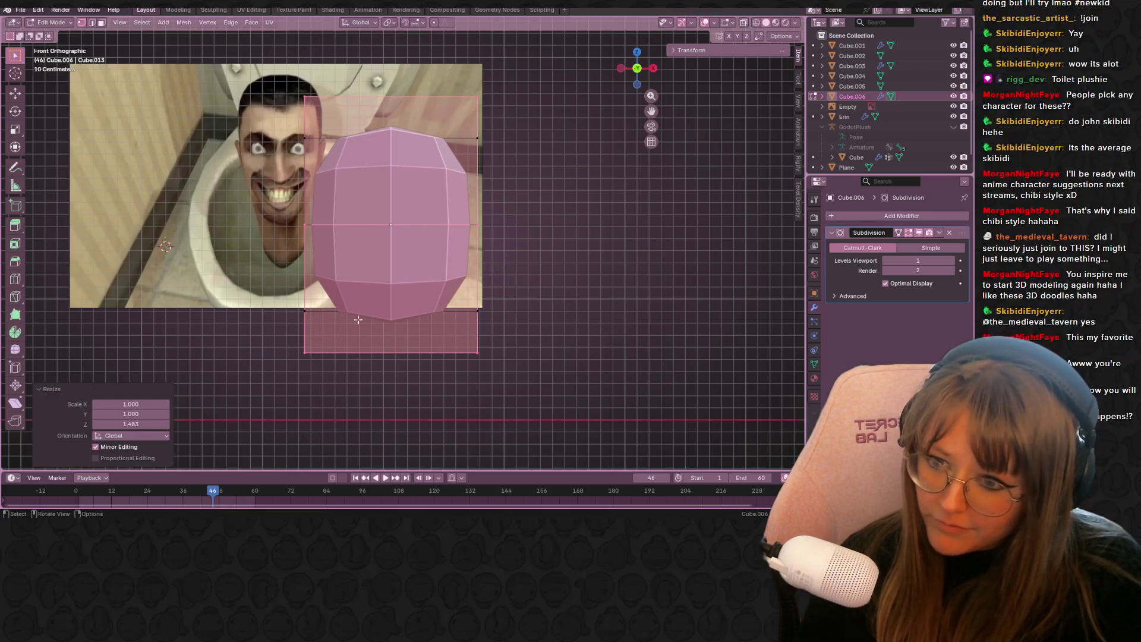
{"action": "key", "text": "ctrl+z"}
{"action": "key", "text": "s"}
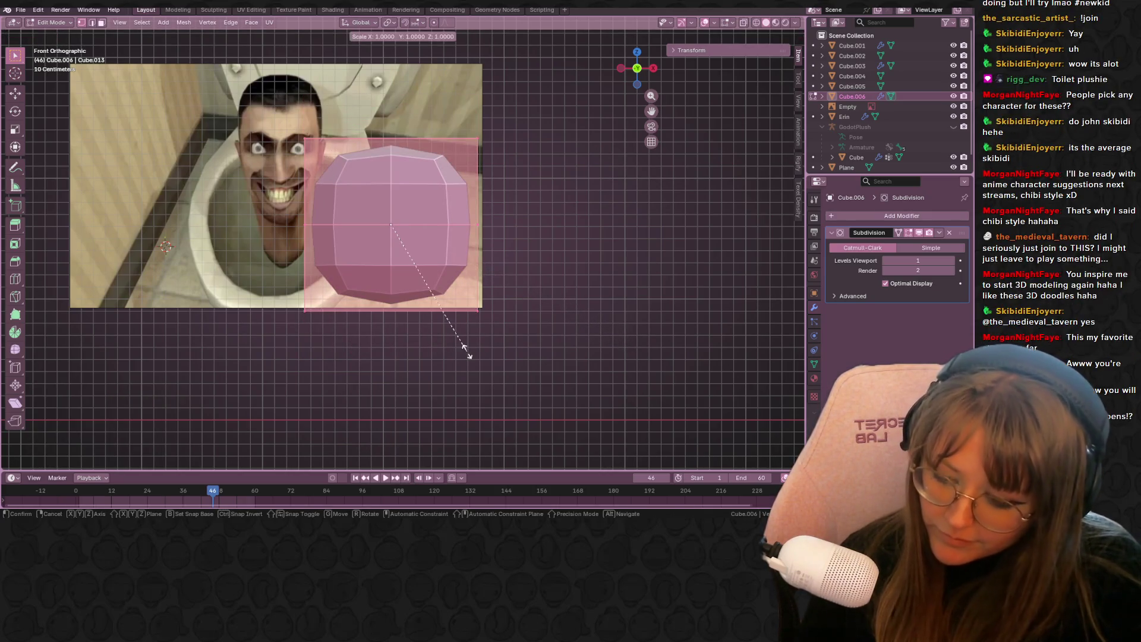
{"action": "key", "text": "z"}
{"action": "left_click", "coordinate": [530, 368]}
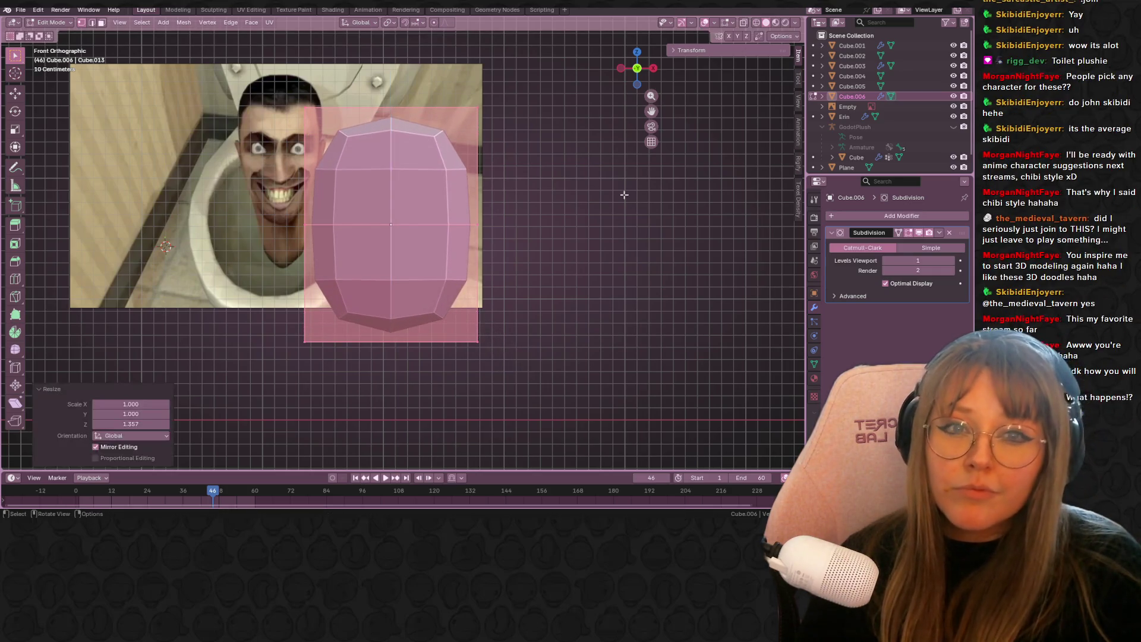
{"action": "left_click", "coordinate": [743, 24]}
- Narrow the bottom vertices to 0.714, then move and resize the top vertices
{"action": "middle_click_drag", "start_coordinate": [615, 169], "coordinate": [591, 135], "text": "shift"}
{"action": "left_click_drag", "start_coordinate": [205, 271], "coordinate": [608, 353]}
{"action": "key", "text": "s"}
{"action": "left_click", "coordinate": [529, 326]}
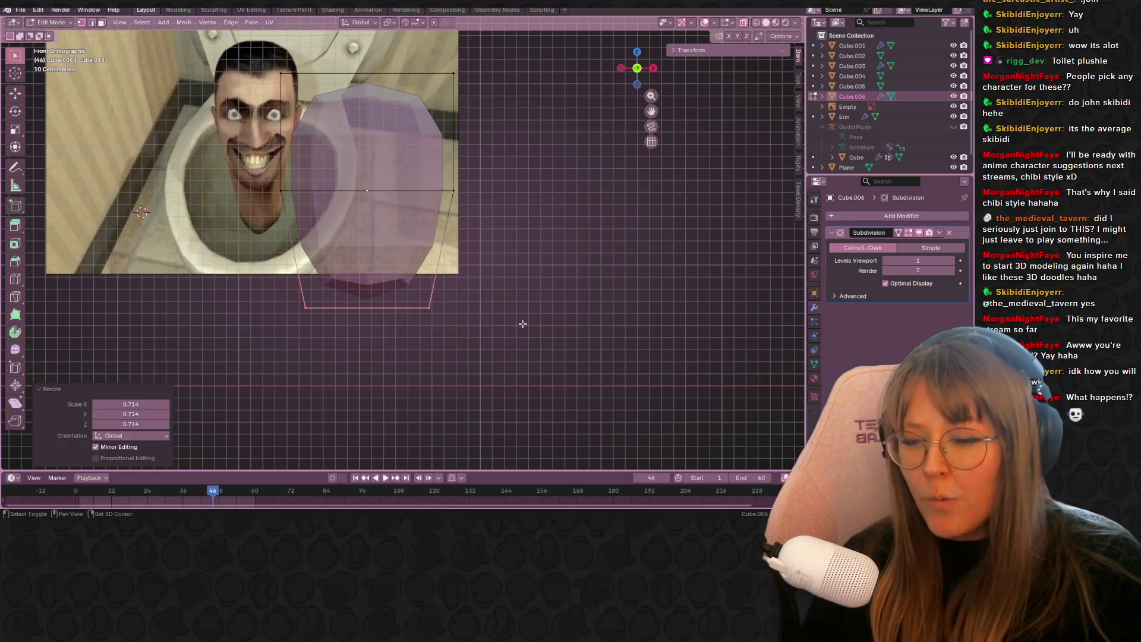
{"action": "middle_click_drag", "start_coordinate": [529, 327], "coordinate": [544, 353], "text": "shift"}
{"action": "left_click_drag", "start_coordinate": [246, 41], "coordinate": [554, 315]}
{"action": "middle_click_drag", "start_coordinate": [554, 315], "coordinate": [722, 414], "text": "shift"}
{"action": "key", "text": "g"}
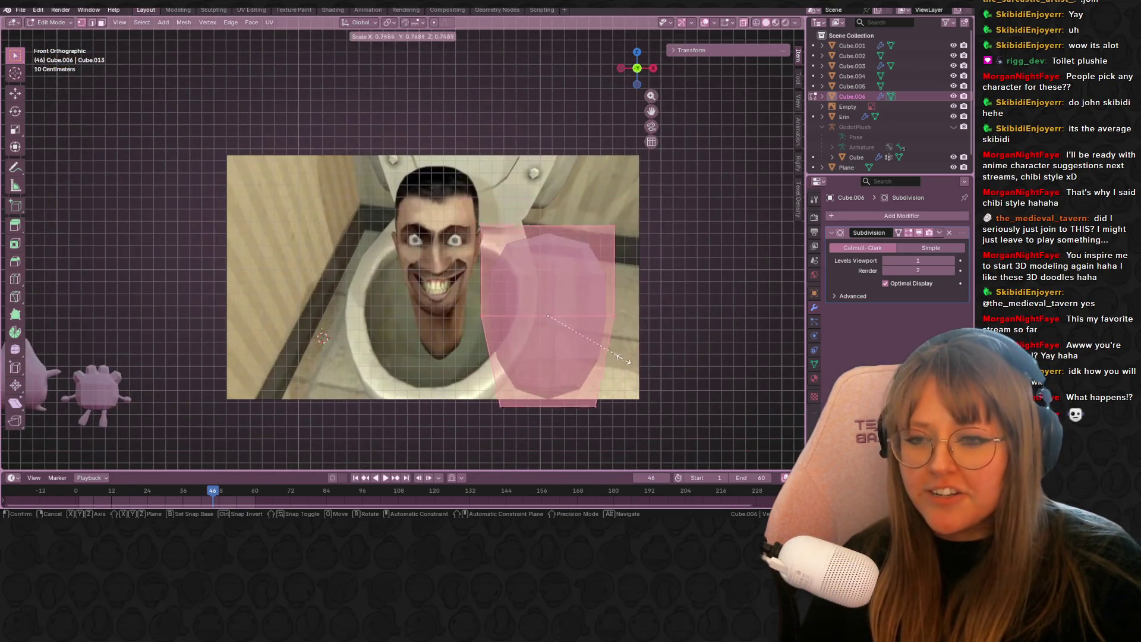
{"action": "left_click", "coordinate": [495, 284]}
{"action": "key", "text": "s"}
{"action": "left_click", "coordinate": [484, 271]}
{"action": "scroll", "coordinate": [469, 333], "scroll_direction": "up", "scroll_amount": 2}
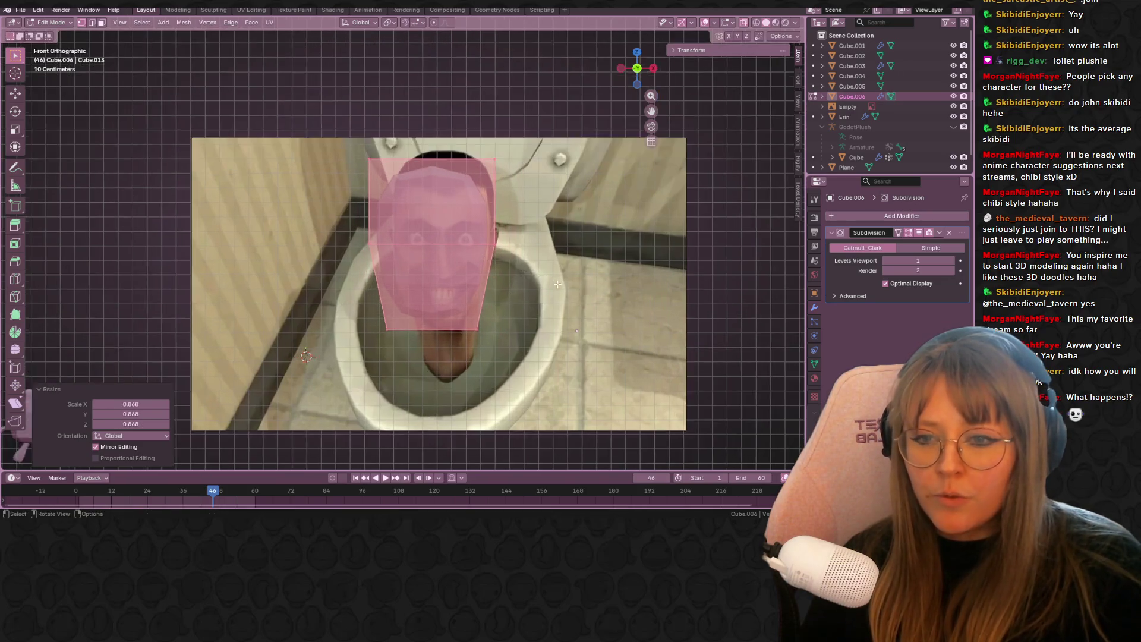
{"action": "left_click_drag", "start_coordinate": [287, 178], "coordinate": [589, 230]}
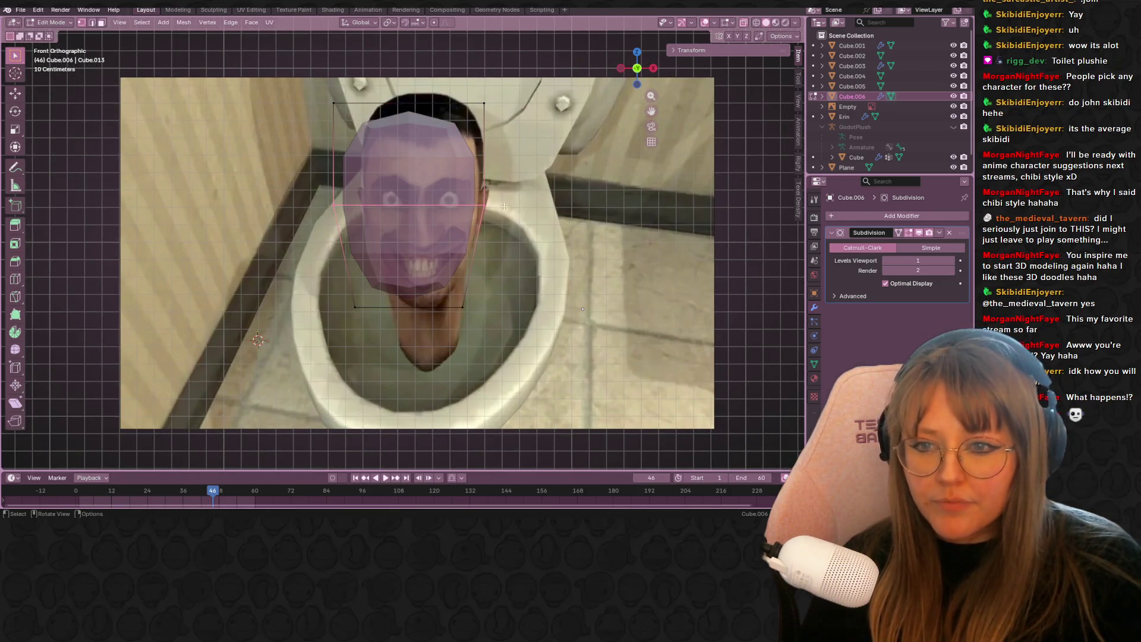
- Nudge the whole mesh slightly right, shrink it a little, and leave Edit Mode
{"action": "key", "text": "a"}
{"action": "key", "text": "g"}
{"action": "left_click", "coordinate": [597, 316]}
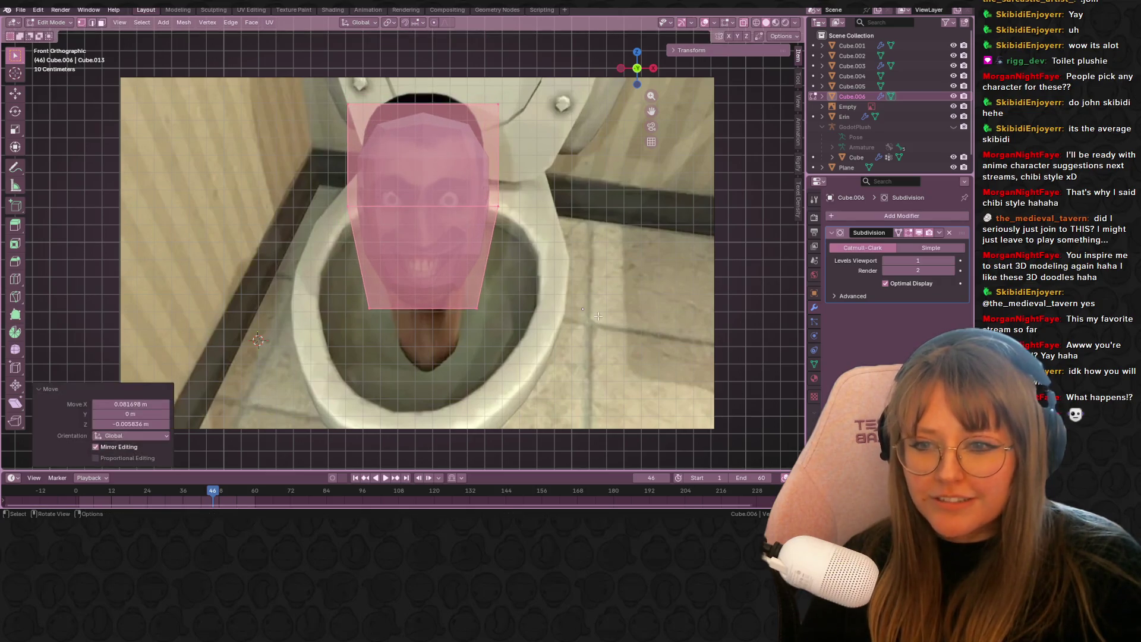
{"action": "scroll", "coordinate": [598, 316], "scroll_direction": "up", "scroll_amount": 3}
{"action": "scroll", "coordinate": [560, 230], "scroll_direction": "down", "scroll_amount": 3}
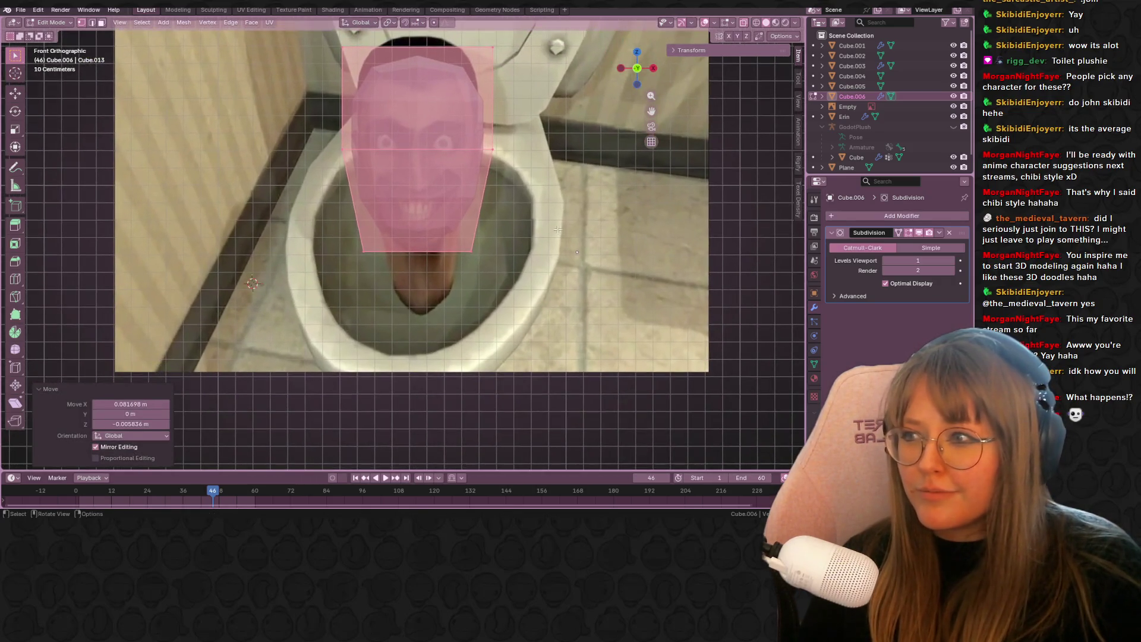
{"action": "key", "text": "s"}
{"action": "left_click", "coordinate": [542, 233]}
{"action": "key", "text": "Tab"}
- In side view, widen the head's upper faces front-to-back along Y
{"action": "mouse_move", "coordinate": [571, 243]}
{"action": "middle_mouse_down"}
{"action": "mouse_move", "coordinate": [711, 277]}
{"action": "mouse_move", "coordinate": [656, 280]}
{"action": "mouse_move", "coordinate": [626, 231]}
{"action": "mouse_move", "coordinate": [496, 242]}
{"action": "middle_mouse_up"}
{"action": "left_click", "coordinate": [496, 243]}
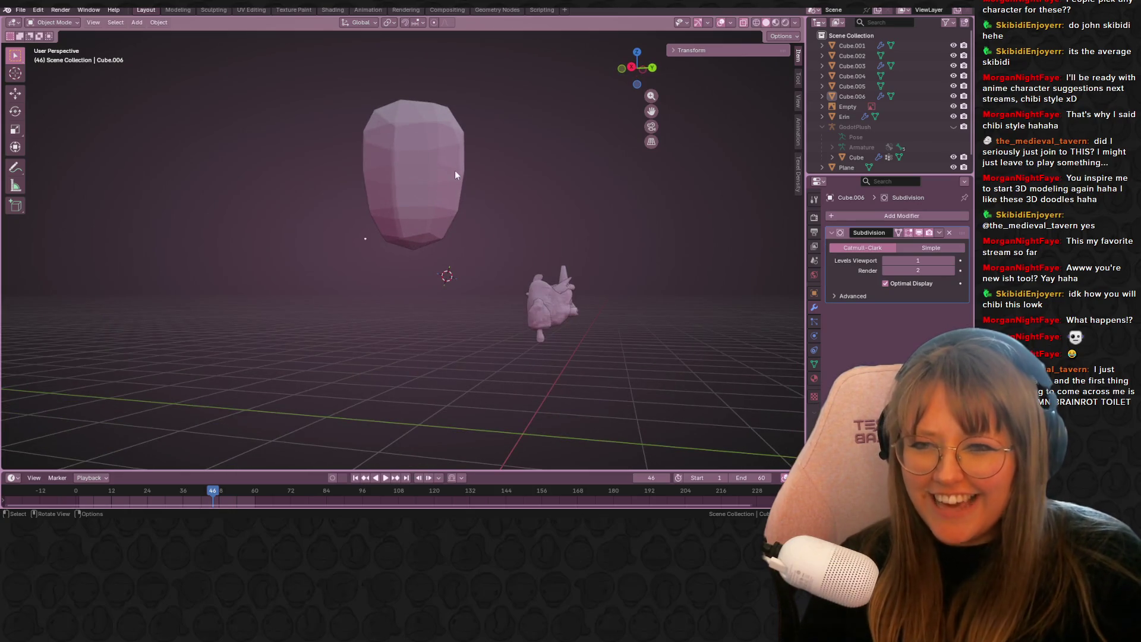
{"action": "left_click", "coordinate": [455, 178]}
{"action": "key", "text": "Tab"}
{"action": "left_click", "coordinate": [632, 67]}
{"action": "left_click_drag", "start_coordinate": [260, 61], "coordinate": [538, 186]}
{"action": "key", "text": "s"}
{"action": "key", "text": "y"}
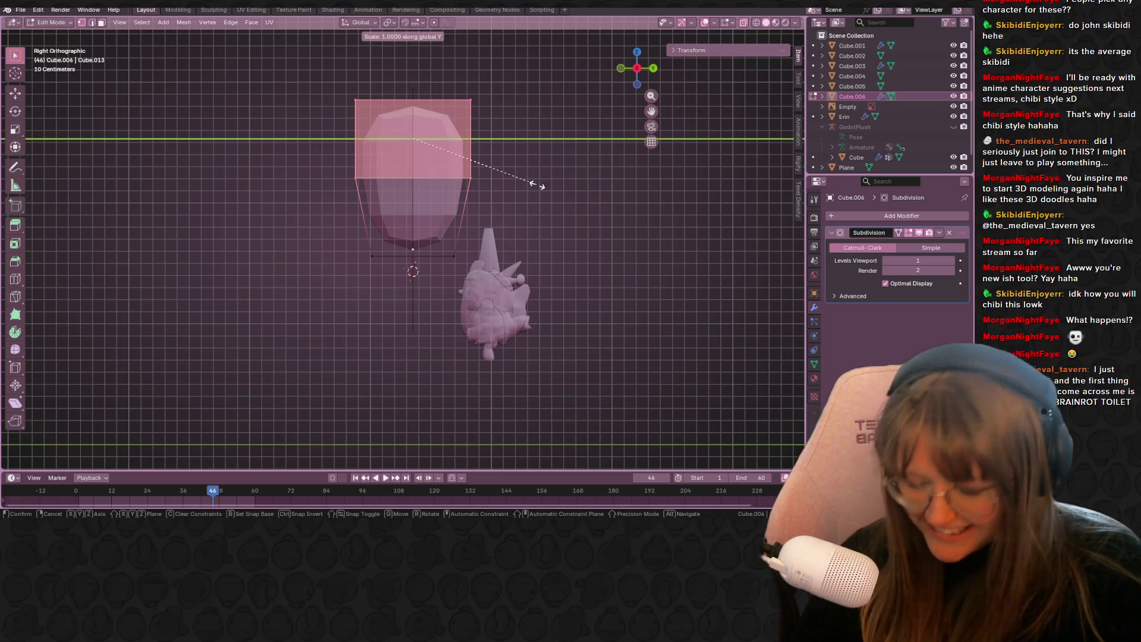
{"action": "left_click", "coordinate": [589, 189]}
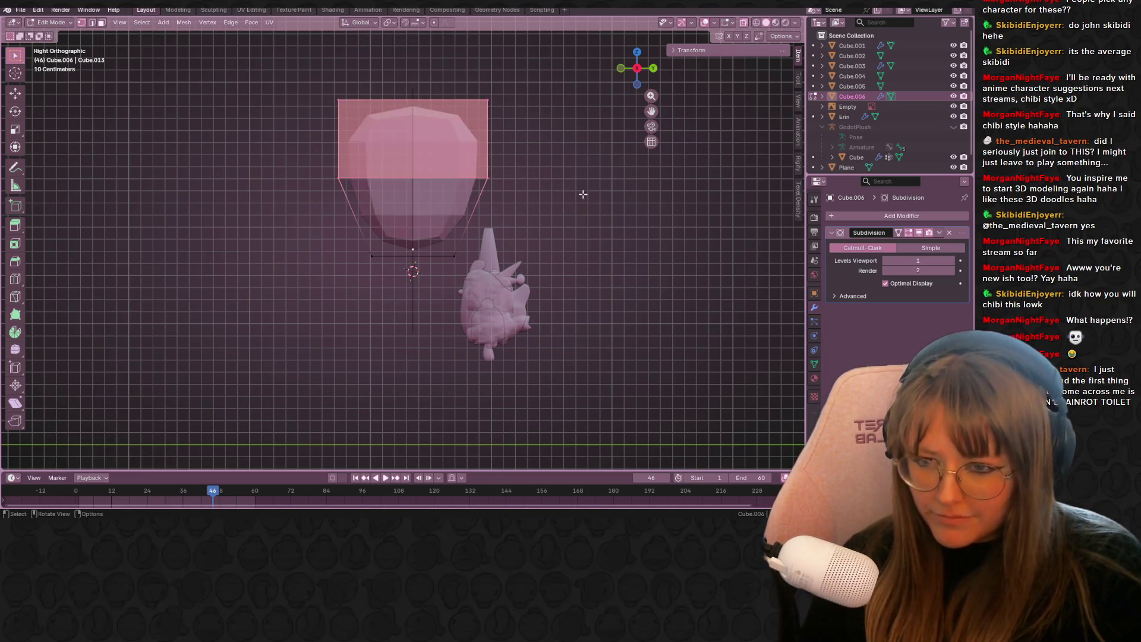
- Move the upper faces, then compare the head with the reference in front view
{"action": "key", "text": "g"}
{"action": "mouse_move", "coordinate": [427, 193]}
{"action": "middle_mouse_down"}
{"action": "mouse_move", "coordinate": [619, 287]}
{"action": "mouse_move", "coordinate": [583, 232]}
{"action": "mouse_move", "coordinate": [625, 78]}
{"action": "middle_mouse_up"}
{"action": "key", "text": "Tab"}
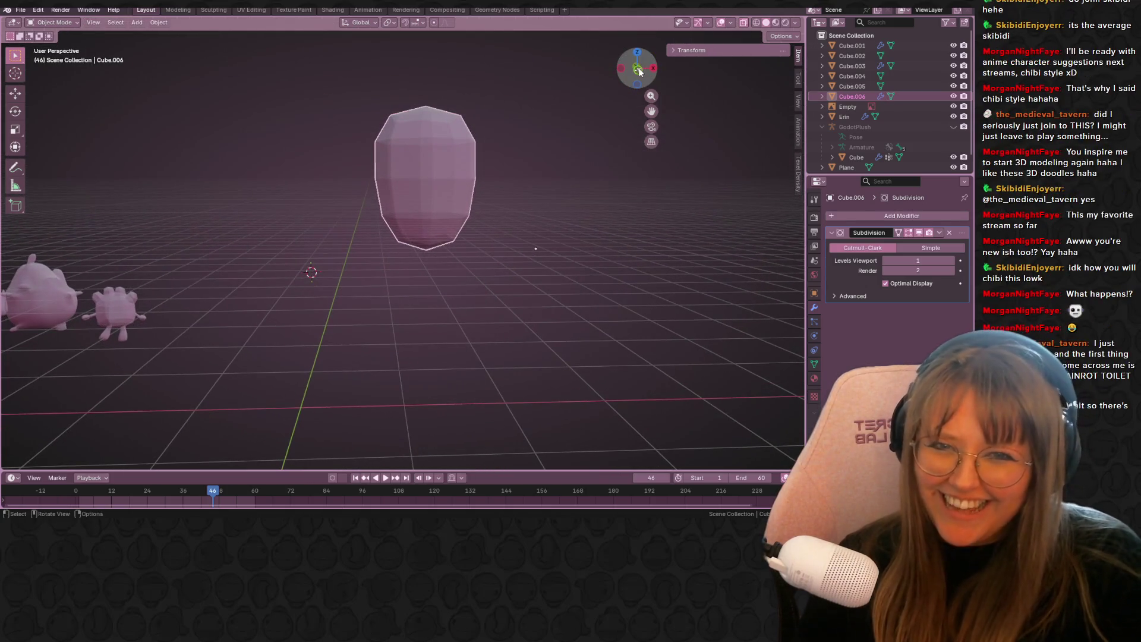
{"action": "left_click", "coordinate": [637, 69]}
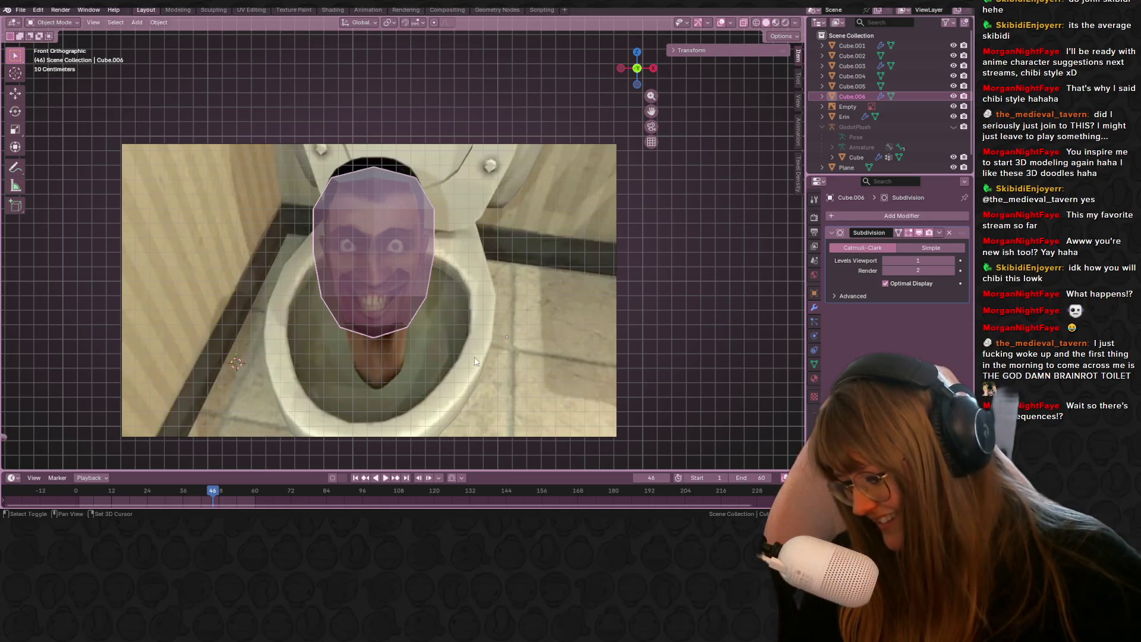
{"action": "key", "text": "shift+a"}
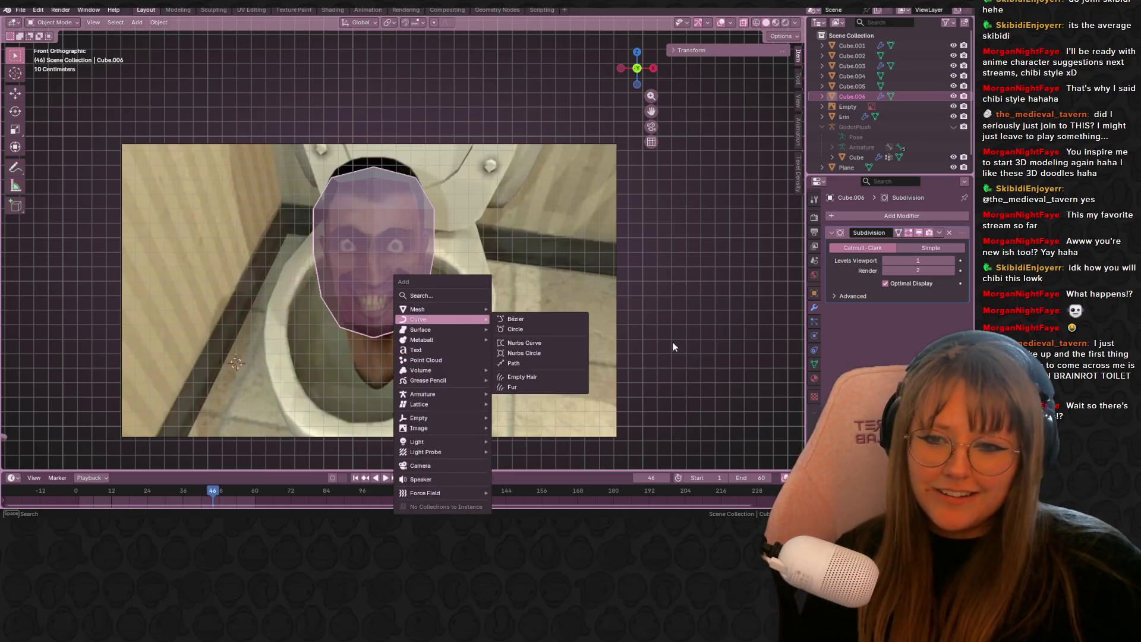
- Add a small cube inside the head mesh, shrunk to 0.117
{"action": "key", "text": "Escape"}
{"action": "key", "text": "Tab"}
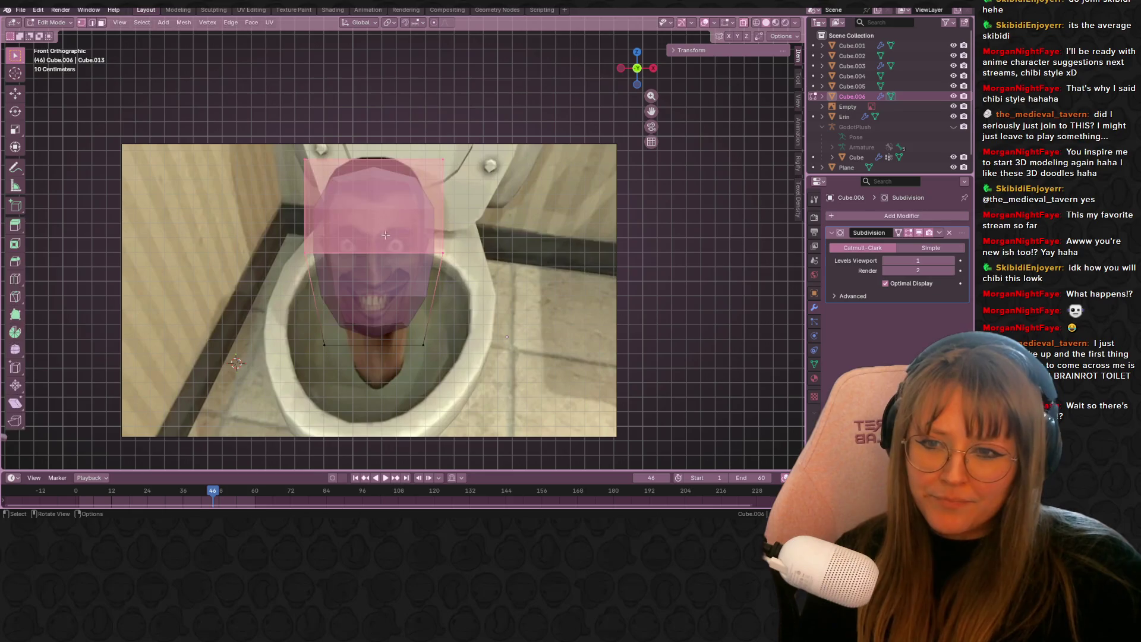
{"action": "middle_click_drag", "start_coordinate": [380, 226], "coordinate": [737, 352]}
{"action": "scroll", "coordinate": [737, 352], "scroll_direction": "up", "scroll_amount": 2}
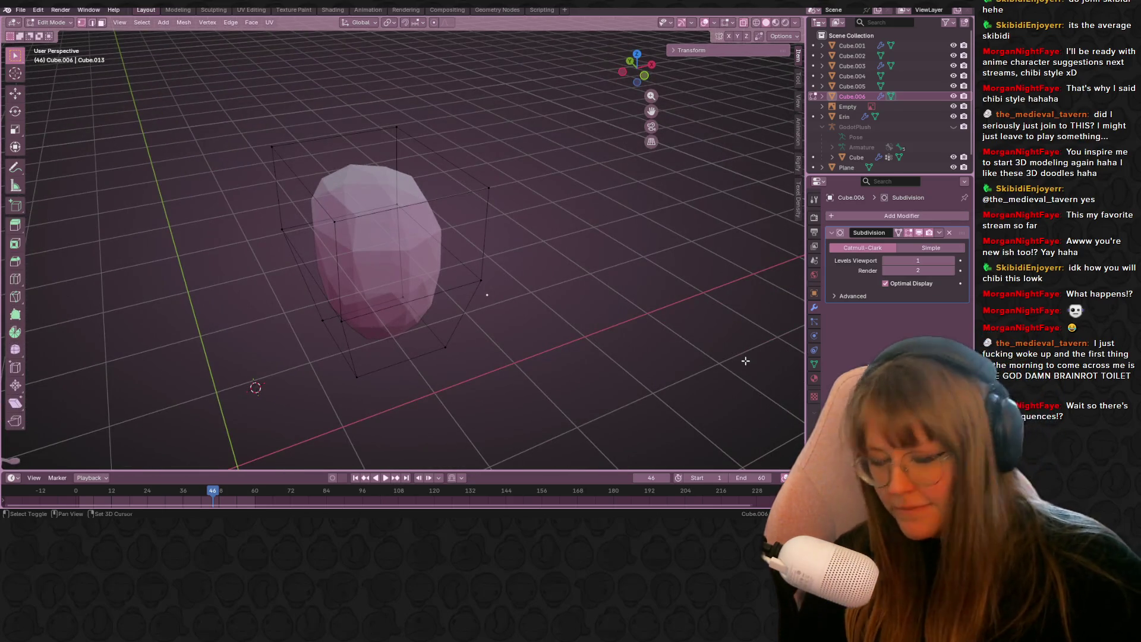
{"action": "key", "text": "shift+a"}
{"action": "left_click", "coordinate": [692, 370]}
{"action": "key", "text": "s"}
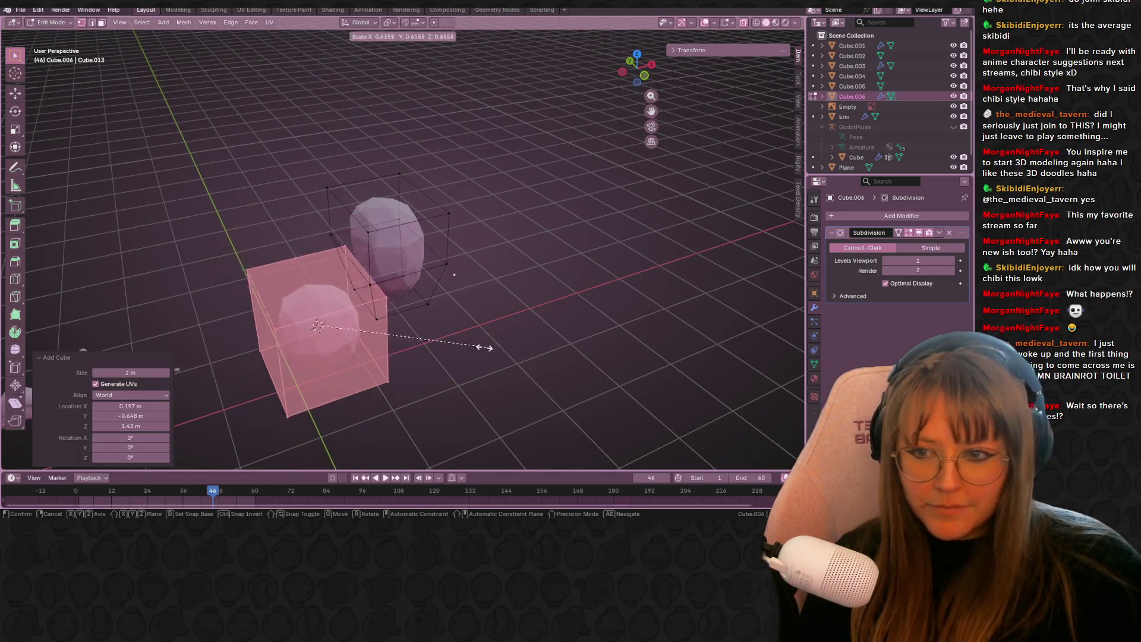
{"action": "left_click", "coordinate": [309, 386]}
- Position the small cube at the front of the face over the right eye
{"action": "mouse_move", "coordinate": [309, 386]}
{"action": "middle_mouse_down"}
{"action": "mouse_move", "coordinate": [437, 304]}
{"action": "mouse_move", "coordinate": [385, 279]}
{"action": "middle_mouse_up"}
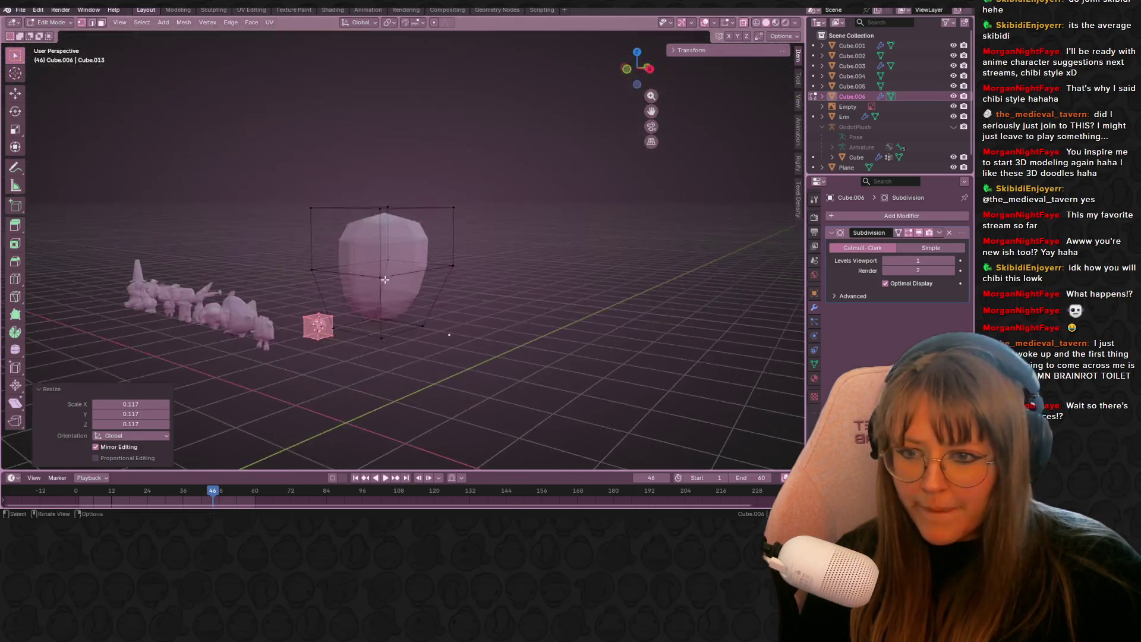
{"action": "left_click", "coordinate": [649, 70]}
{"action": "key", "text": "g"}
{"action": "left_click", "coordinate": [337, 236]}
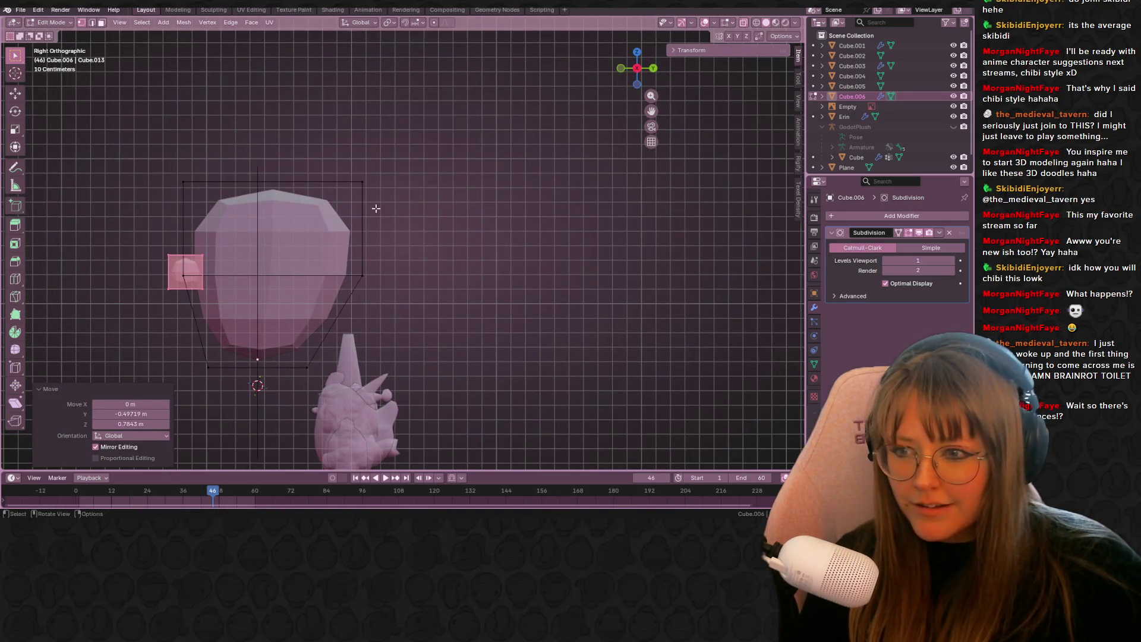
{"action": "left_click", "coordinate": [623, 69]}
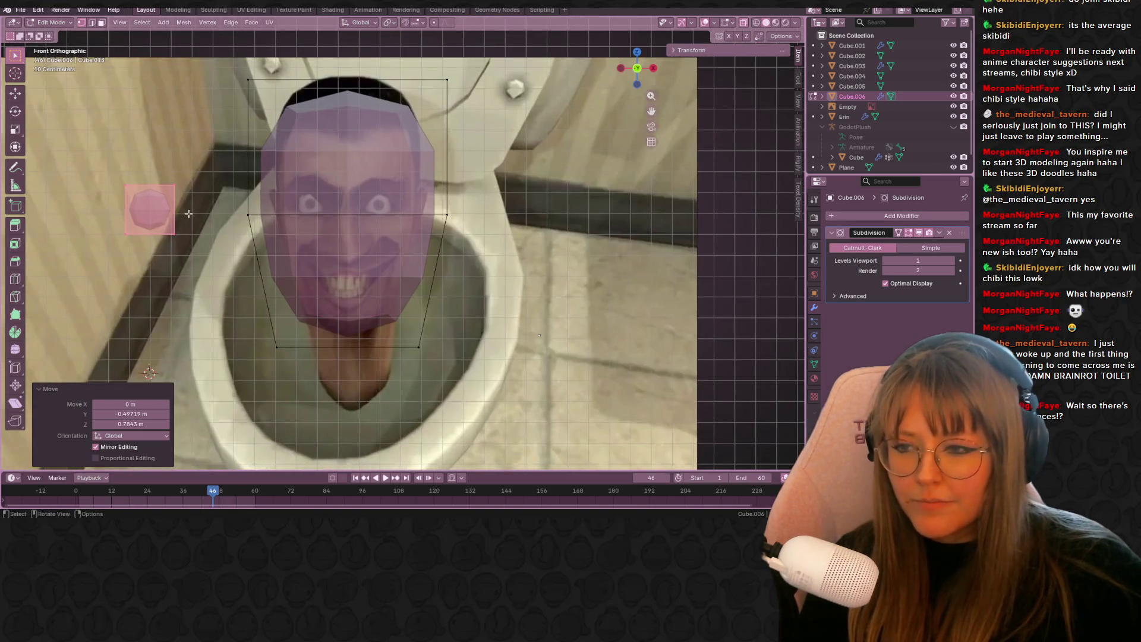
{"action": "key", "text": "g"}
{"action": "left_click", "coordinate": [407, 211]}
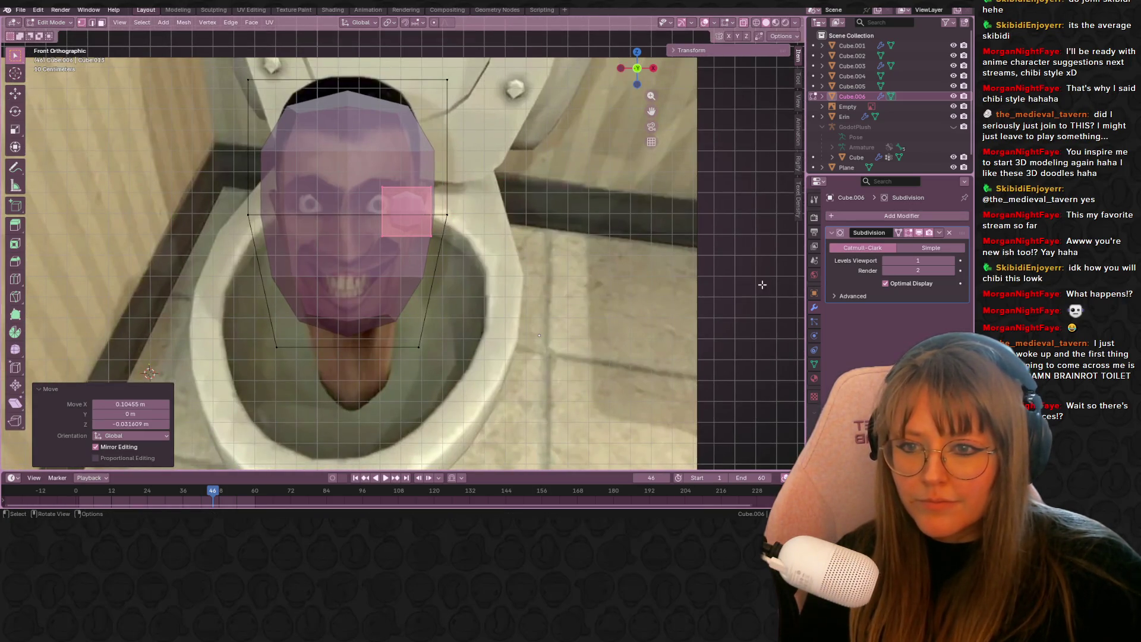
- Cut a centre loop, delete the head's left half, and add a Mirror modifier
{"action": "key", "text": "ctrl+r"}
{"action": "left_click", "coordinate": [411, 113]}
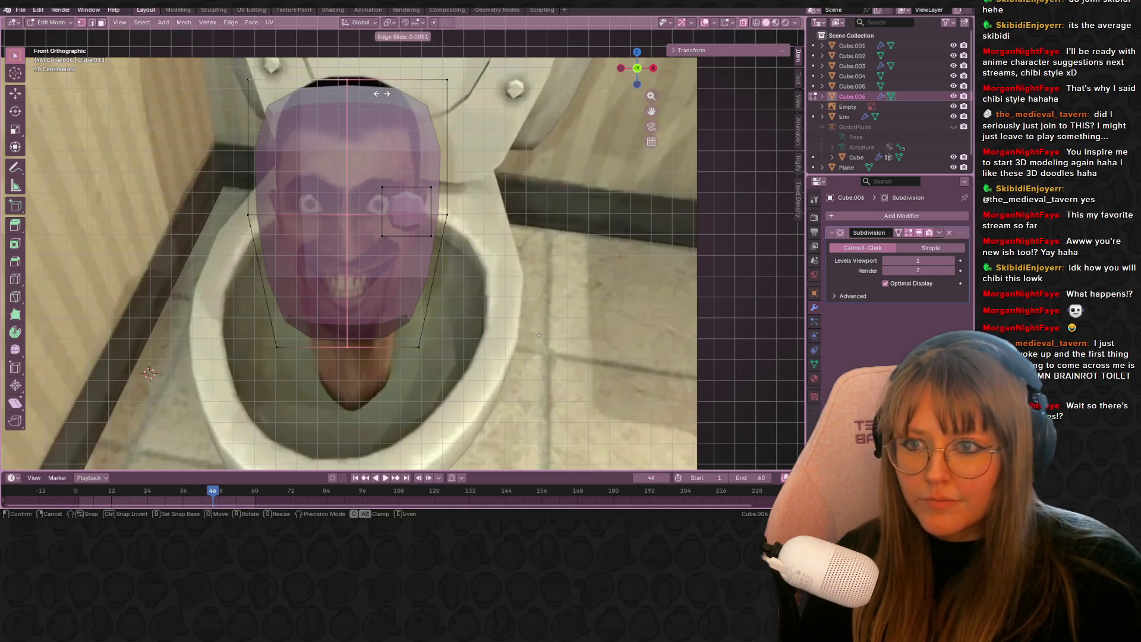
{"action": "key", "text": "x"}
{"action": "left_click", "coordinate": [326, 373]}
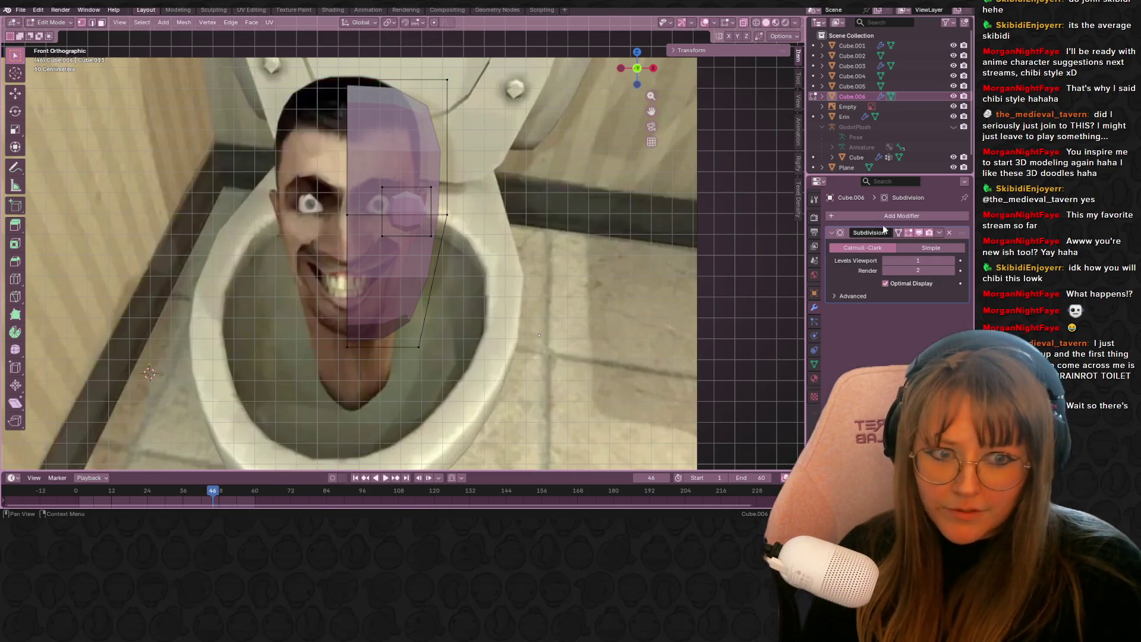
{"action": "left_click", "coordinate": [890, 218]}
{"action": "mouse_move", "coordinate": [868, 222]}
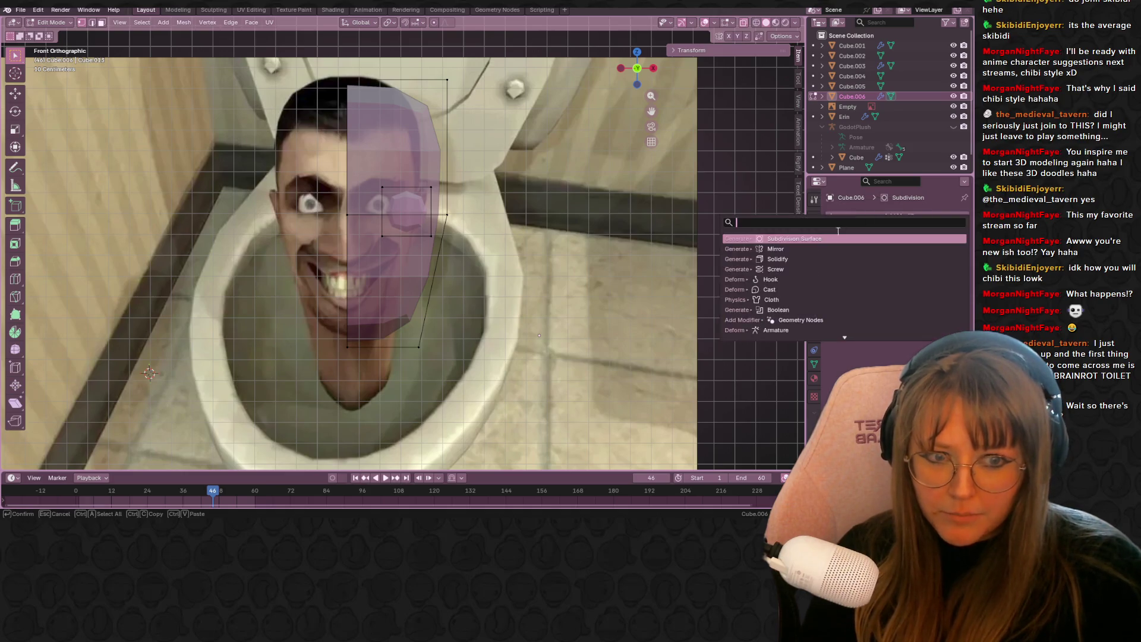
{"action": "left_click", "coordinate": [785, 247]}
{"action": "scroll", "coordinate": [722, 214], "scroll_direction": "down", "scroll_amount": 7}
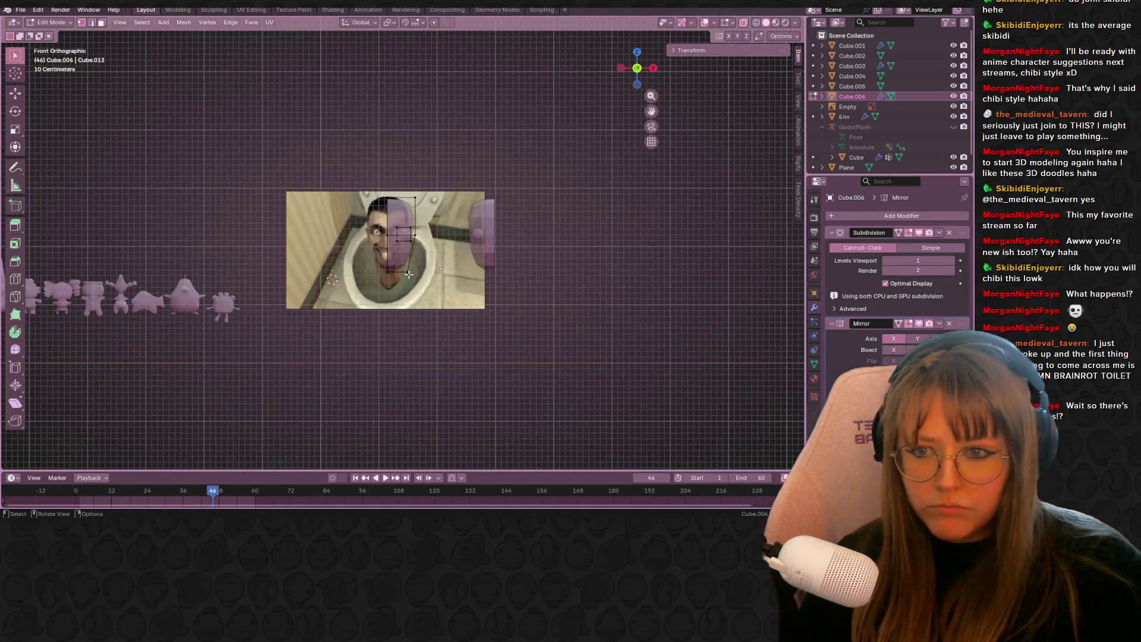
- Move the whole head mesh to sit beside the reference face
{"action": "key", "text": "a"}
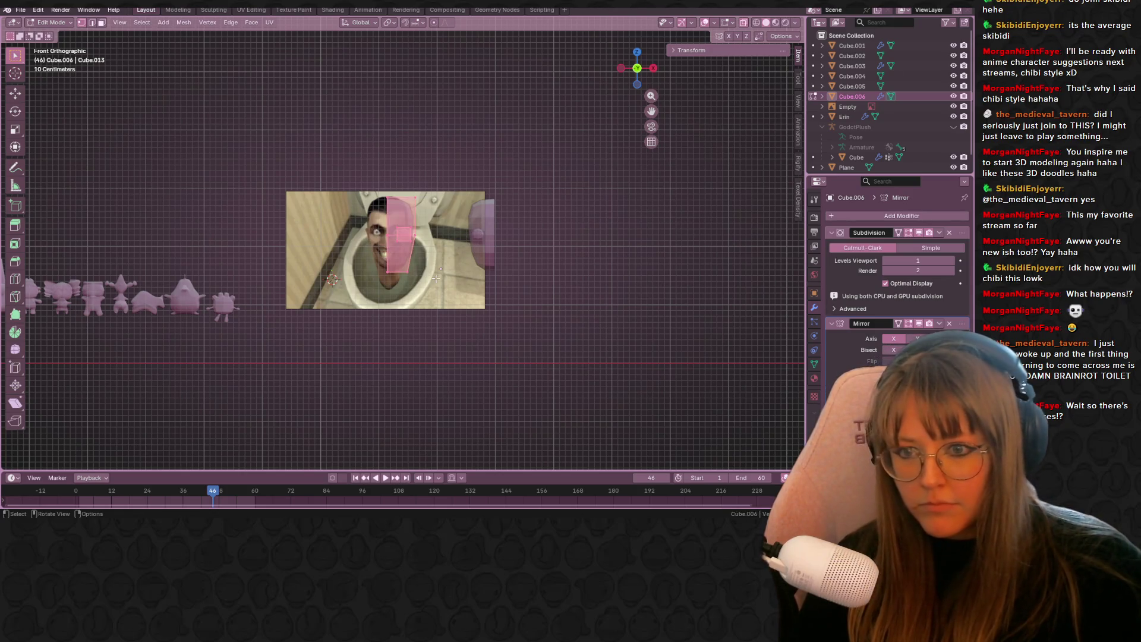
{"action": "key", "text": "g"}
{"action": "left_click", "coordinate": [517, 274]}
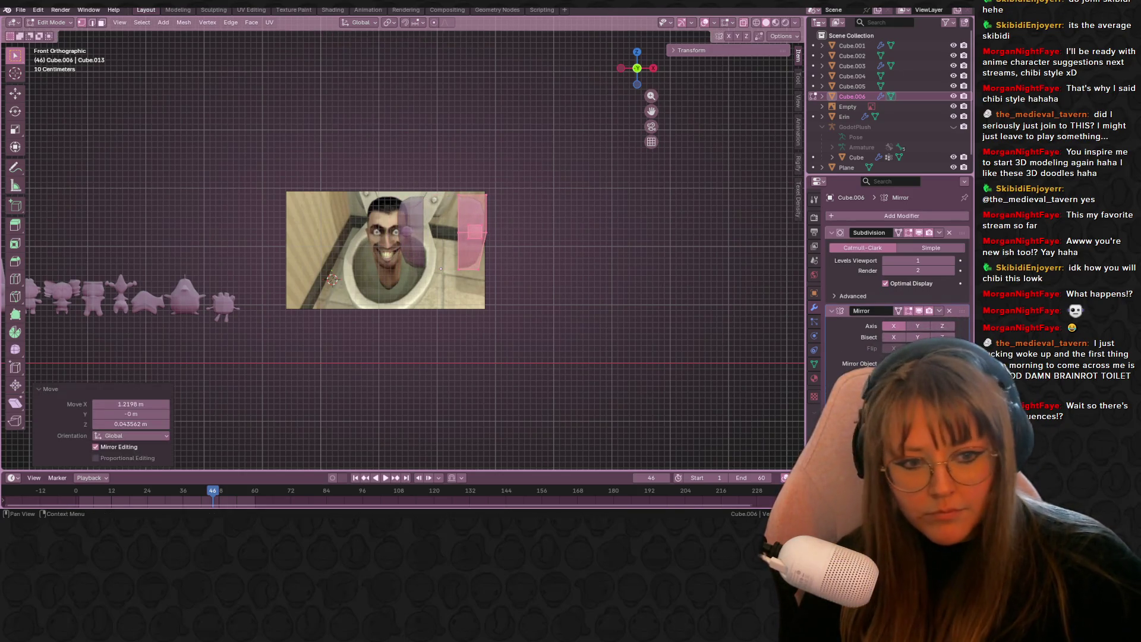
{"action": "scroll", "coordinate": [602, 226], "scroll_direction": "up", "scroll_amount": 4}
{"action": "key", "text": "g"}
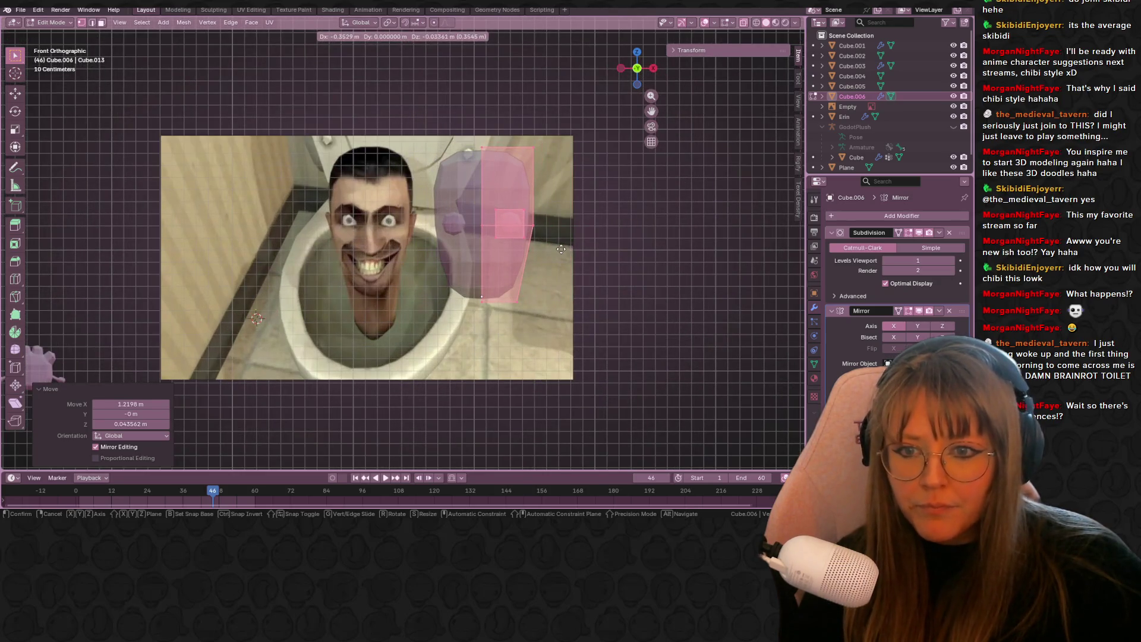
{"action": "left_click", "coordinate": [602, 226]}
{"action": "scroll", "coordinate": [602, 226], "scroll_direction": "up", "scroll_amount": 2}
{"action": "mouse_move", "coordinate": [523, 179]}
{"action": "middle_mouse_down", "text": "shift"}
{"action": "mouse_move", "coordinate": [497, 173]}
{"action": "mouse_move", "coordinate": [541, 203]}
{"action": "middle_mouse_up", "text": "shift"}
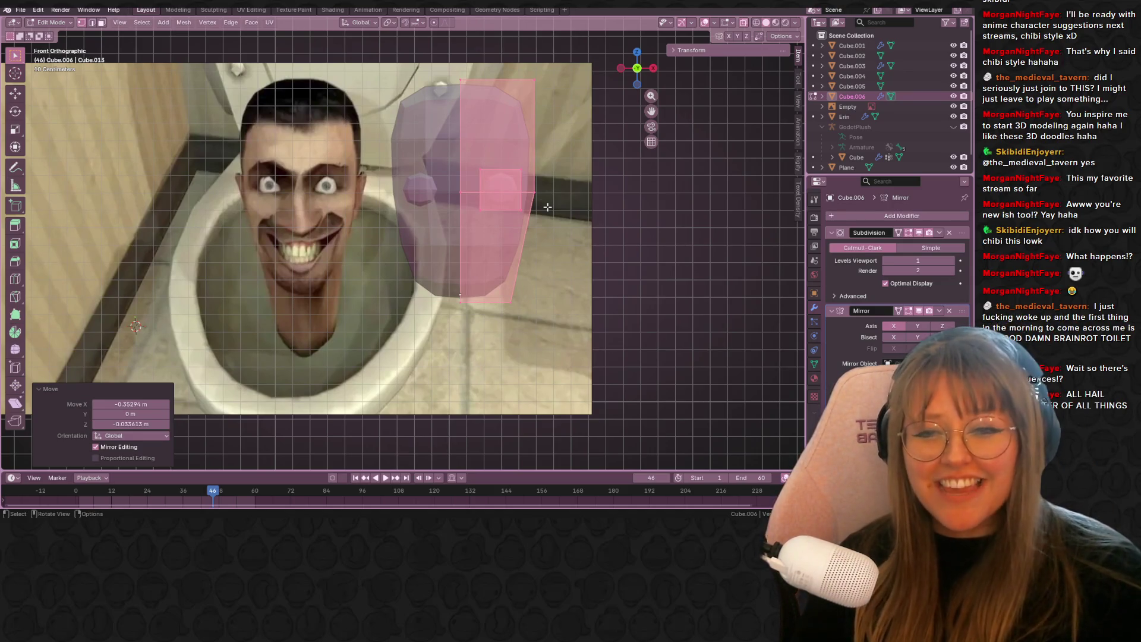
{"action": "scroll", "coordinate": [578, 225], "scroll_direction": "up", "scroll_amount": 1, "text": "shift"}
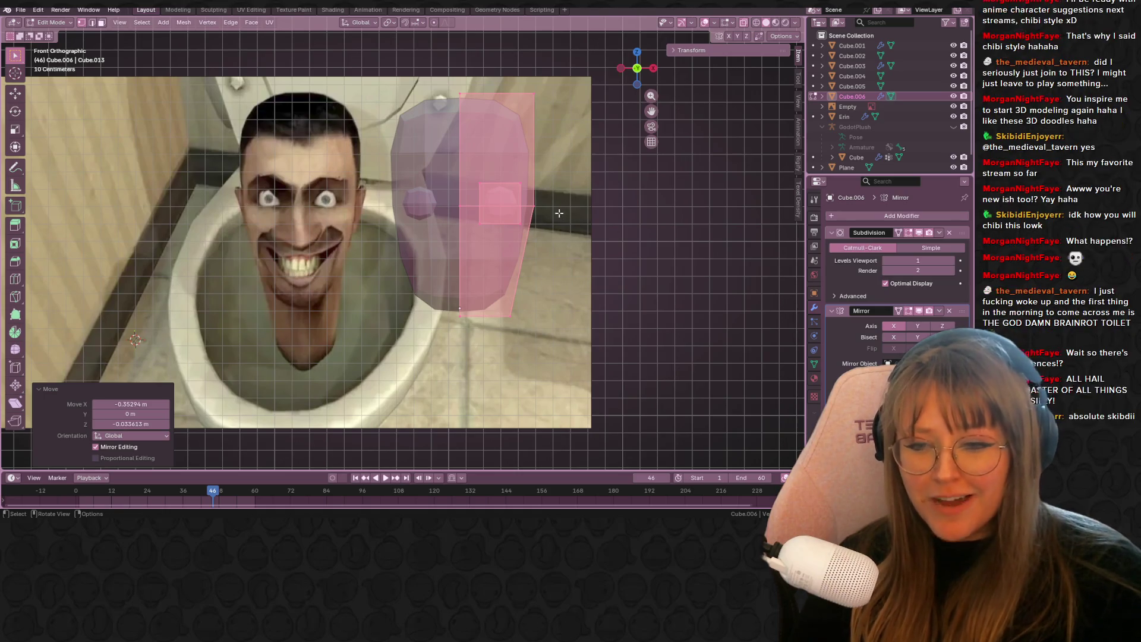
- Reshape the head's side outline and select the eye cube's edge loop
{"action": "left_click_drag", "start_coordinate": [517, 351], "coordinate": [517, 351]}
{"action": "key", "text": "g"}
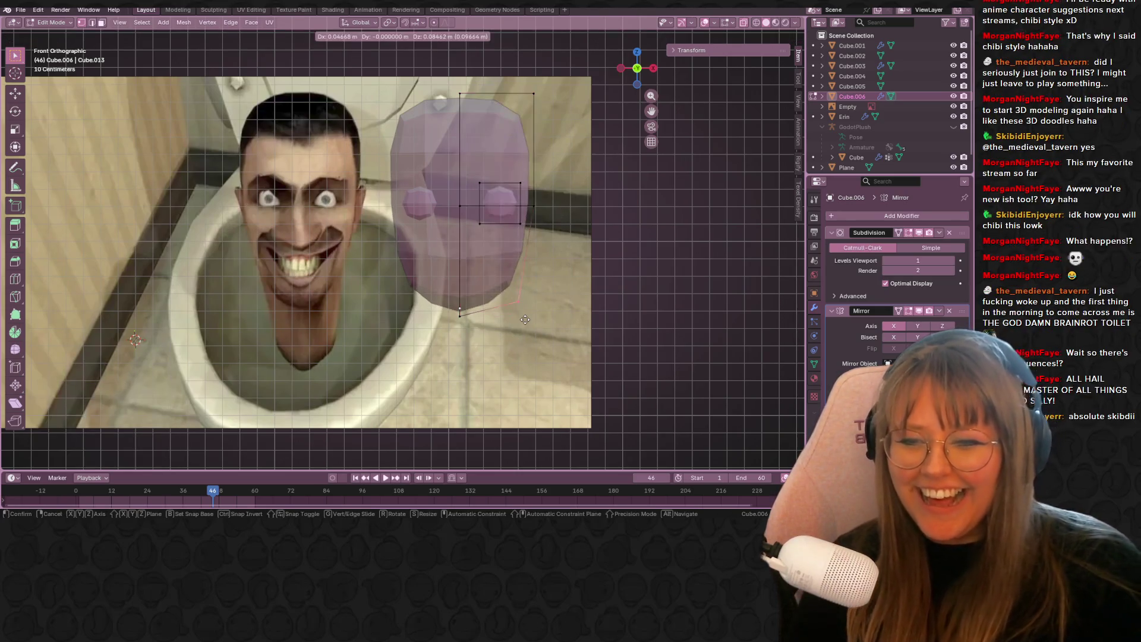
{"action": "left_click", "coordinate": [520, 320]}
{"action": "left_click", "coordinate": [519, 189]}
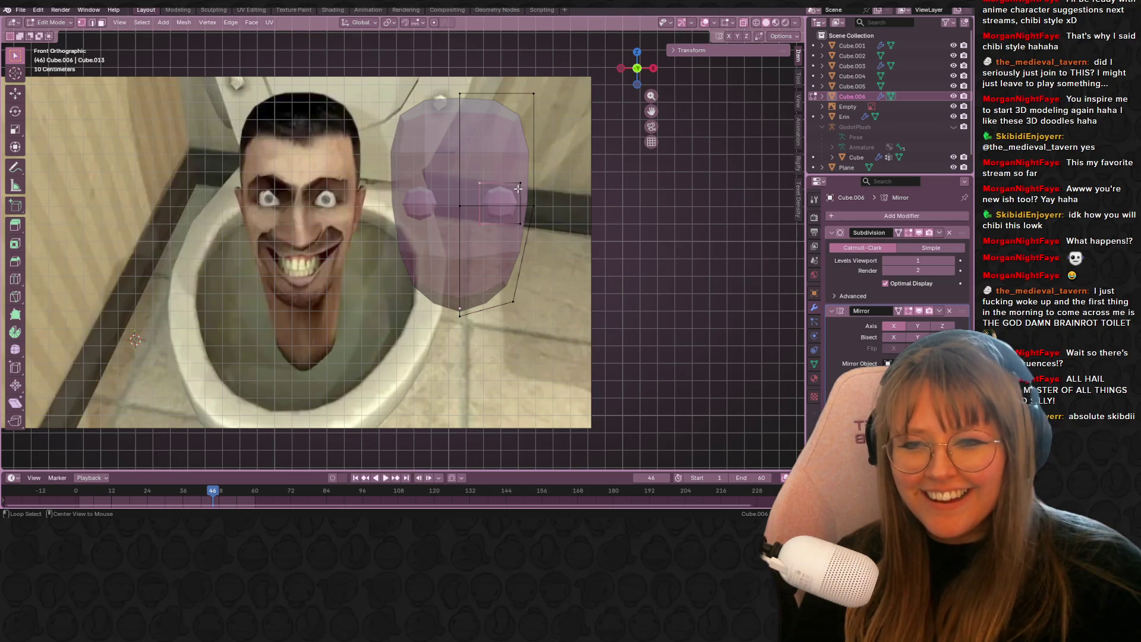
{"action": "middle_click_drag", "start_coordinate": [521, 179], "coordinate": [538, 228]}
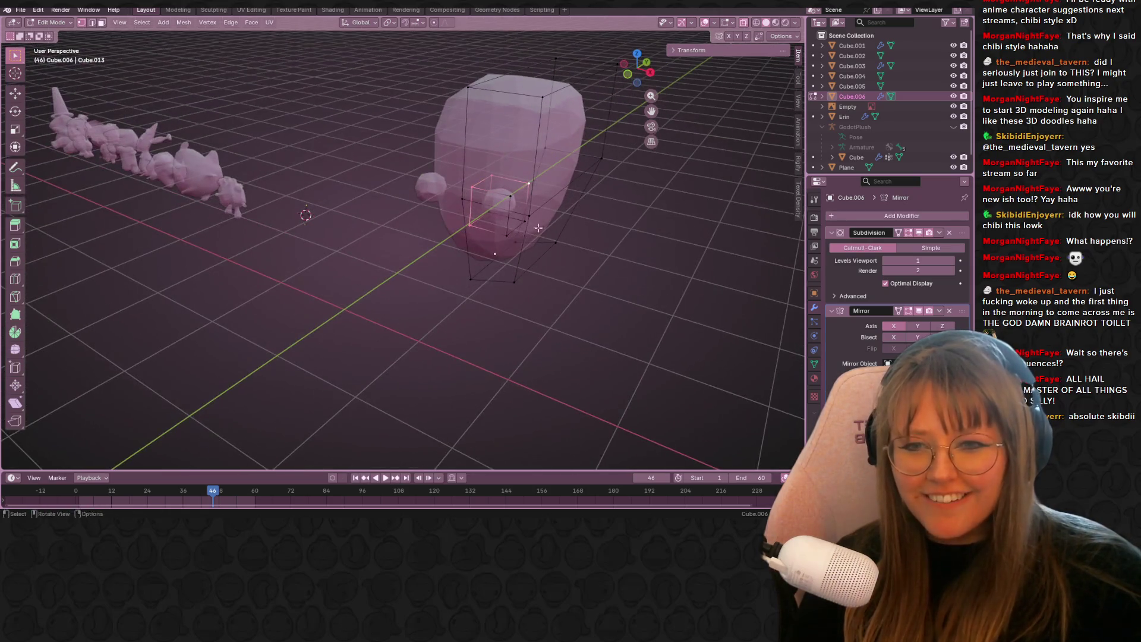
{"action": "left_click", "coordinate": [507, 208], "text": "alt"}
{"action": "left_click", "coordinate": [570, 179], "text": "alt+shift"}
{"action": "mouse_move", "coordinate": [611, 228]}
{"action": "middle_mouse_down"}
{"action": "mouse_move", "coordinate": [510, 167]}
{"action": "mouse_move", "coordinate": [521, 200]}
{"action": "mouse_move", "coordinate": [565, 226]}
{"action": "mouse_move", "coordinate": [684, 216]}
{"action": "mouse_move", "coordinate": [603, 214]}
{"action": "mouse_move", "coordinate": [684, 65]}
{"action": "middle_mouse_up"}
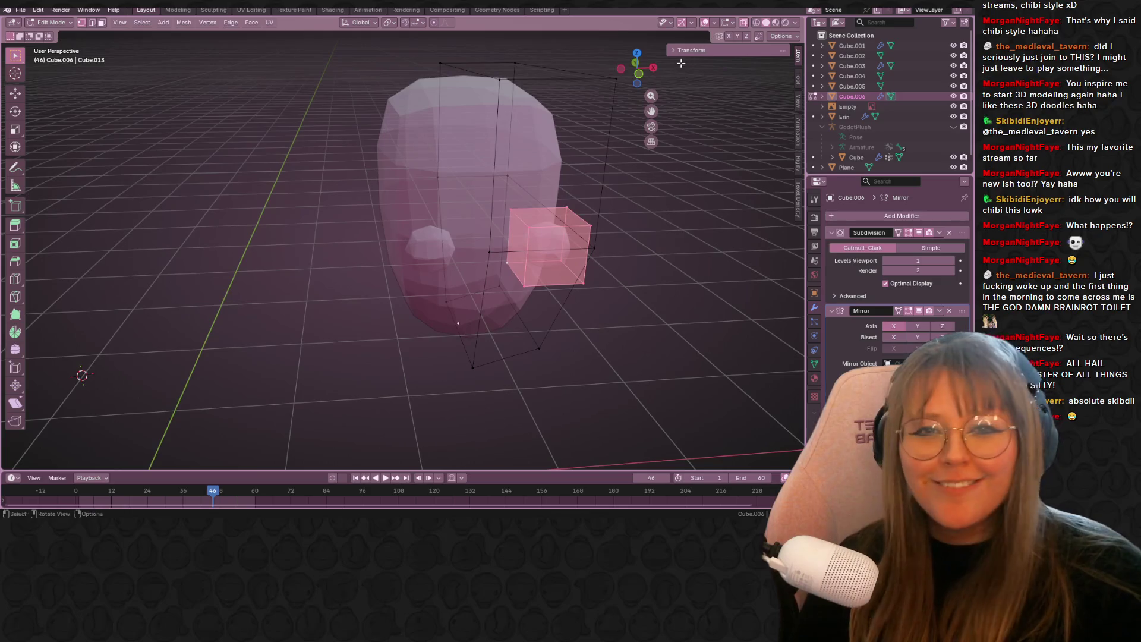
{"action": "key", "text": "KP_1"}
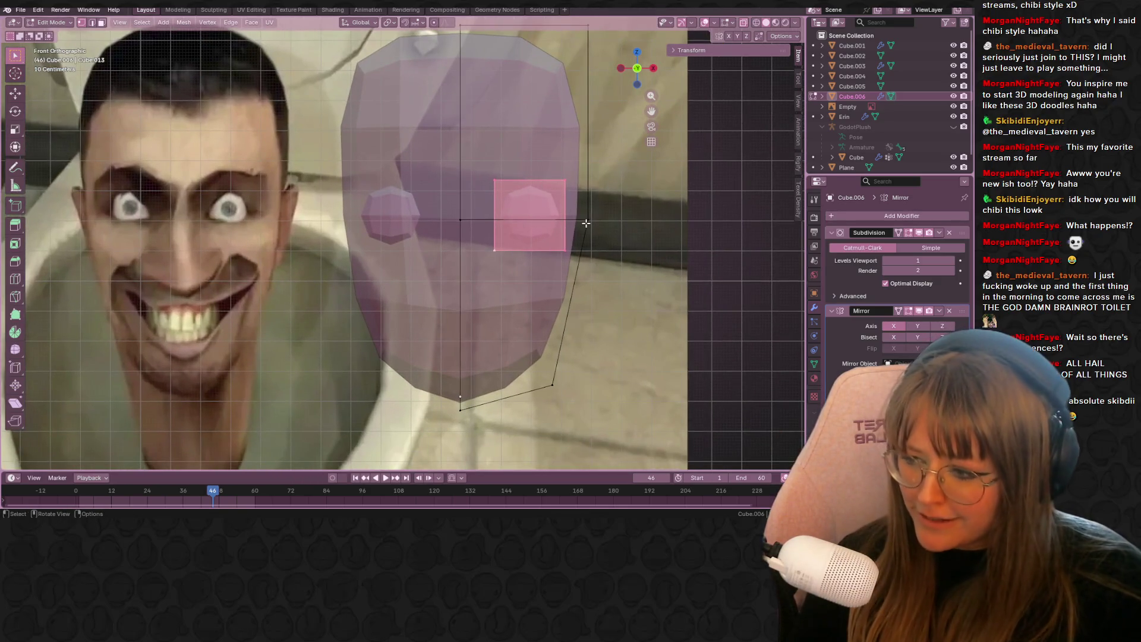
- Enlarge the eye to 1.074, adjust its sideways and depth position, and exit Edit Mode
{"action": "key", "text": "s"}
{"action": "left_click", "coordinate": [587, 223]}
{"action": "key", "text": "g"}
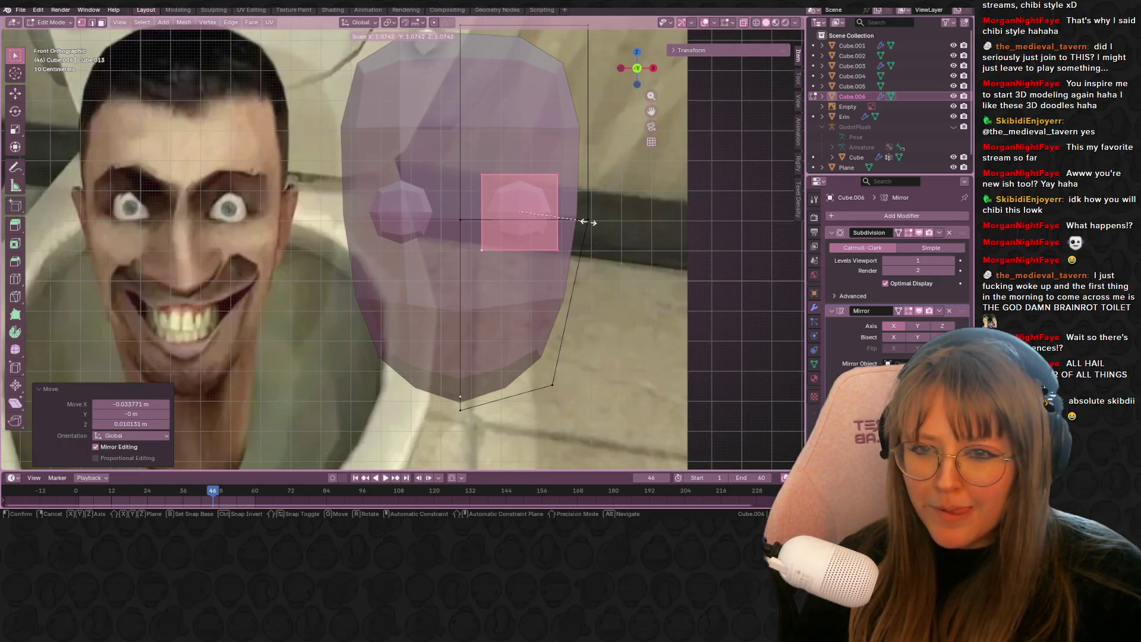
{"action": "left_click", "coordinate": [597, 224]}
{"action": "left_click", "coordinate": [653, 68]}
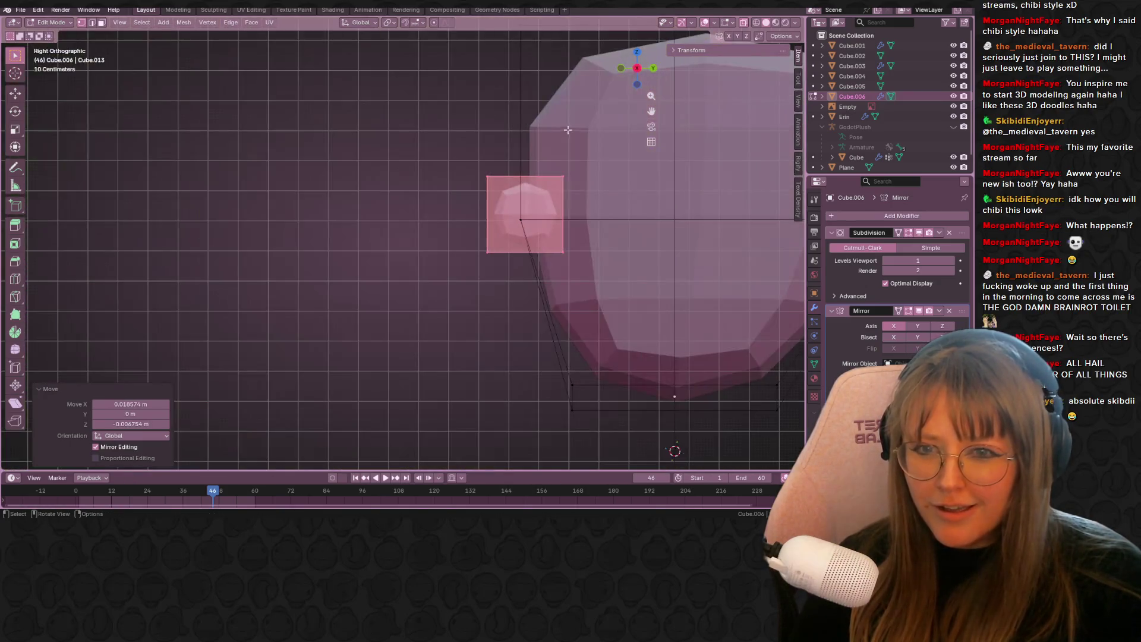
{"action": "key", "text": "g"}
{"action": "left_click", "coordinate": [531, 212]}
{"action": "middle_click_drag", "start_coordinate": [531, 211], "coordinate": [604, 186]}
{"action": "key", "text": "Tab"}
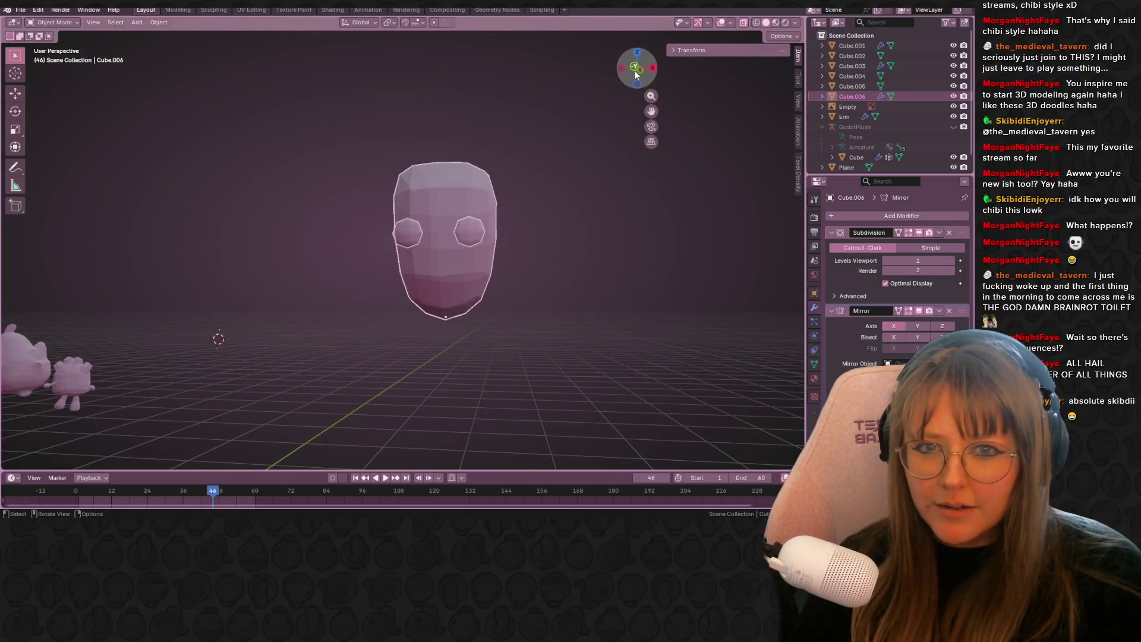
- Switch to the front reference view and put the head mesh in Edit Mode
{"action": "left_click", "coordinate": [634, 69]}
{"action": "scroll", "coordinate": [574, 230], "scroll_direction": "down", "scroll_amount": 3}
{"action": "left_click", "coordinate": [398, 227]}
{"action": "left_click", "coordinate": [418, 231]}
{"action": "key", "text": "Tab"}
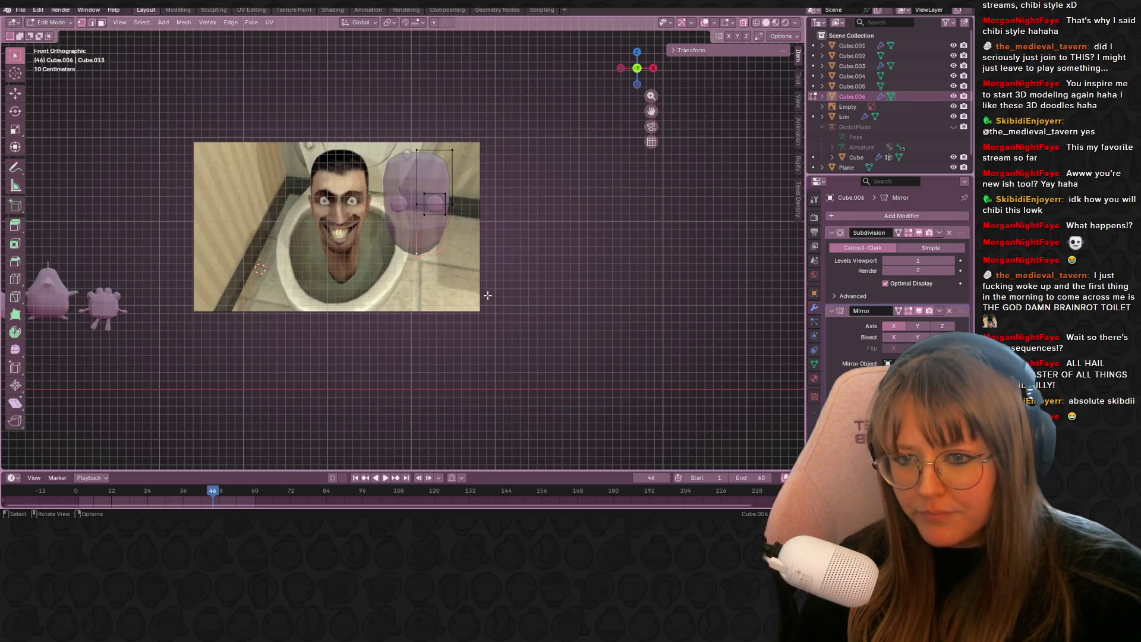
- Extrude the head's bottom edge down 0.046 m and orbit to inspect it from several angles
{"action": "key", "text": "e"}
{"action": "left_click", "coordinate": [456, 287]}
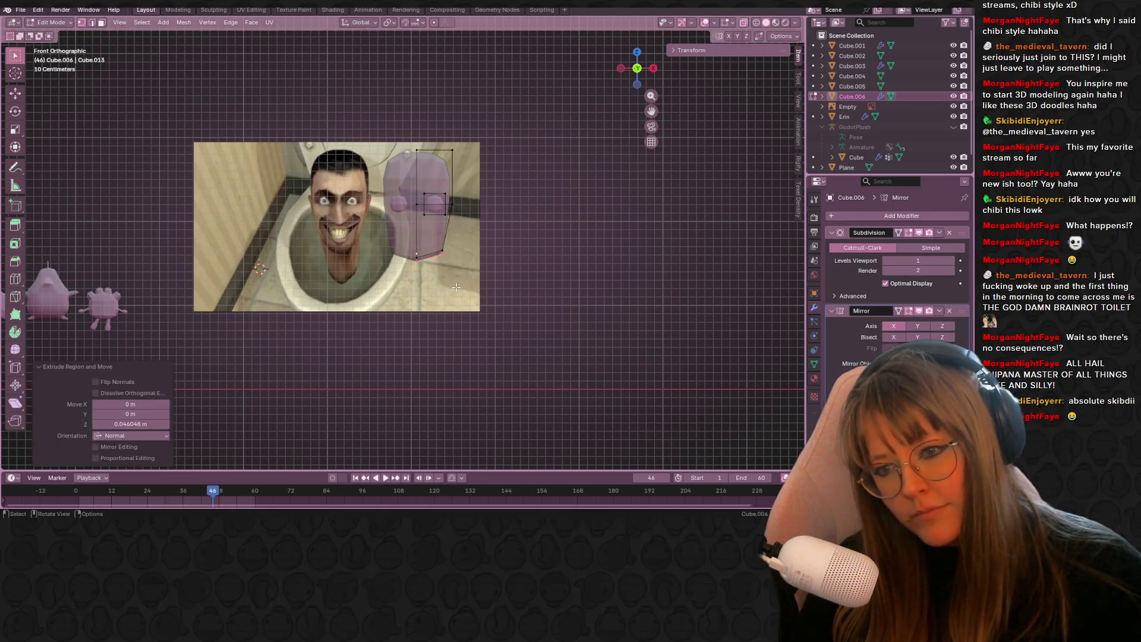
{"action": "left_click", "coordinate": [417, 253], "text": "alt"}
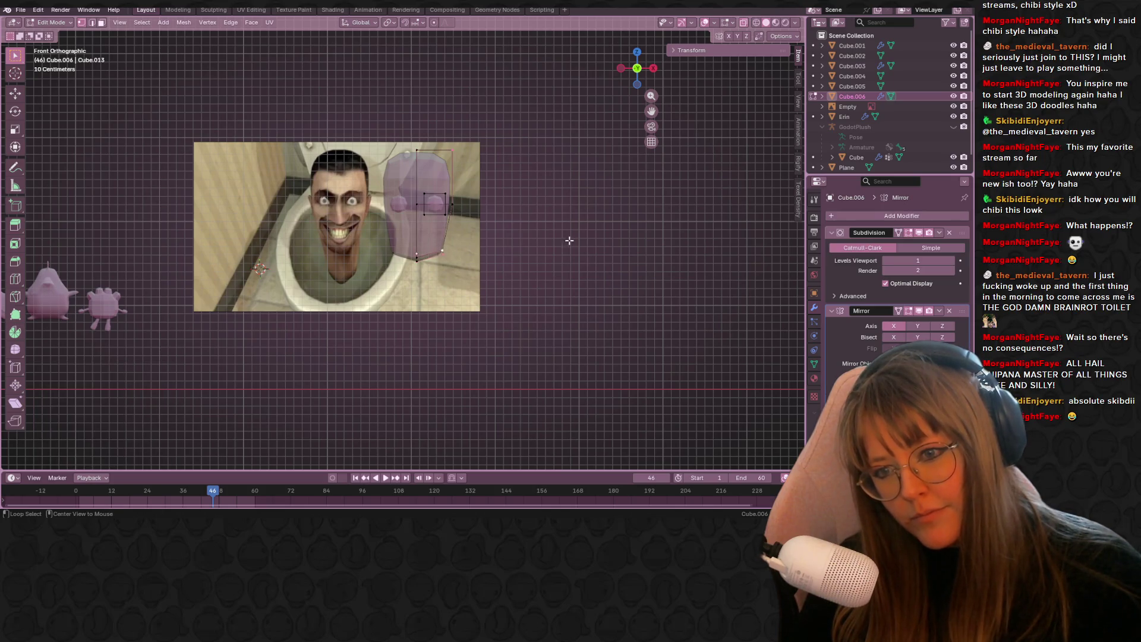
{"action": "middle_click_drag", "start_coordinate": [570, 240], "coordinate": [494, 238]}
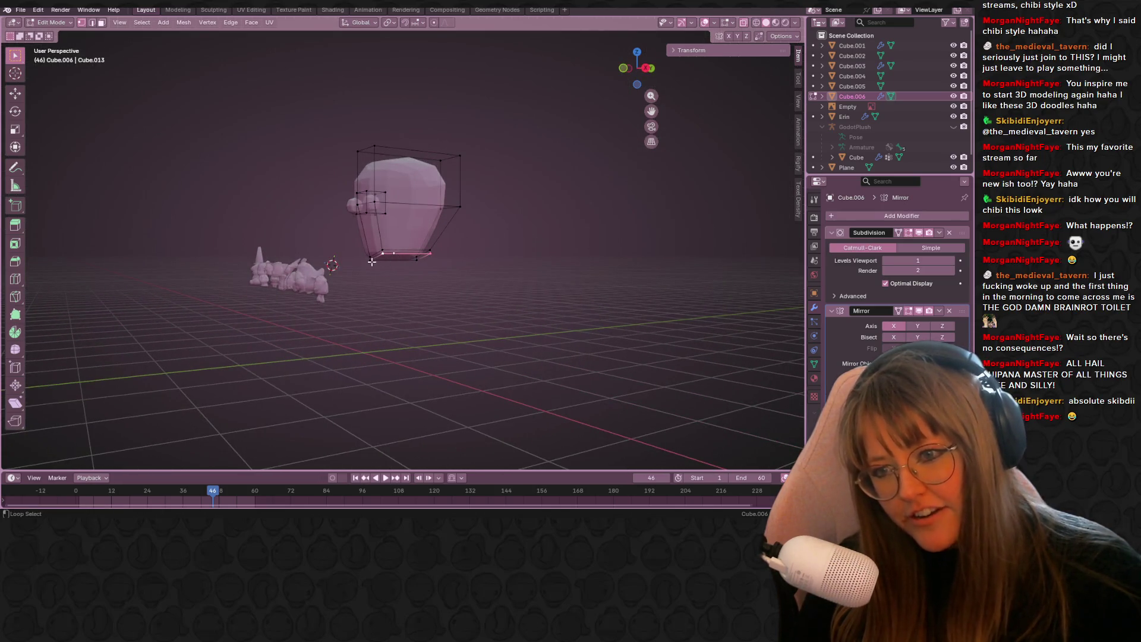
{"action": "mouse_move", "coordinate": [452, 276]}
{"action": "middle_mouse_down"}
{"action": "mouse_move", "coordinate": [532, 301]}
{"action": "mouse_move", "coordinate": [604, 275]}
{"action": "mouse_move", "coordinate": [519, 293]}
{"action": "mouse_move", "coordinate": [709, 271]}
{"action": "mouse_move", "coordinate": [699, 273]}
{"action": "middle_mouse_up"}
{"action": "key", "text": "ctrl+z"}
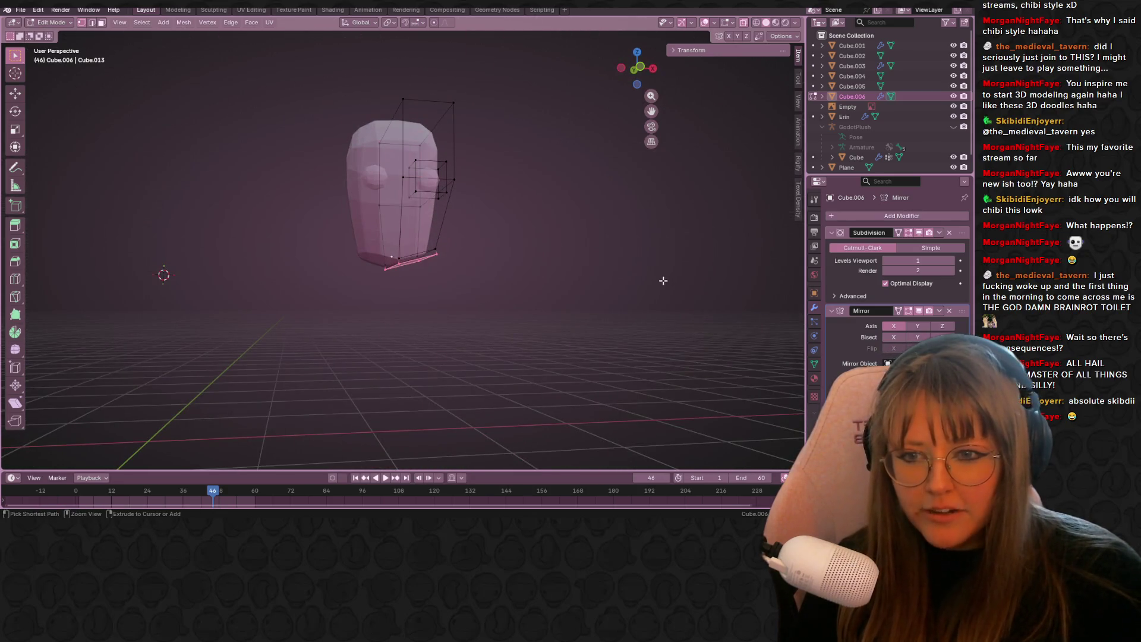
{"action": "key", "text": "ctrl+shift+z"}
- Return to the zoomed-out front orthographic view and bring up the Add Mesh menu
{"action": "left_click", "coordinate": [634, 70]}
{"action": "scroll", "coordinate": [643, 305], "scroll_direction": "down", "scroll_amount": 3}
{"action": "key", "text": "shift+a"}
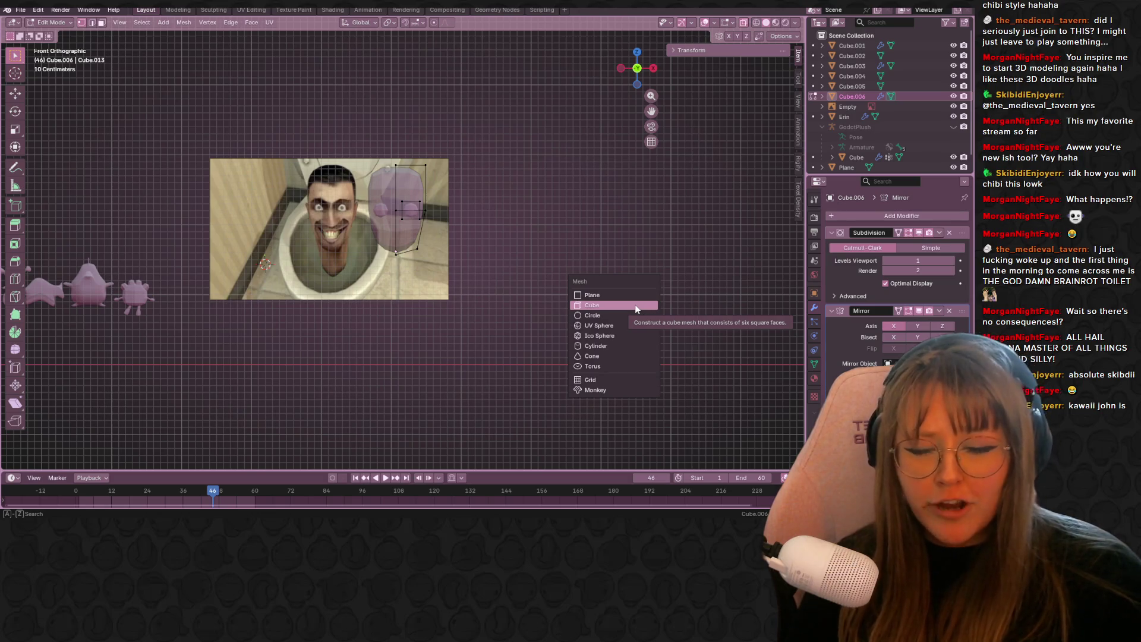
- Add a cube and move it beside the head
{"action": "left_click", "coordinate": [635, 305]}
{"action": "key", "text": "g"}
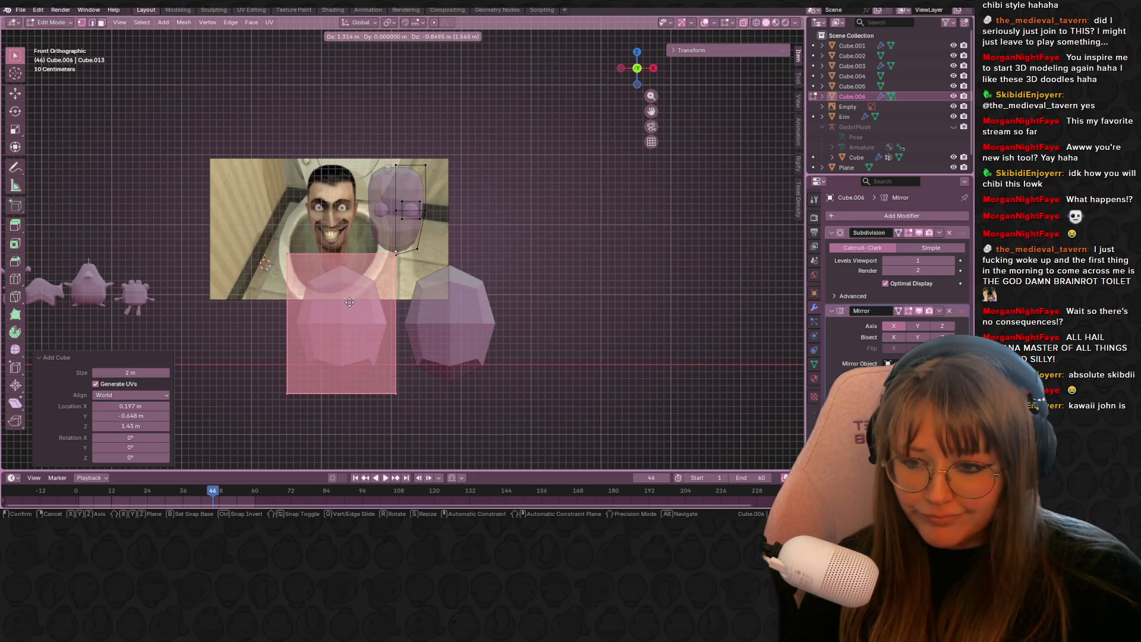
{"action": "left_click", "coordinate": [347, 301]}
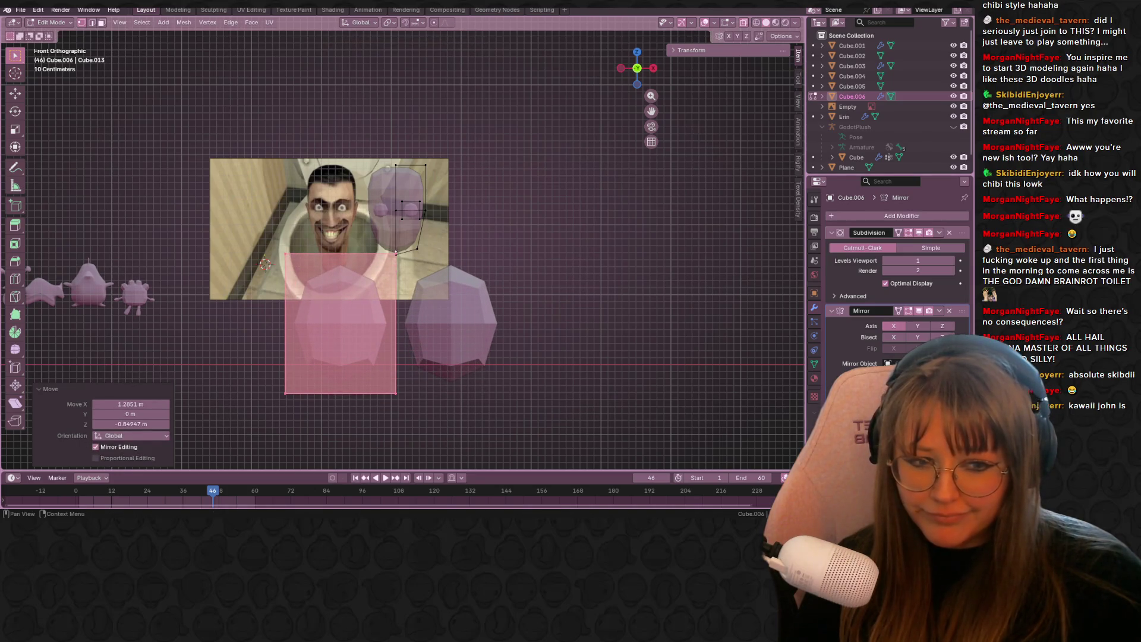
{"action": "key", "text": "g"}
{"action": "left_click", "coordinate": [511, 227]}
- Cut the cube down the middle with a centred loop cut
{"action": "middle_click_drag", "start_coordinate": [490, 241], "coordinate": [495, 206]}
{"action": "left_click_drag", "start_coordinate": [485, 386], "coordinate": [517, 419]}
{"action": "left_click_drag", "start_coordinate": [448, 221], "coordinate": [470, 411], "text": "shift"}
{"action": "middle_click_drag", "start_coordinate": [680, 305], "coordinate": [656, 338]}
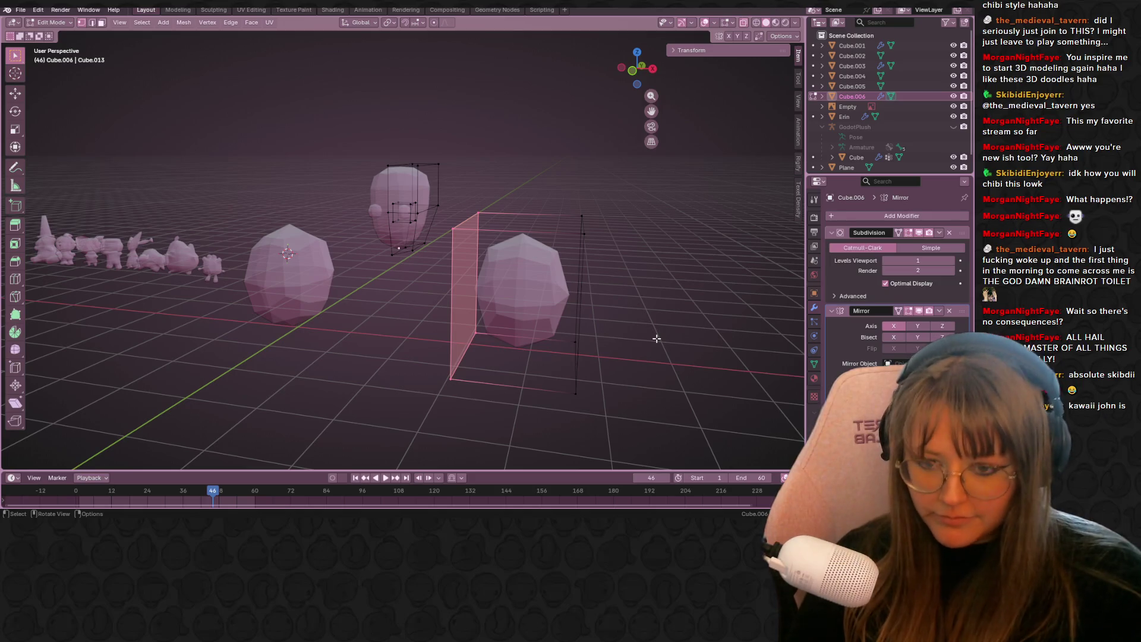
{"action": "key", "text": "ctrl+r"}
{"action": "left_click", "coordinate": [462, 195]}
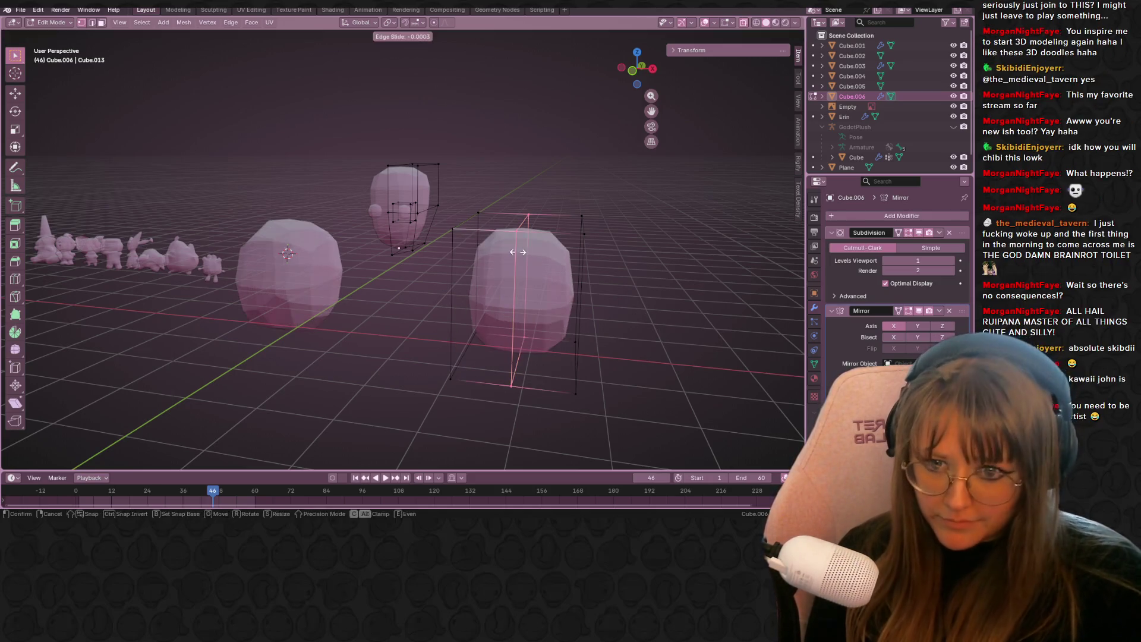
{"action": "left_click", "coordinate": [462, 195]}
- Select the cube's left half and delete its vertices
{"action": "left_click", "coordinate": [475, 213], "text": "alt"}
{"action": "middle_click_drag", "start_coordinate": [503, 319], "coordinate": [462, 353]}
{"action": "left_click", "coordinate": [466, 366], "text": "alt"}
{"action": "key", "text": "x"}
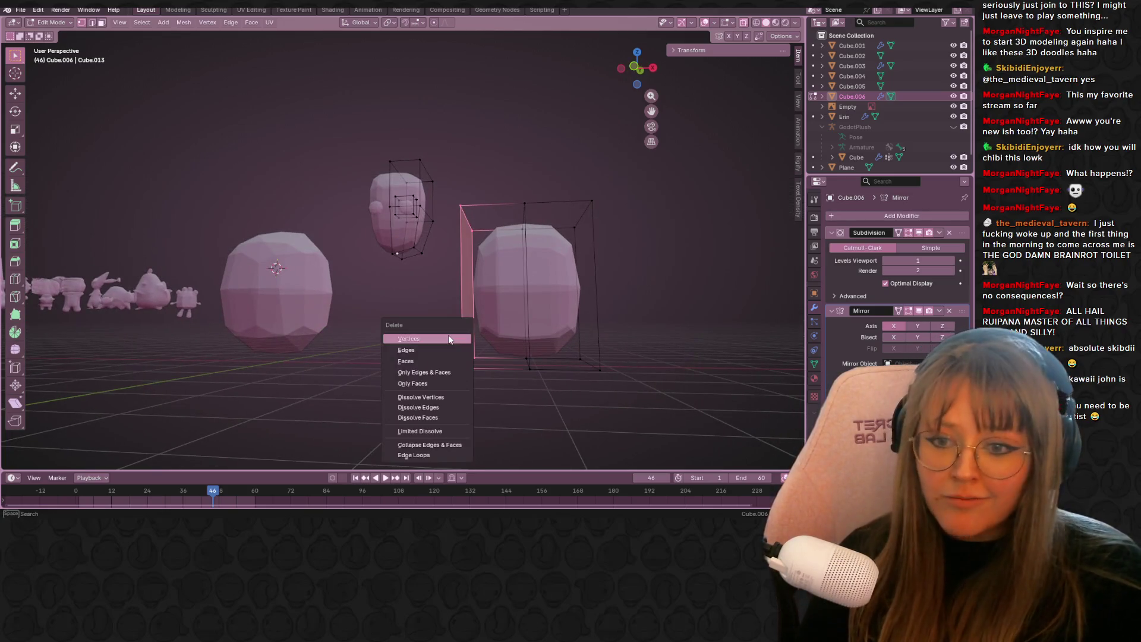
{"action": "left_click", "coordinate": [448, 334]}
- In the front orthographic view, select all of the remaining cube half
{"action": "left_click", "coordinate": [637, 84]}
{"action": "key", "text": "a"}
{"action": "key", "text": "alt+a"}
{"action": "left_click_drag", "start_coordinate": [473, 176], "coordinate": [590, 409]}
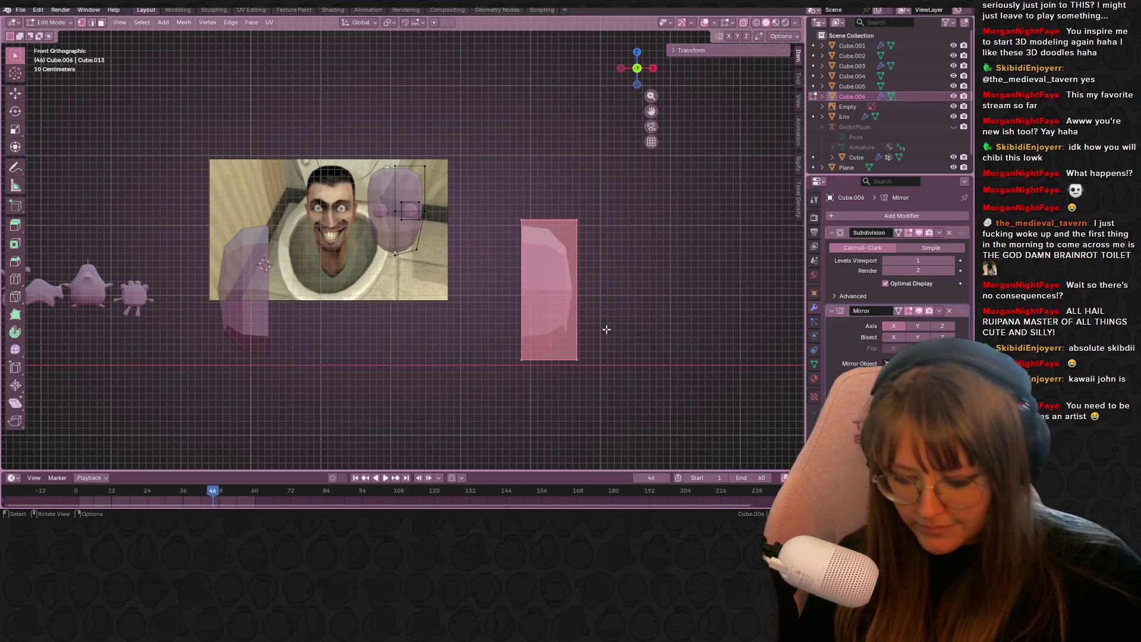
- Move the half-cube into place beneath the head as the body
{"action": "key", "text": "g"}
{"action": "left_click", "coordinate": [484, 384]}
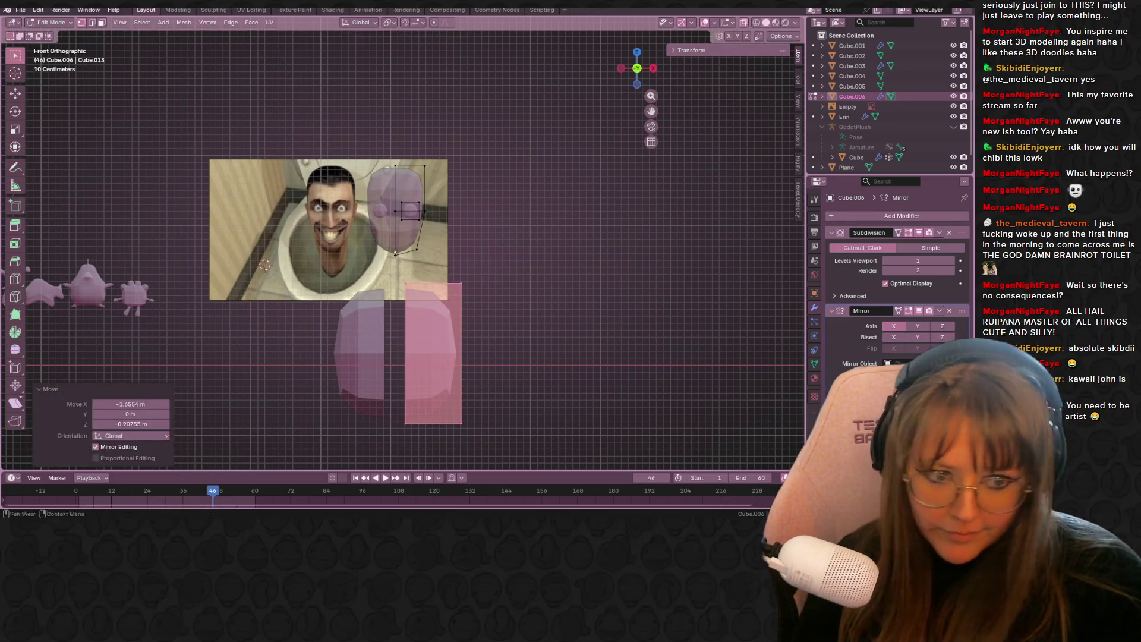
{"action": "key", "text": "g"}
{"action": "left_click", "coordinate": [542, 315]}
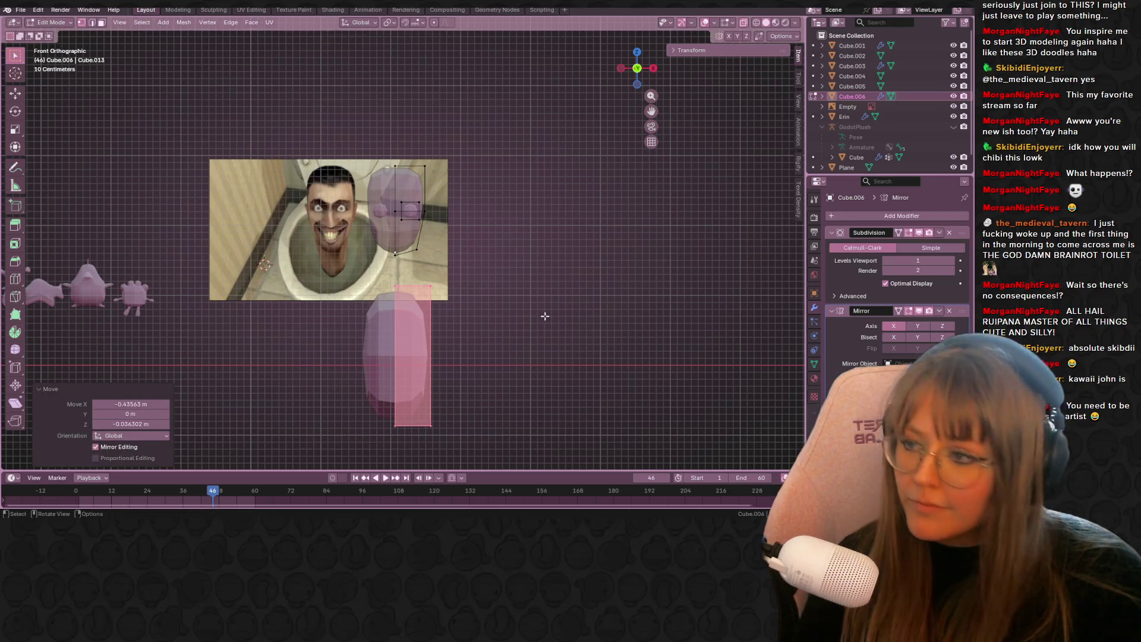
{"action": "scroll", "coordinate": [505, 294], "scroll_direction": "down", "scroll_amount": 3, "text": "shift"}
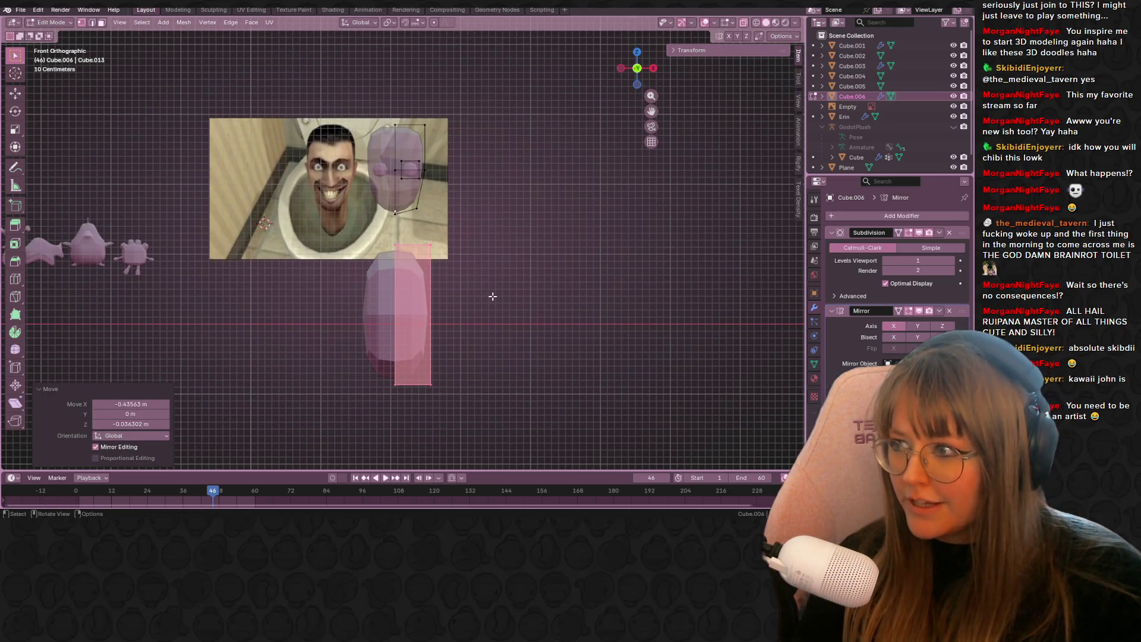
{"action": "key", "text": "g"}
{"action": "left_click", "coordinate": [544, 279]}
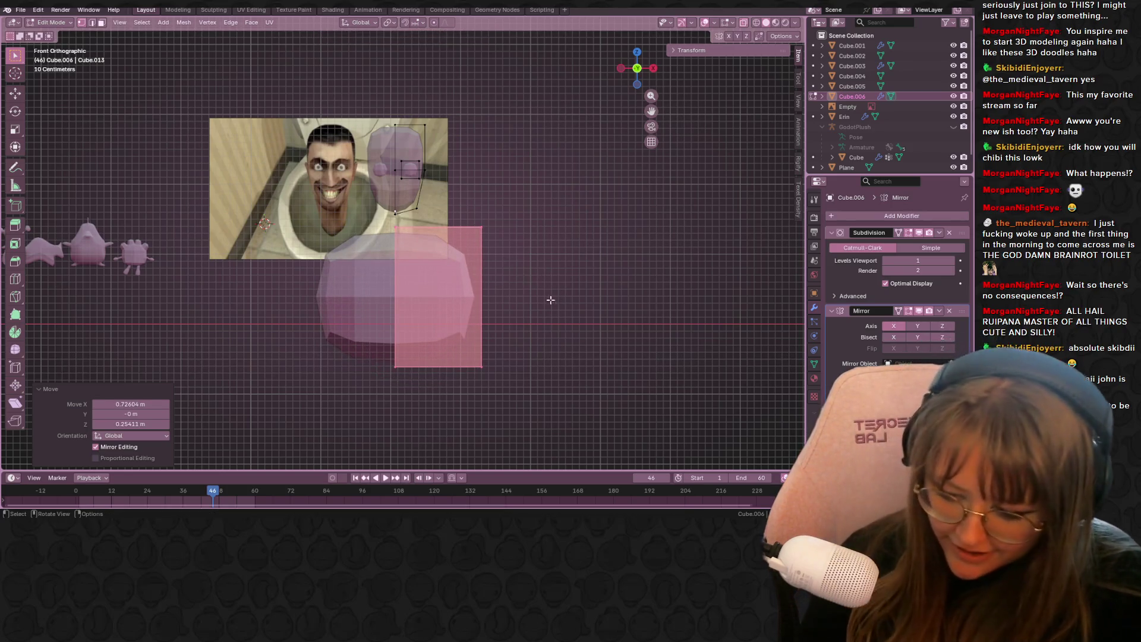
{"action": "key", "text": "shift+r"}
{"action": "key", "text": "ctrl+z"}
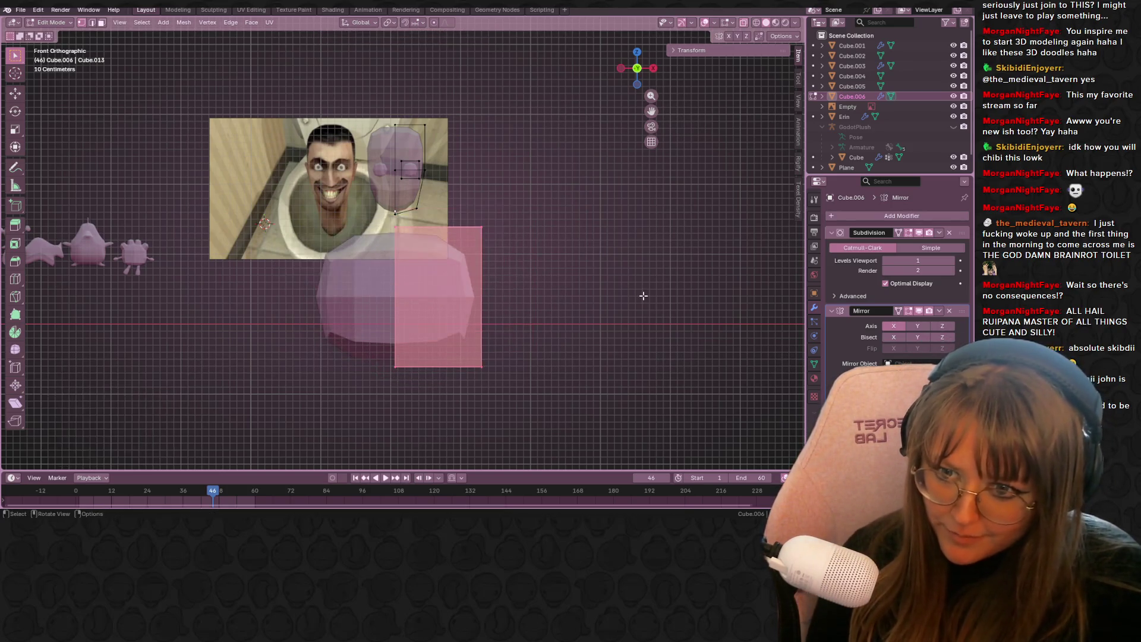
- Add a horizontal loop cut across the body, slid upward
{"action": "key", "text": "ctrl+r"}
{"action": "left_click", "coordinate": [482, 232]}
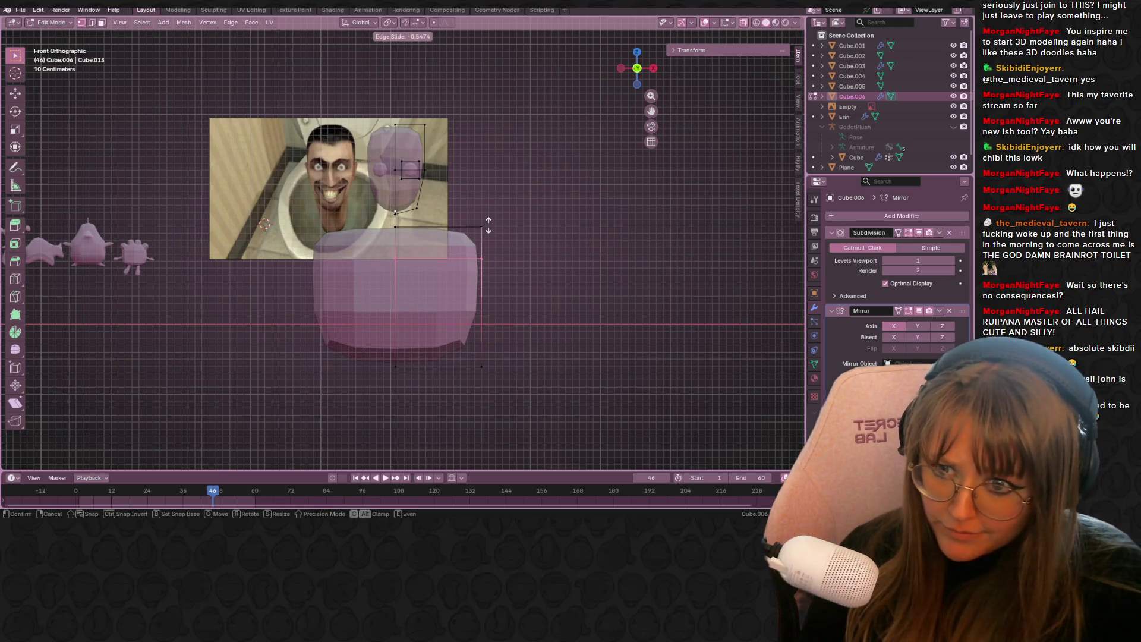
{"action": "left_click", "coordinate": [502, 230]}
{"action": "key", "text": "s"}
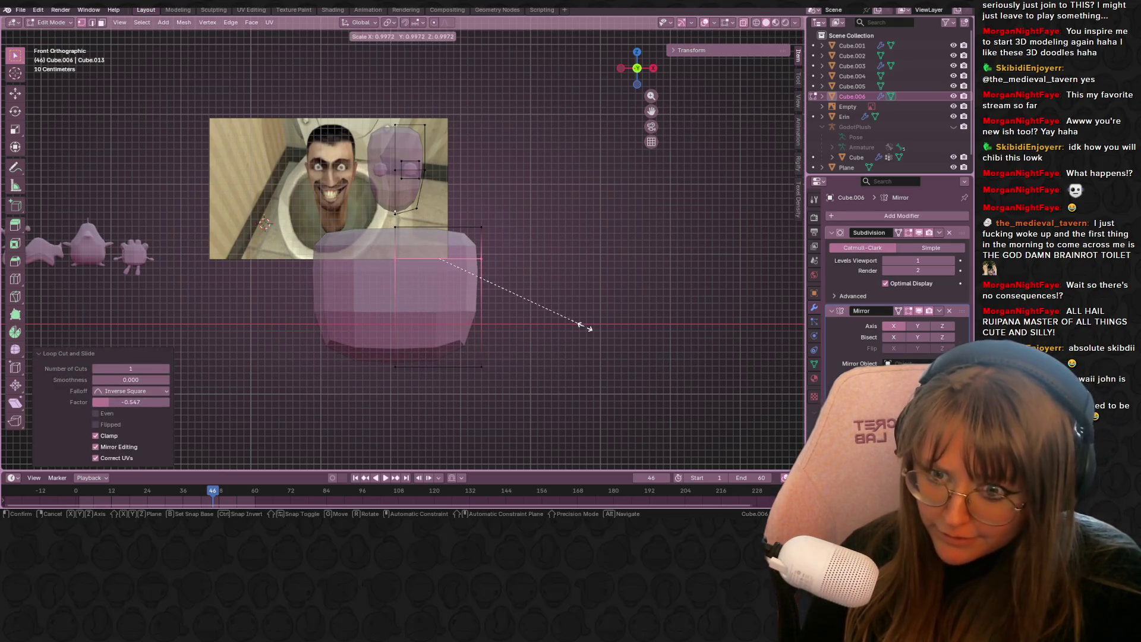
{"action": "left_click", "coordinate": [586, 326]}
- Taper the body's bottom vertices to 0.414 scale and select the lower piece
{"action": "key", "text": "a"}
{"action": "key", "text": "s"}
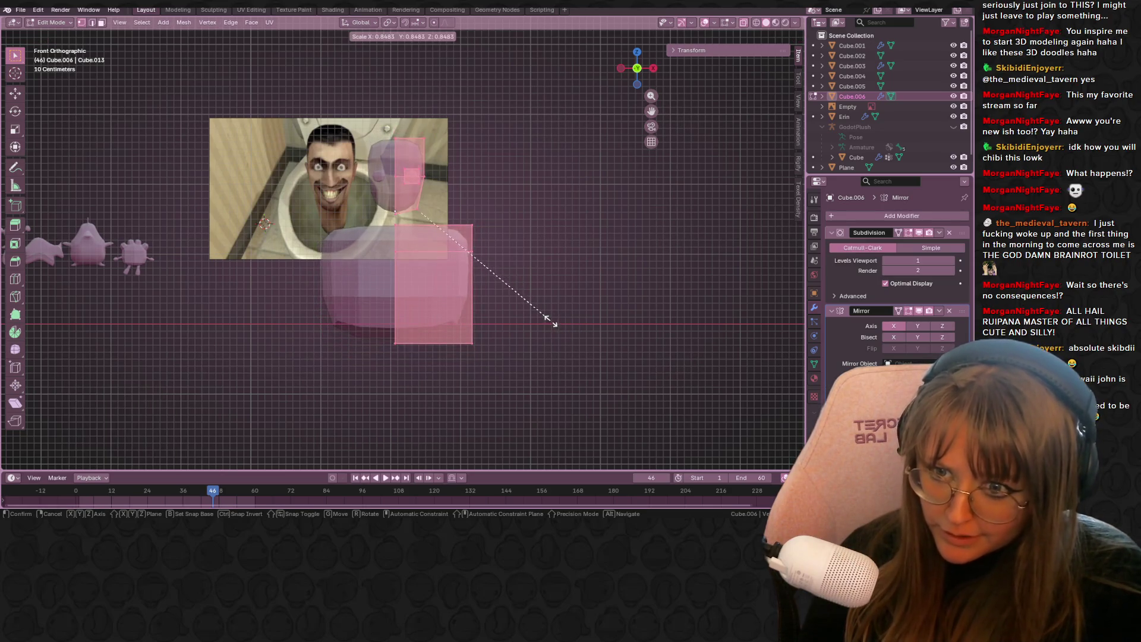
{"action": "left_click", "coordinate": [561, 324]}
{"action": "key", "text": "alt+a"}
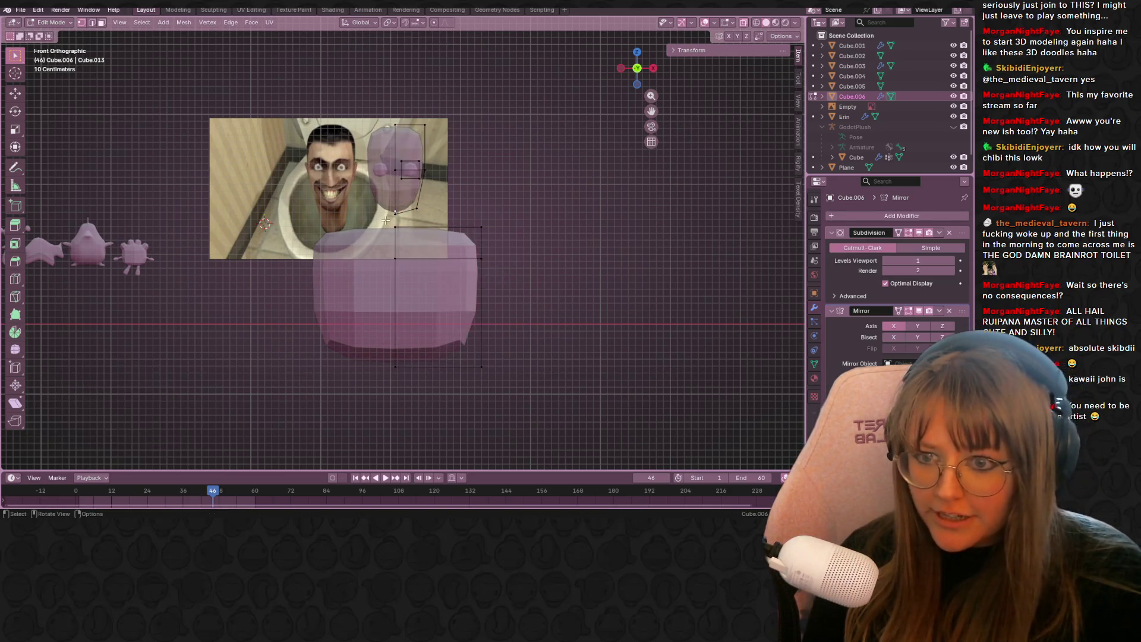
{"action": "key", "text": "s"}
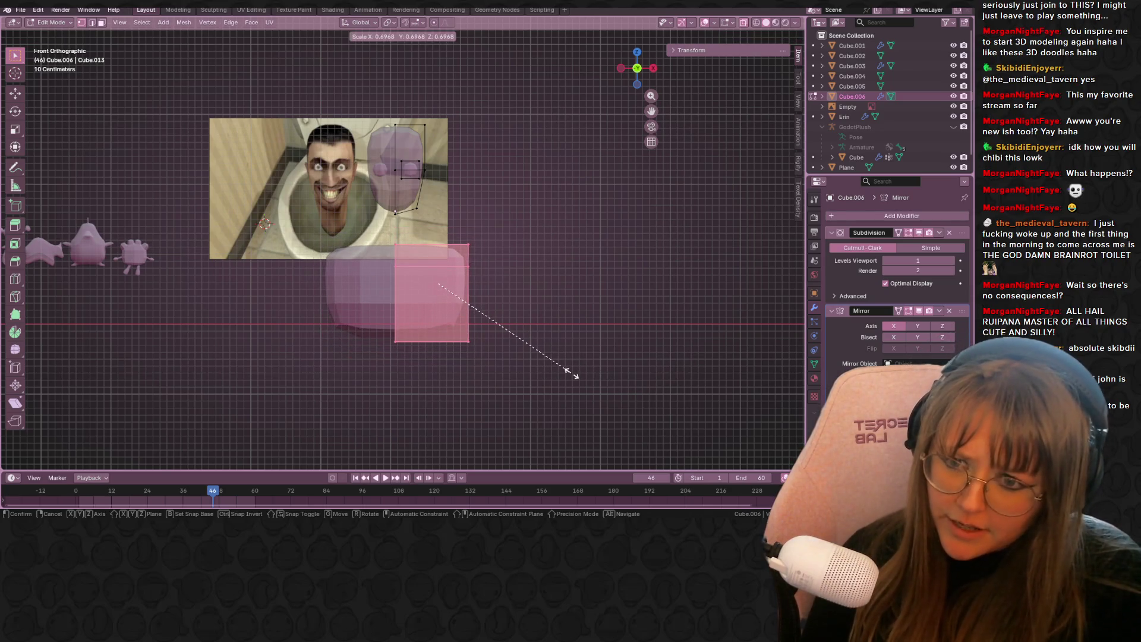
{"action": "left_click", "coordinate": [583, 383]}
{"action": "key", "text": "alt+a"}
{"action": "key", "text": "s"}
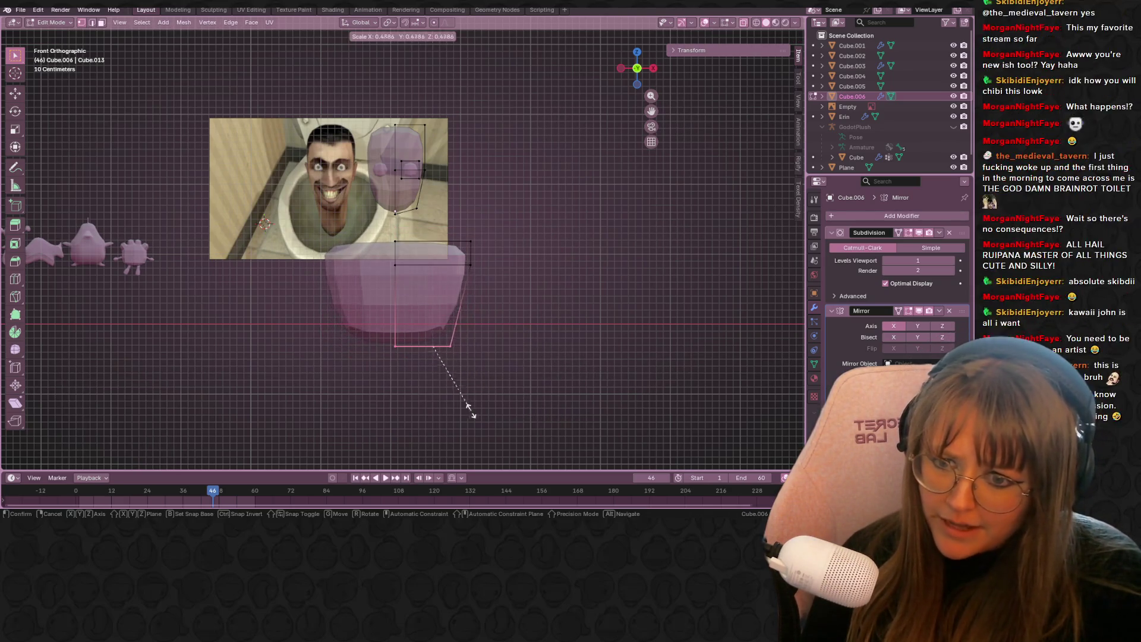
{"action": "left_click", "coordinate": [457, 409]}
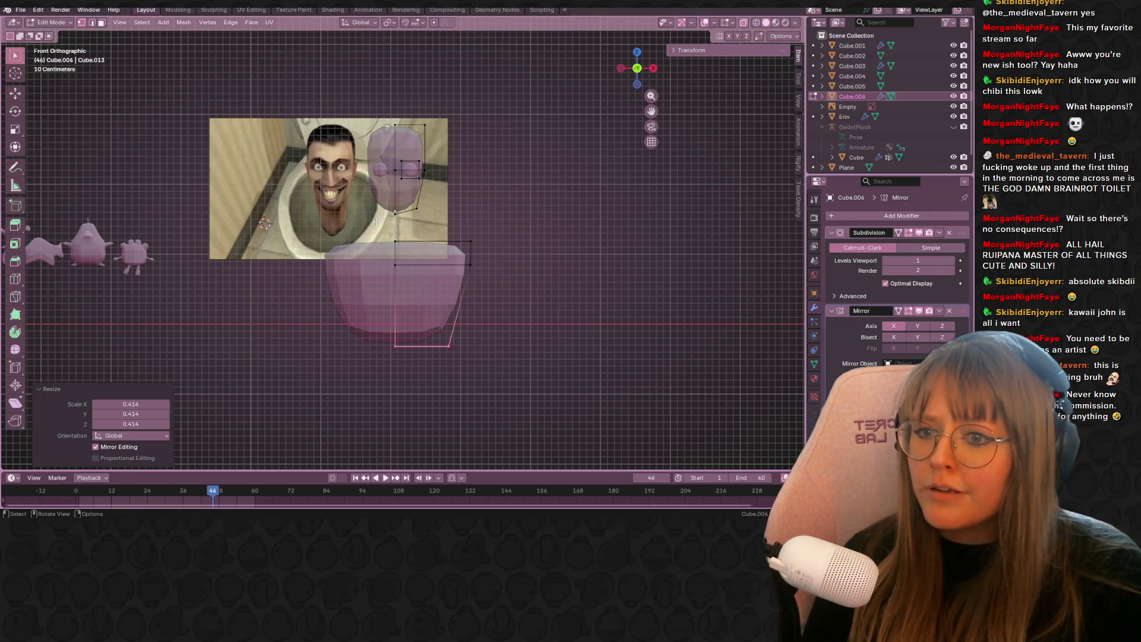
{"action": "key", "text": "ctrl+l"}
{"action": "middle_click_drag", "start_coordinate": [530, 328], "coordinate": [555, 377], "text": "shift"}
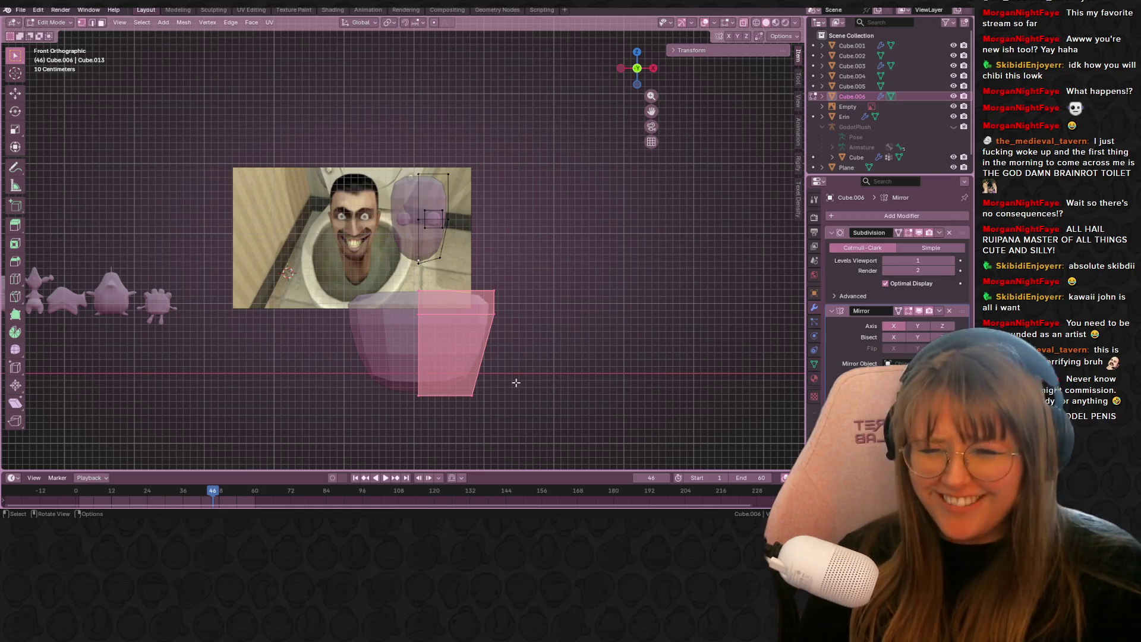
- Nudge the body slightly left and up and add a loop cut to it
{"action": "key", "text": "g"}
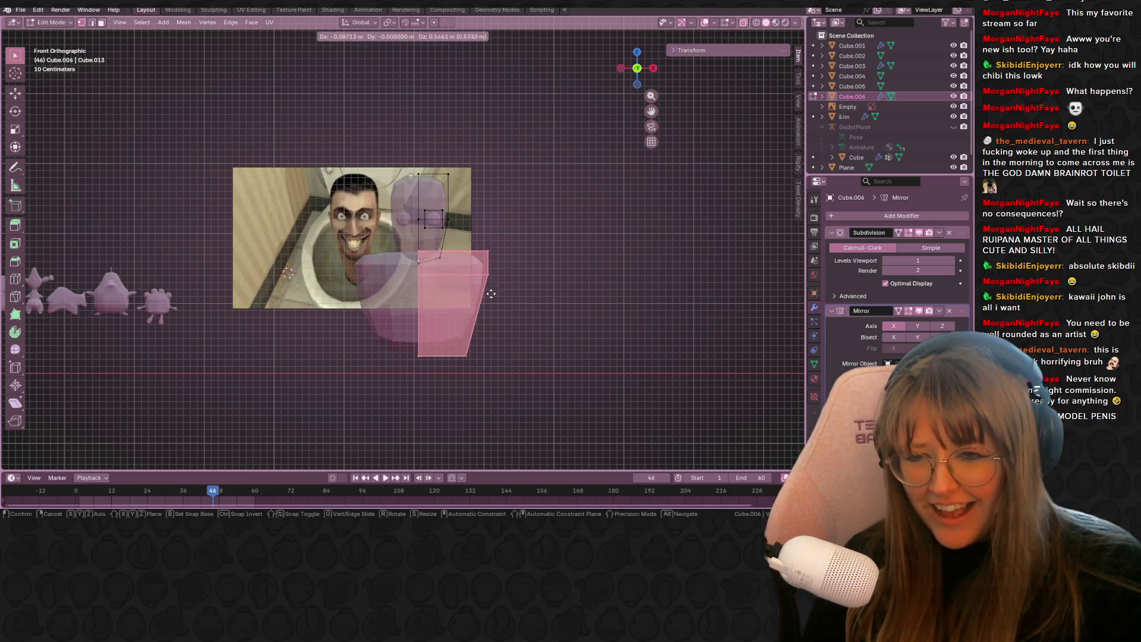
{"action": "left_click", "coordinate": [474, 330]}
{"action": "mouse_move", "coordinate": [537, 291]}
{"action": "middle_mouse_down"}
{"action": "mouse_move", "coordinate": [527, 341]}
{"action": "mouse_move", "coordinate": [433, 300]}
{"action": "middle_mouse_up"}
{"action": "key", "text": "ctrl+r"}
{"action": "left_click", "coordinate": [433, 300]}
{"action": "left_click", "coordinate": [506, 308]}
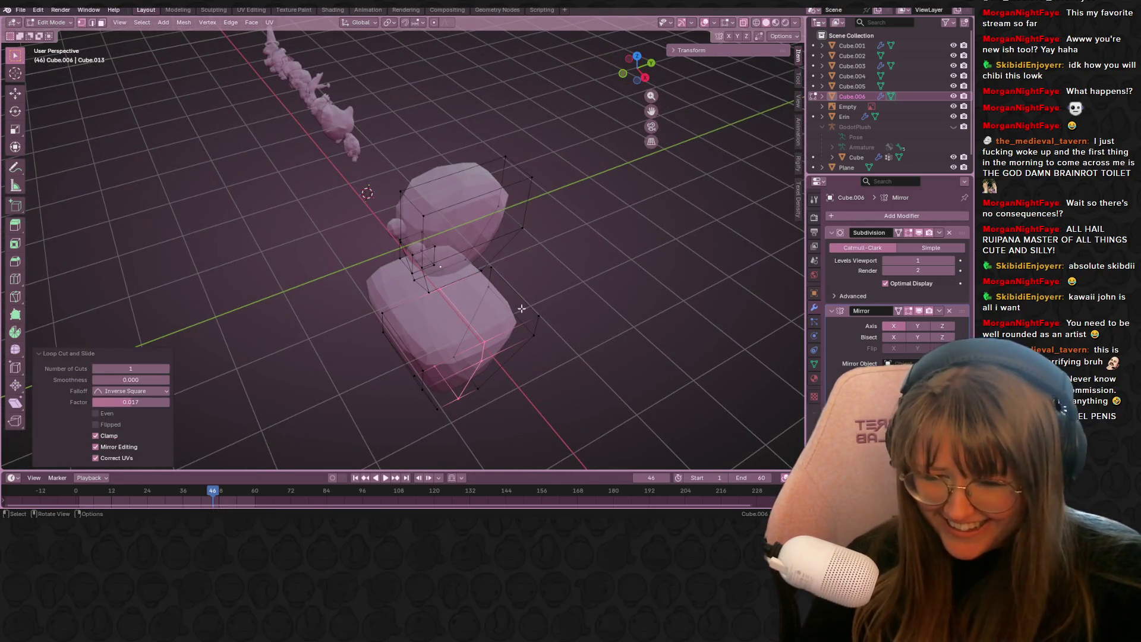
- Add a second, centred loop cut to the body
{"action": "key", "text": "ctrl+r"}
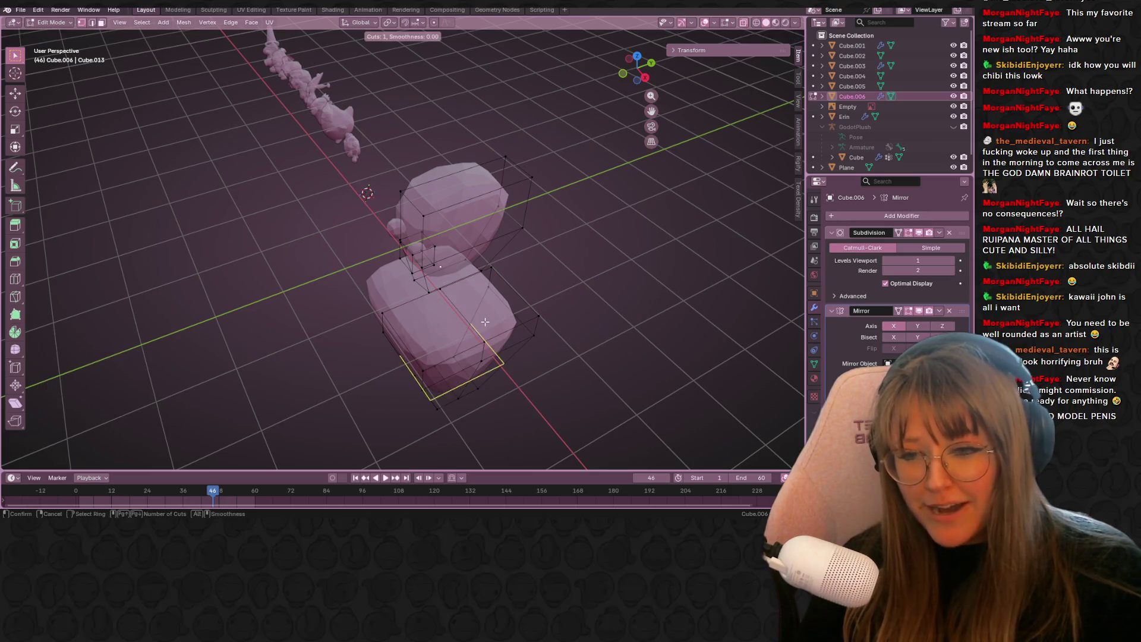
{"action": "left_click", "coordinate": [464, 302]}
{"action": "right_click", "coordinate": [465, 302]}
{"action": "middle_click_drag", "start_coordinate": [465, 302], "coordinate": [528, 329]}
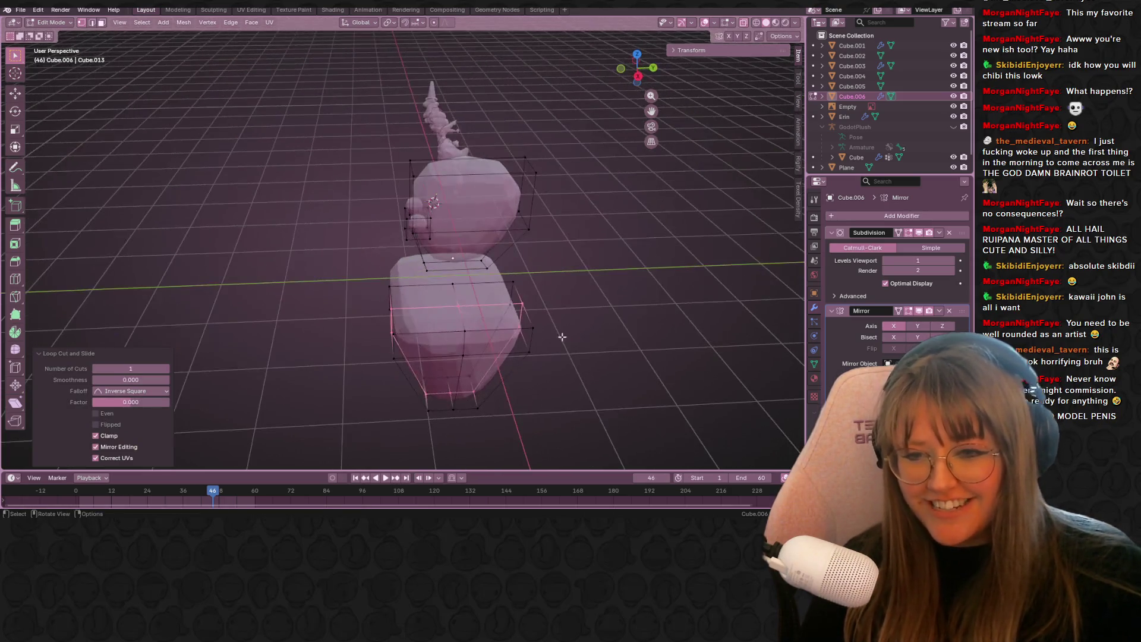
{"action": "left_click", "coordinate": [444, 282]}
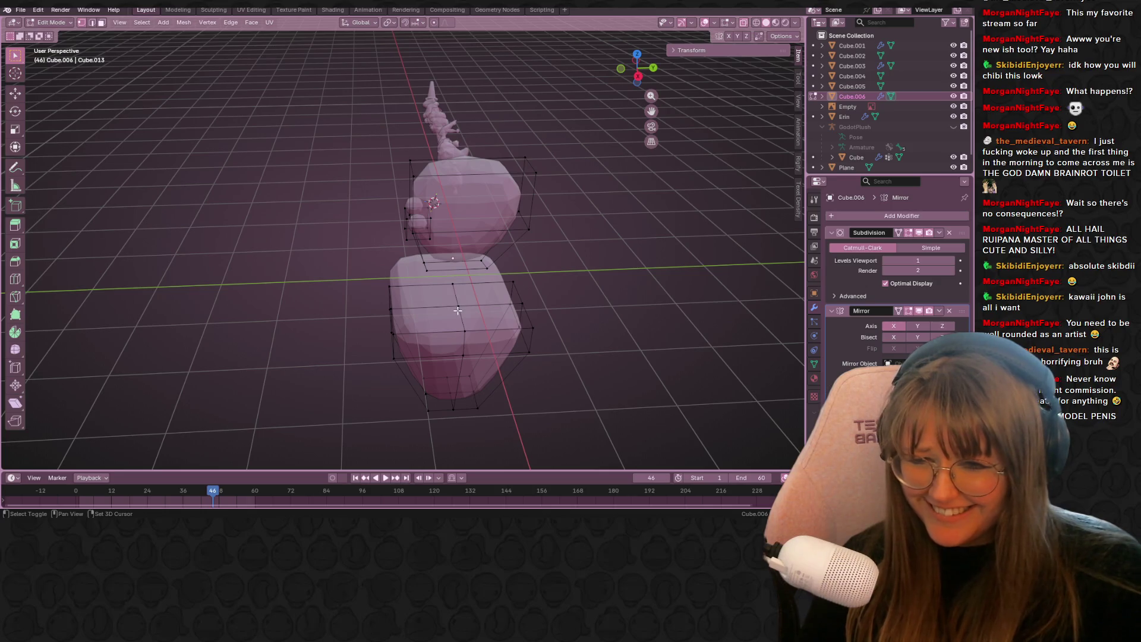
{"action": "mouse_move", "coordinate": [457, 289]}
{"action": "middle_mouse_down"}
{"action": "mouse_move", "coordinate": [514, 314]}
{"action": "mouse_move", "coordinate": [578, 255]}
{"action": "mouse_move", "coordinate": [456, 272]}
{"action": "mouse_move", "coordinate": [540, 165]}
{"action": "mouse_move", "coordinate": [553, 250]}
{"action": "mouse_move", "coordinate": [523, 281]}
{"action": "mouse_move", "coordinate": [471, 291]}
{"action": "mouse_move", "coordinate": [550, 321]}
{"action": "mouse_move", "coordinate": [600, 409]}
{"action": "mouse_move", "coordinate": [510, 330]}
{"action": "middle_mouse_up"}
- Reposition parts of the body and select its right side
{"action": "key", "text": "g"}
{"action": "left_click", "coordinate": [544, 277]}
{"action": "key", "text": "g"}
{"action": "left_click", "coordinate": [476, 293]}
{"action": "left_click", "coordinate": [538, 324]}
{"action": "left_click_drag", "start_coordinate": [483, 306], "coordinate": [542, 365]}
{"action": "mouse_move", "coordinate": [542, 365]}
{"action": "middle_mouse_down"}
{"action": "mouse_move", "coordinate": [606, 402]}
{"action": "mouse_move", "coordinate": [523, 306]}
{"action": "middle_mouse_up"}
{"action": "mouse_move", "coordinate": [610, 398]}
{"action": "middle_mouse_down"}
{"action": "mouse_move", "coordinate": [678, 453]}
{"action": "mouse_move", "coordinate": [488, 373]}
{"action": "mouse_move", "coordinate": [475, 321]}
{"action": "mouse_move", "coordinate": [670, 90]}
{"action": "middle_mouse_up"}
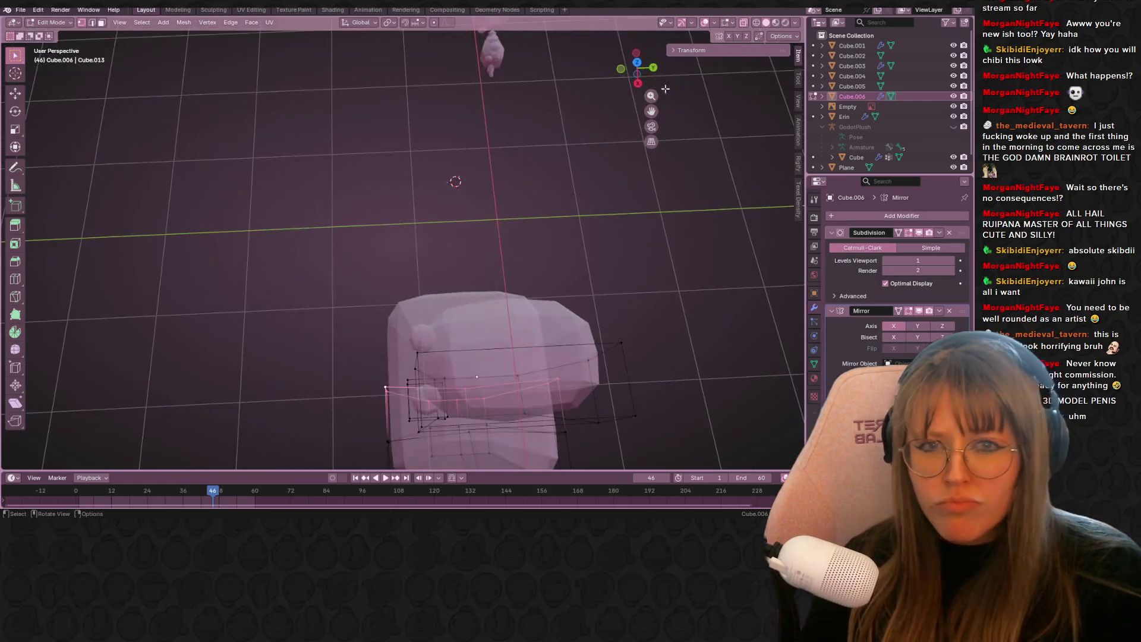
- Scale the selected body vertices in top view and check the shape from the side
{"action": "left_click", "coordinate": [635, 65]}
{"action": "middle_click_drag", "start_coordinate": [588, 277], "coordinate": [571, 179], "text": "shift"}
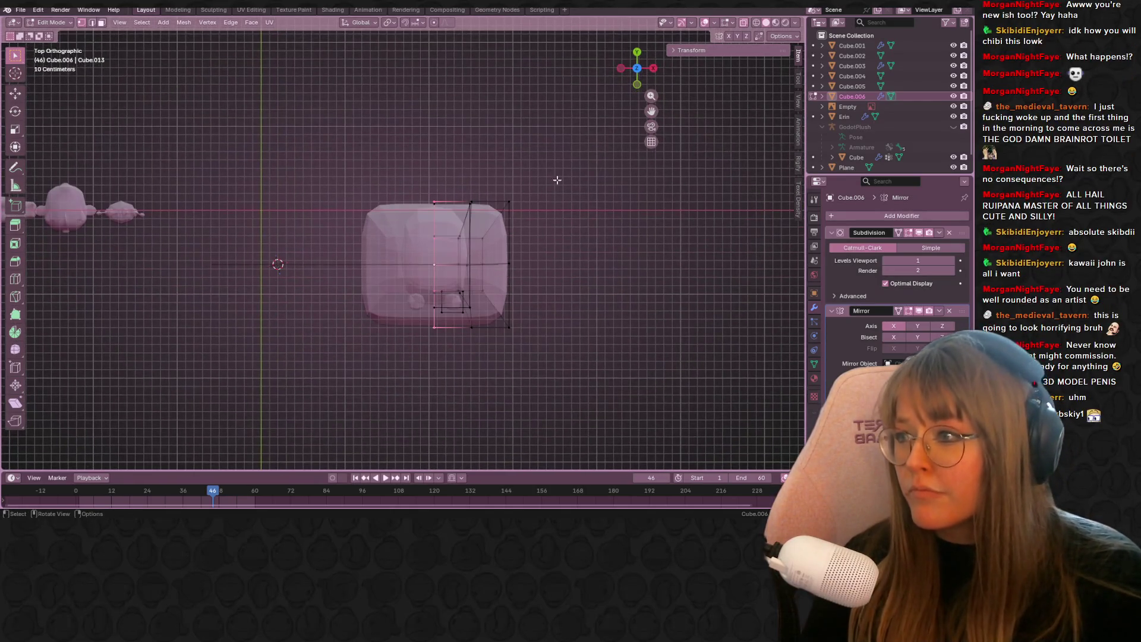
{"action": "key", "text": "s"}
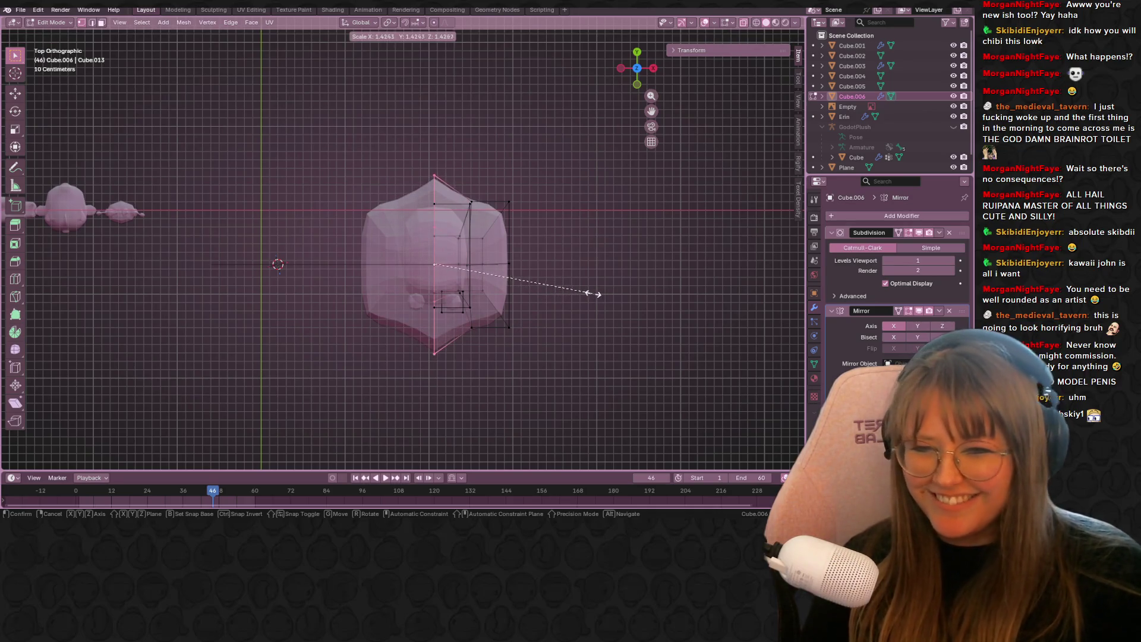
{"action": "left_click", "coordinate": [629, 298]}
{"action": "mouse_move", "coordinate": [628, 297]}
{"action": "middle_mouse_down"}
{"action": "mouse_move", "coordinate": [713, 303]}
{"action": "mouse_move", "coordinate": [666, 298]}
{"action": "mouse_move", "coordinate": [607, 235]}
{"action": "mouse_move", "coordinate": [548, 280]}
{"action": "mouse_move", "coordinate": [606, 220]}
{"action": "middle_mouse_up"}
{"action": "left_click", "coordinate": [638, 74]}
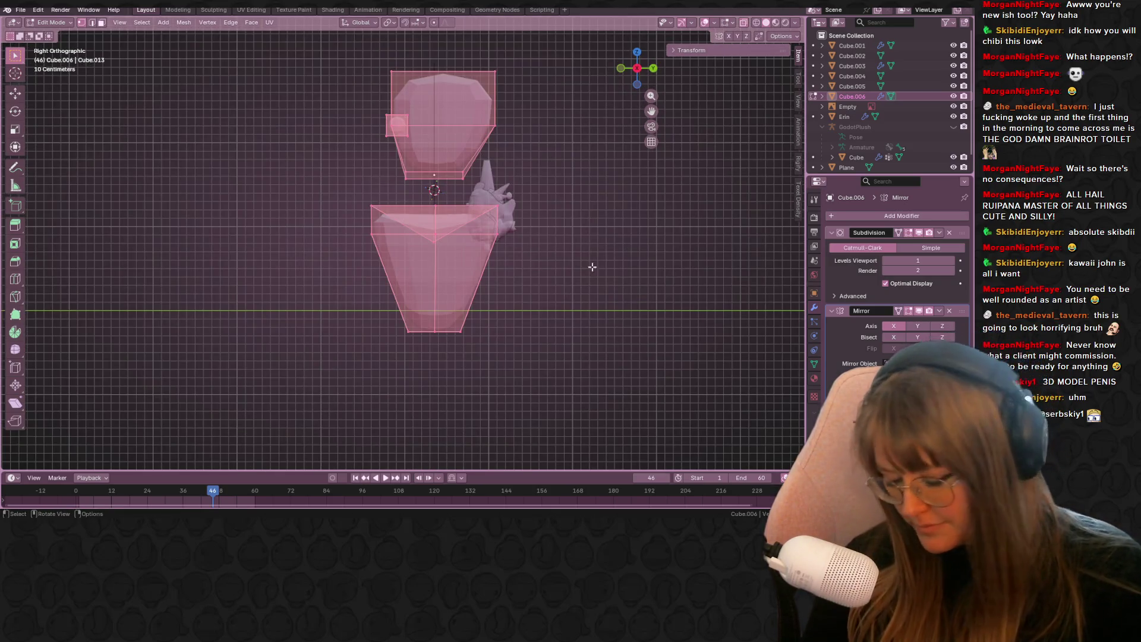
{"action": "left_click", "coordinate": [583, 245]}
{"action": "mouse_move", "coordinate": [598, 301]}
{"action": "middle_mouse_down"}
{"action": "mouse_move", "coordinate": [401, 215]}
{"action": "mouse_move", "coordinate": [452, 240]}
{"action": "mouse_move", "coordinate": [535, 226]}
{"action": "middle_mouse_up"}
{"action": "left_click", "coordinate": [641, 70]}
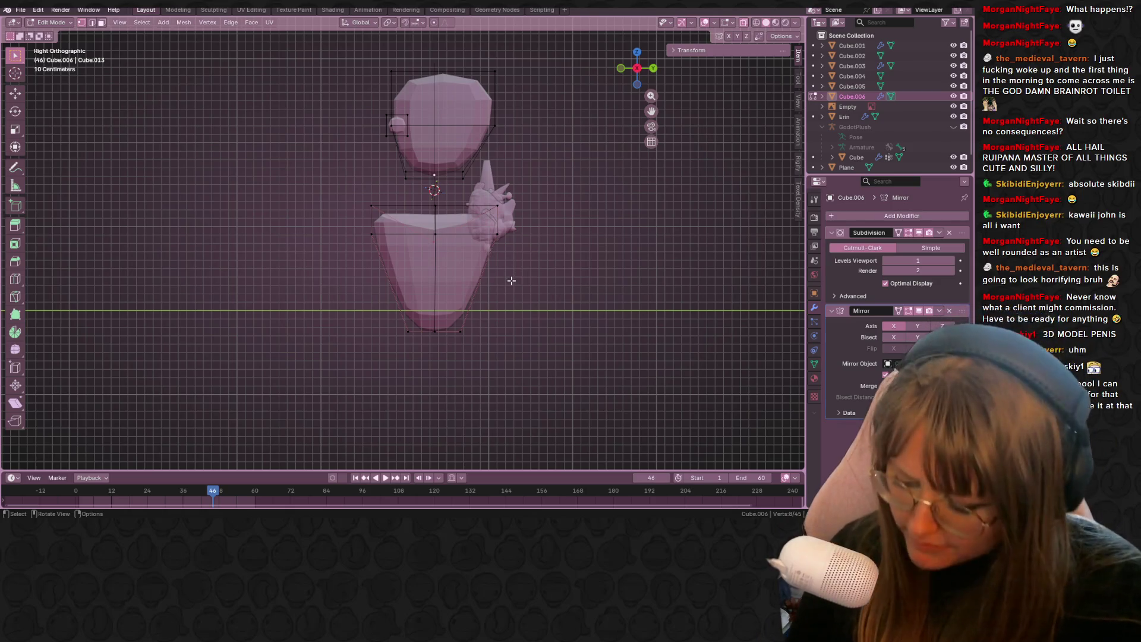
- Stretch the lower body front-to-back along the Y axis
{"action": "key", "text": "s"}
{"action": "key", "text": "y"}
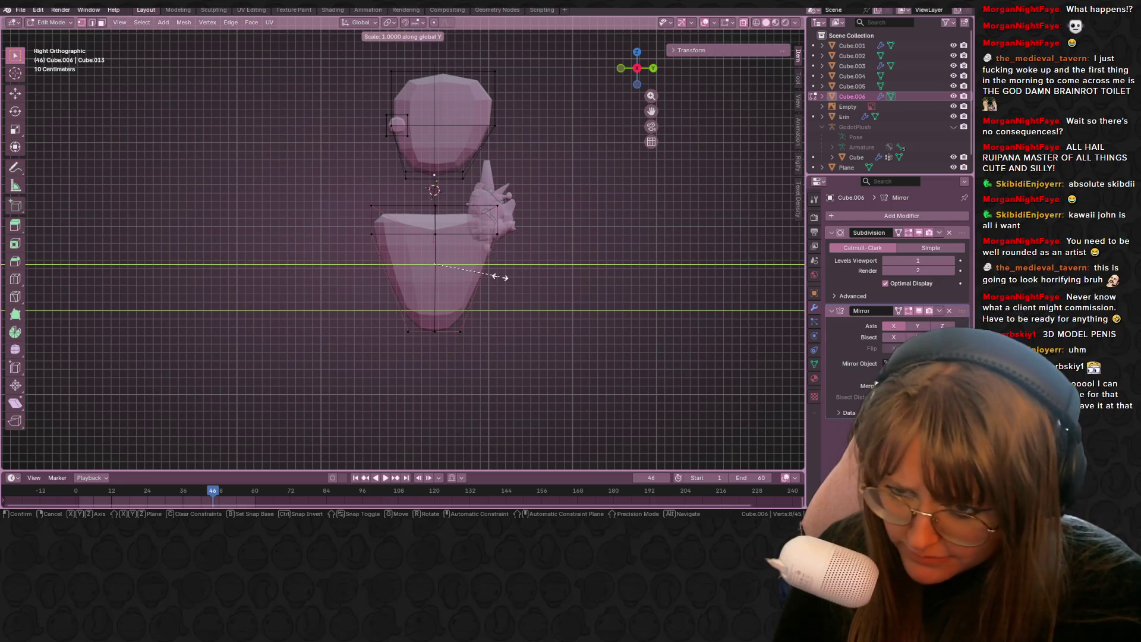
{"action": "left_click", "coordinate": [515, 280]}
{"action": "mouse_move", "coordinate": [532, 288]}
{"action": "middle_mouse_down"}
{"action": "mouse_move", "coordinate": [606, 416]}
{"action": "mouse_move", "coordinate": [600, 452]}
{"action": "mouse_move", "coordinate": [590, 353]}
{"action": "mouse_move", "coordinate": [472, 270]}
{"action": "middle_mouse_up"}
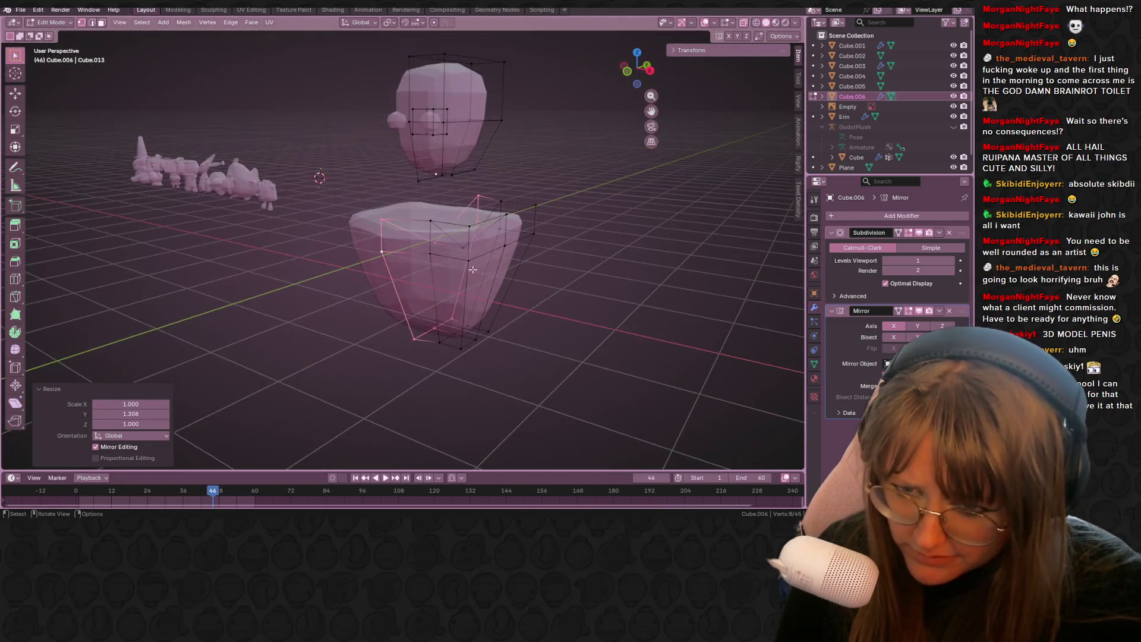
- Select the bowl's bottom edge loop and scale it along Y as well
{"action": "left_click", "coordinate": [520, 270], "text": "alt"}
{"action": "left_click", "coordinate": [436, 252], "text": "alt"}
{"action": "left_click", "coordinate": [431, 340], "text": "alt"}
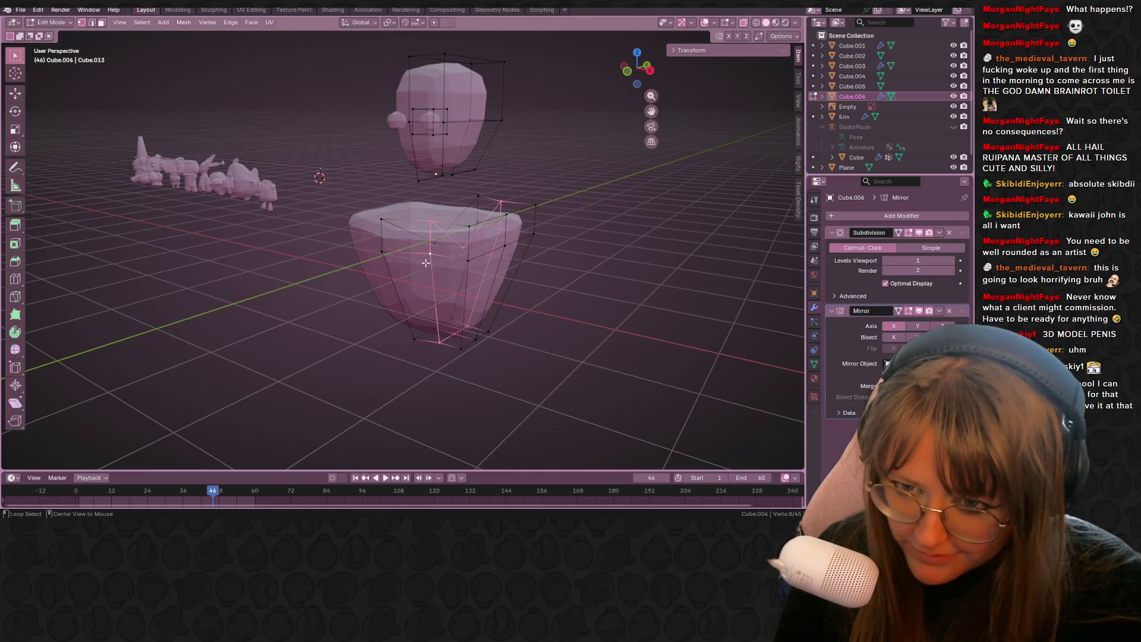
{"action": "left_click", "coordinate": [651, 70]}
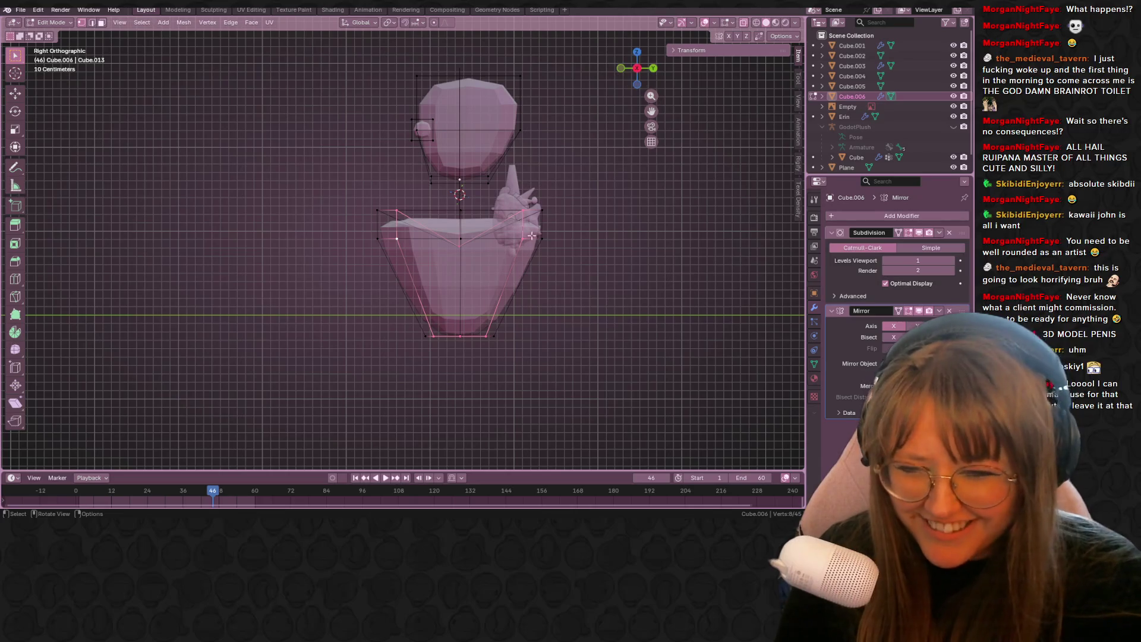
{"action": "middle_click_drag", "start_coordinate": [431, 334], "coordinate": [310, 319], "text": "shift"}
{"action": "key", "text": "s"}
{"action": "key", "text": "y"}
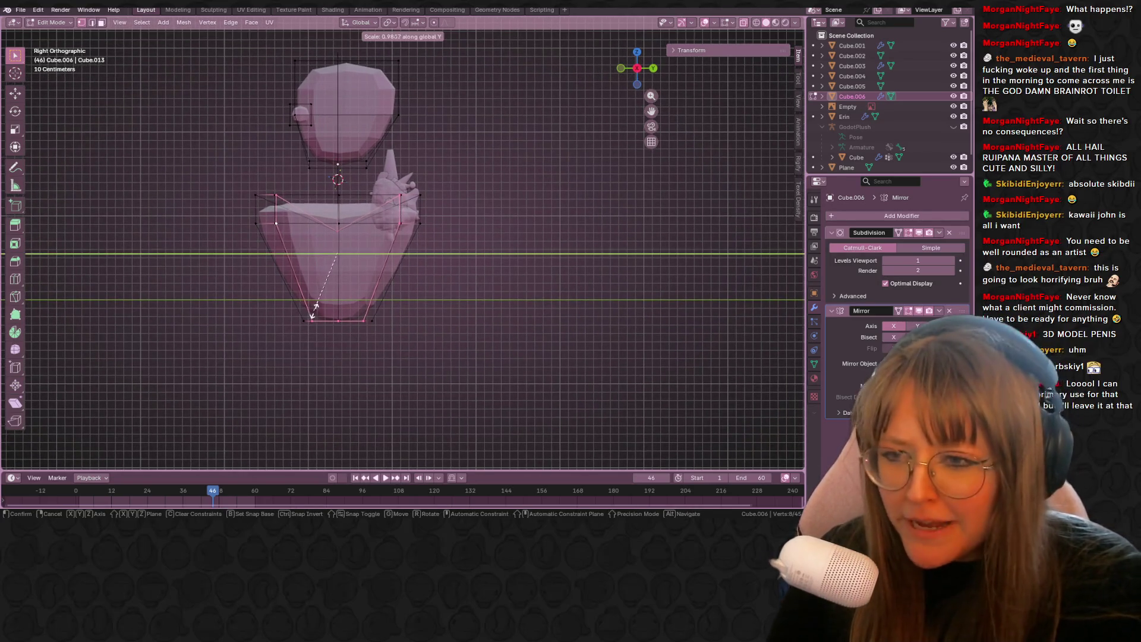
{"action": "left_click", "coordinate": [288, 309]}
{"action": "mouse_move", "coordinate": [288, 309]}
{"action": "middle_mouse_down"}
{"action": "mouse_move", "coordinate": [496, 327]}
{"action": "mouse_move", "coordinate": [416, 330]}
{"action": "mouse_move", "coordinate": [448, 334]}
{"action": "mouse_move", "coordinate": [450, 308]}
{"action": "mouse_move", "coordinate": [416, 256]}
{"action": "mouse_move", "coordinate": [357, 238]}
{"action": "middle_mouse_up"}
- Clear the selection and box-select the lower body
{"action": "key", "text": "a"}
{"action": "key", "text": "alt+a"}
{"action": "left_click_drag", "start_coordinate": [301, 216], "coordinate": [436, 327]}
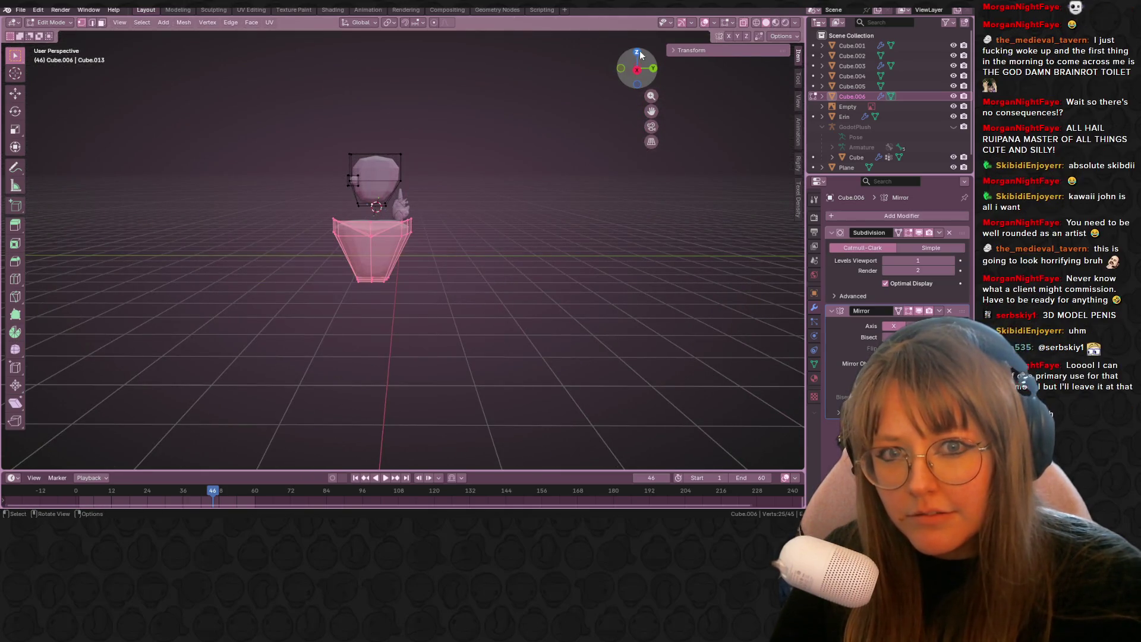
- From the top view, shift the lower body and shrink it to 0.947
{"action": "left_click", "coordinate": [637, 52]}
{"action": "key", "text": "g"}
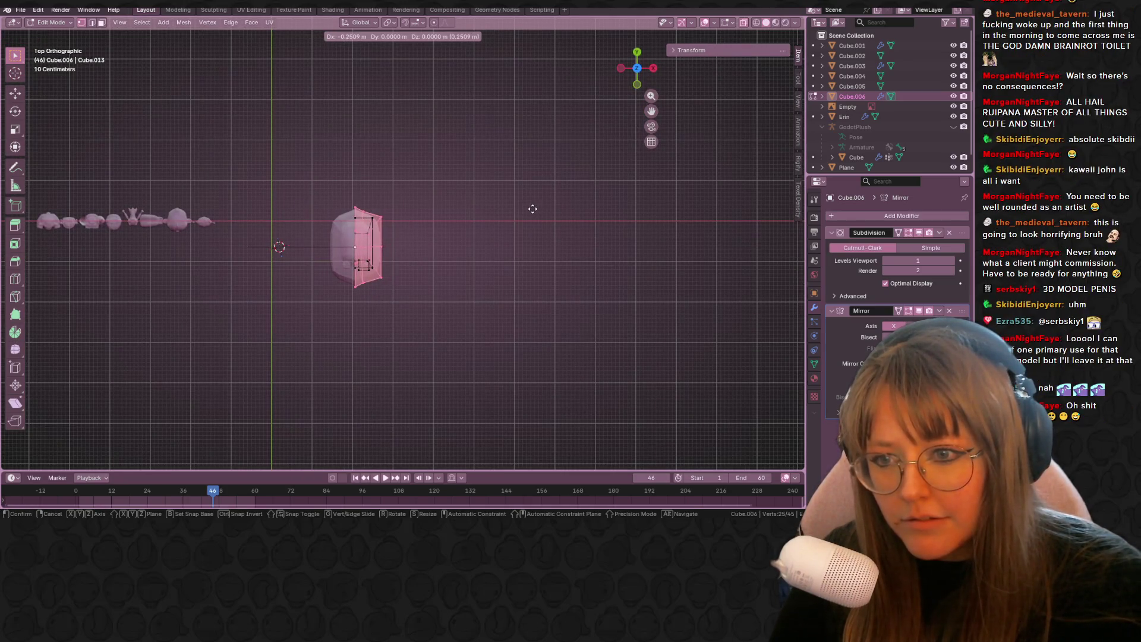
{"action": "left_click", "coordinate": [532, 209]}
{"action": "key", "text": "s"}
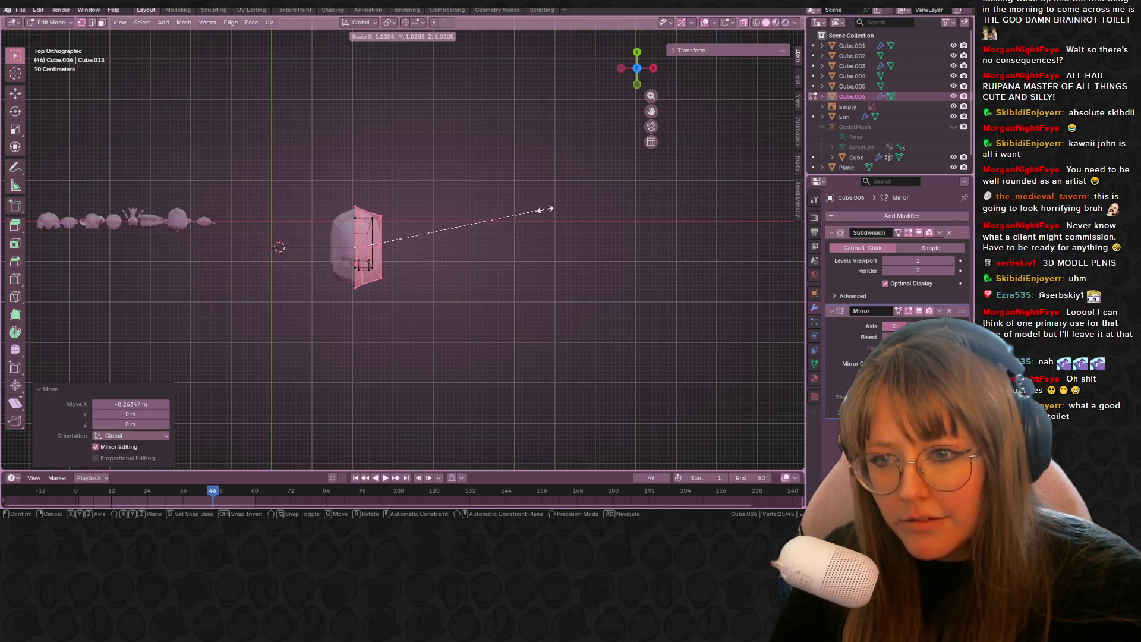
{"action": "left_click", "coordinate": [532, 218]}
- Nudge the selected vertices slightly and check the model in Object Mode
{"action": "scroll", "coordinate": [374, 245], "scroll_direction": "up", "scroll_amount": 5}
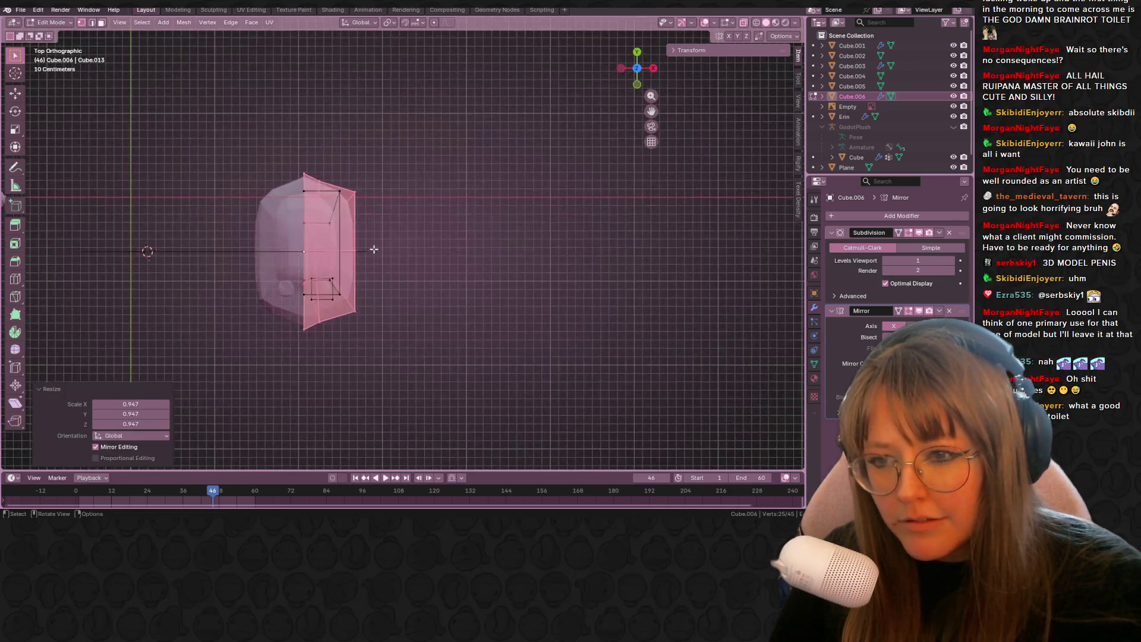
{"action": "key", "text": "g"}
{"action": "left_click", "coordinate": [421, 259]}
{"action": "key", "text": "Tab"}
{"action": "mouse_move", "coordinate": [421, 259]}
{"action": "middle_mouse_down"}
{"action": "mouse_move", "coordinate": [491, 166]}
{"action": "mouse_move", "coordinate": [607, 213]}
{"action": "mouse_move", "coordinate": [736, 216]}
{"action": "mouse_move", "coordinate": [580, 187]}
{"action": "mouse_move", "coordinate": [410, 197]}
{"action": "mouse_move", "coordinate": [516, 239]}
{"action": "mouse_move", "coordinate": [330, 287]}
{"action": "mouse_move", "coordinate": [523, 158]}
{"action": "mouse_move", "coordinate": [483, 285]}
{"action": "mouse_move", "coordinate": [421, 229]}
{"action": "mouse_move", "coordinate": [352, 237]}
{"action": "mouse_move", "coordinate": [333, 178]}
{"action": "middle_mouse_up"}
{"action": "key", "text": "Tab"}
- Box-select the lower body's vertices, then clear the selection
{"action": "left_click", "coordinate": [267, 285]}
{"action": "key", "text": "alt+a"}
{"action": "left_click_drag", "start_coordinate": [89, 230], "coordinate": [226, 275]}
{"action": "left_click_drag", "start_coordinate": [262, 239], "coordinate": [466, 321], "text": "shift"}
{"action": "key", "text": "alt+a"}
{"action": "middle_click_drag", "start_coordinate": [466, 296], "coordinate": [344, 305]}
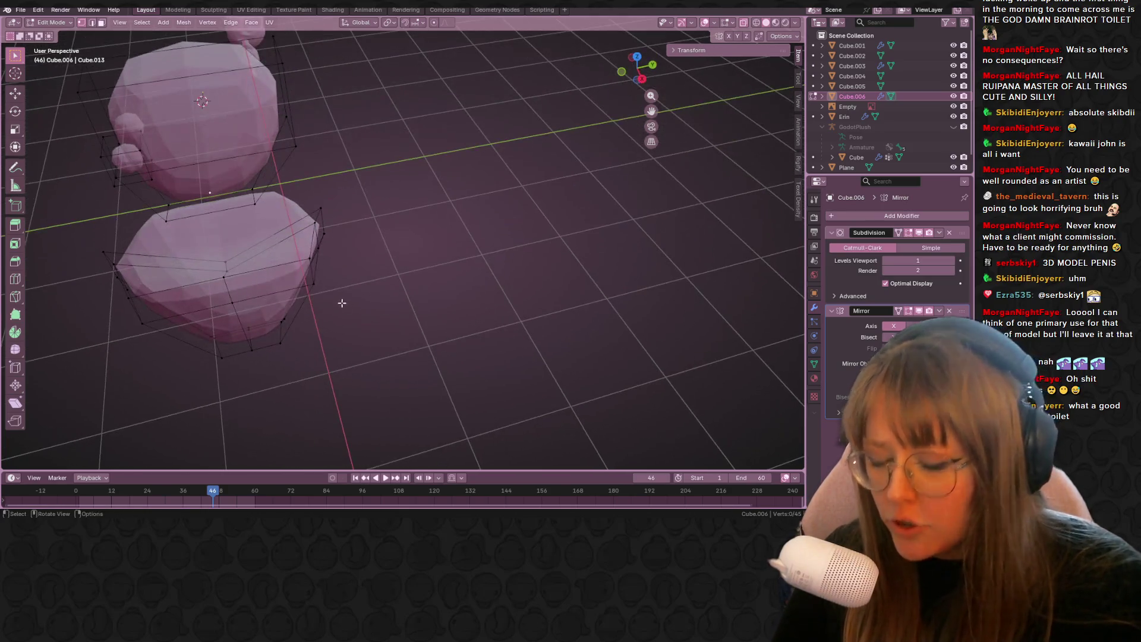
- Add an edge loop to the bowl slid toward its edge at factor 0.310
{"action": "key", "text": "ctrl+r"}
{"action": "left_click", "coordinate": [288, 235]}
{"action": "left_click", "coordinate": [308, 227]}
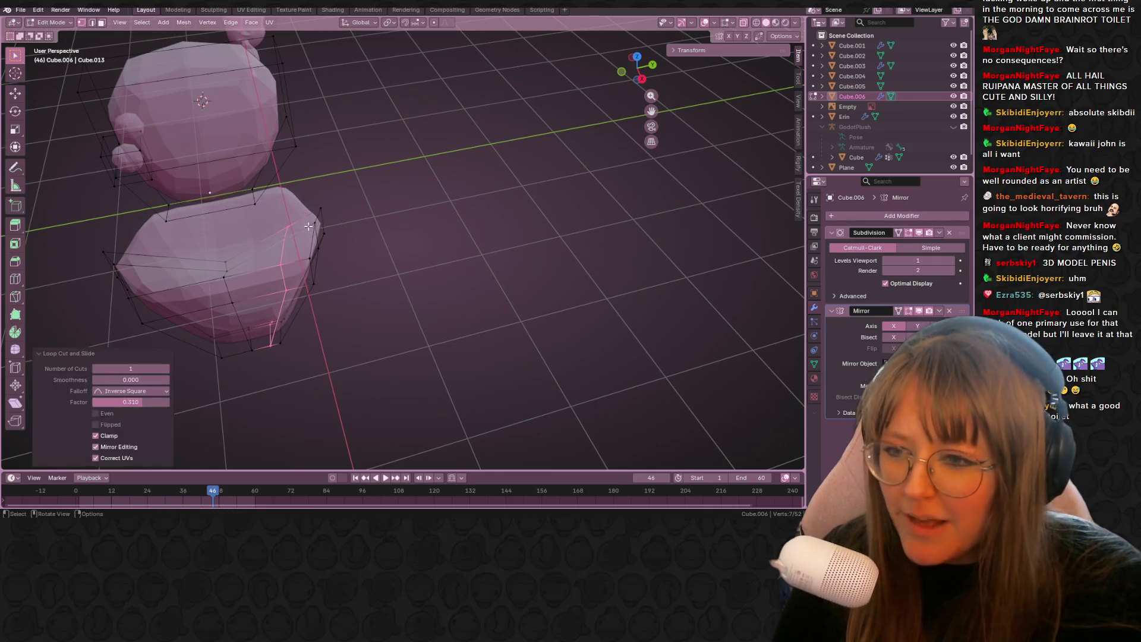
{"action": "left_click", "coordinate": [281, 265]}
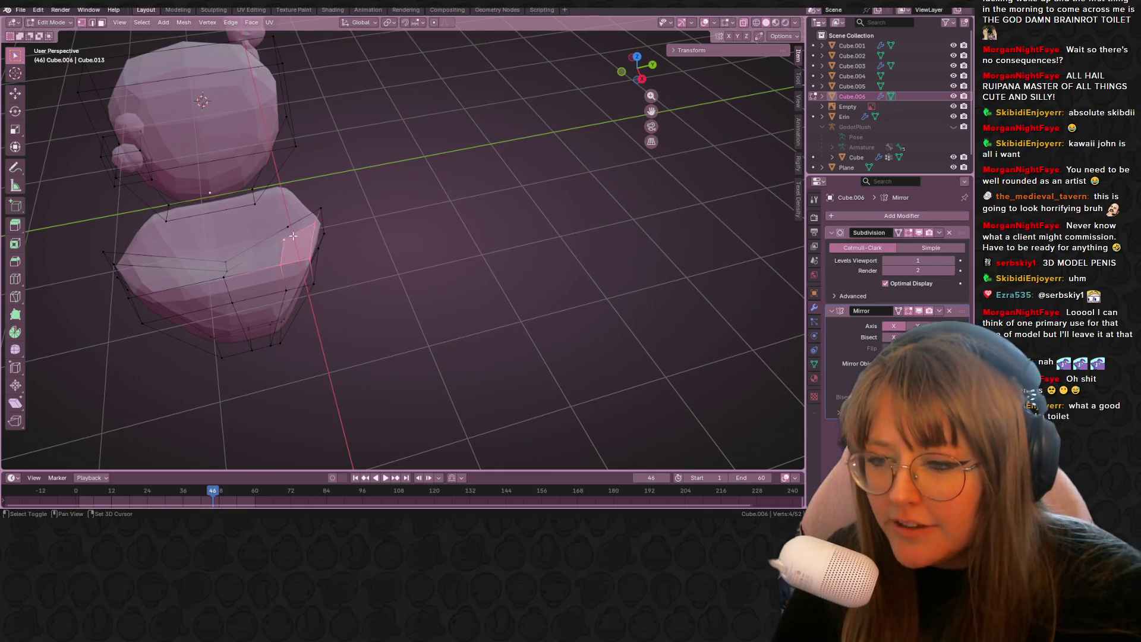
{"action": "left_click", "coordinate": [643, 78]}
- Extrude the back face of the bowl upward and back into a tall tank
{"action": "scroll", "coordinate": [428, 273], "scroll_direction": "up", "scroll_amount": 2}
{"action": "key", "text": "e"}
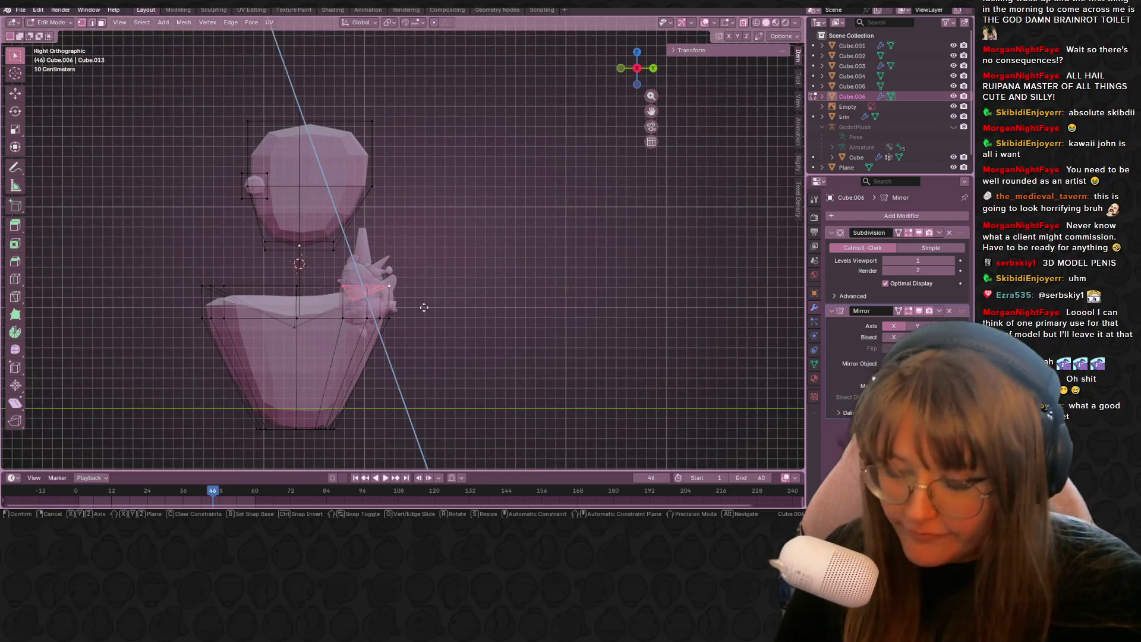
{"action": "left_click", "coordinate": [428, 277]}
{"action": "key", "text": "g"}
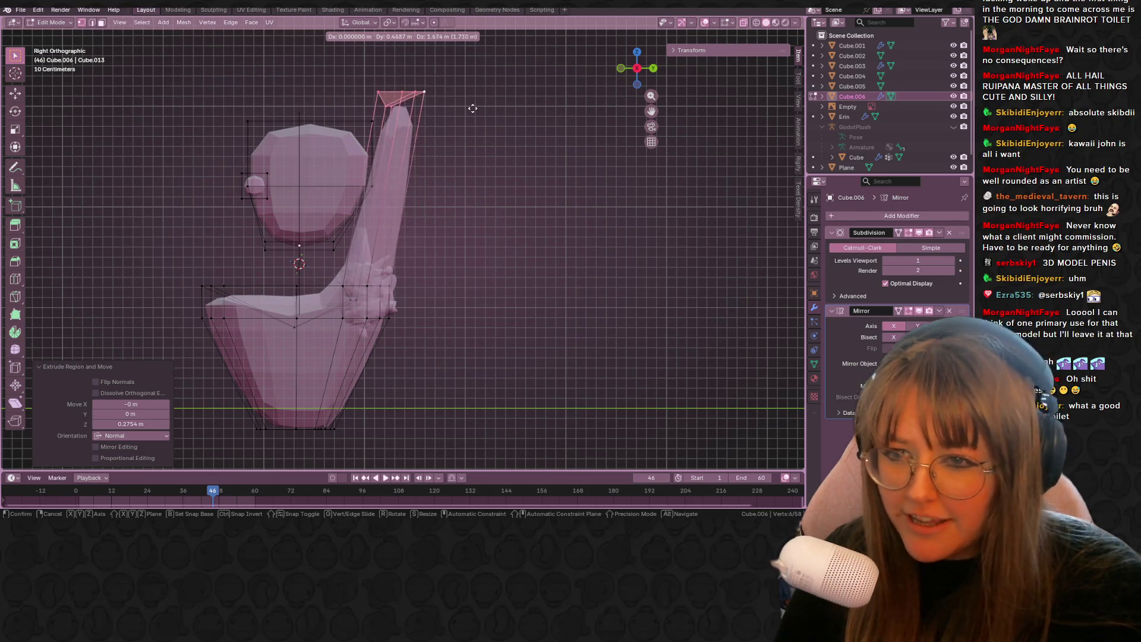
{"action": "left_click", "coordinate": [471, 111]}
{"action": "middle_click_drag", "start_coordinate": [471, 110], "coordinate": [593, 159]}
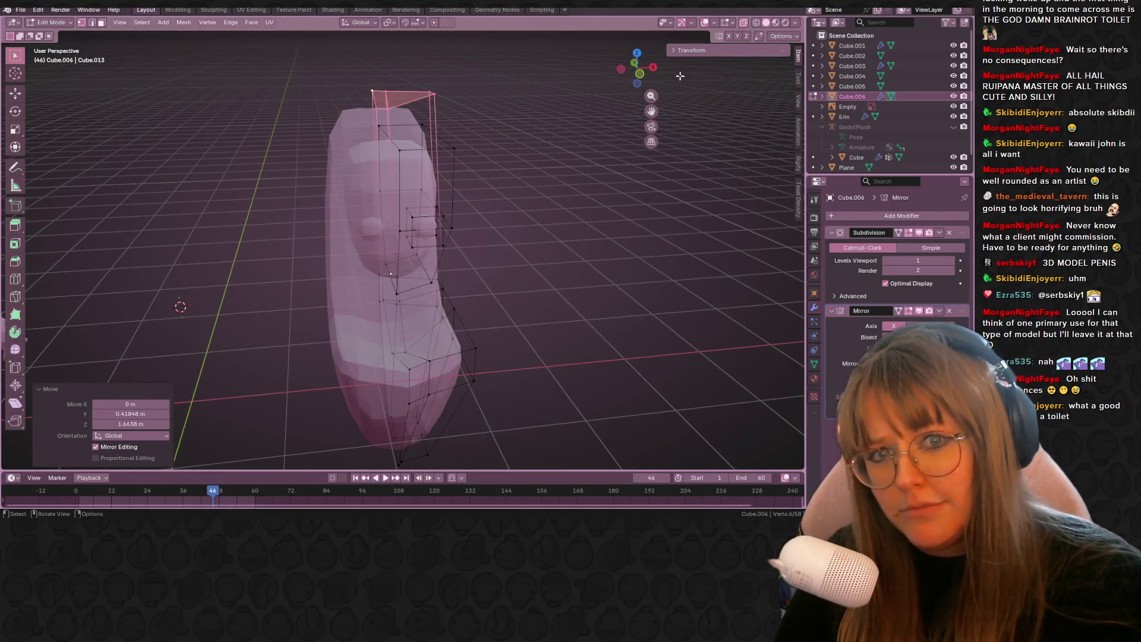
{"action": "left_click", "coordinate": [641, 74]}
- Tilt and reposition the tank's top face to match the reference image
{"action": "key", "text": "g"}
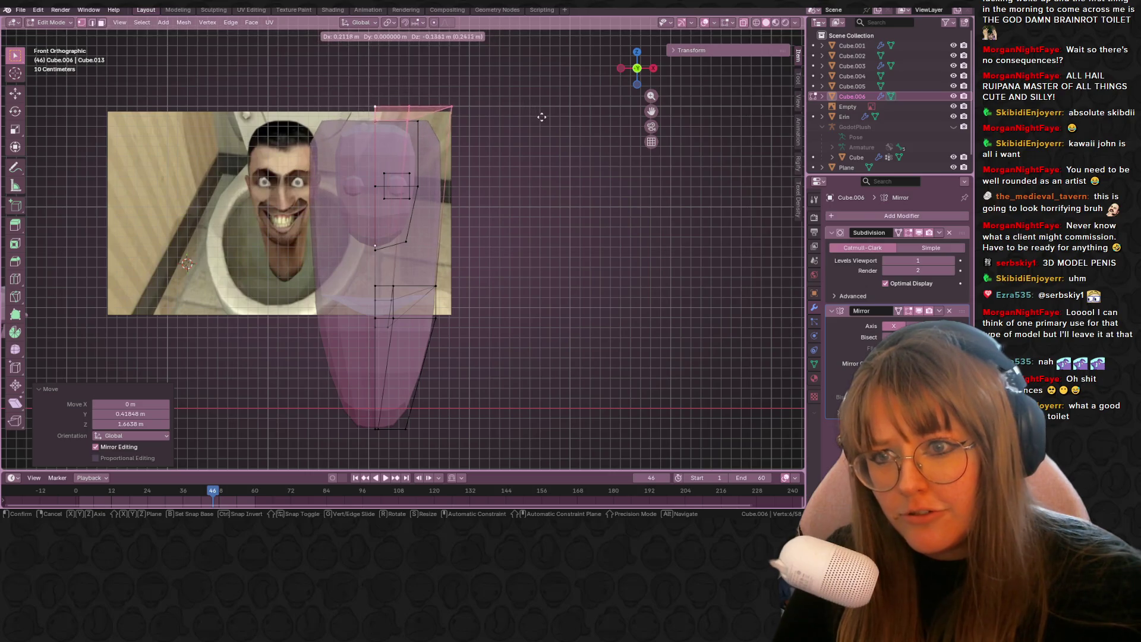
{"action": "key", "text": "r"}
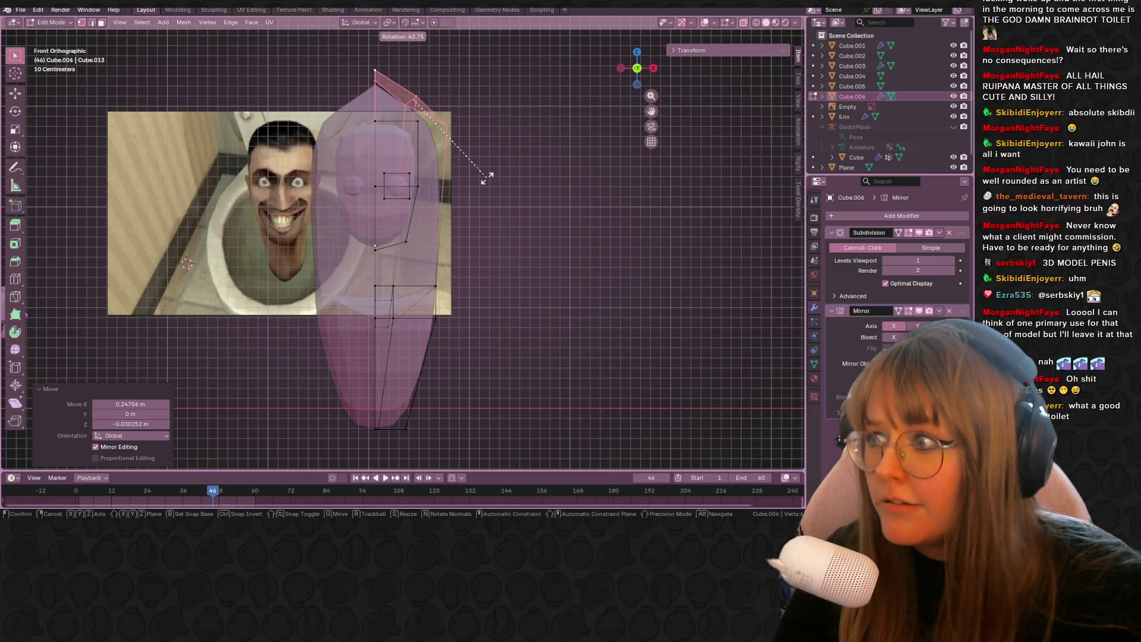
{"action": "left_click", "coordinate": [476, 173]}
{"action": "key", "text": "g"}
{"action": "left_click", "coordinate": [484, 256]}
{"action": "mouse_move", "coordinate": [484, 256]}
{"action": "middle_mouse_down"}
{"action": "mouse_move", "coordinate": [517, 203]}
{"action": "mouse_move", "coordinate": [527, 258]}
{"action": "mouse_move", "coordinate": [590, 309]}
{"action": "mouse_move", "coordinate": [514, 319]}
{"action": "middle_mouse_up"}
- Box-select the head vertices, move the head down onto the bowl and scale it by 1.406
{"action": "key", "text": "Tab"}
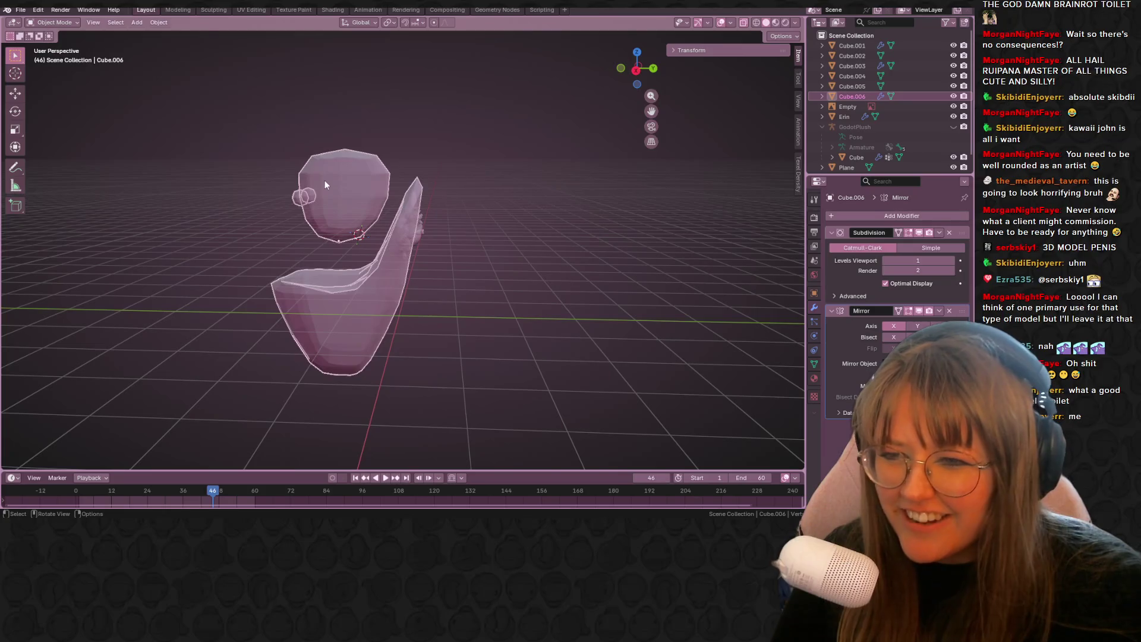
{"action": "key", "text": "Tab"}
{"action": "mouse_move", "coordinate": [256, 87]}
{"action": "left_mouse_down"}
{"action": "mouse_move", "coordinate": [380, 232]}
{"action": "mouse_move", "coordinate": [370, 225]}
{"action": "left_mouse_up"}
{"action": "left_click_drag", "start_coordinate": [376, 137], "coordinate": [402, 208]}
{"action": "key", "text": "g"}
{"action": "left_click", "coordinate": [361, 222]}
{"action": "key", "text": "s"}
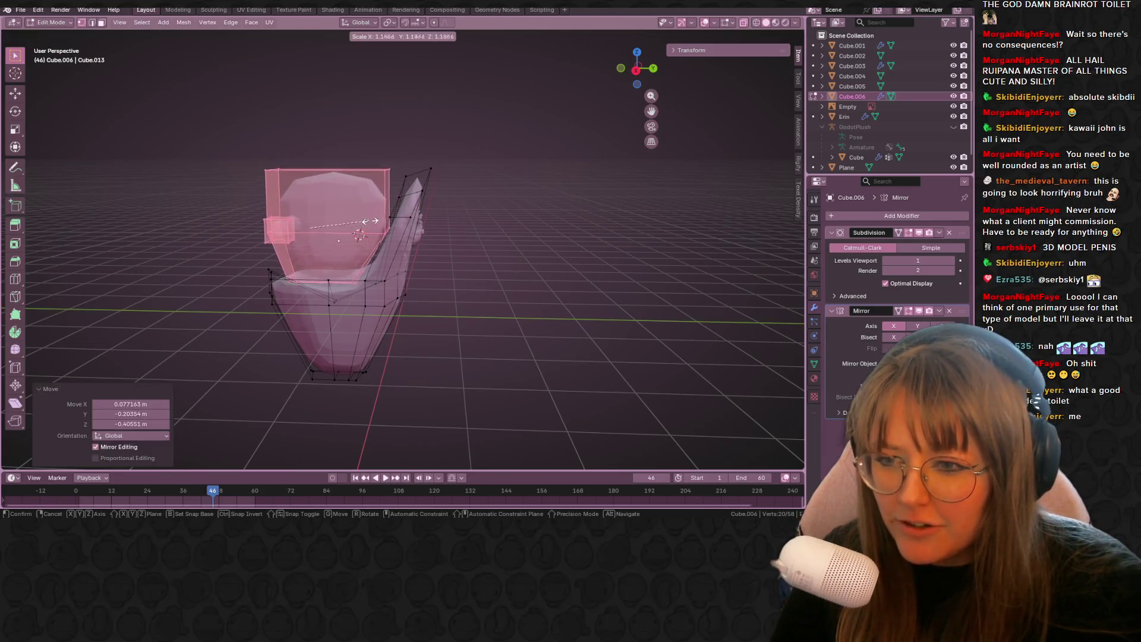
{"action": "left_click", "coordinate": [384, 217]}
- Leave edit mode and view the model from the front in perspective wireframe
{"action": "middle_click_drag", "start_coordinate": [383, 217], "coordinate": [625, 79]}
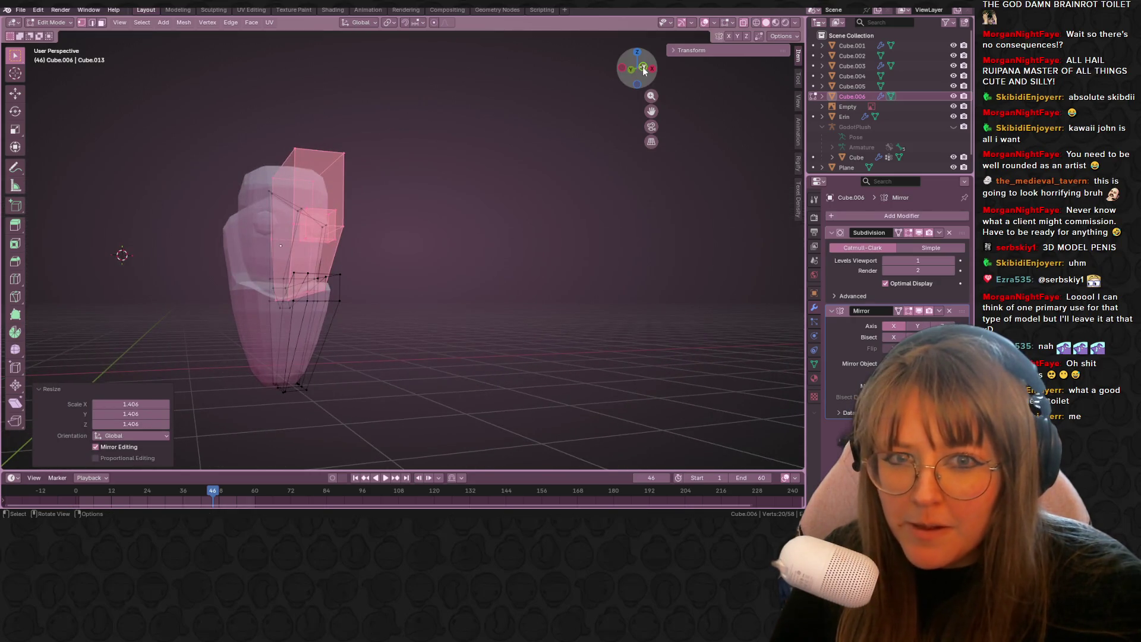
{"action": "left_click", "coordinate": [643, 66]}
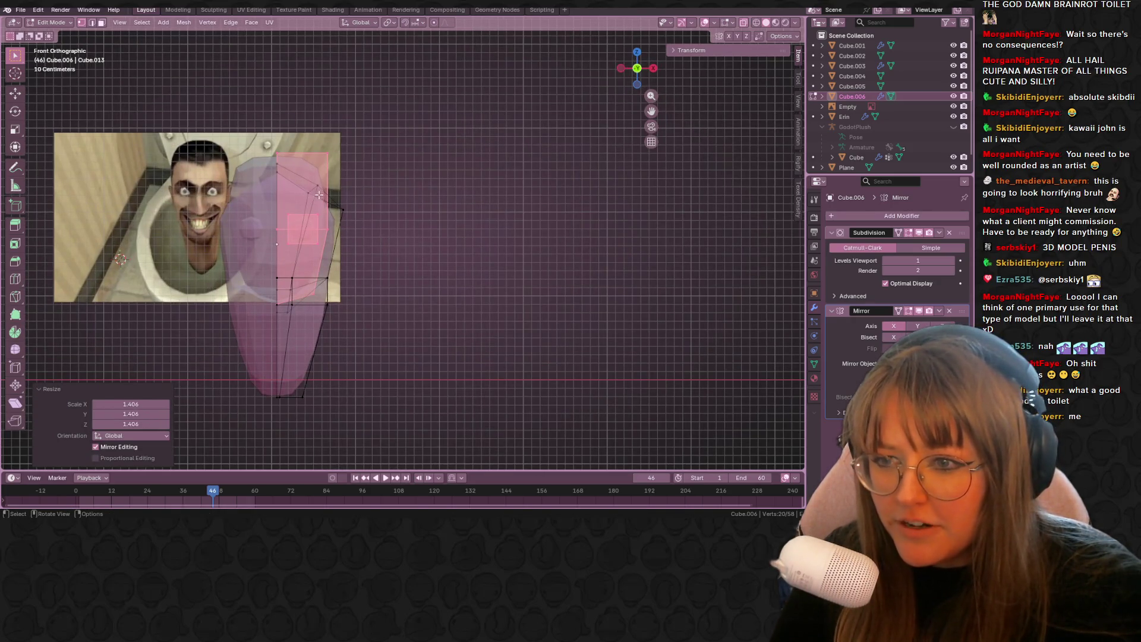
{"action": "key", "text": "Tab"}
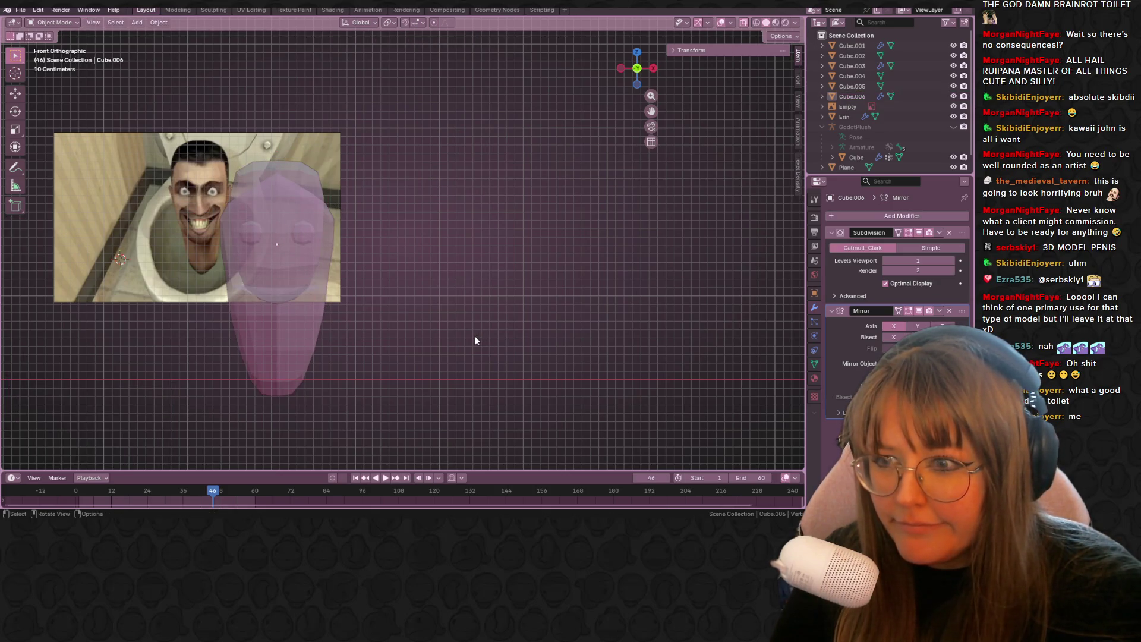
{"action": "key", "text": "KP_5"}
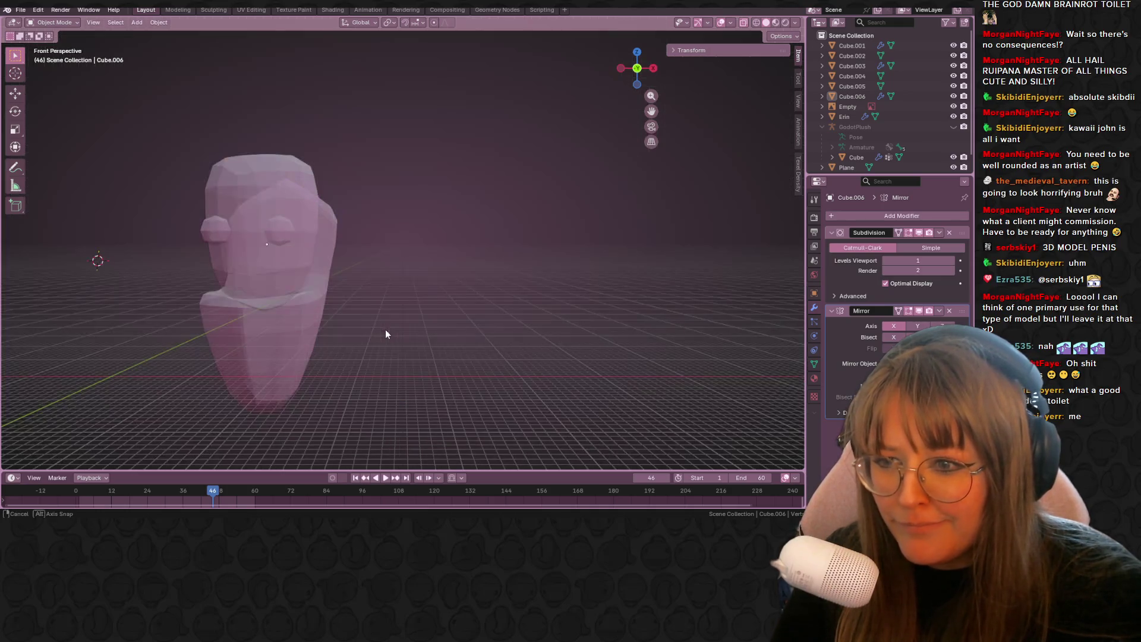
{"action": "left_click", "coordinate": [757, 23]}
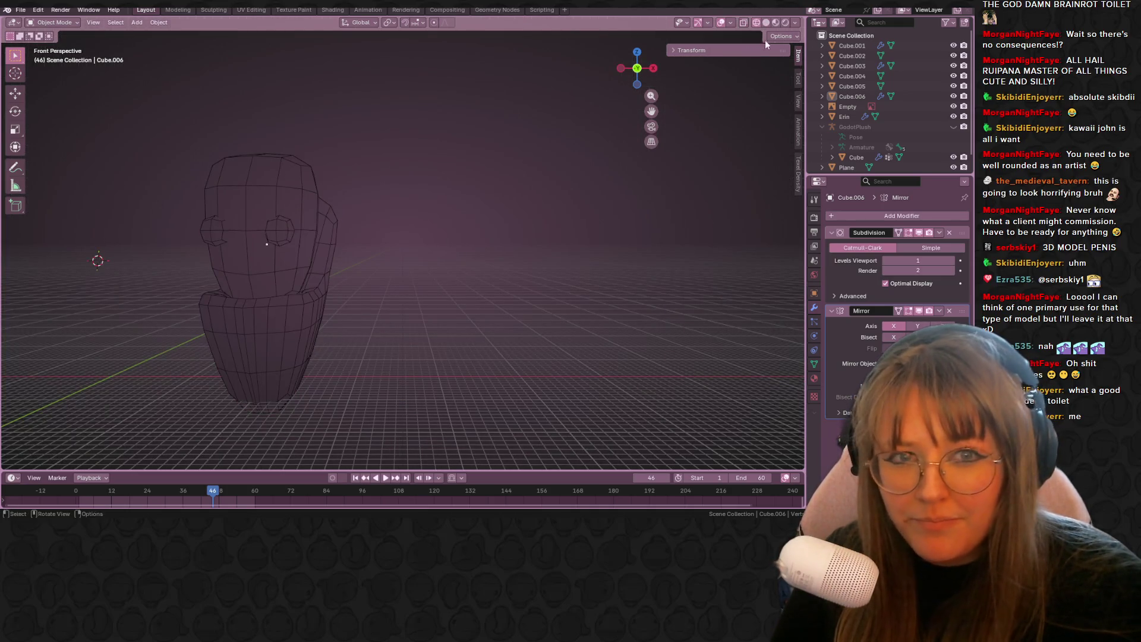
- Return to solid shading and apply Shade Smooth to the toilet object
{"action": "left_click", "coordinate": [766, 22]}
{"action": "mouse_move", "coordinate": [464, 148]}
{"action": "middle_mouse_down"}
{"action": "mouse_move", "coordinate": [563, 233]}
{"action": "mouse_move", "coordinate": [416, 250]}
{"action": "mouse_move", "coordinate": [97, 204]}
{"action": "mouse_move", "coordinate": [314, 256]}
{"action": "middle_mouse_up"}
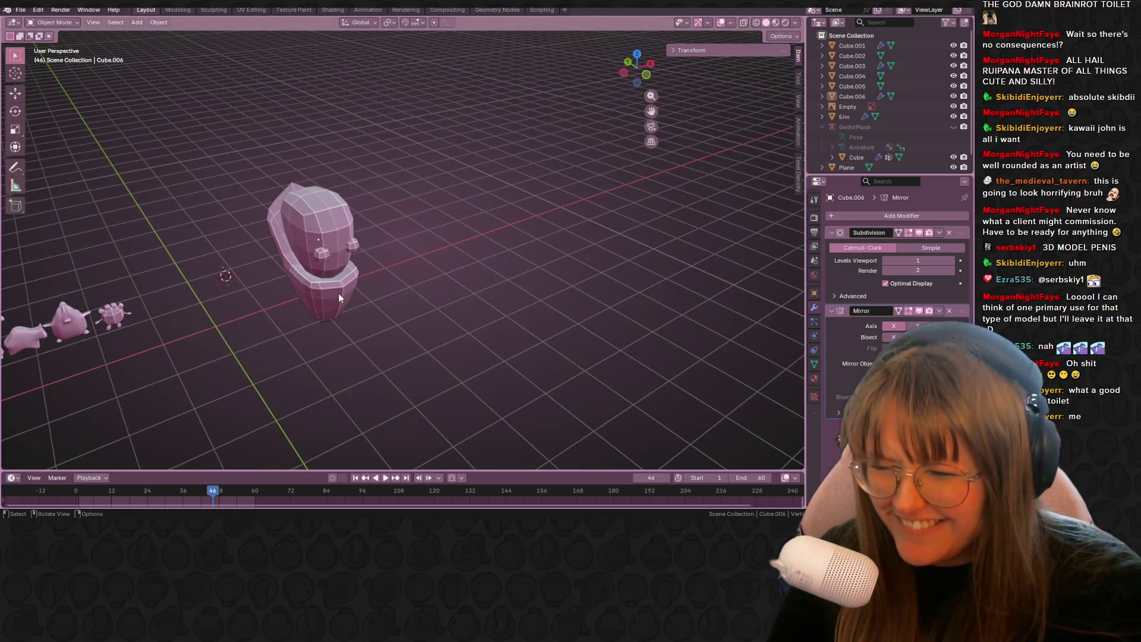
{"action": "left_click", "coordinate": [339, 297]}
{"action": "right_click", "coordinate": [338, 296]}
{"action": "left_click", "coordinate": [339, 253]}
{"action": "mouse_move", "coordinate": [440, 255]}
{"action": "middle_mouse_down"}
{"action": "mouse_move", "coordinate": [442, 231]}
{"action": "mouse_move", "coordinate": [472, 224]}
{"action": "mouse_move", "coordinate": [455, 205]}
{"action": "mouse_move", "coordinate": [484, 221]}
{"action": "mouse_move", "coordinate": [178, 232]}
{"action": "mouse_move", "coordinate": [268, 229]}
{"action": "mouse_move", "coordinate": [253, 239]}
{"action": "mouse_move", "coordinate": [467, 161]}
{"action": "mouse_move", "coordinate": [335, 199]}
{"action": "middle_mouse_up"}
- In edit mode, select the linked eye piece and the edge above the eye
{"action": "left_click", "coordinate": [325, 213]}
{"action": "key", "text": "Tab"}
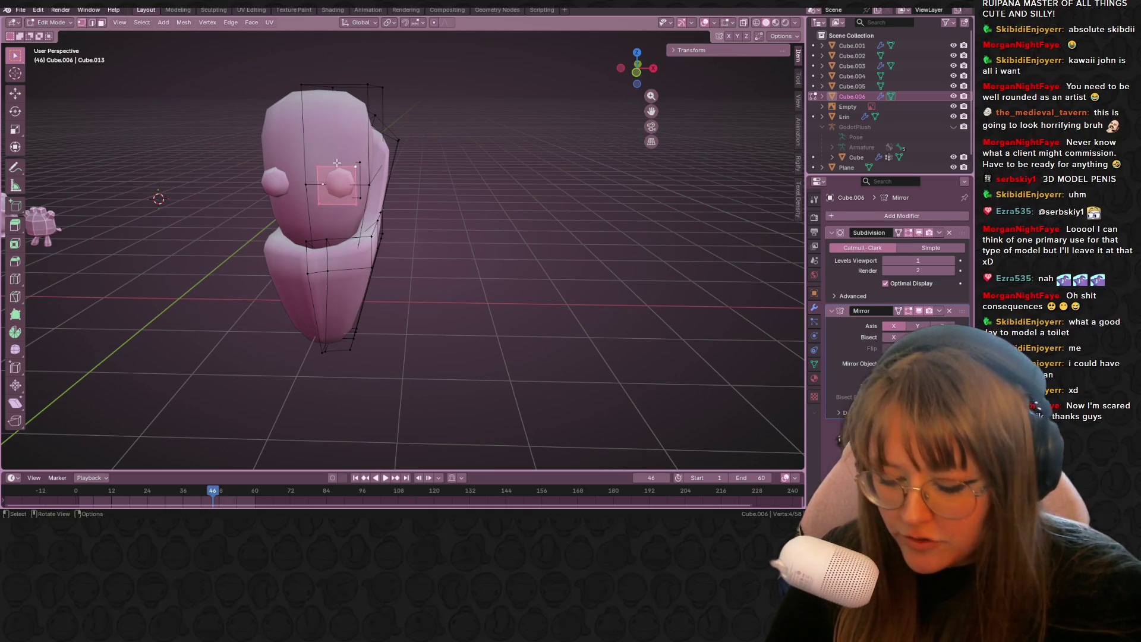
{"action": "key", "text": "l"}
{"action": "mouse_move", "coordinate": [411, 140]}
{"action": "middle_mouse_down"}
{"action": "mouse_move", "coordinate": [504, 161]}
{"action": "mouse_move", "coordinate": [362, 89]}
{"action": "mouse_move", "coordinate": [491, 127]}
{"action": "middle_mouse_up"}
{"action": "left_click", "coordinate": [363, 89], "text": "shift"}
{"action": "middle_click_drag", "start_coordinate": [518, 165], "coordinate": [686, 55]}
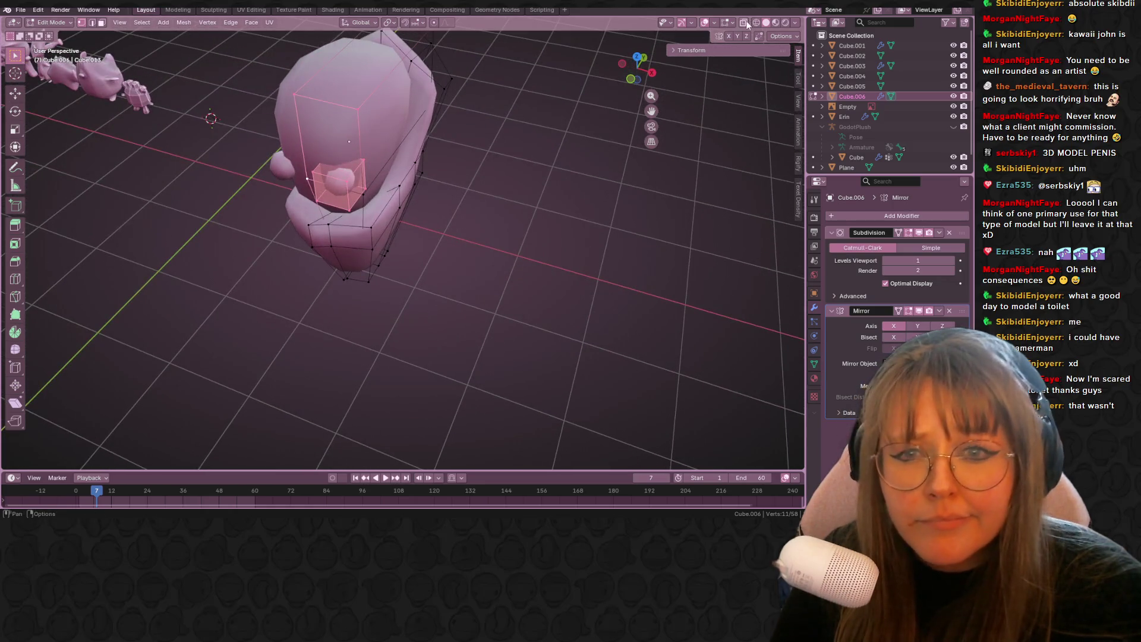
{"action": "middle_click_drag", "start_coordinate": [747, 24], "coordinate": [475, 173]}
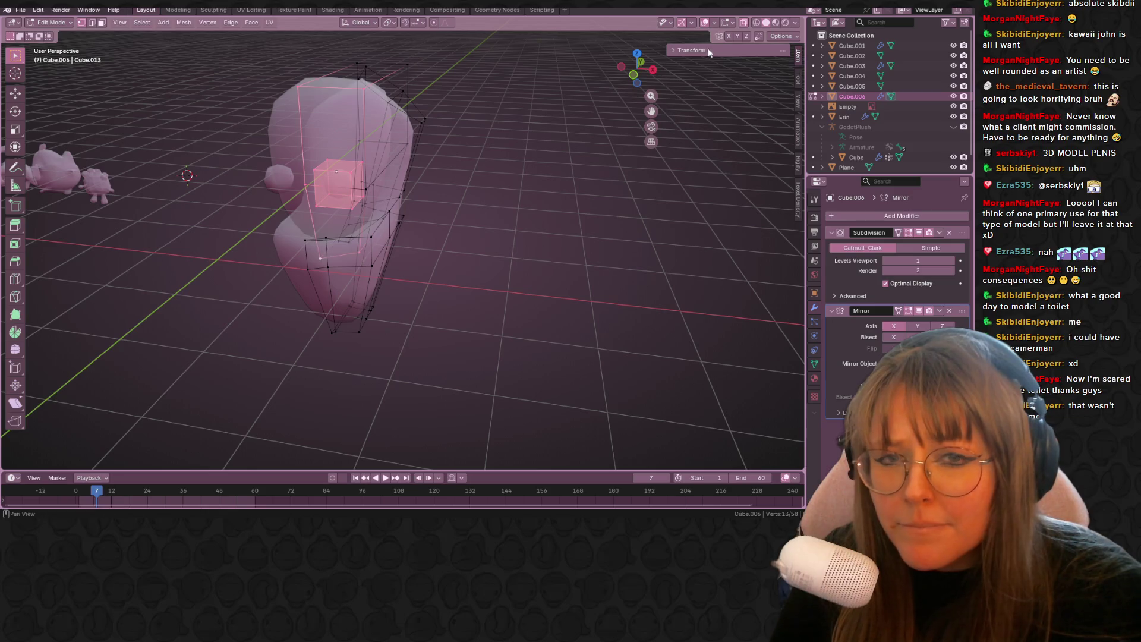
{"action": "left_click", "coordinate": [629, 74]}
{"action": "scroll", "coordinate": [365, 115], "scroll_direction": "up", "scroll_amount": 2}
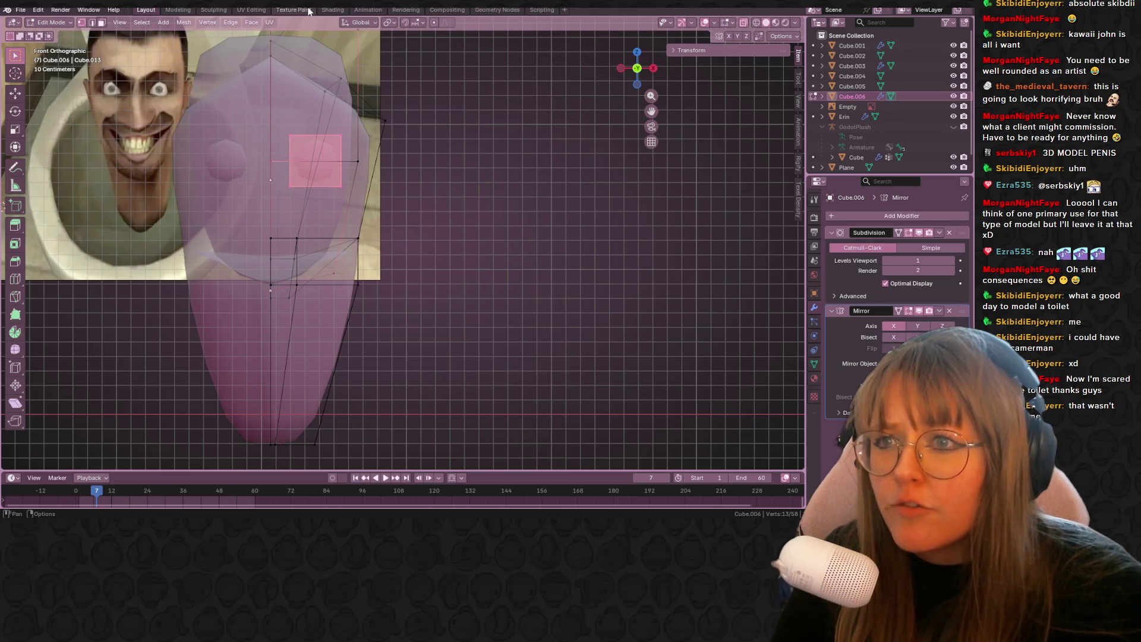
- Switch to the UV Editing workspace with the head viewed straight from the front
{"action": "left_click", "coordinate": [259, 12]}
{"action": "scroll", "coordinate": [623, 193], "scroll_direction": "down", "scroll_amount": 3}
{"action": "left_click", "coordinate": [792, 66]}
{"action": "key", "text": "u"}
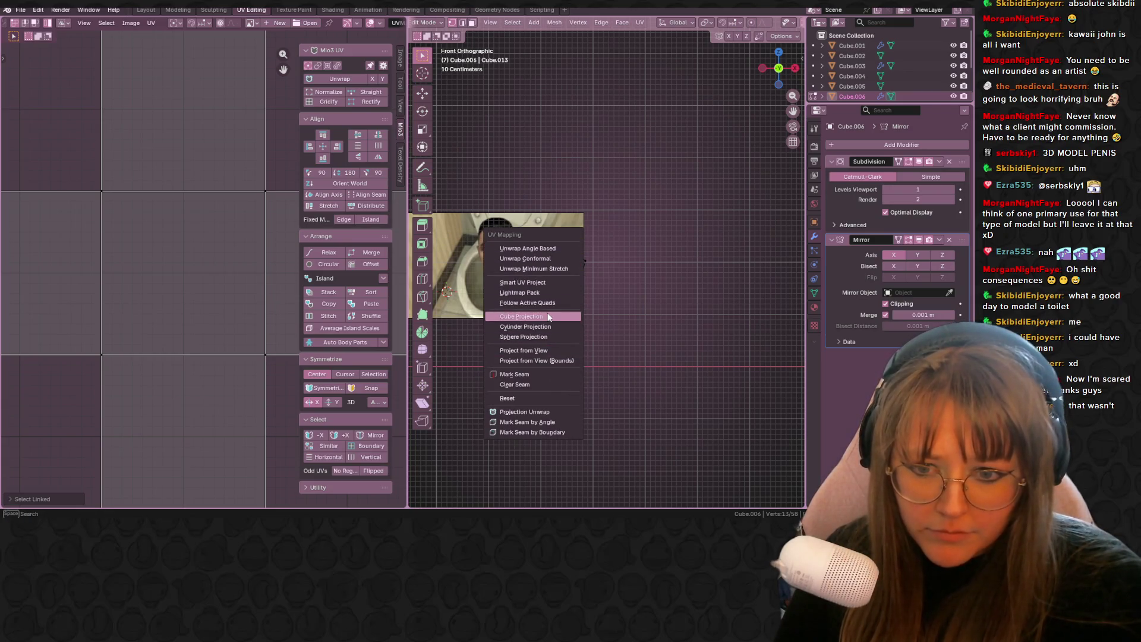
- Project the selected head faces' UVs from view, then add another face and project again
{"action": "left_click", "coordinate": [557, 350]}
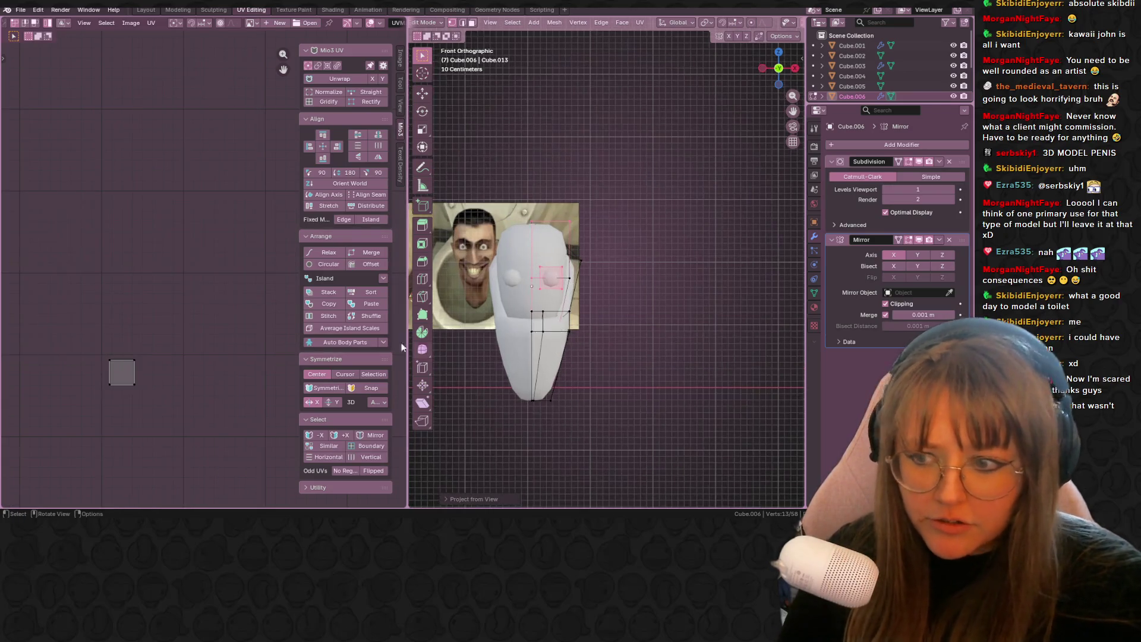
{"action": "key", "text": "a"}
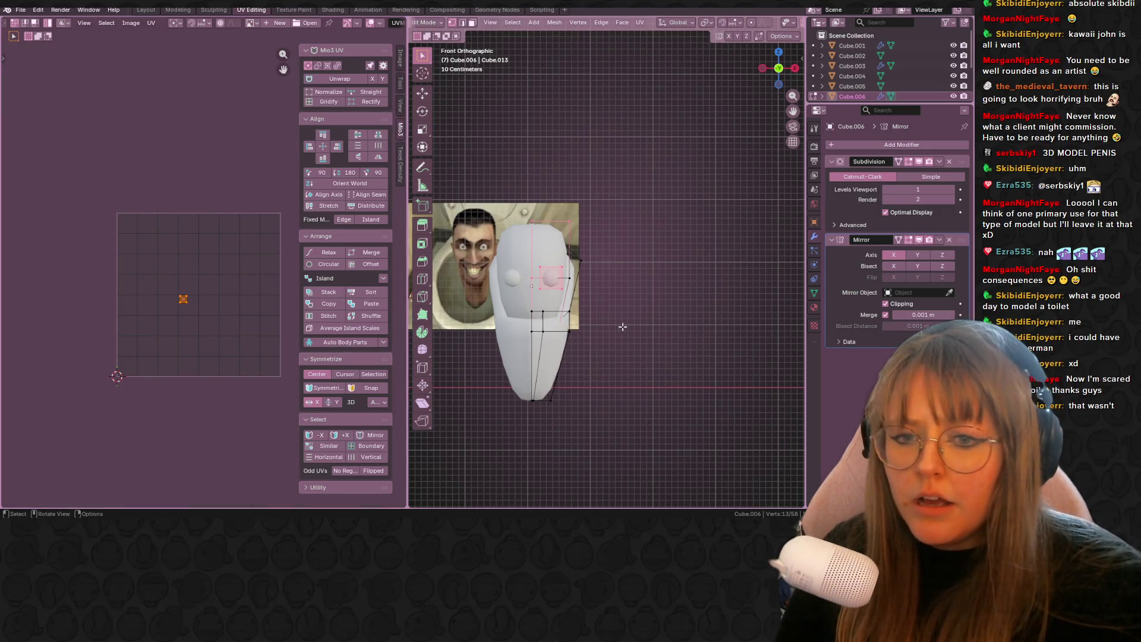
{"action": "mouse_move", "coordinate": [627, 324]}
{"action": "middle_mouse_down"}
{"action": "mouse_move", "coordinate": [555, 313]}
{"action": "mouse_move", "coordinate": [644, 319]}
{"action": "middle_mouse_up"}
{"action": "left_click", "coordinate": [529, 299], "text": "shift"}
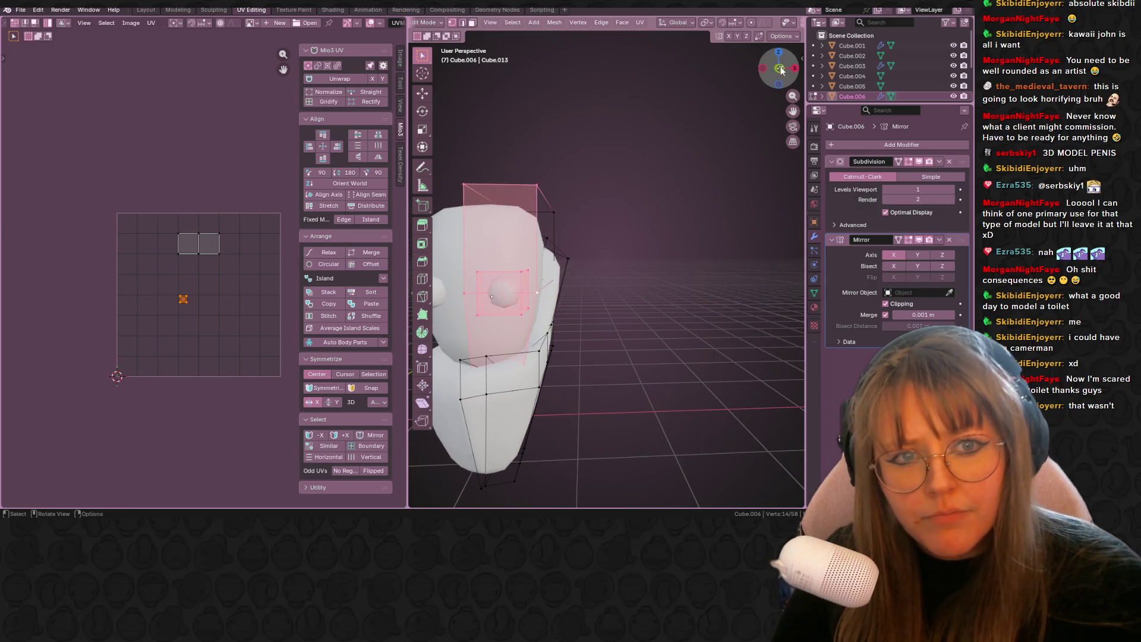
{"action": "key", "text": "KP_1"}
{"action": "key", "text": "u"}
{"action": "left_click", "coordinate": [458, 241]}
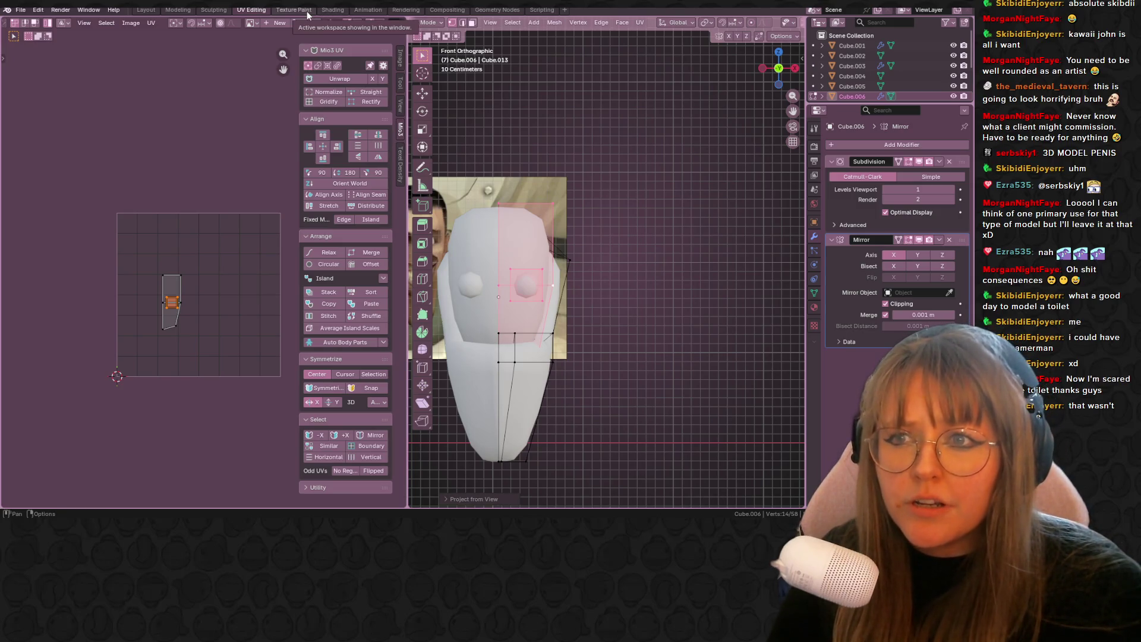
- Create a new material for the head in the Shading workspace
{"action": "left_click", "coordinate": [334, 10]}
{"action": "left_click", "coordinate": [455, 302]}
{"action": "left_click", "coordinate": [493, 302]}
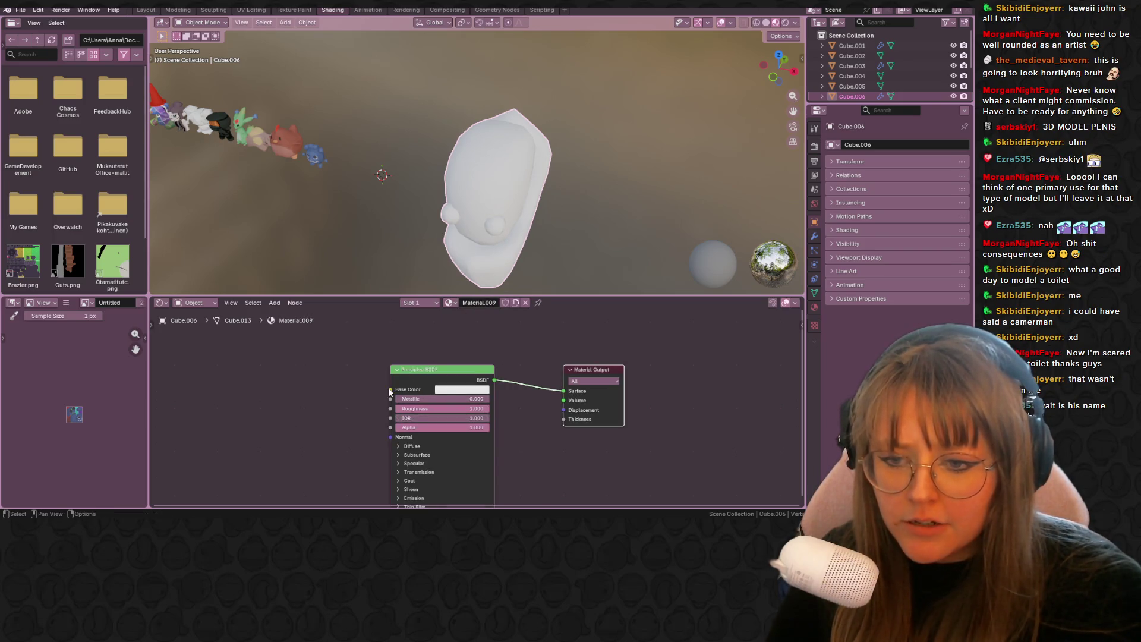
- Feed an Image Texture into Base Color and load the downloaded skibidi toilet image
{"action": "left_click_drag", "start_coordinate": [391, 390], "coordinate": [332, 394]}
{"action": "left_click", "coordinate": [257, 413]}
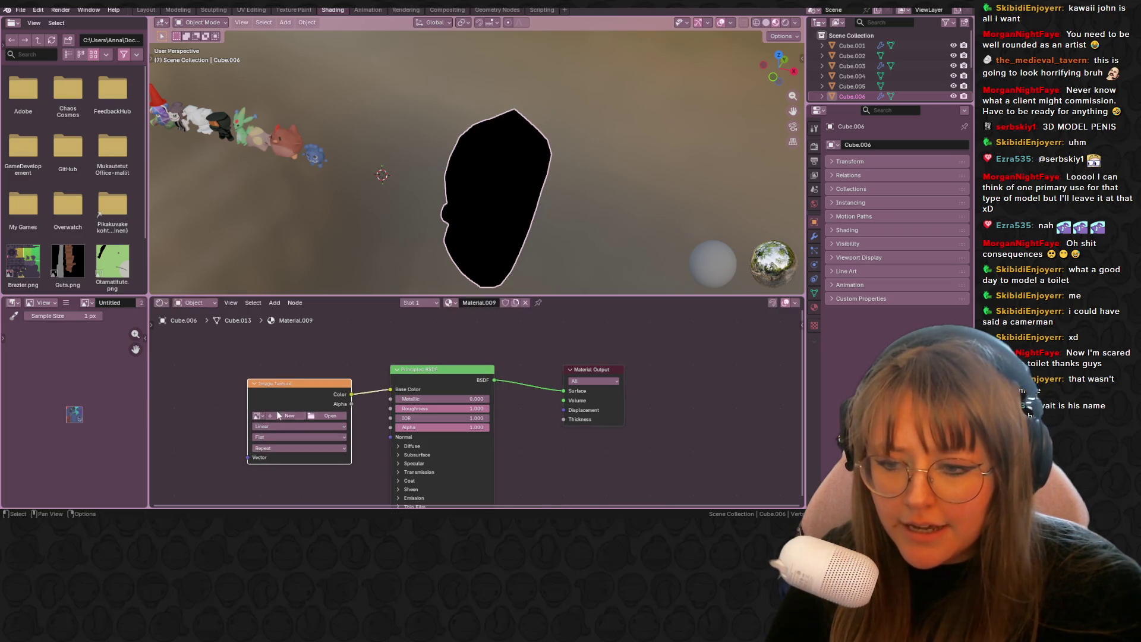
{"action": "left_click", "coordinate": [282, 385]}
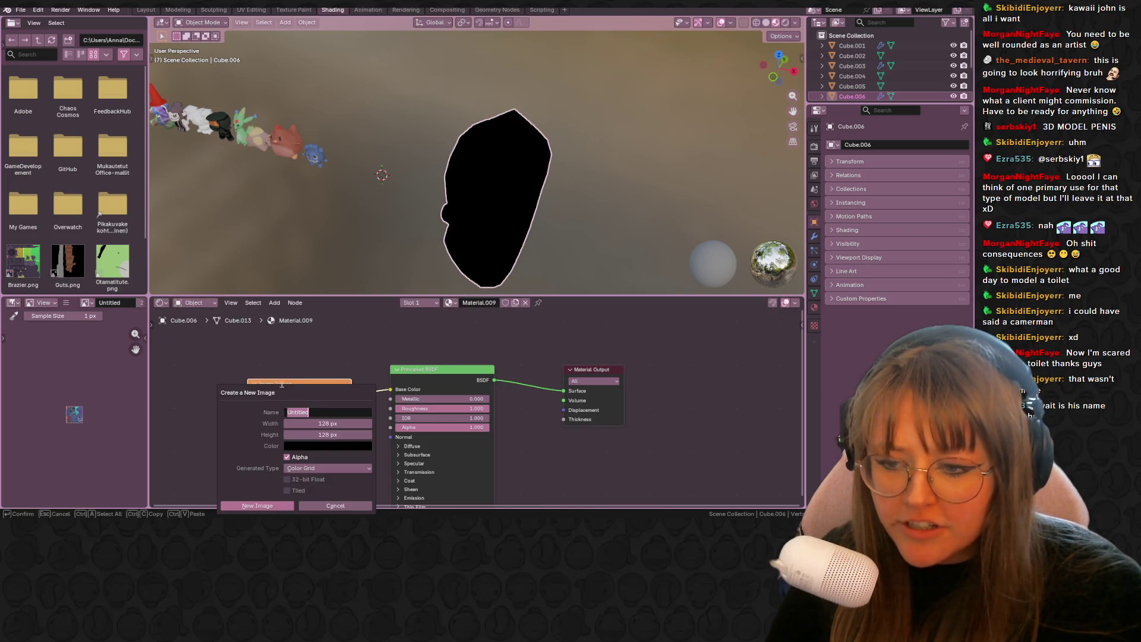
{"action": "left_click", "coordinate": [289, 504]}
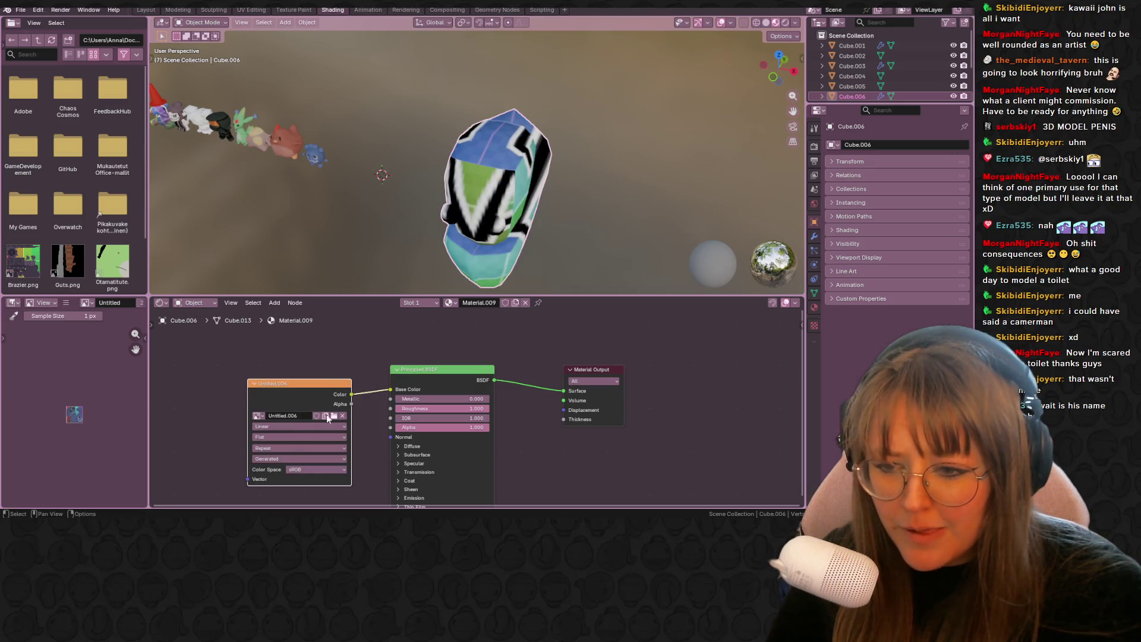
{"action": "left_click", "coordinate": [334, 416]}
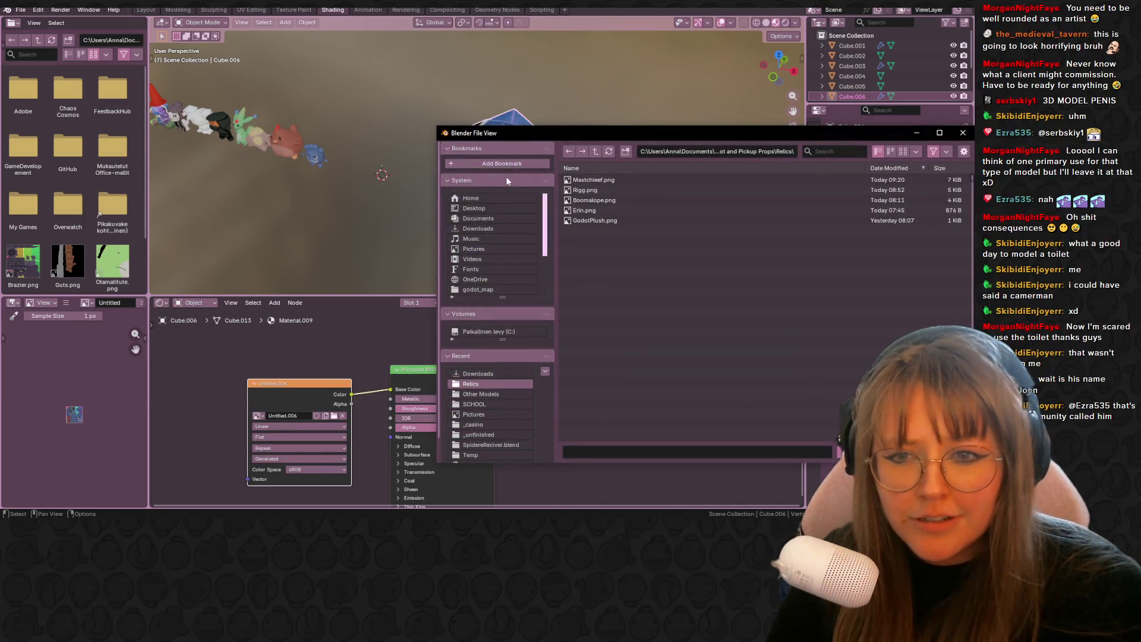
{"action": "left_click", "coordinate": [482, 228]}
{"action": "left_click", "coordinate": [671, 373]}
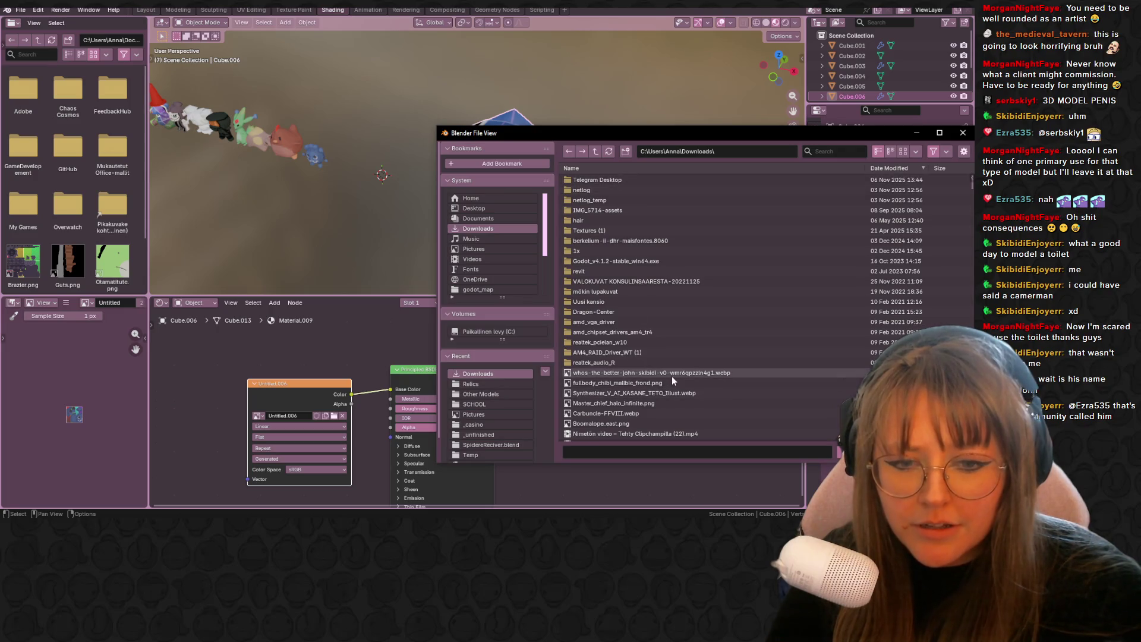
{"action": "key", "text": "Return"}
- Move the head's UV island over the face in the image in UV Editing
{"action": "middle_click_drag", "start_coordinate": [512, 250], "coordinate": [518, 131]}
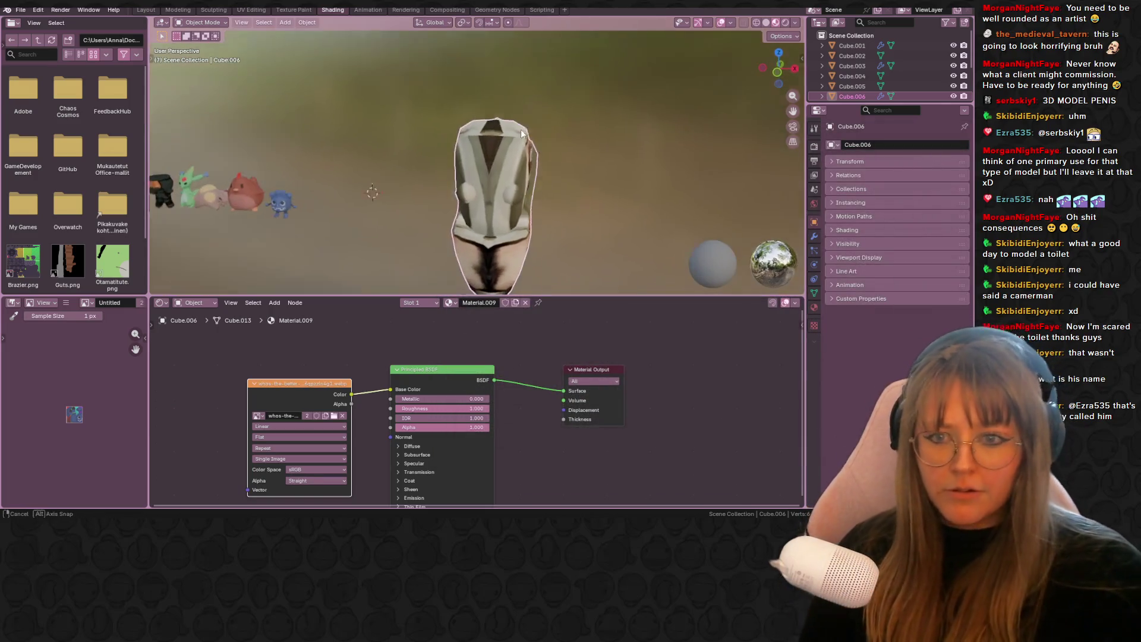
{"action": "left_click", "coordinate": [252, 10]}
{"action": "left_click", "coordinate": [59, 324]}
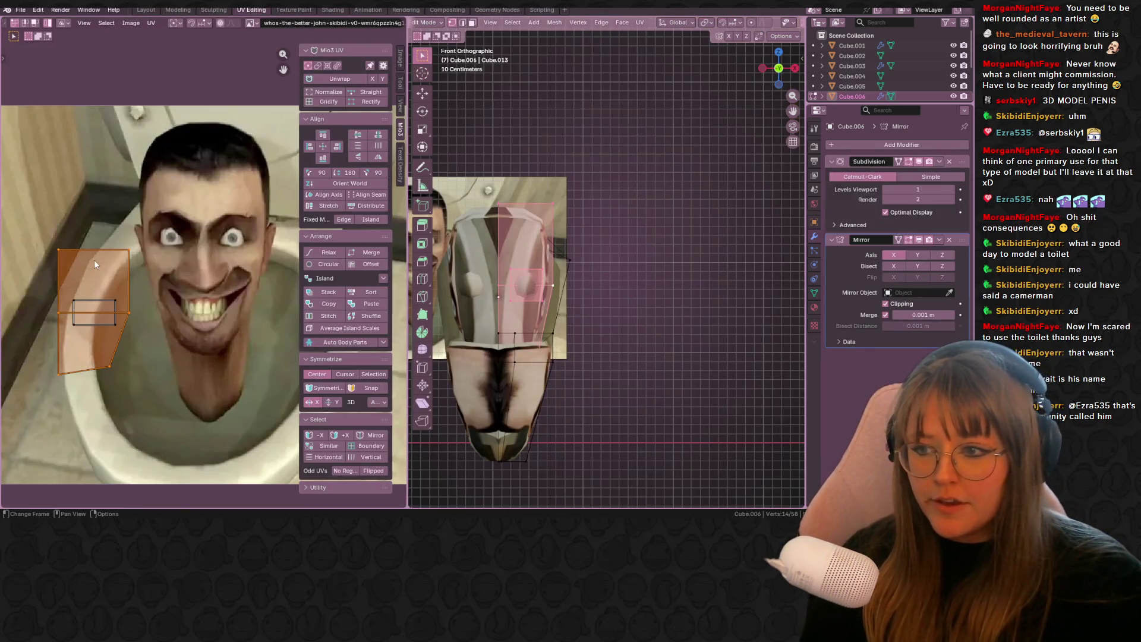
{"action": "left_click_drag", "start_coordinate": [59, 324], "coordinate": [199, 274]}
- Recentre the face image and raise the UV island onto the face
{"action": "middle_click_drag", "start_coordinate": [217, 292], "coordinate": [183, 249]}
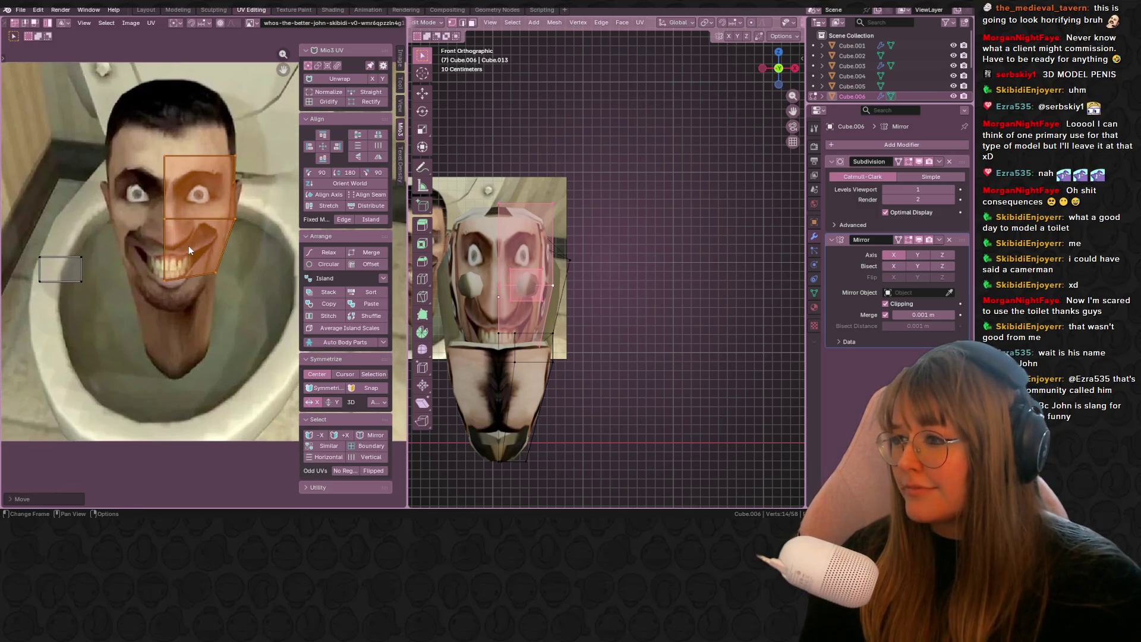
{"action": "middle_click_drag", "start_coordinate": [596, 270], "coordinate": [692, 299]}
{"action": "scroll", "coordinate": [692, 299], "scroll_direction": "up", "scroll_amount": 3}
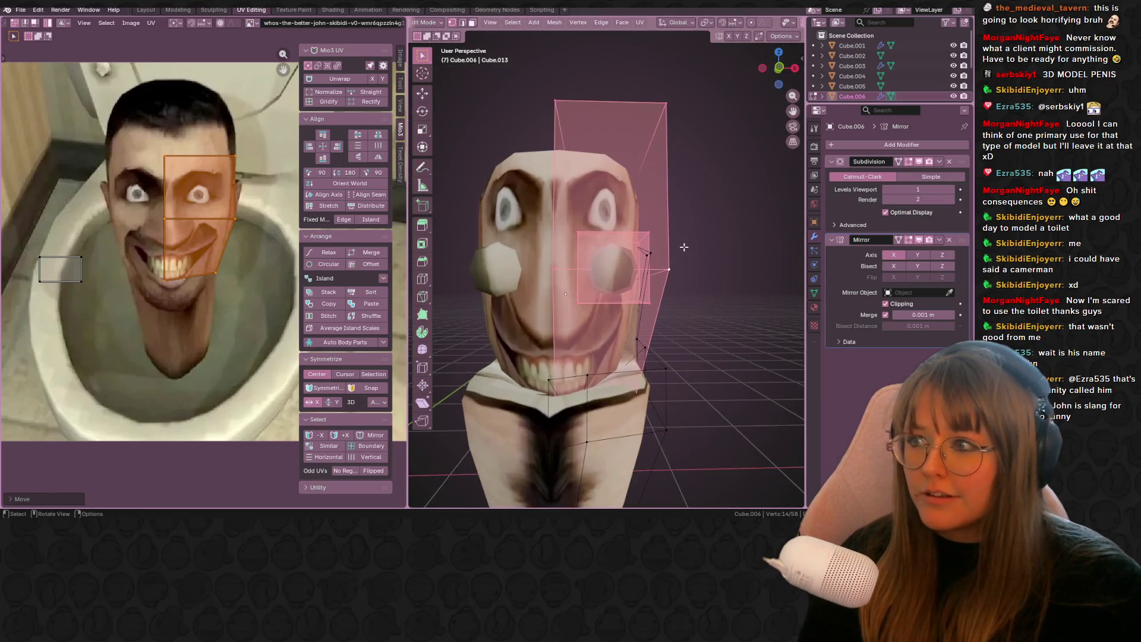
{"action": "middle_click_drag", "start_coordinate": [197, 141], "coordinate": [182, 148]}
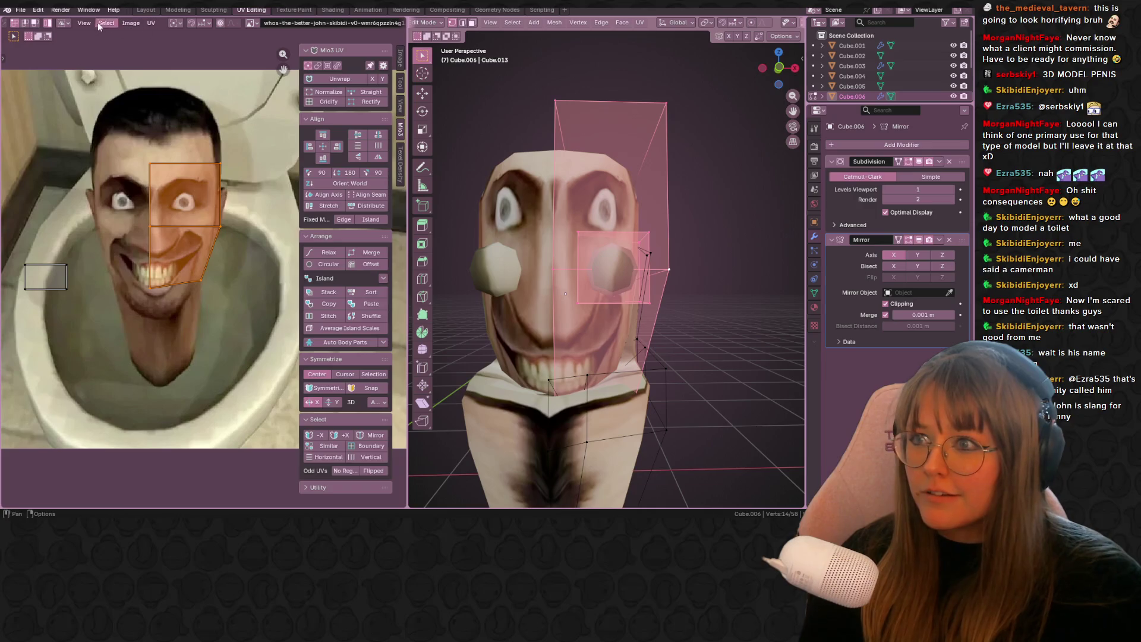
{"action": "key", "text": "g"}
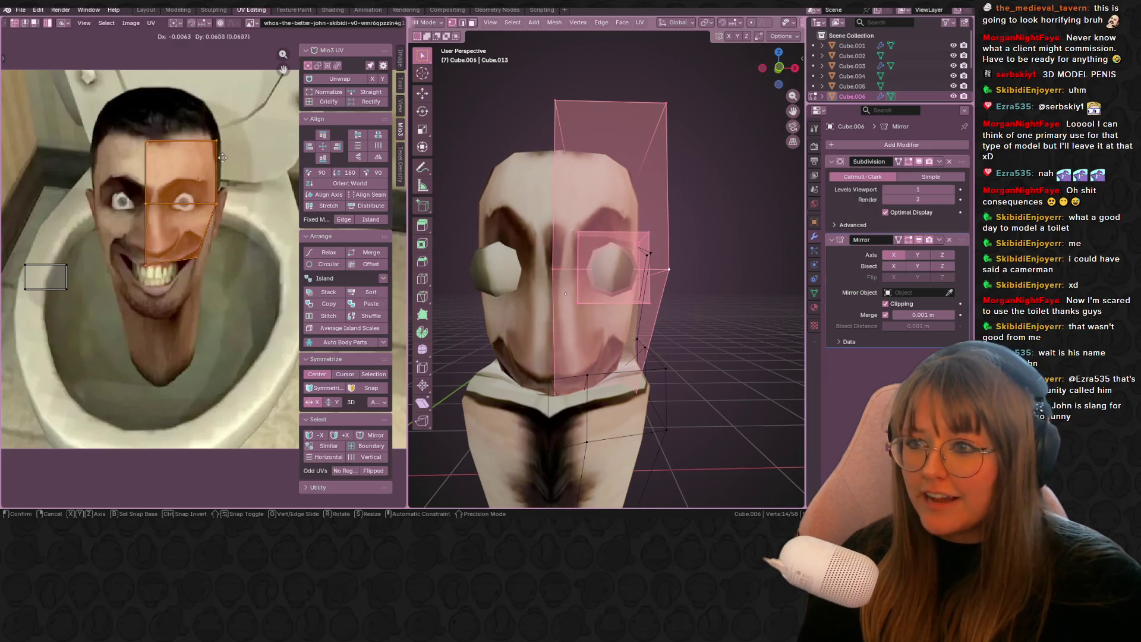
{"action": "left_click", "coordinate": [228, 158]}
- Move the left-side UV vertices down and lift the mouth vertex up the face
{"action": "left_click_drag", "start_coordinate": [182, 237], "coordinate": [181, 235]}
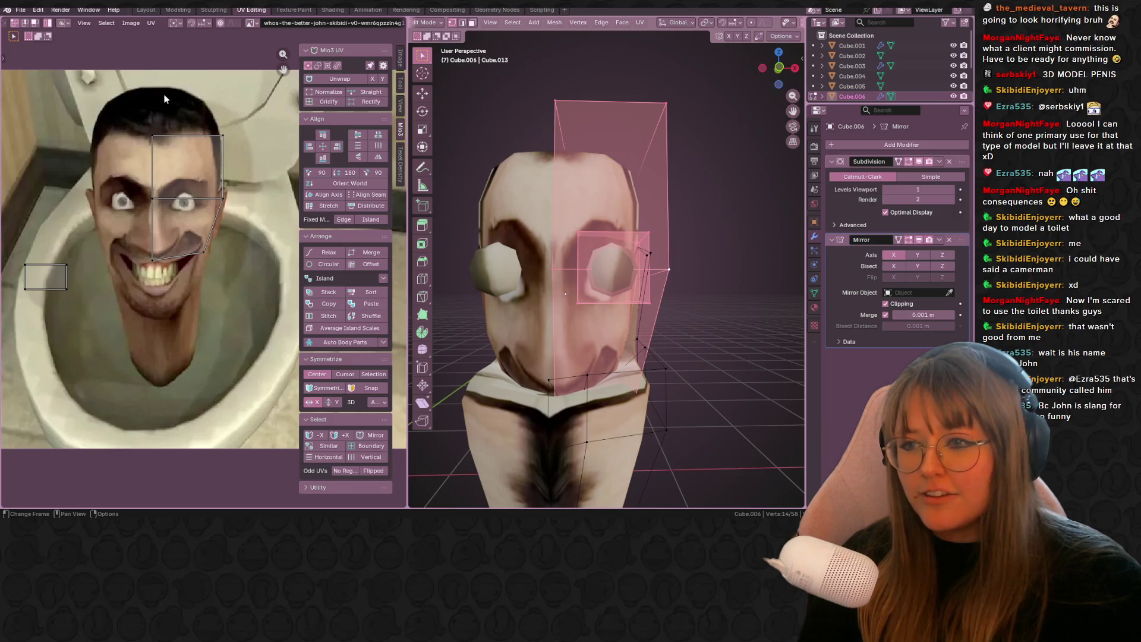
{"action": "left_click_drag", "start_coordinate": [138, 116], "coordinate": [172, 304]}
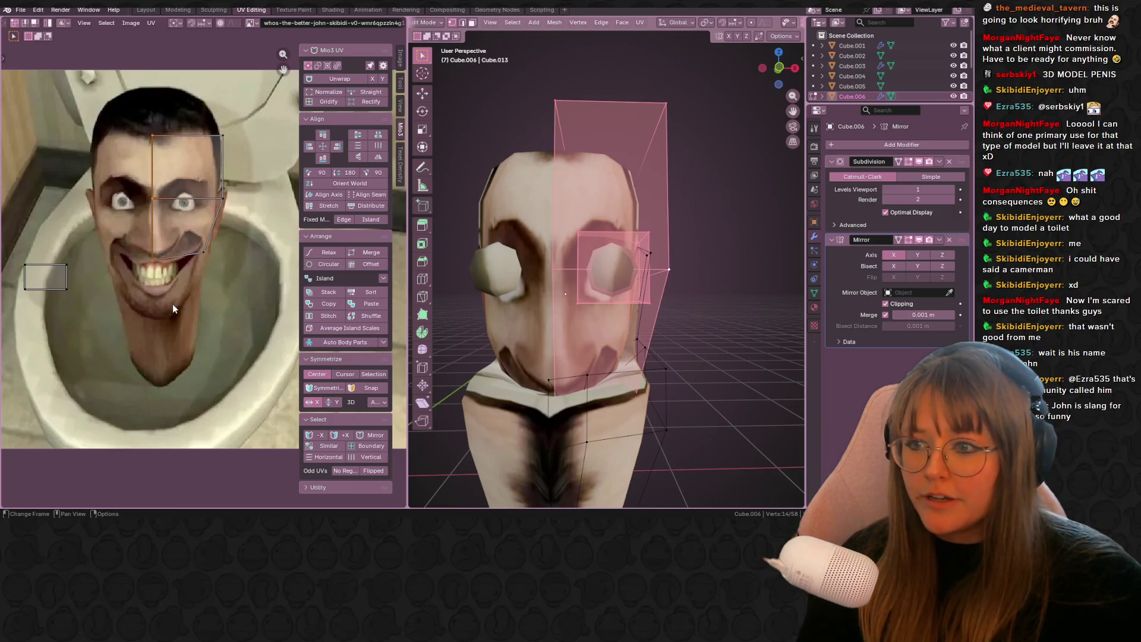
{"action": "key", "text": "g"}
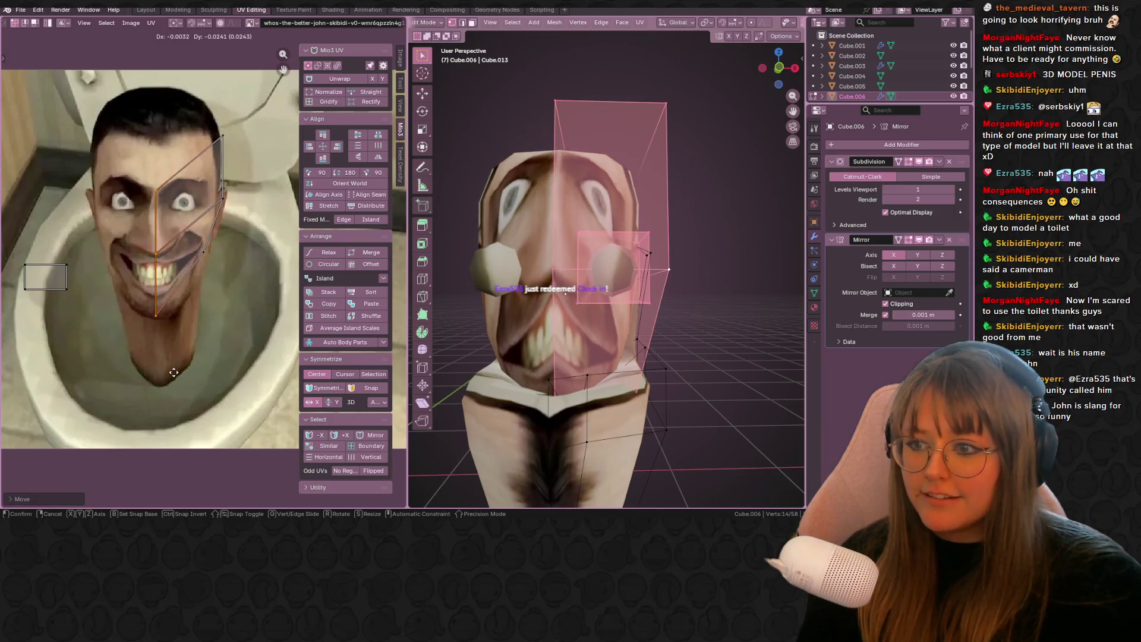
{"action": "left_click", "coordinate": [179, 376]}
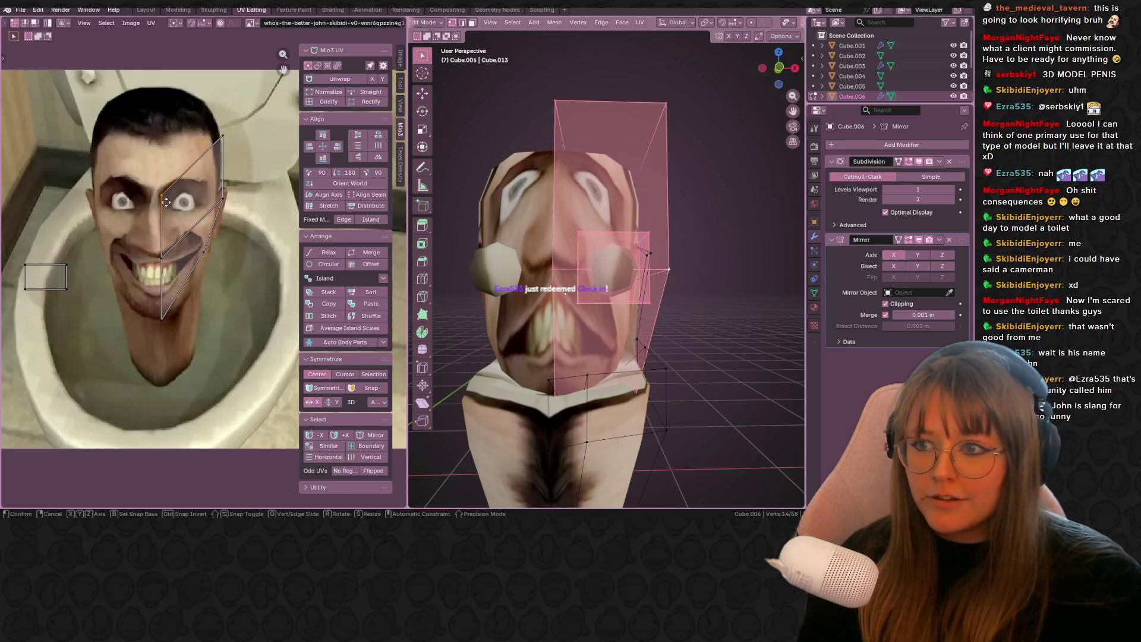
{"action": "left_click_drag", "start_coordinate": [166, 202], "coordinate": [166, 118]}
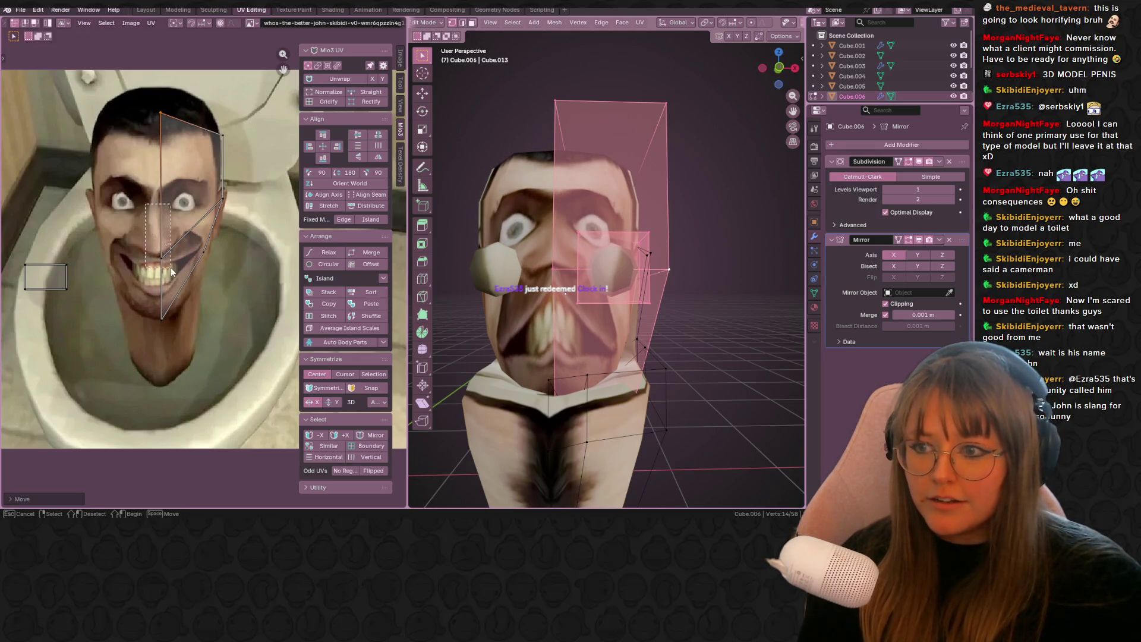
{"action": "left_click_drag", "start_coordinate": [171, 271], "coordinate": [171, 271]}
{"action": "key", "text": "g"}
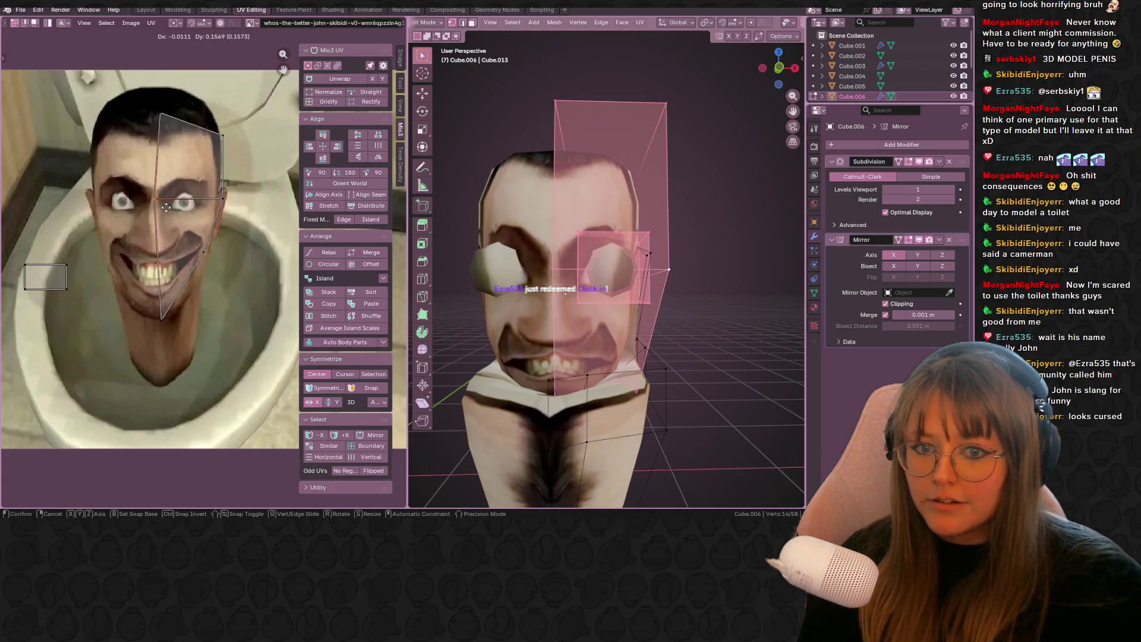
{"action": "left_click", "coordinate": [166, 207]}
- Adjust the eye, top-right and lower cheek UV vertices to fit the grin
{"action": "key", "text": "g"}
{"action": "left_click", "coordinate": [224, 208]}
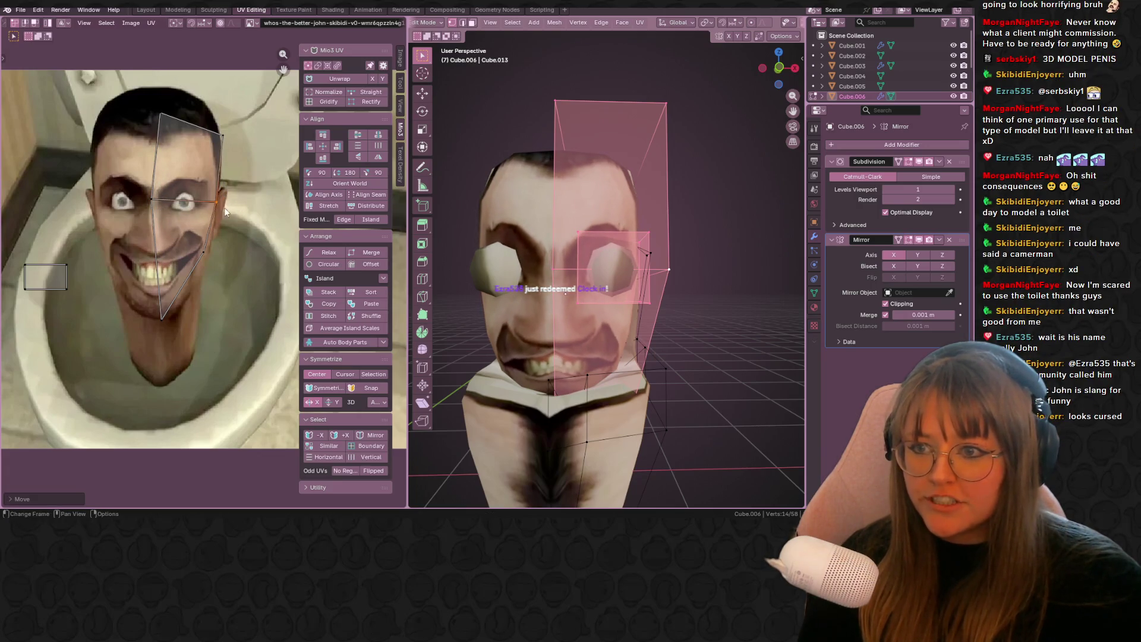
{"action": "left_click", "coordinate": [221, 136]}
{"action": "key", "text": "g"}
{"action": "left_click", "coordinate": [235, 142]}
{"action": "left_click", "coordinate": [204, 253]}
{"action": "key", "text": "g"}
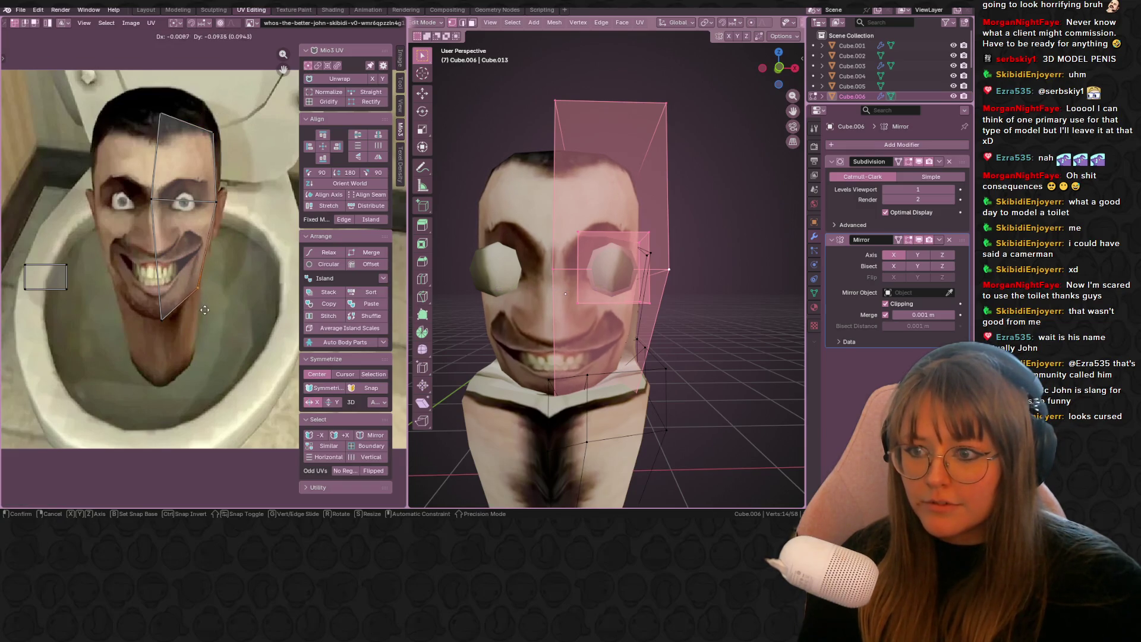
{"action": "left_click", "coordinate": [192, 327]}
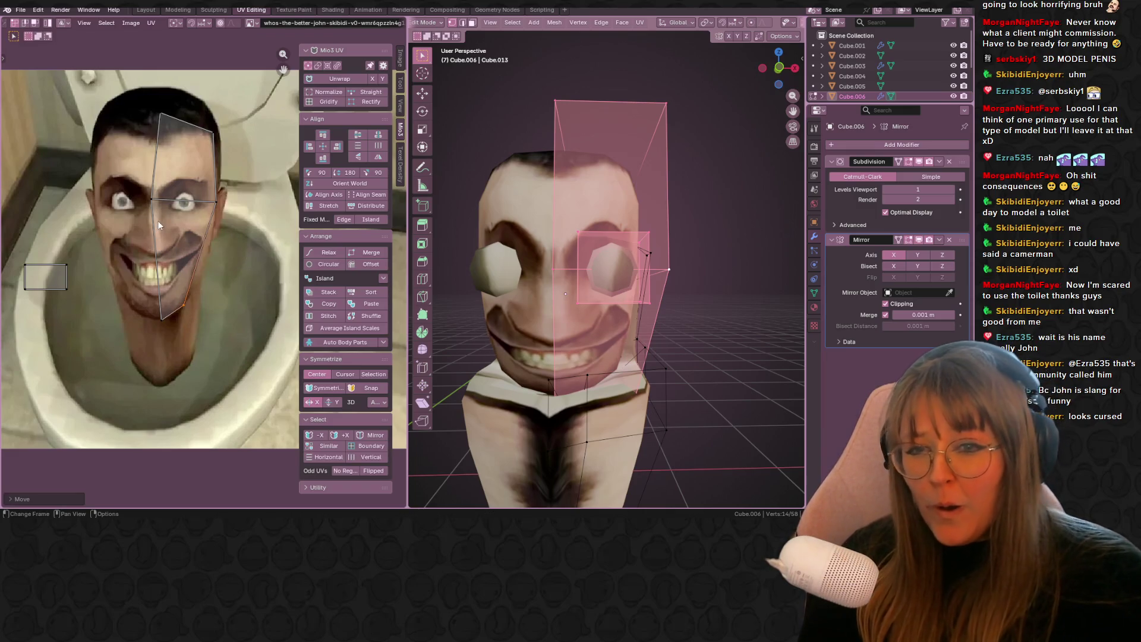
- Move the small eye UV square onto an eye in the picture
{"action": "left_click_drag", "start_coordinate": [25, 251], "coordinate": [77, 326]}
{"action": "key", "text": "g"}
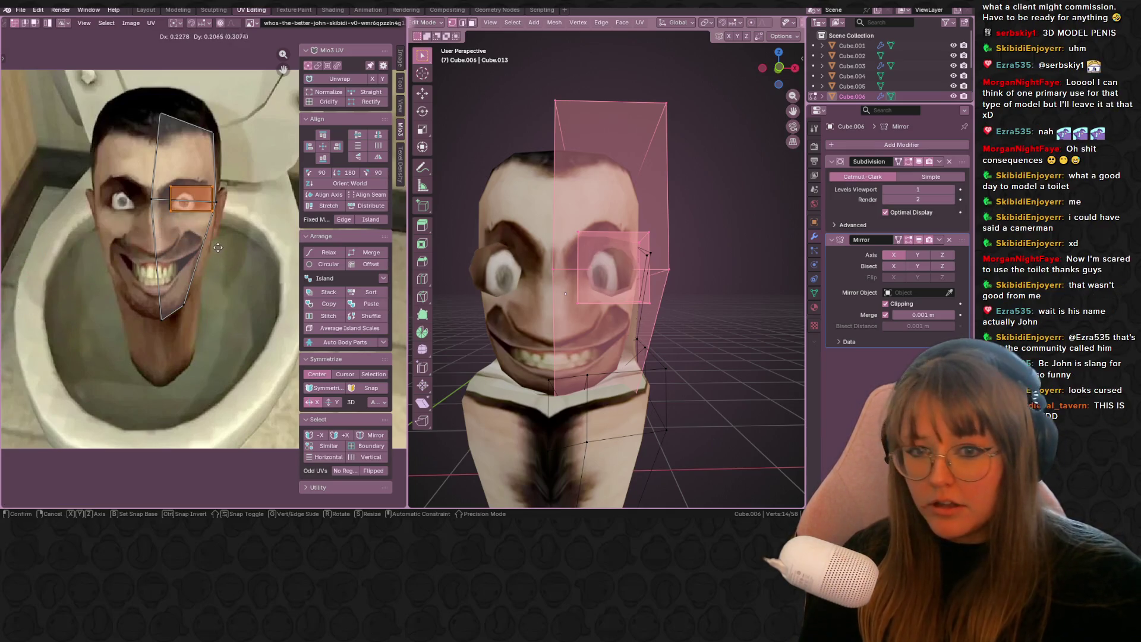
{"action": "left_click", "coordinate": [218, 244]}
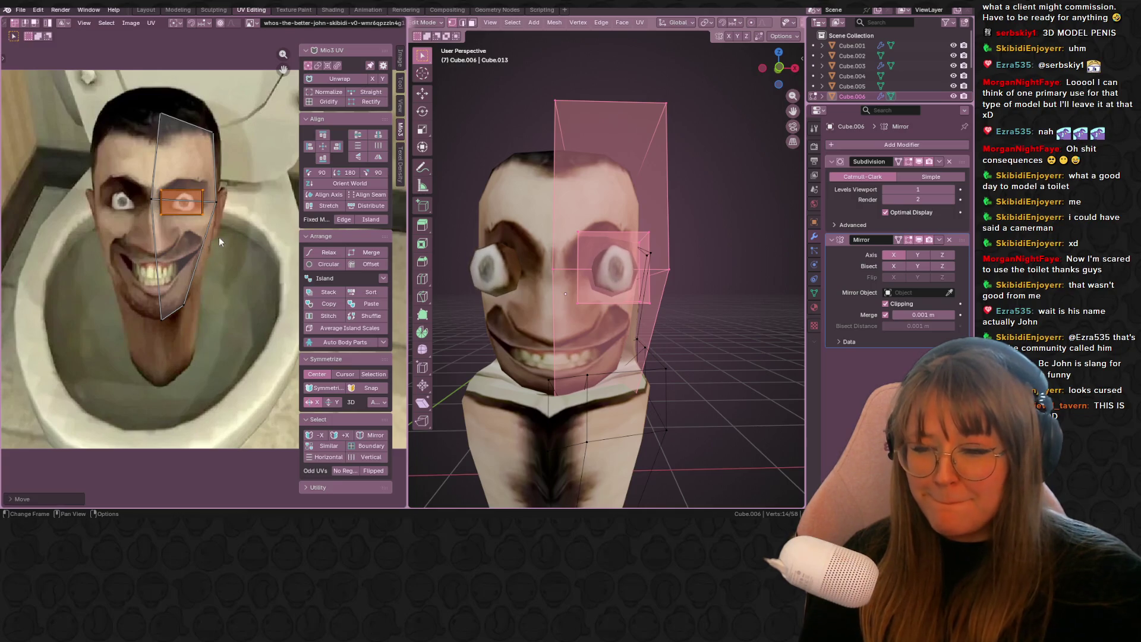
{"action": "scroll", "coordinate": [220, 244], "scroll_direction": "up", "scroll_amount": 5}
- Shrink the eye's UV square and nudge it slightly left
{"action": "key", "text": "s"}
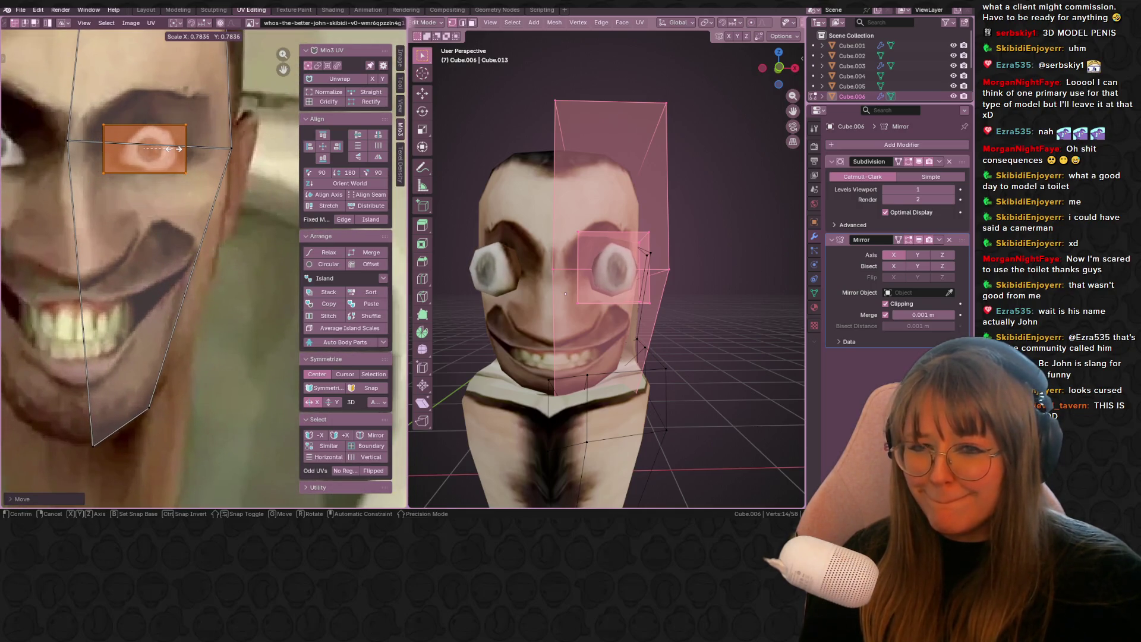
{"action": "left_click", "coordinate": [174, 148]}
{"action": "key", "text": "g"}
{"action": "left_click", "coordinate": [177, 150]}
- Reposition the left corners of the eye square around the eye
{"action": "left_click_drag", "start_coordinate": [105, 118], "coordinate": [123, 140]}
{"action": "key", "text": "g"}
{"action": "left_click", "coordinate": [141, 142]}
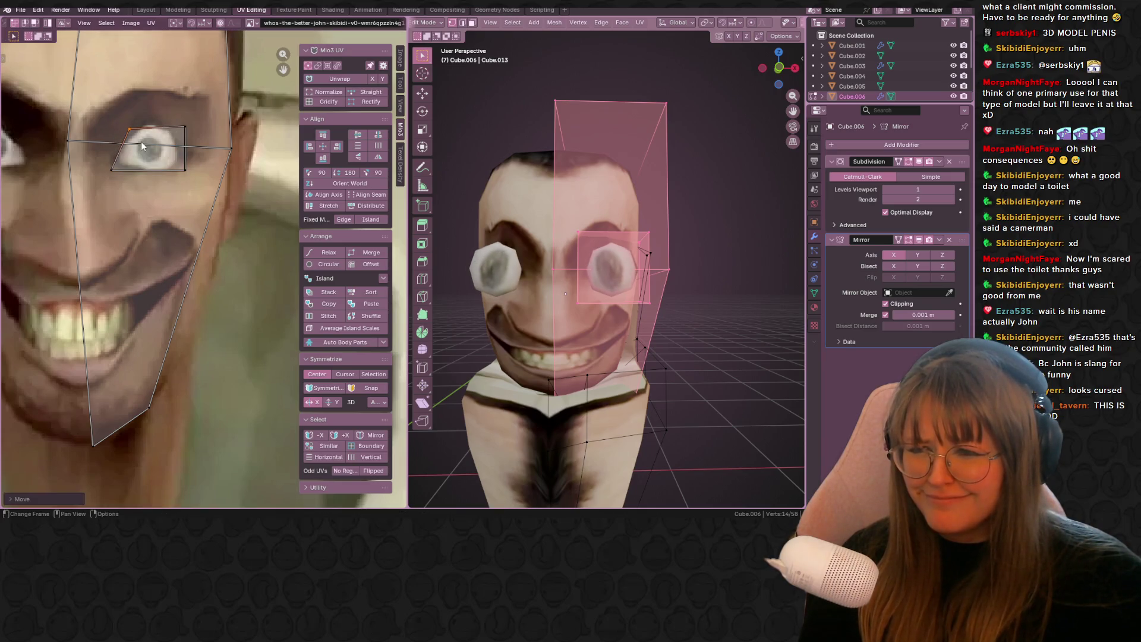
{"action": "left_click_drag", "start_coordinate": [123, 179], "coordinate": [123, 178]}
{"action": "key", "text": "g"}
{"action": "left_click", "coordinate": [145, 164]}
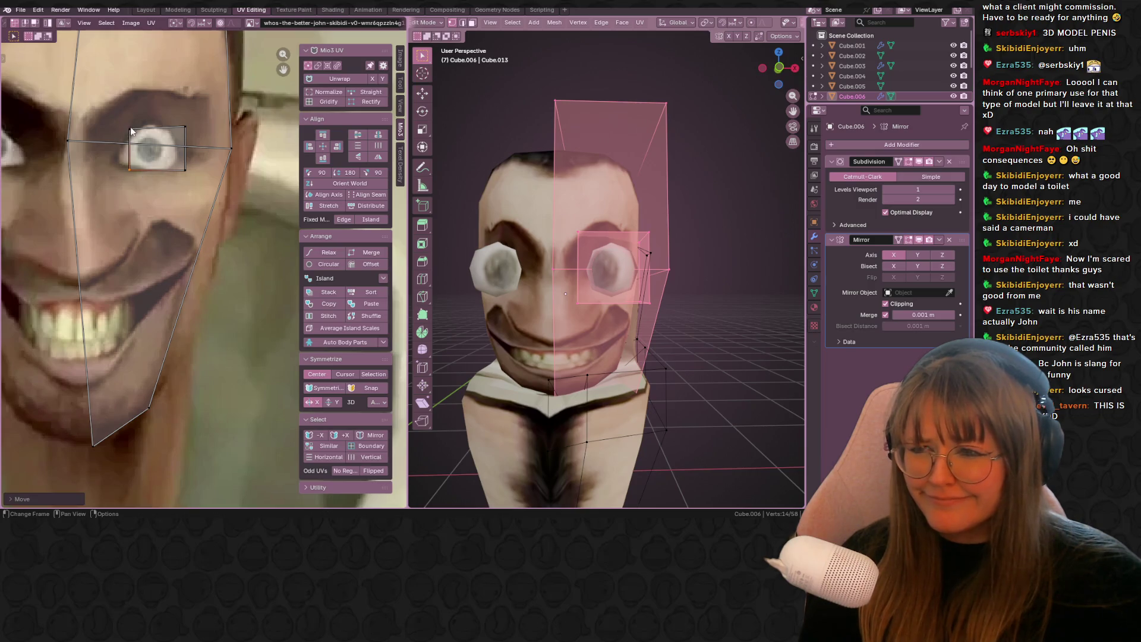
{"action": "key", "text": "g"}
{"action": "left_click", "coordinate": [131, 164]}
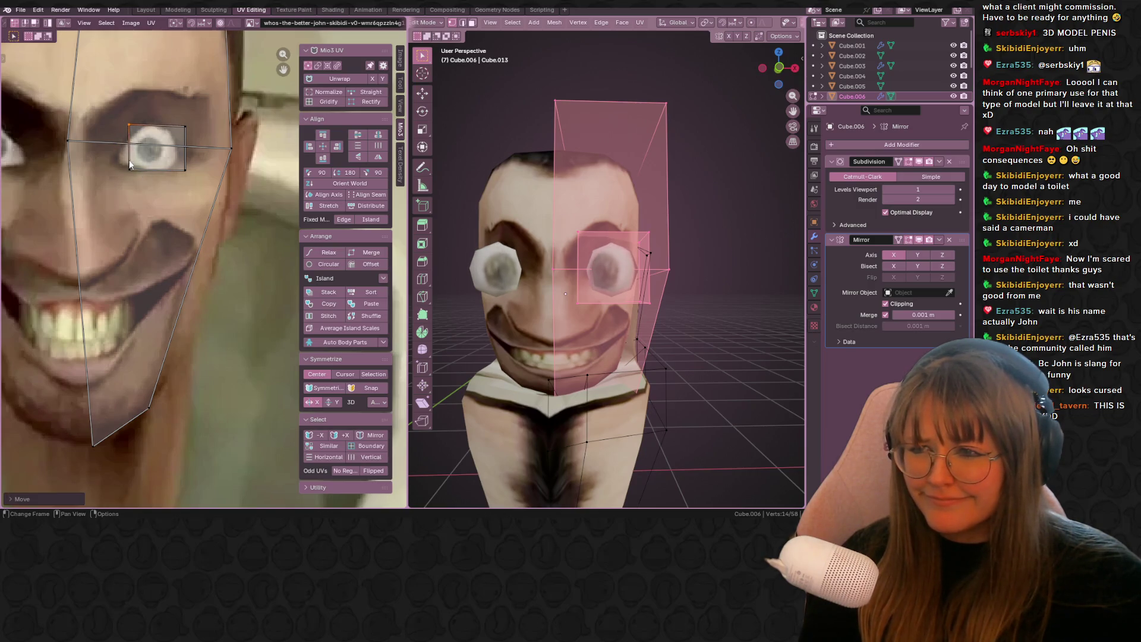
{"action": "key", "text": "g"}
{"action": "left_click", "coordinate": [126, 185]}
- Move the top-left corner left and the top-right corner up and right to frame the eye
{"action": "left_click", "coordinate": [124, 116]}
{"action": "key", "text": "g"}
{"action": "left_click", "coordinate": [154, 137]}
{"action": "left_click", "coordinate": [186, 127]}
{"action": "key", "text": "g"}
{"action": "left_click", "coordinate": [202, 119]}
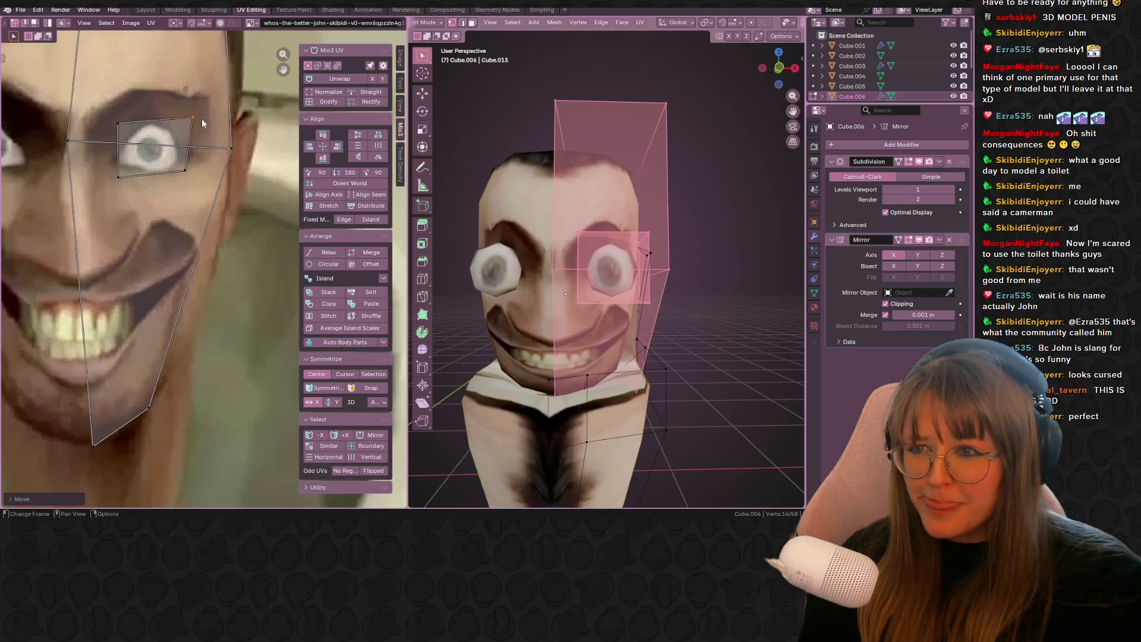
{"action": "left_click", "coordinate": [180, 176]}
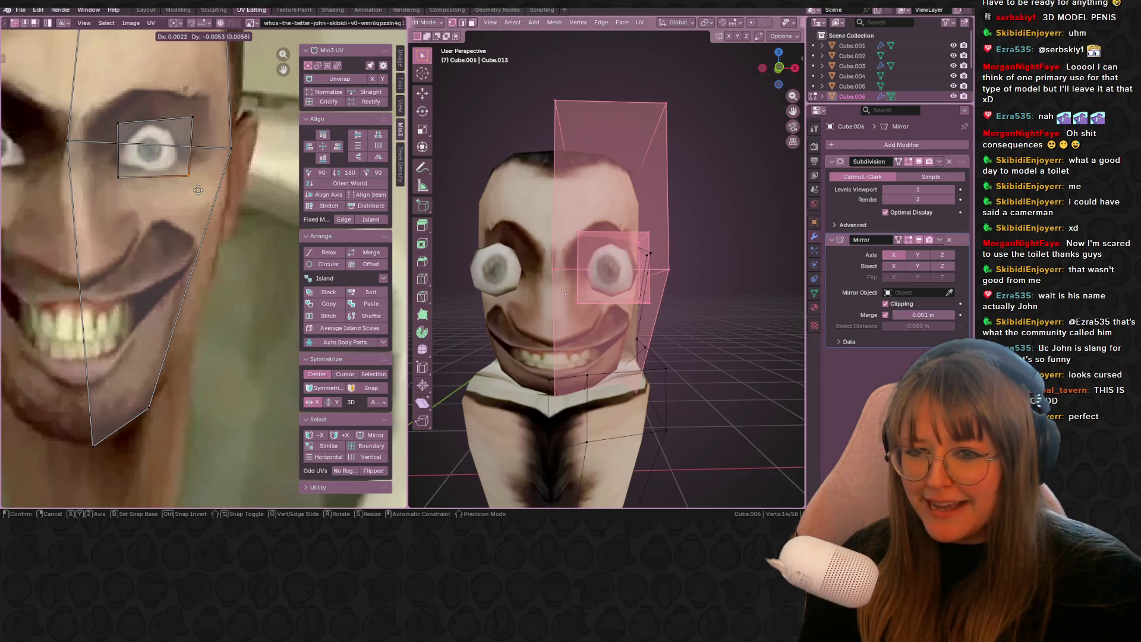
{"action": "left_click", "coordinate": [198, 190]}
{"action": "scroll", "coordinate": [475, 255], "scroll_direction": "down", "scroll_amount": 3}
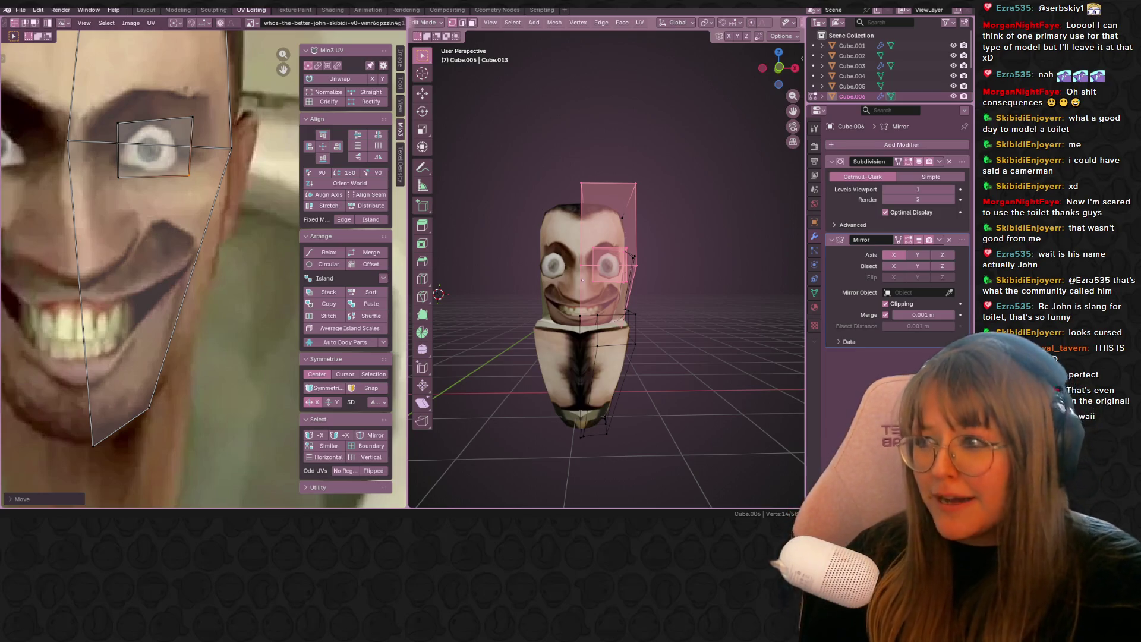
- Re-unwrap the connected toilet body piece and shrink its UV island
{"action": "left_click", "coordinate": [719, 331]}
{"action": "mouse_move", "coordinate": [713, 330]}
{"action": "middle_mouse_down"}
{"action": "mouse_move", "coordinate": [575, 309]}
{"action": "mouse_move", "coordinate": [552, 327]}
{"action": "middle_mouse_up"}
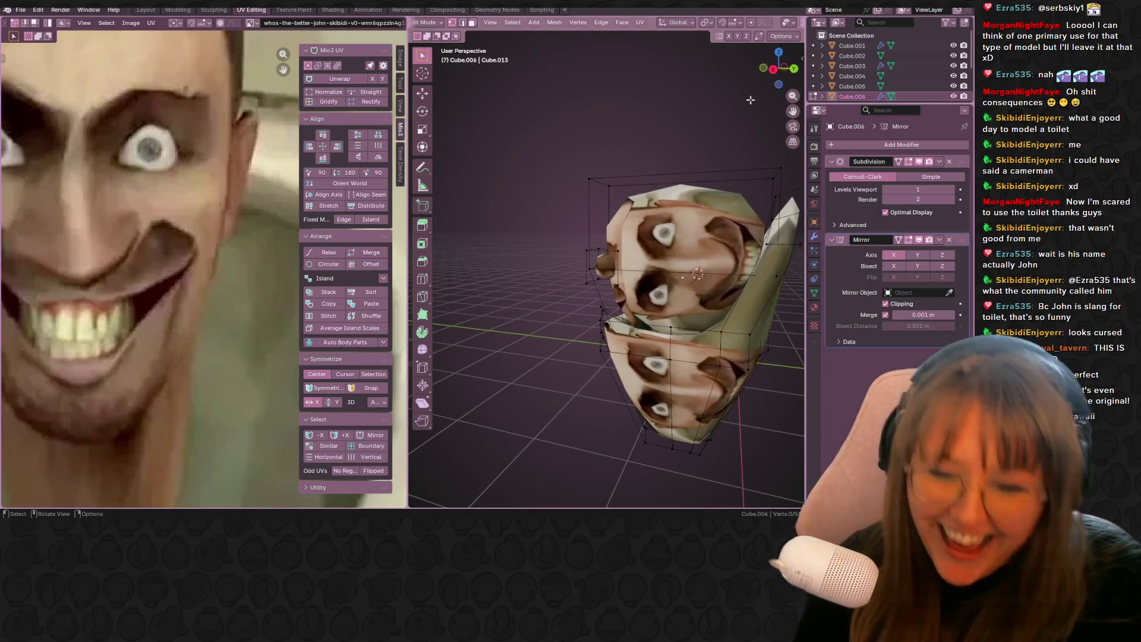
{"action": "scroll", "coordinate": [792, 287], "scroll_direction": "down", "scroll_amount": 2}
{"action": "mouse_move", "coordinate": [792, 287]}
{"action": "middle_mouse_down"}
{"action": "mouse_move", "coordinate": [791, 324]}
{"action": "mouse_move", "coordinate": [638, 309]}
{"action": "middle_mouse_up"}
{"action": "key", "text": "l"}
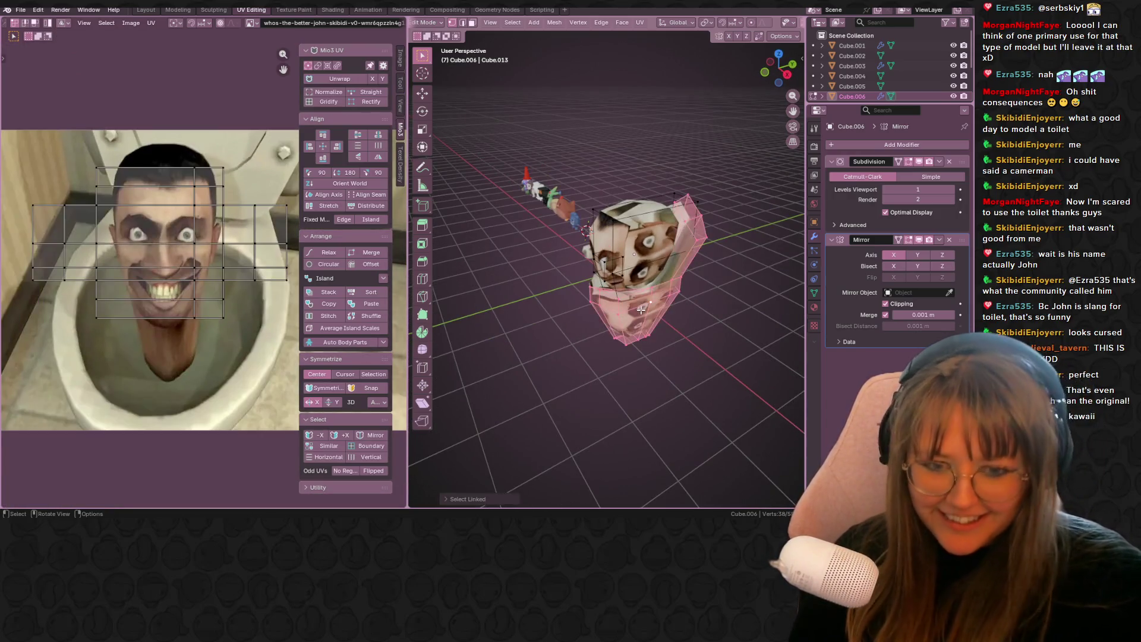
{"action": "key", "text": "u"}
{"action": "left_click", "coordinate": [680, 315]}
{"action": "scroll", "coordinate": [164, 314], "scroll_direction": "down", "scroll_amount": 3}
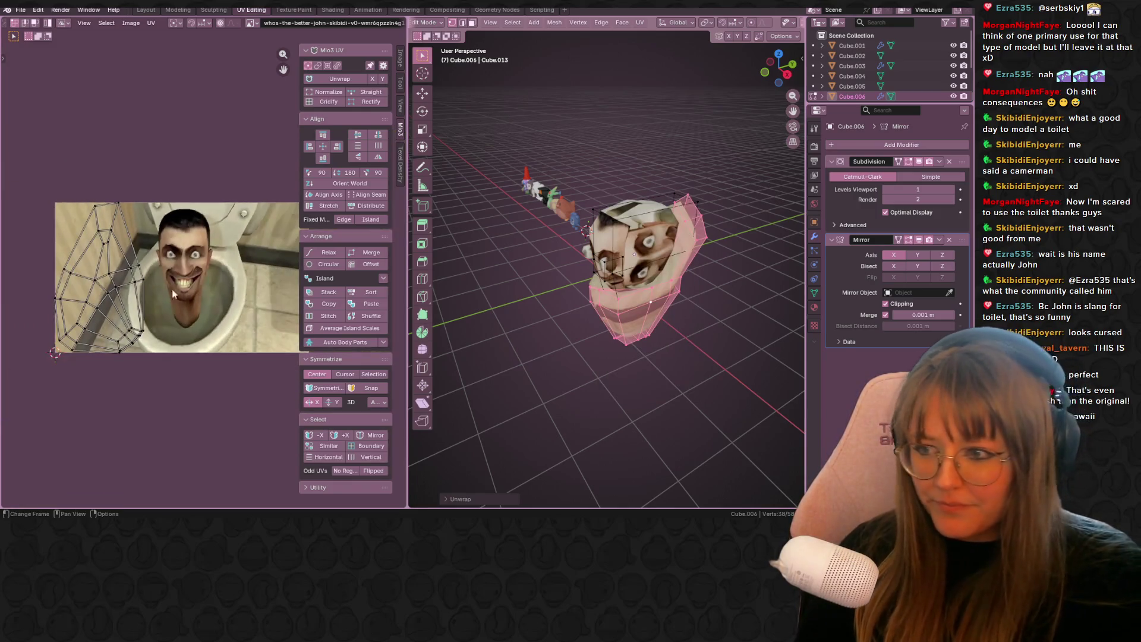
{"action": "key", "text": "a"}
{"action": "key", "text": "s"}
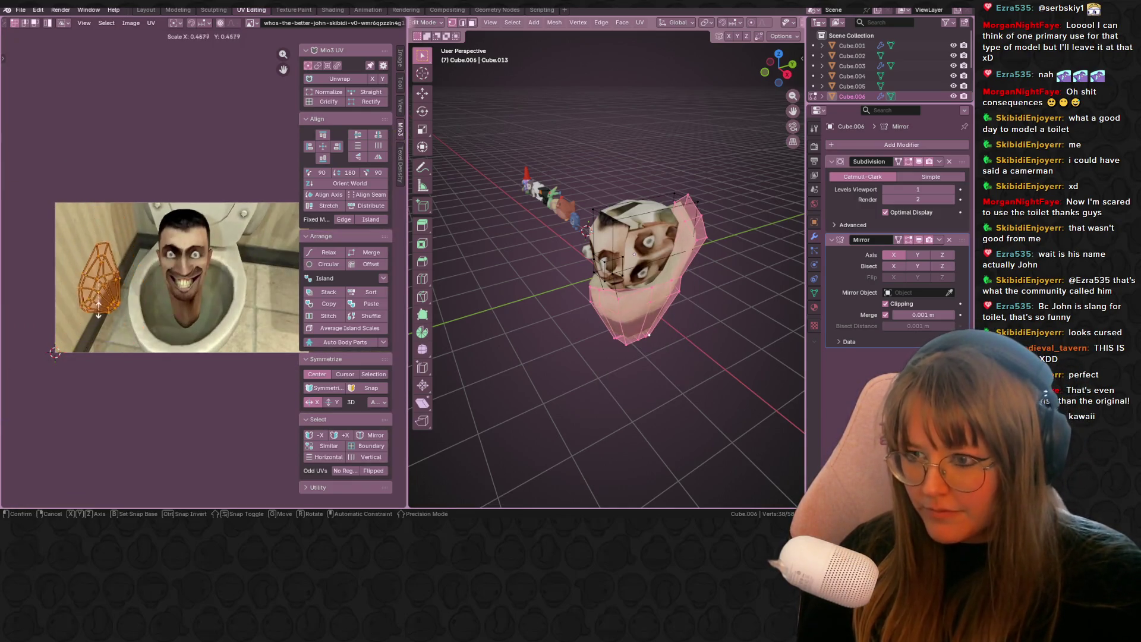
{"action": "left_click", "coordinate": [103, 281]}
- Move and rotate the body UV island into place on the image
{"action": "middle_click_drag", "start_coordinate": [127, 305], "coordinate": [114, 241]}
{"action": "key", "text": "g"}
{"action": "left_click", "coordinate": [156, 247]}
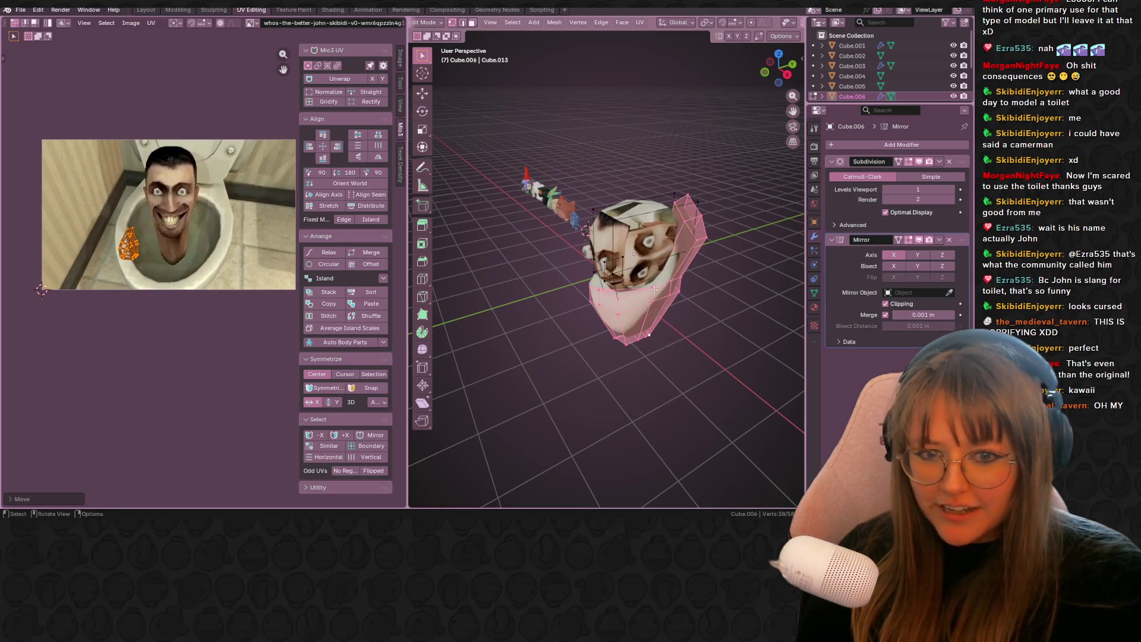
{"action": "middle_click_drag", "start_coordinate": [535, 267], "coordinate": [624, 268]}
{"action": "scroll", "coordinate": [58, 266], "scroll_direction": "up", "scroll_amount": 2}
{"action": "scroll", "coordinate": [58, 266], "scroll_direction": "up", "scroll_amount": 2}
{"action": "key", "text": "g"}
{"action": "left_click", "coordinate": [71, 226]}
{"action": "mouse_move", "coordinate": [193, 260]}
{"action": "middle_mouse_down"}
{"action": "mouse_move", "coordinate": [270, 275]}
{"action": "mouse_move", "coordinate": [133, 389]}
{"action": "middle_mouse_up"}
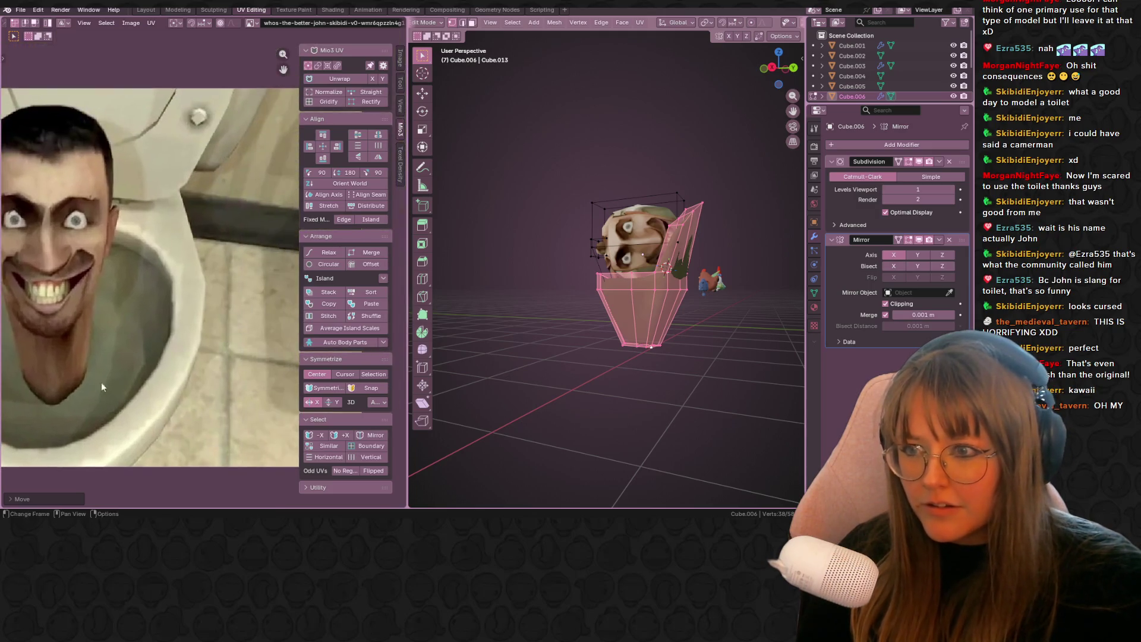
{"action": "key", "text": "g"}
{"action": "left_click", "coordinate": [214, 285]}
{"action": "key", "text": "r"}
{"action": "left_click", "coordinate": [225, 209]}
{"action": "key", "text": "g"}
{"action": "left_click", "coordinate": [229, 202]}
- Select the four top-of-head faces in face mode and unwrap them
{"action": "mouse_move", "coordinate": [720, 293]}
{"action": "middle_mouse_down"}
{"action": "mouse_move", "coordinate": [652, 294]}
{"action": "mouse_move", "coordinate": [637, 232]}
{"action": "mouse_move", "coordinate": [616, 255]}
{"action": "mouse_move", "coordinate": [503, 37]}
{"action": "middle_mouse_up"}
{"action": "key", "text": "alt+a"}
{"action": "left_click", "coordinate": [473, 23]}
{"action": "left_click", "coordinate": [558, 246]}
{"action": "left_click", "coordinate": [559, 279], "text": "shift"}
{"action": "mouse_move", "coordinate": [558, 279]}
{"action": "middle_mouse_down"}
{"action": "mouse_move", "coordinate": [560, 312]}
{"action": "mouse_move", "coordinate": [618, 279]}
{"action": "middle_mouse_up"}
{"action": "left_click", "coordinate": [561, 312], "text": "shift"}
{"action": "left_click", "coordinate": [571, 238], "text": "shift"}
{"action": "mouse_move", "coordinate": [570, 238]}
{"action": "middle_mouse_down"}
{"action": "mouse_move", "coordinate": [692, 276]}
{"action": "mouse_move", "coordinate": [594, 285]}
{"action": "middle_mouse_up"}
{"action": "key", "text": "u"}
{"action": "left_click", "coordinate": [595, 291]}
- Shrink, move and rotate the head UV island onto the dark hair
{"action": "scroll", "coordinate": [116, 292], "scroll_direction": "down", "scroll_amount": 5}
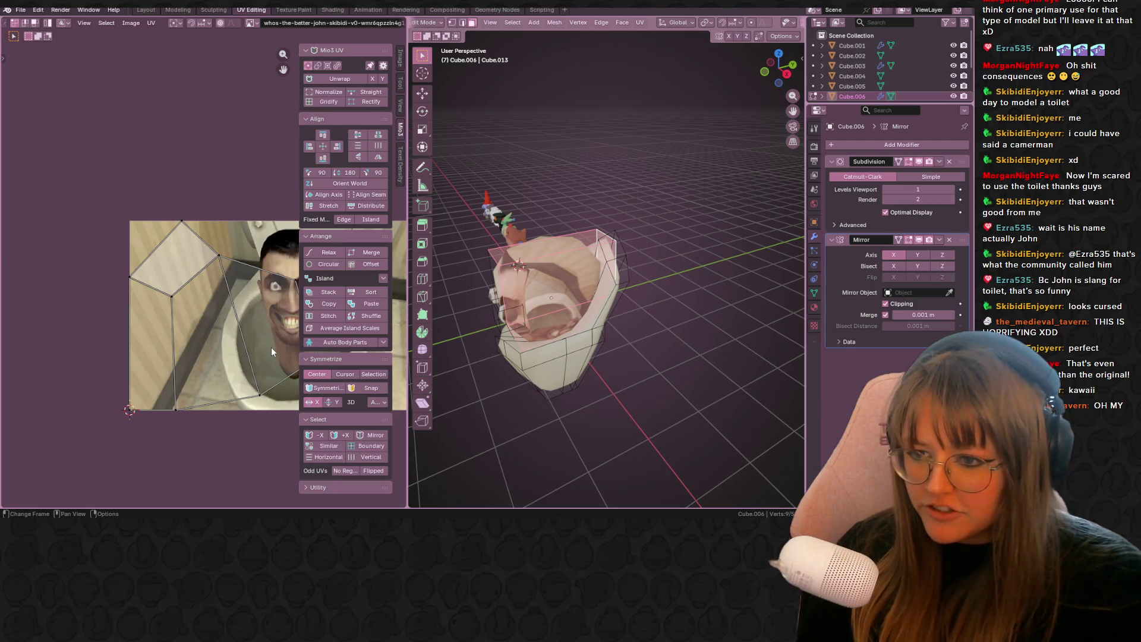
{"action": "left_click", "coordinate": [271, 347]}
{"action": "left_click_drag", "start_coordinate": [29, 157], "coordinate": [226, 399]}
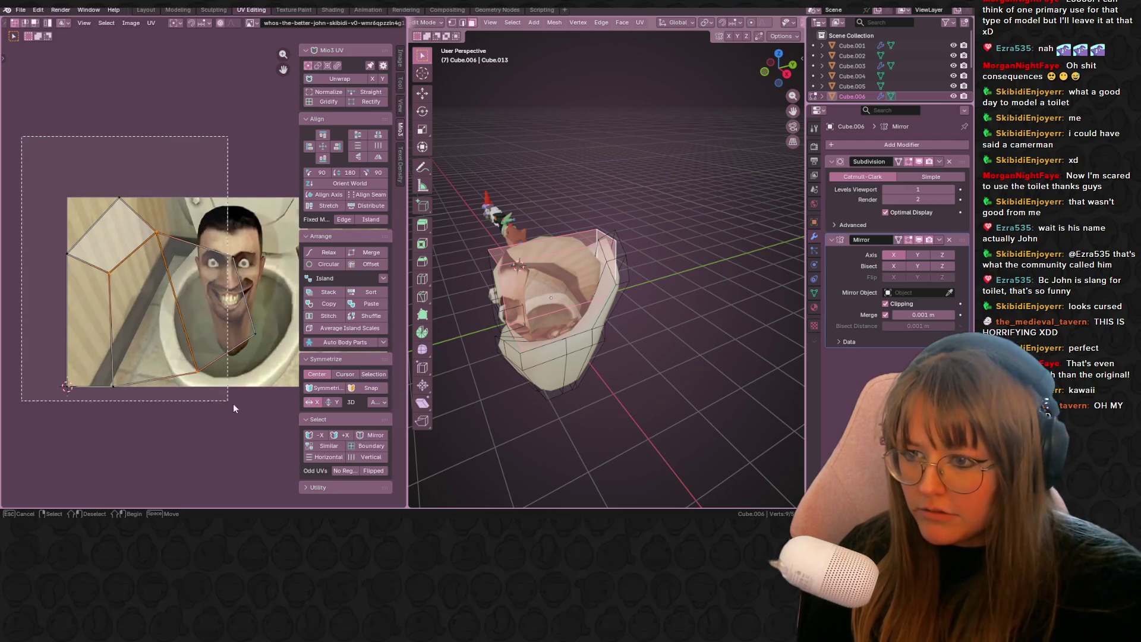
{"action": "key", "text": "s"}
{"action": "left_click", "coordinate": [173, 291]}
{"action": "left_click_drag", "start_coordinate": [173, 291], "coordinate": [237, 208]}
{"action": "key", "text": "r"}
{"action": "left_click", "coordinate": [252, 203]}
{"action": "key", "text": "s"}
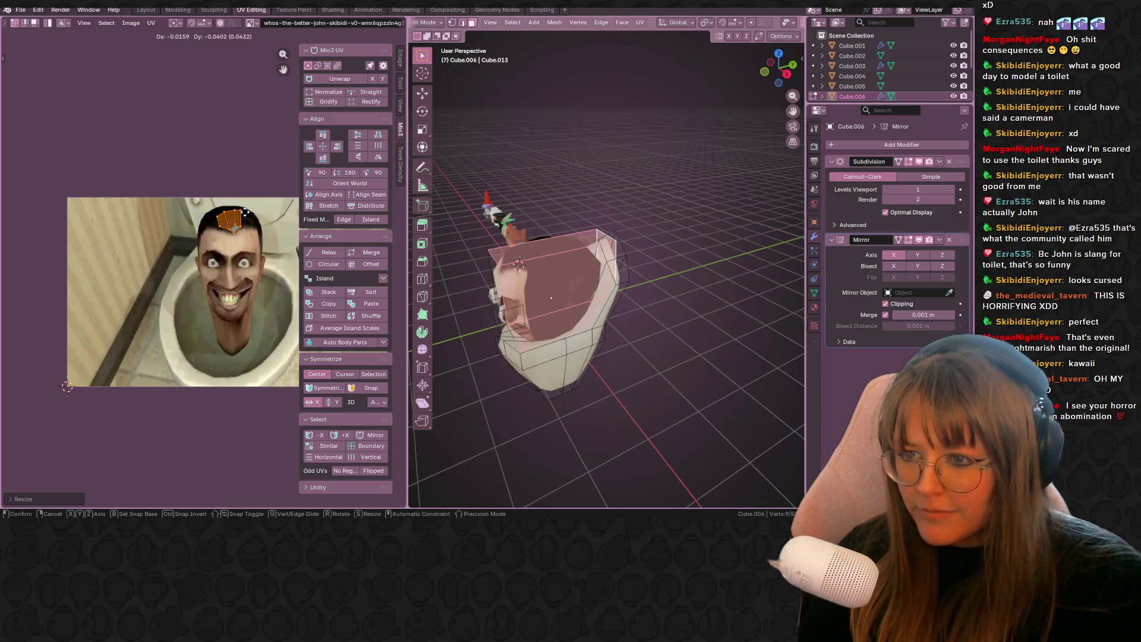
{"action": "left_click", "coordinate": [257, 201]}
{"action": "middle_click_drag", "start_coordinate": [594, 297], "coordinate": [686, 317]}
{"action": "left_click", "coordinate": [644, 362]}
{"action": "mouse_move", "coordinate": [644, 362]}
{"action": "middle_mouse_down"}
{"action": "mouse_move", "coordinate": [685, 340]}
{"action": "mouse_move", "coordinate": [731, 348]}
{"action": "middle_mouse_up"}
- In Layout, turn on Material Preview and frame the toilet character beside the plushies
{"action": "left_click", "coordinate": [152, 12]}
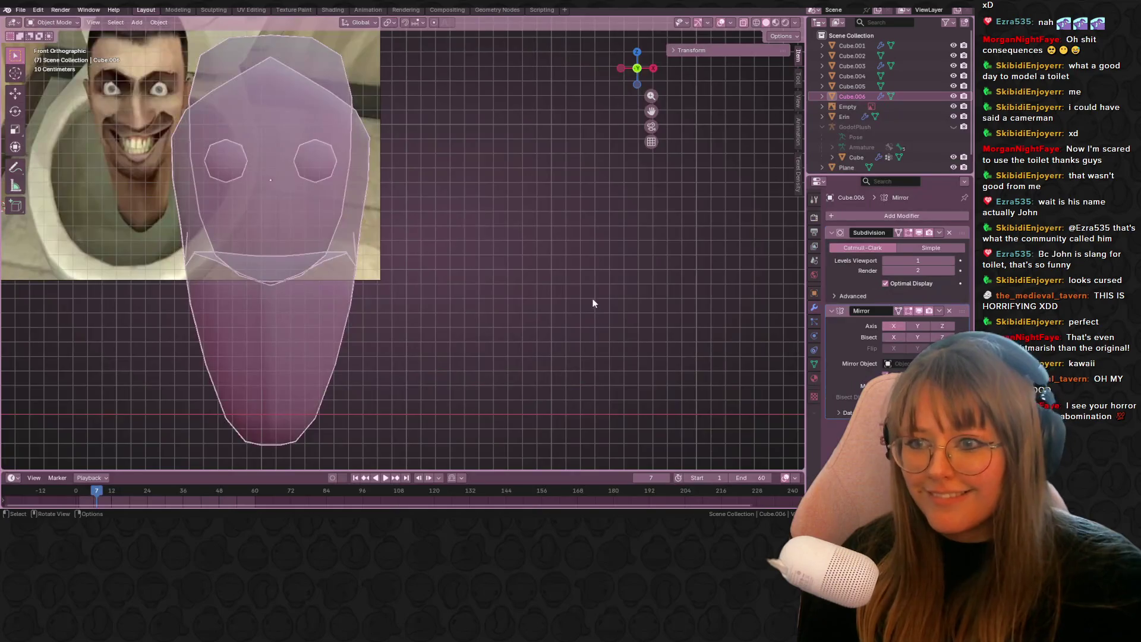
{"action": "scroll", "coordinate": [595, 302], "scroll_direction": "down", "scroll_amount": 2}
{"action": "left_click", "coordinate": [773, 23]}
{"action": "left_click", "coordinate": [643, 281]}
{"action": "scroll", "coordinate": [594, 284], "scroll_direction": "down", "scroll_amount": 2}
{"action": "middle_click_drag", "start_coordinate": [554, 283], "coordinate": [612, 288], "text": "shift"}
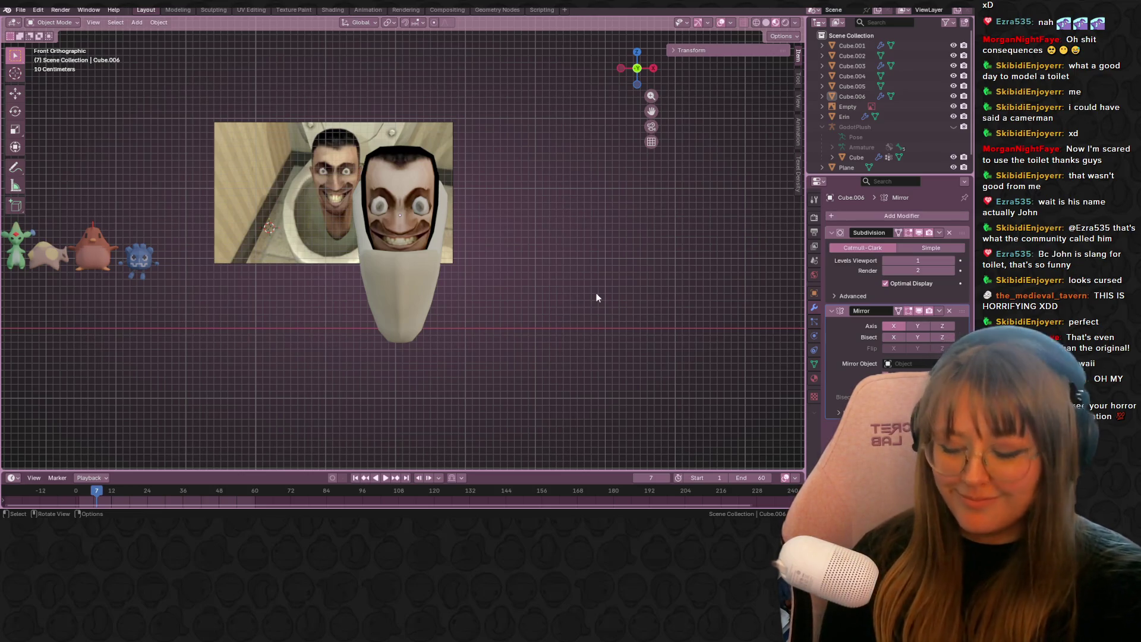
- Save the project as StreamPlushies.blend and make toilet character Cube.006 active again
{"action": "key", "text": "ctrl+s"}
{"action": "middle_click_drag", "start_coordinate": [363, 283], "coordinate": [548, 298], "text": "shift"}
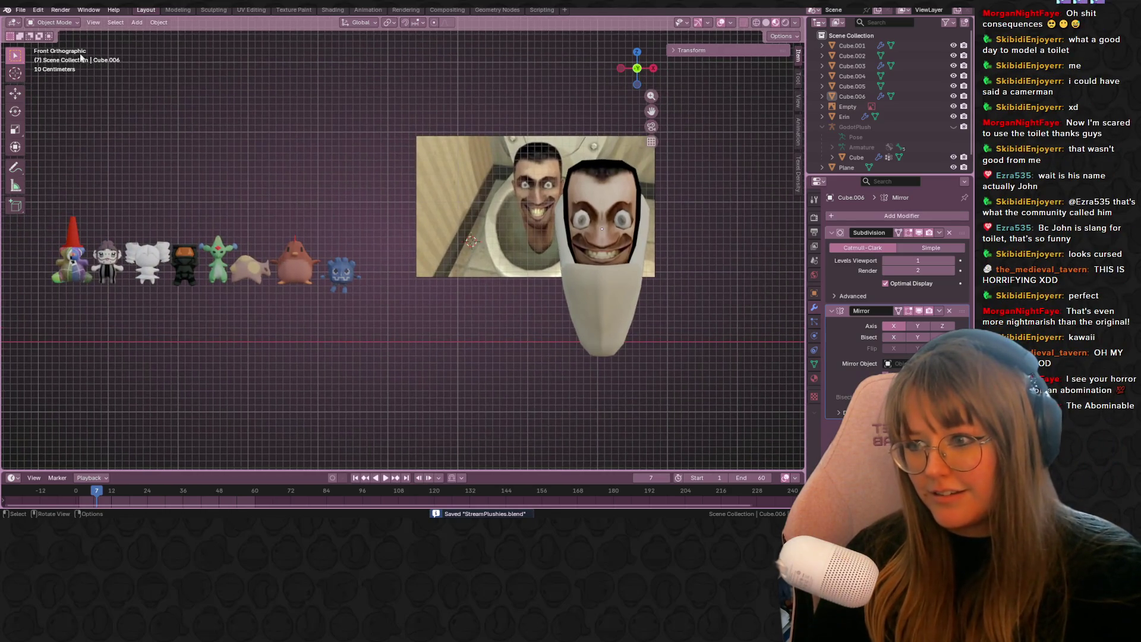
{"action": "left_click", "coordinate": [71, 273]}
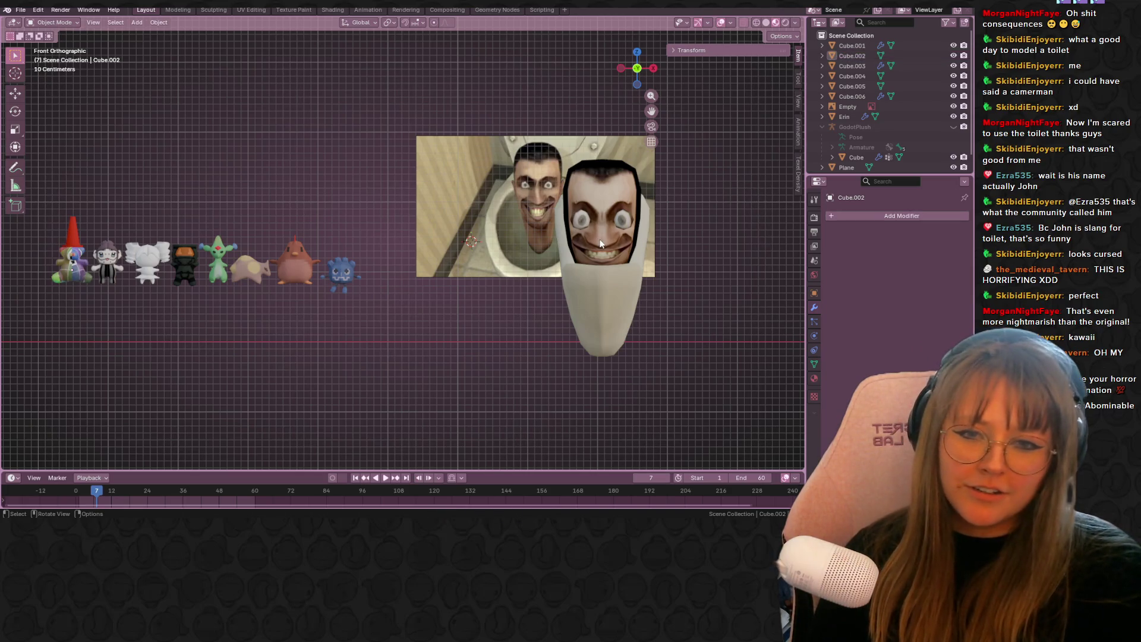
{"action": "left_click", "coordinate": [593, 285]}
{"action": "middle_click_drag", "start_coordinate": [389, 331], "coordinate": [387, 324], "text": "shift"}
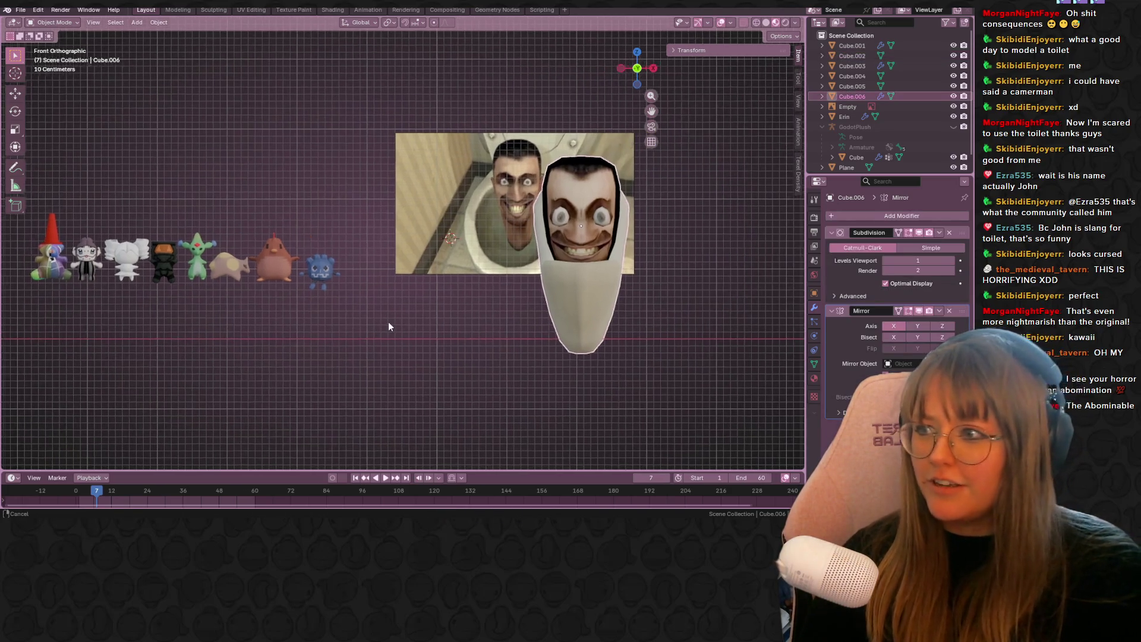
{"action": "left_click", "coordinate": [20, 10]}
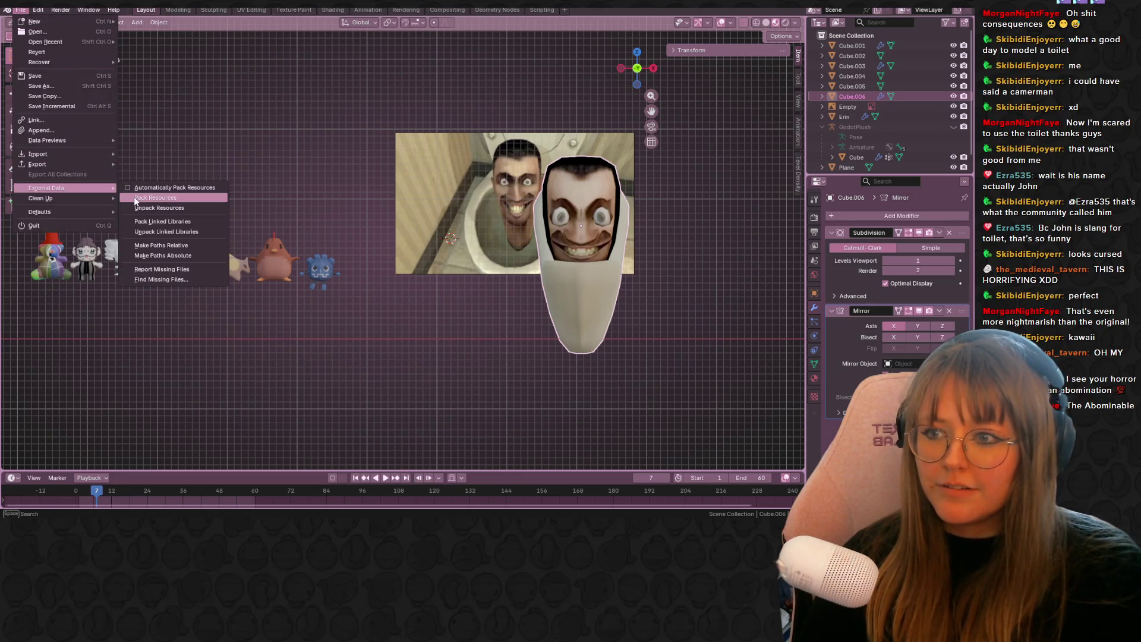
- Pack all external images into the .blend file and save again
{"action": "left_click", "coordinate": [135, 197]}
{"action": "scroll", "coordinate": [650, 368], "scroll_direction": "down", "scroll_amount": 2}
{"action": "key", "text": "ctrl+s"}
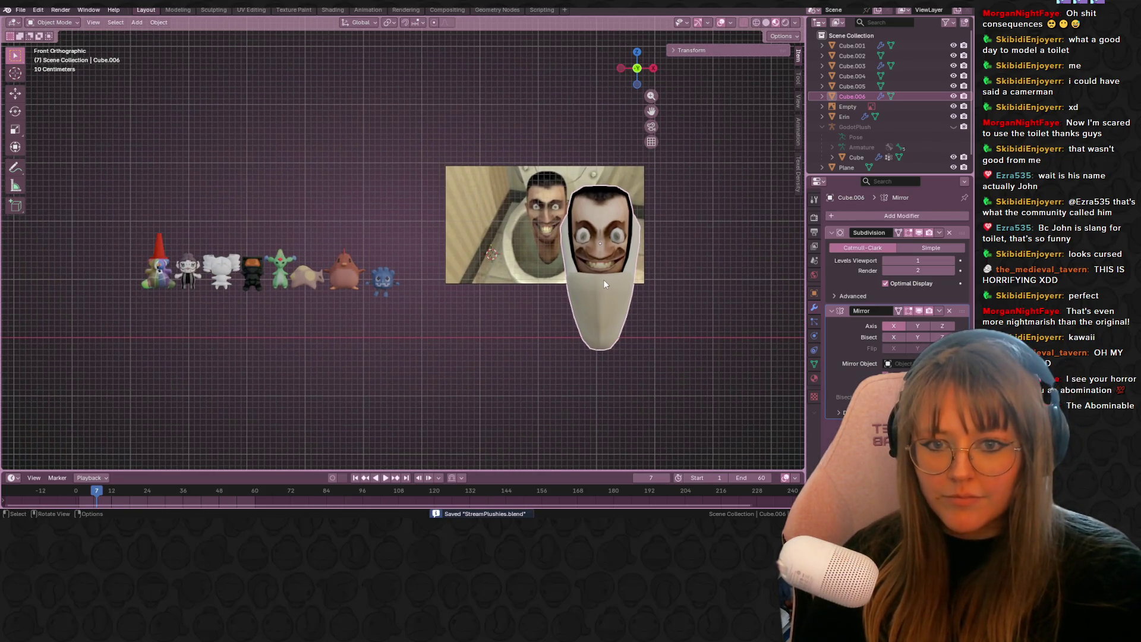
- Move the toilet character beside the plushies and shrink it to 0.403 scale
{"action": "key", "text": "g"}
{"action": "left_click", "coordinate": [137, 259]}
{"action": "middle_click_drag", "start_coordinate": [137, 259], "coordinate": [557, 276], "text": "shift"}
{"action": "key", "text": "s"}
{"action": "left_click", "coordinate": [415, 211]}
{"action": "scroll", "coordinate": [419, 219], "scroll_direction": "up", "scroll_amount": 4}
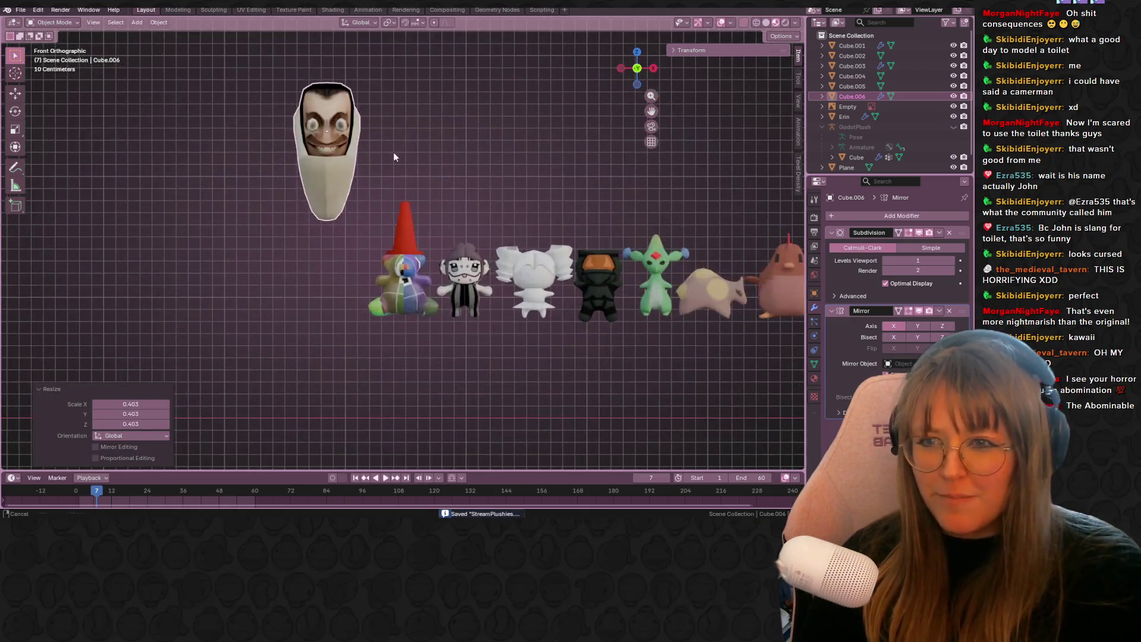
{"action": "middle_click_drag", "start_coordinate": [393, 152], "coordinate": [363, 176], "text": "shift"}
- Lower, shrink further and nudge the toilet into line with the plush row
{"action": "key", "text": "g"}
{"action": "left_click", "coordinate": [394, 313]}
{"action": "key", "text": "s"}
{"action": "left_click", "coordinate": [385, 300]}
{"action": "key", "text": "g"}
{"action": "left_click", "coordinate": [384, 310]}
{"action": "key", "text": "g"}
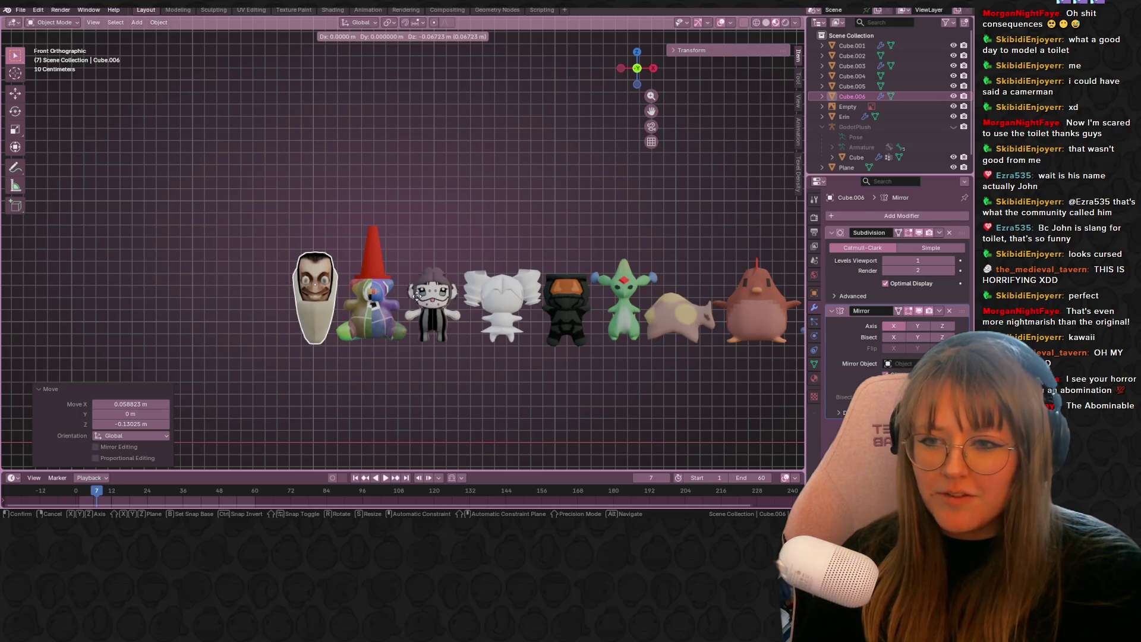
{"action": "left_click", "coordinate": [418, 295]}
{"action": "left_click", "coordinate": [480, 384]}
{"action": "scroll", "coordinate": [480, 384], "scroll_direction": "down", "scroll_amount": 3}
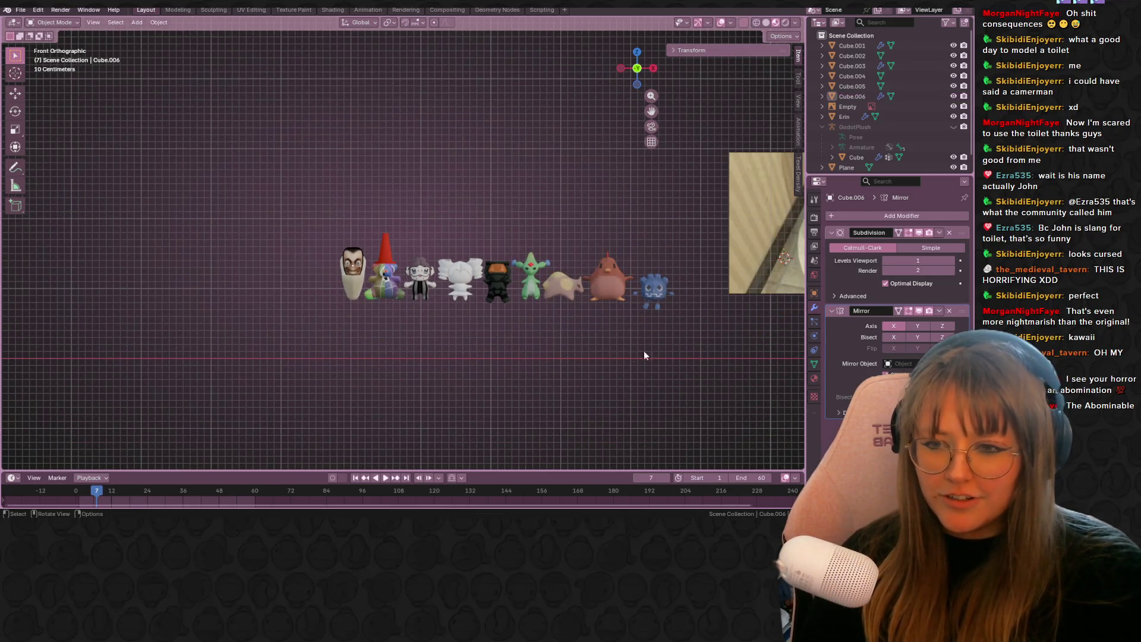
{"action": "middle_click_drag", "start_coordinate": [630, 354], "coordinate": [544, 307], "text": "shift"}
- Apply the toilet character's Subdivision and Mirror modifiers
{"action": "left_click", "coordinate": [269, 252]}
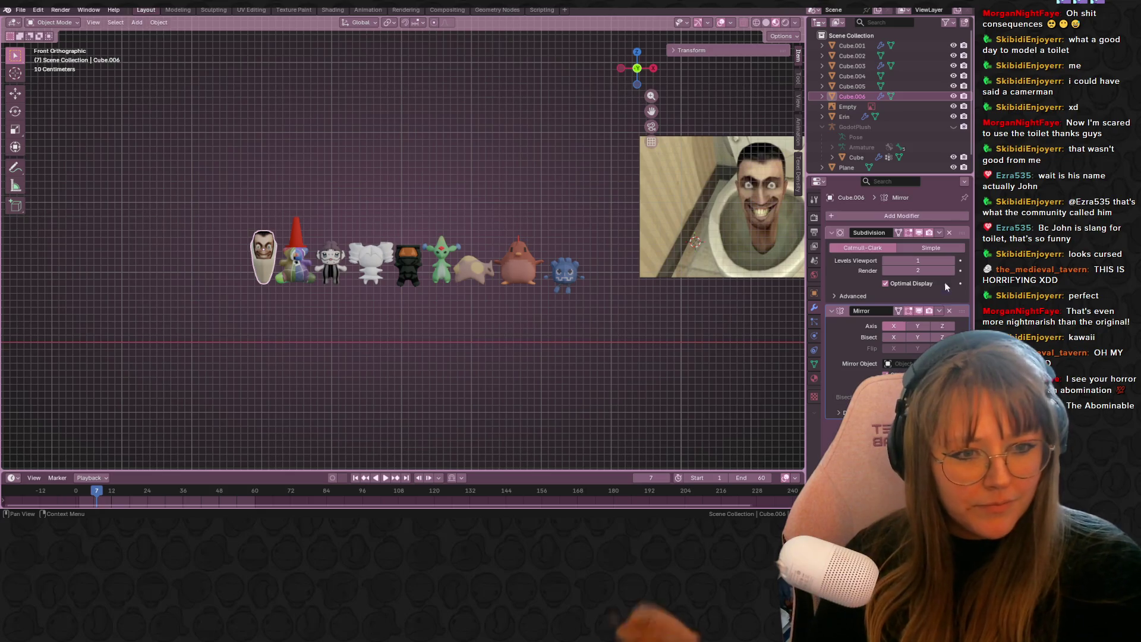
{"action": "left_click", "coordinate": [939, 233]}
{"action": "left_click", "coordinate": [924, 245]}
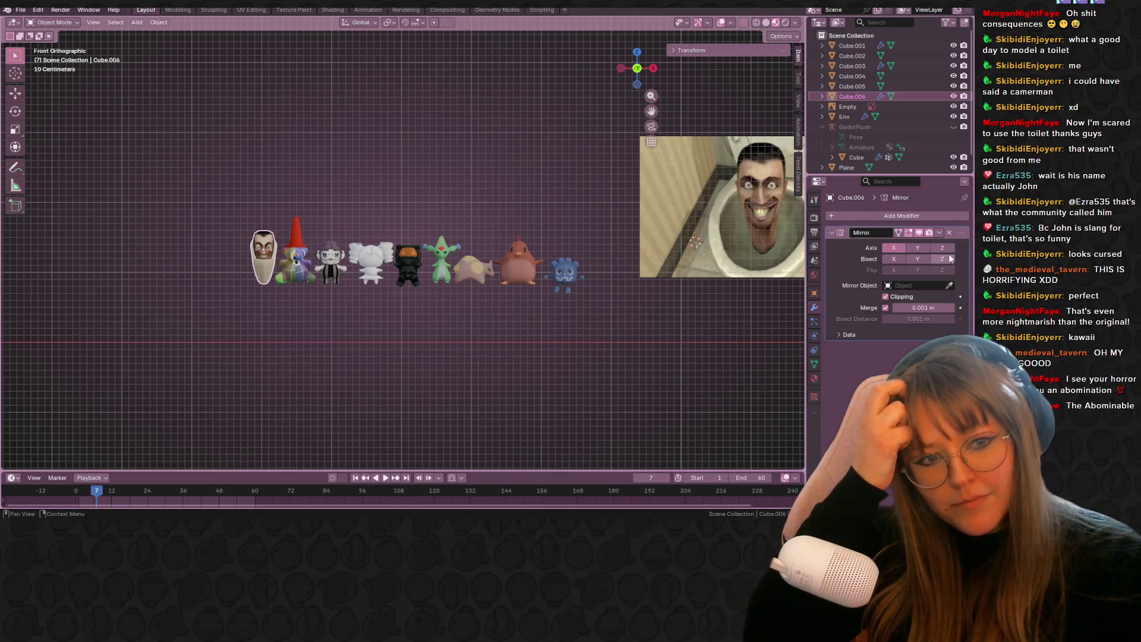
{"action": "left_click", "coordinate": [941, 236]}
{"action": "left_click", "coordinate": [925, 246]}
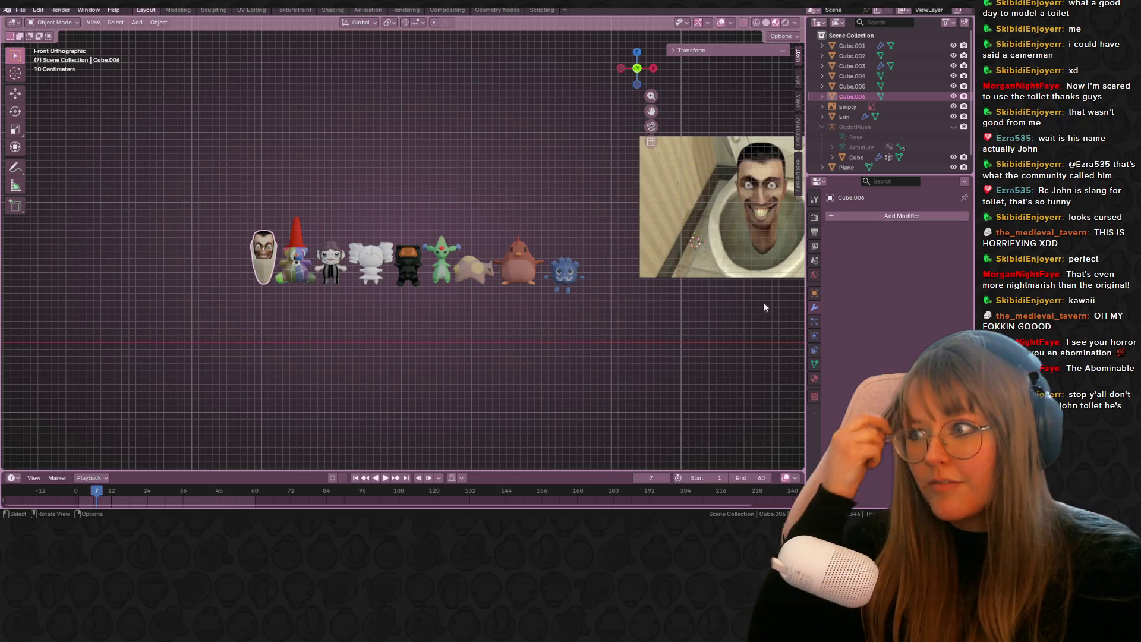
- Delete the chibi reference image and select the bear figure
{"action": "left_click", "coordinate": [414, 435]}
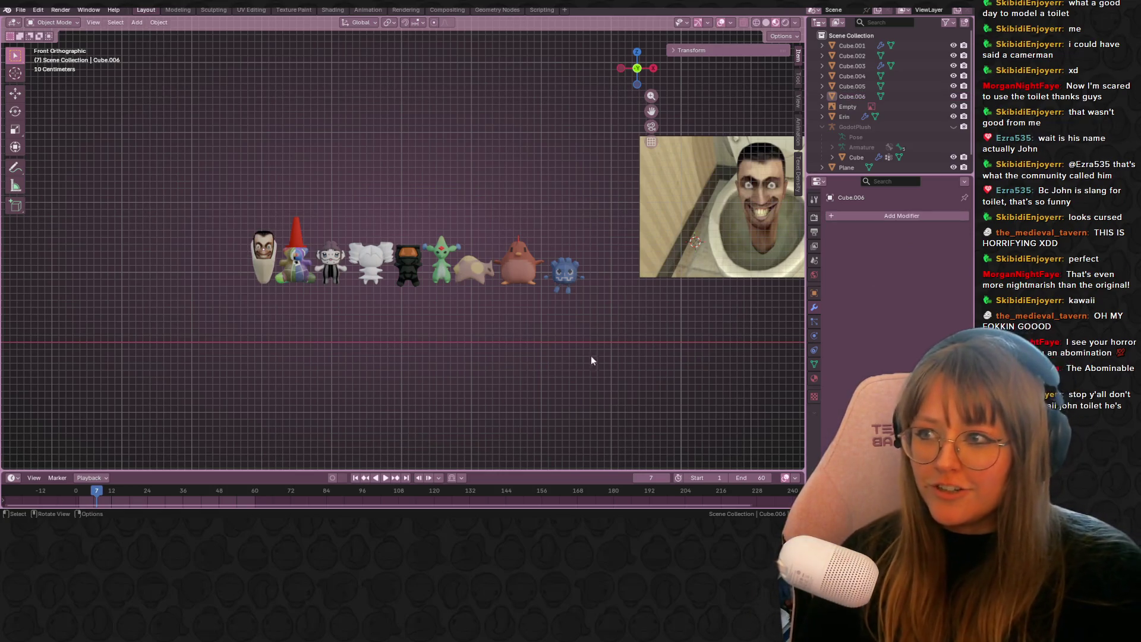
{"action": "left_click", "coordinate": [759, 240]}
{"action": "key", "text": "Delete"}
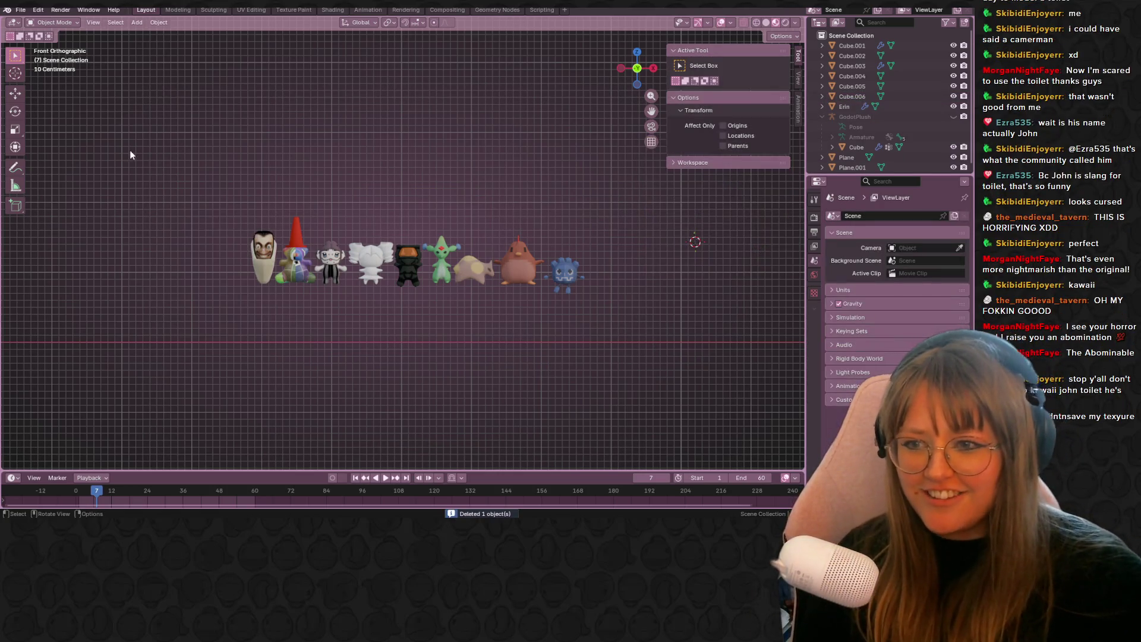
{"action": "scroll", "coordinate": [190, 239], "scroll_direction": "up", "scroll_amount": 8}
{"action": "scroll", "coordinate": [381, 236], "scroll_direction": "up", "scroll_amount": 5}
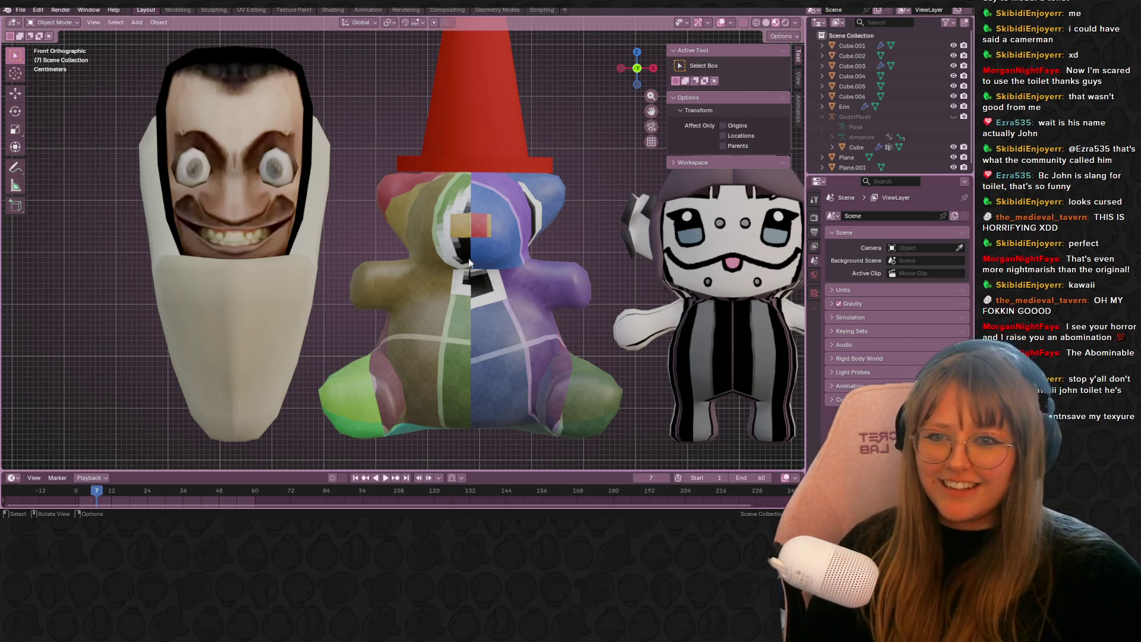
{"action": "left_click", "coordinate": [538, 335]}
{"action": "left_click", "coordinate": [285, 10]}
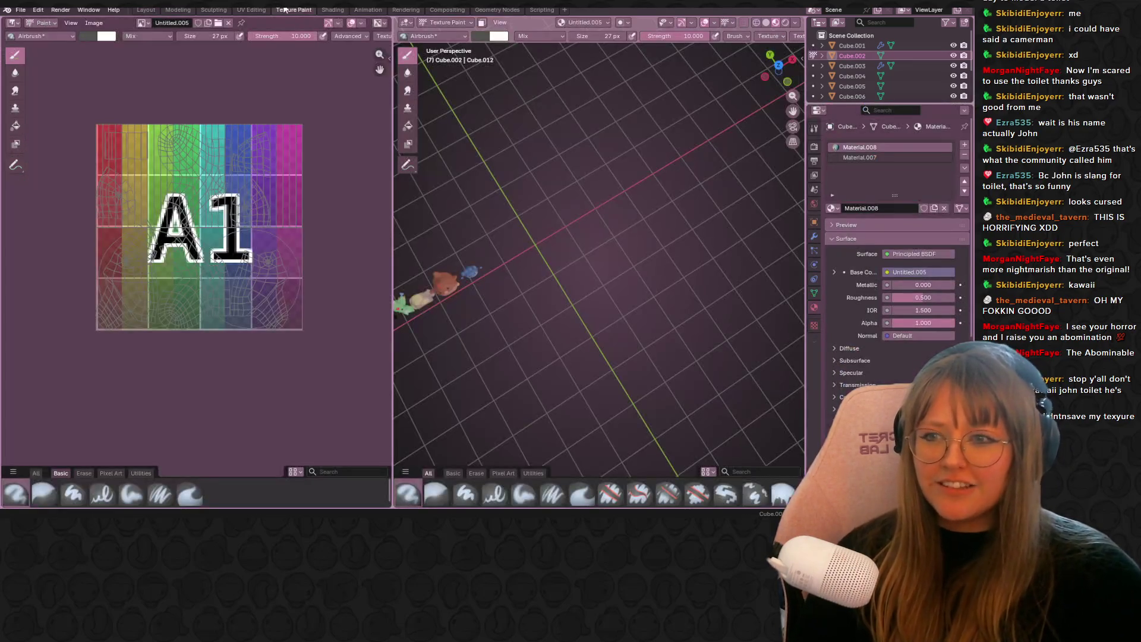
- Set the airbrush to light grey and paint over the A1, green and purple marks
{"action": "mouse_move", "coordinate": [564, 237]}
{"action": "middle_mouse_down"}
{"action": "mouse_move", "coordinate": [697, 154]}
{"action": "mouse_move", "coordinate": [630, 219]}
{"action": "mouse_move", "coordinate": [523, 232]}
{"action": "mouse_move", "coordinate": [567, 216]}
{"action": "middle_mouse_up"}
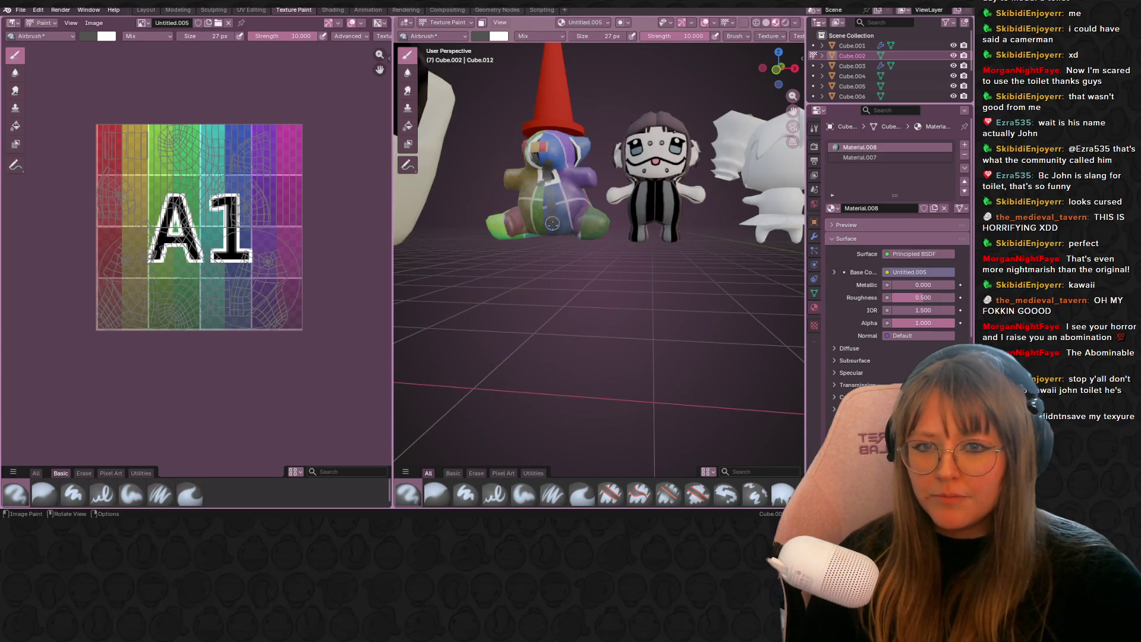
{"action": "left_click_drag", "start_coordinate": [550, 106], "coordinate": [550, 75]}
{"action": "mouse_move", "coordinate": [550, 75]}
{"action": "middle_mouse_down"}
{"action": "mouse_move", "coordinate": [603, 175]}
{"action": "mouse_move", "coordinate": [570, 202]}
{"action": "middle_mouse_up"}
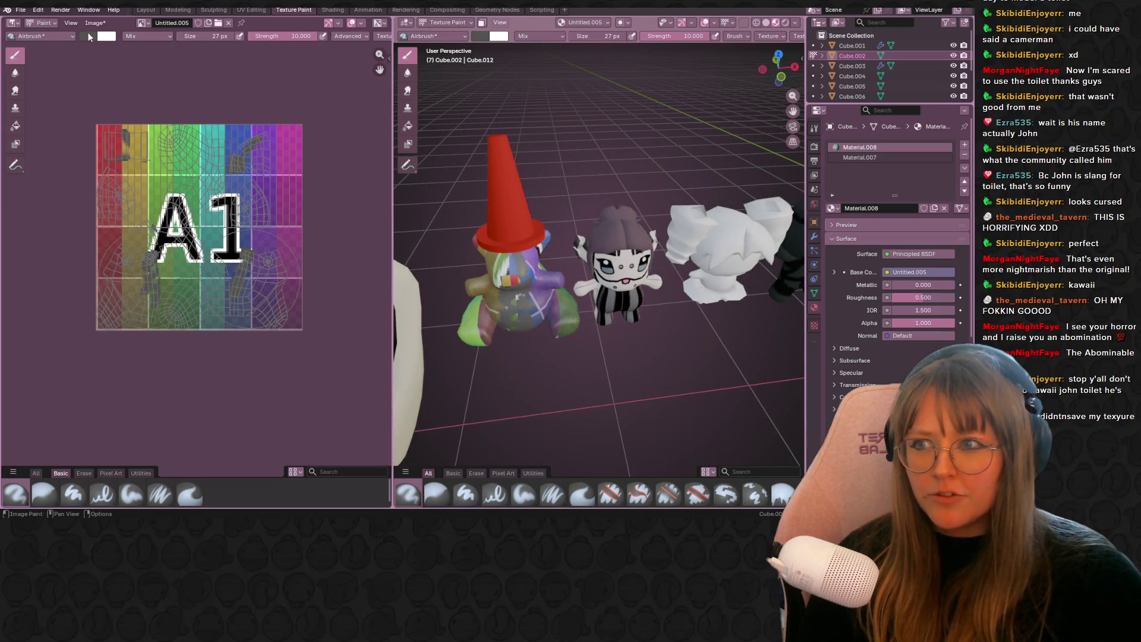
{"action": "left_click", "coordinate": [88, 35]}
{"action": "left_click_drag", "start_coordinate": [172, 90], "coordinate": [172, 69]}
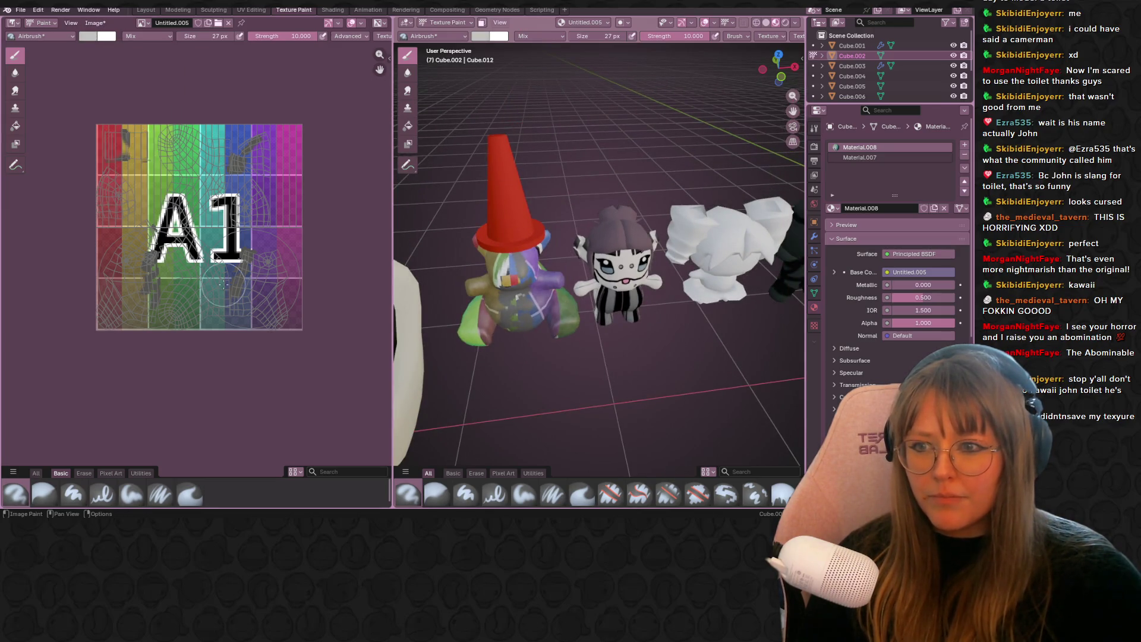
{"action": "mouse_move", "coordinate": [327, 325]}
{"action": "left_mouse_down"}
{"action": "mouse_move", "coordinate": [179, 297]}
{"action": "mouse_move", "coordinate": [326, 284]}
{"action": "mouse_move", "coordinate": [213, 226]}
{"action": "mouse_move", "coordinate": [234, 464]}
{"action": "mouse_move", "coordinate": [286, 179]}
{"action": "mouse_move", "coordinate": [291, 232]}
{"action": "mouse_move", "coordinate": [56, 153]}
{"action": "mouse_move", "coordinate": [214, 118]}
{"action": "mouse_move", "coordinate": [160, 154]}
{"action": "mouse_move", "coordinate": [121, 256]}
{"action": "mouse_move", "coordinate": [119, 118]}
{"action": "left_mouse_up"}
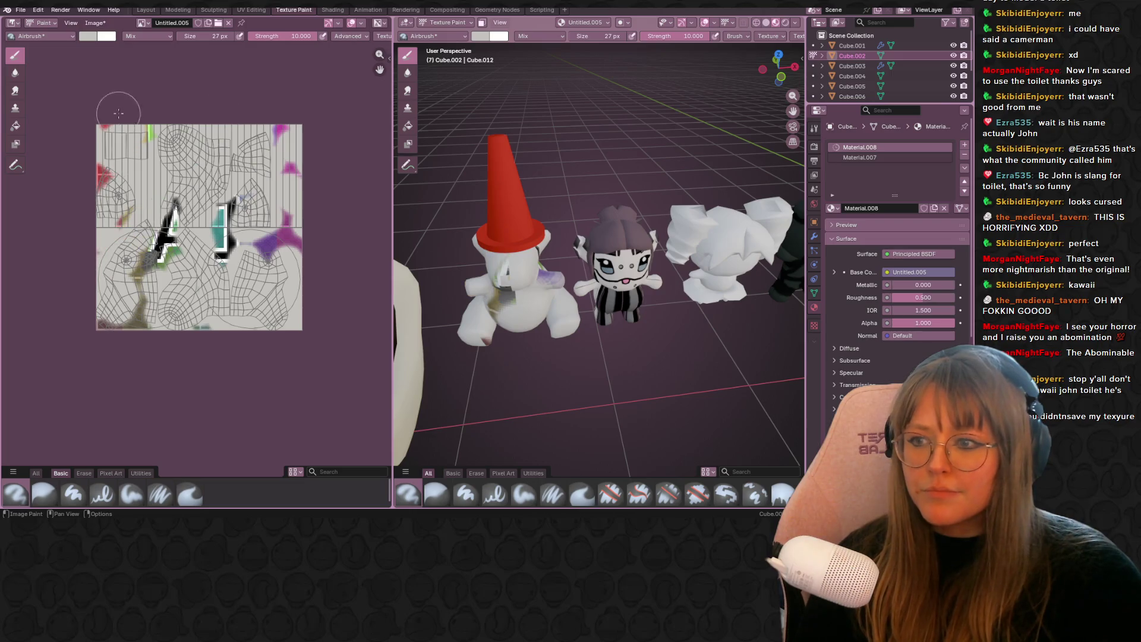
{"action": "mouse_move", "coordinate": [117, 225]}
{"action": "left_mouse_down"}
{"action": "mouse_move", "coordinate": [141, 163]}
{"action": "mouse_move", "coordinate": [156, 250]}
{"action": "mouse_move", "coordinate": [108, 322]}
{"action": "left_mouse_up"}
{"action": "mouse_move", "coordinate": [221, 255]}
{"action": "left_mouse_down"}
{"action": "mouse_move", "coordinate": [291, 178]}
{"action": "mouse_move", "coordinate": [267, 260]}
{"action": "left_mouse_up"}
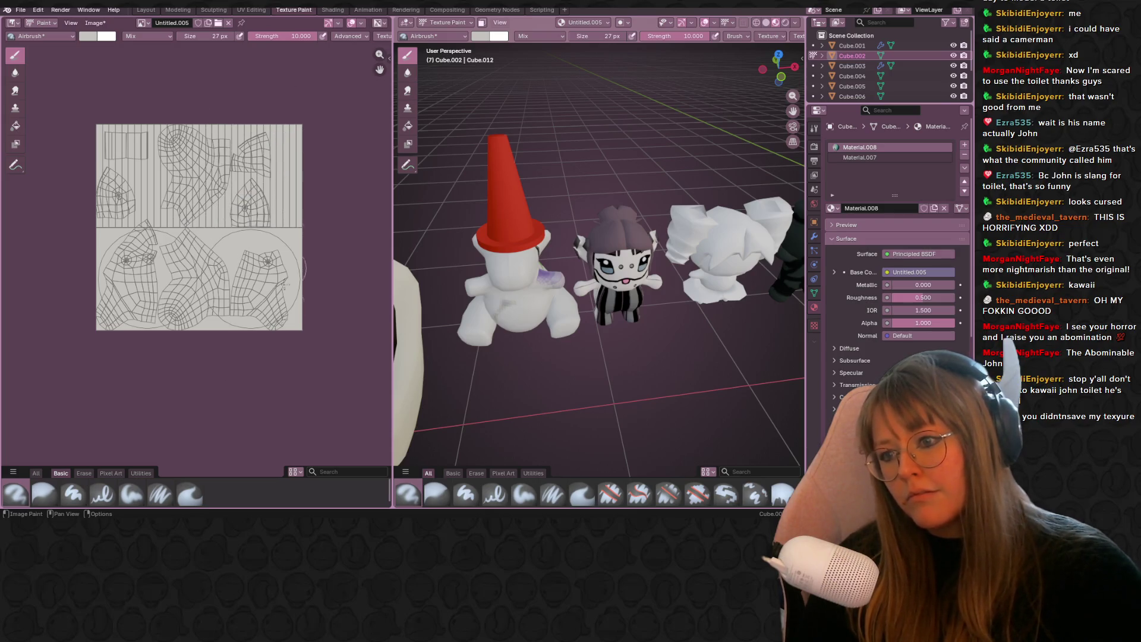
{"action": "middle_click_drag", "start_coordinate": [551, 275], "coordinate": [618, 288]}
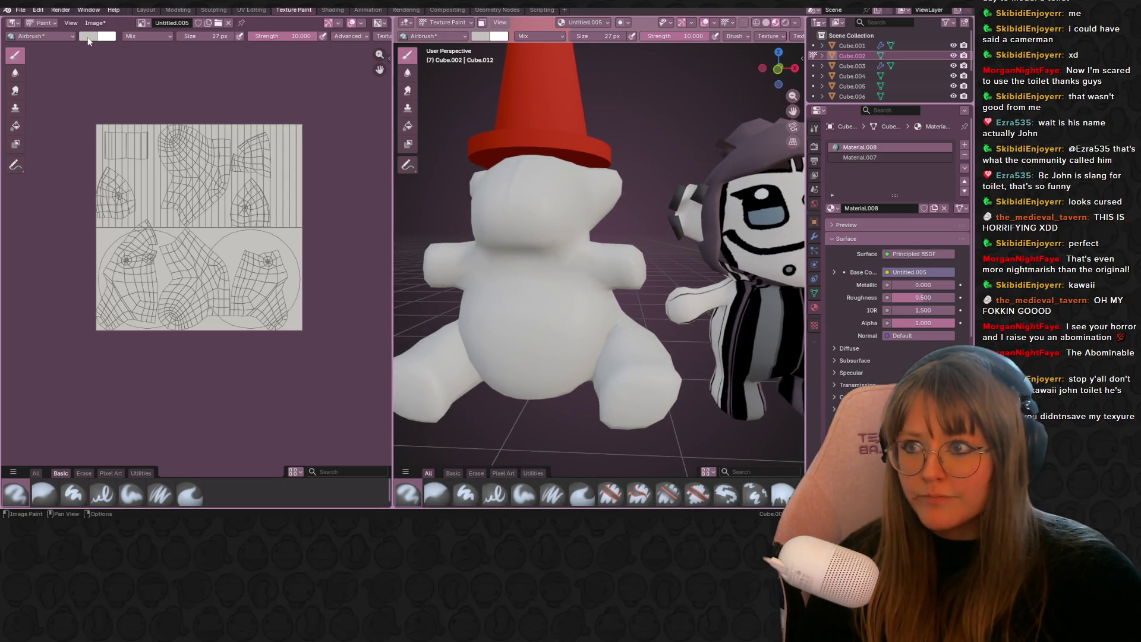
- Darken the brush colour to dark grey (#595856), leaving brush size unchanged
{"action": "left_click", "coordinate": [88, 37]}
{"action": "left_click_drag", "start_coordinate": [171, 62], "coordinate": [171, 98]}
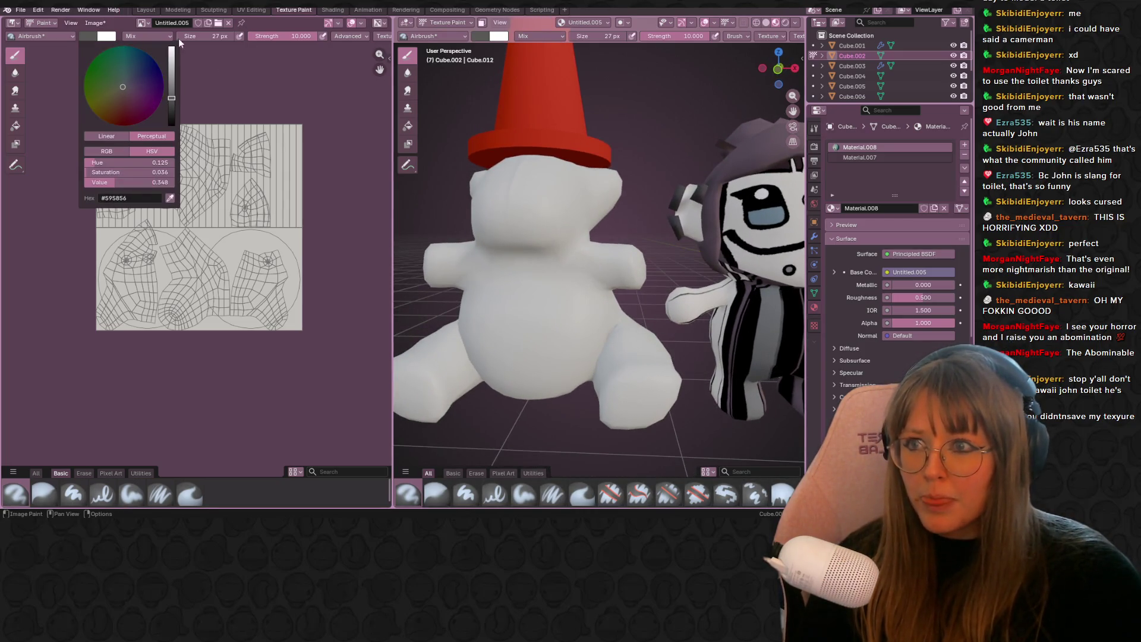
{"action": "left_click_drag", "start_coordinate": [205, 37], "coordinate": [184, 36]}
{"action": "key", "text": "Escape"}
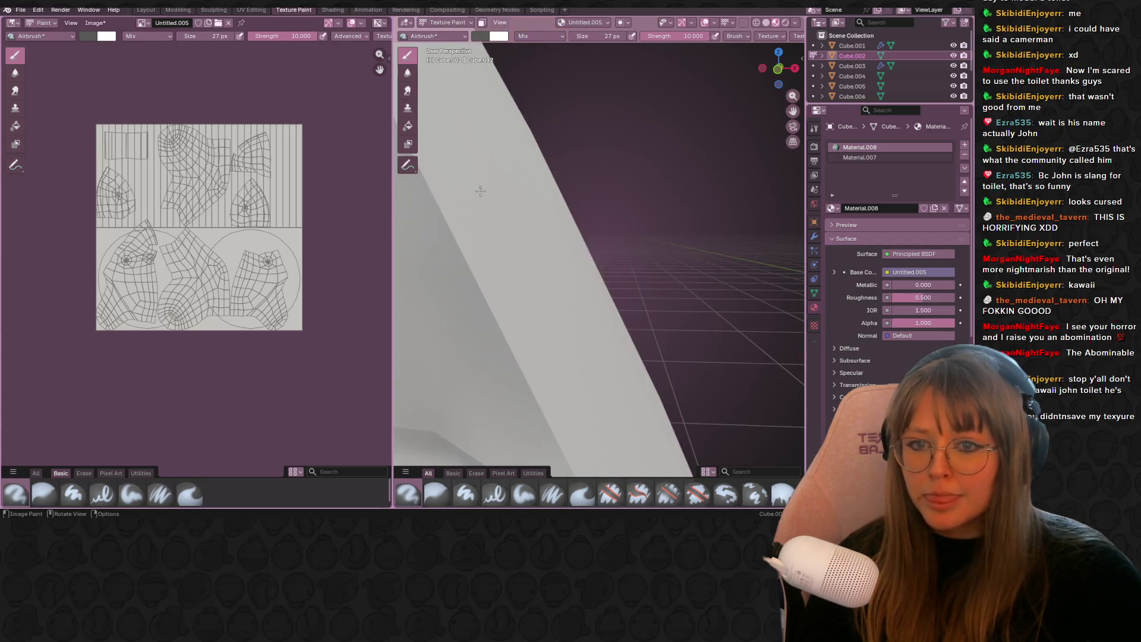
- Undo the stray nose marks and frame the bear's face in front view
{"action": "mouse_move", "coordinate": [512, 197]}
{"action": "middle_mouse_down"}
{"action": "mouse_move", "coordinate": [523, 182]}
{"action": "mouse_move", "coordinate": [561, 222]}
{"action": "middle_mouse_up"}
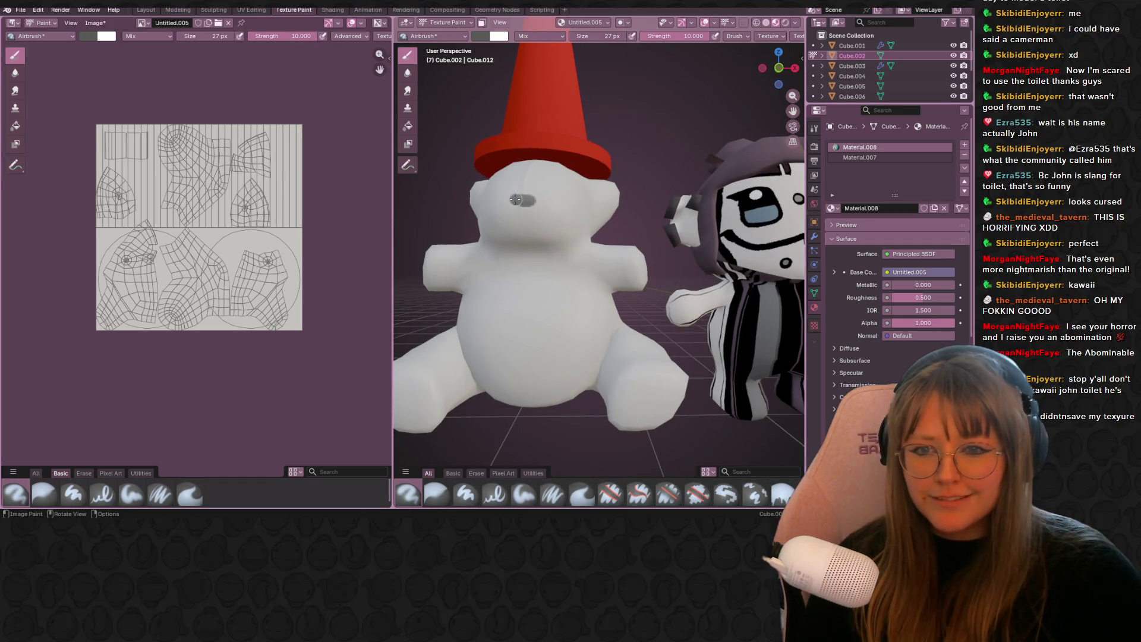
{"action": "key", "text": "ctrl+z"}
{"action": "key", "text": "ctrl+z"}
{"action": "key", "text": "ctrl+z"}
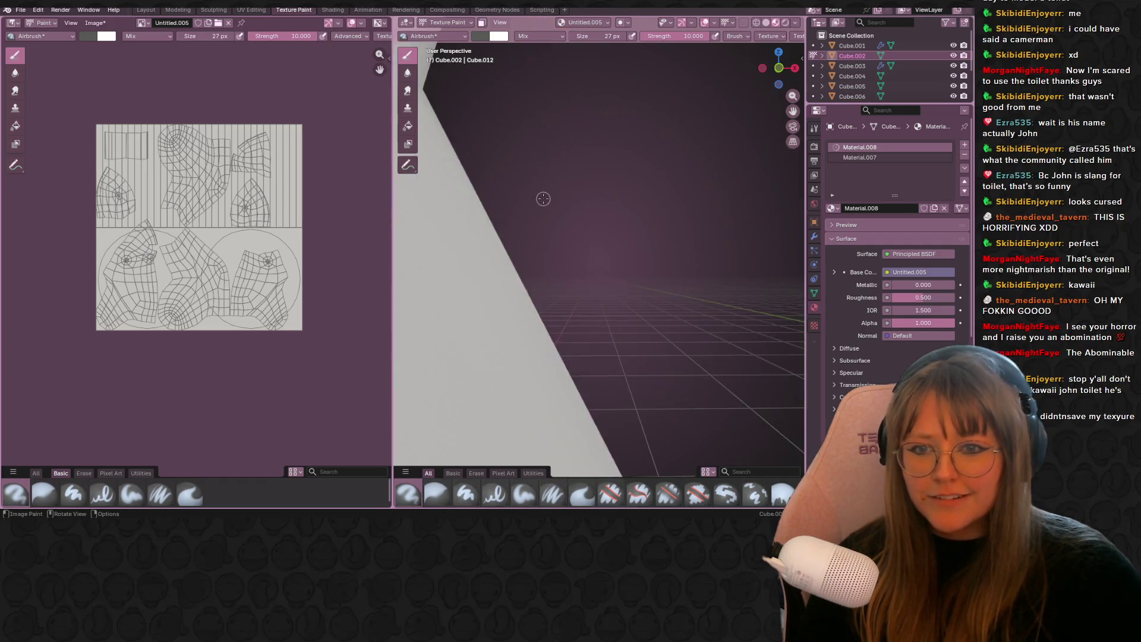
{"action": "middle_click_drag", "start_coordinate": [586, 213], "coordinate": [731, 101]}
{"action": "left_click", "coordinate": [780, 67]}
{"action": "scroll", "coordinate": [560, 238], "scroll_direction": "up", "scroll_amount": 8}
{"action": "middle_click_drag", "start_coordinate": [559, 238], "coordinate": [547, 220], "text": "ctrl"}
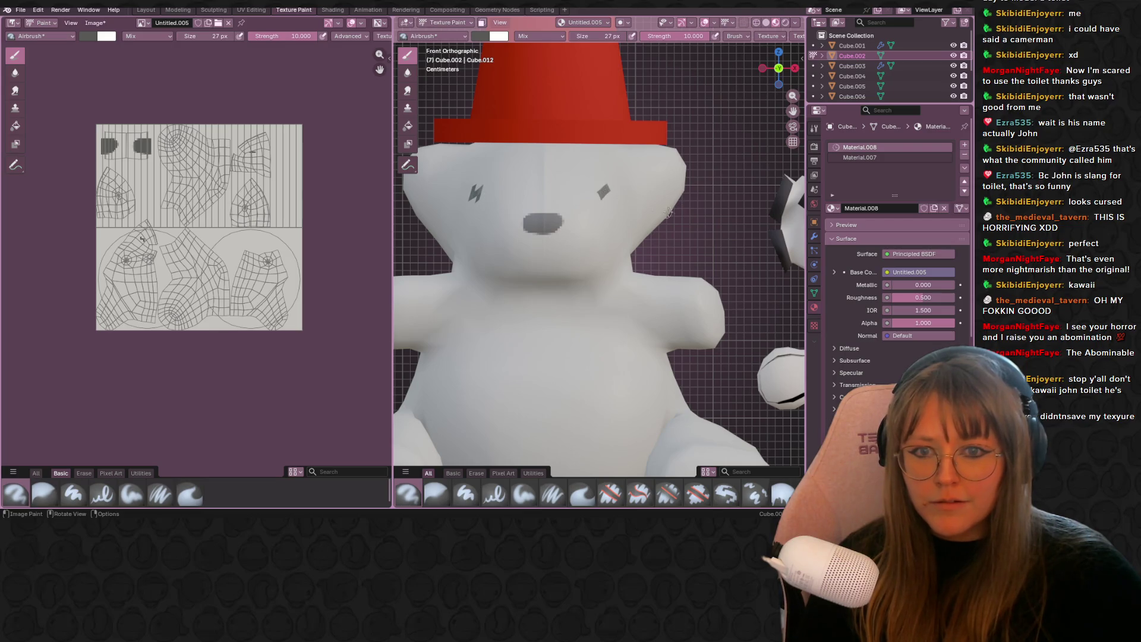
{"action": "scroll", "coordinate": [652, 207], "scroll_direction": "down", "scroll_amount": 1}
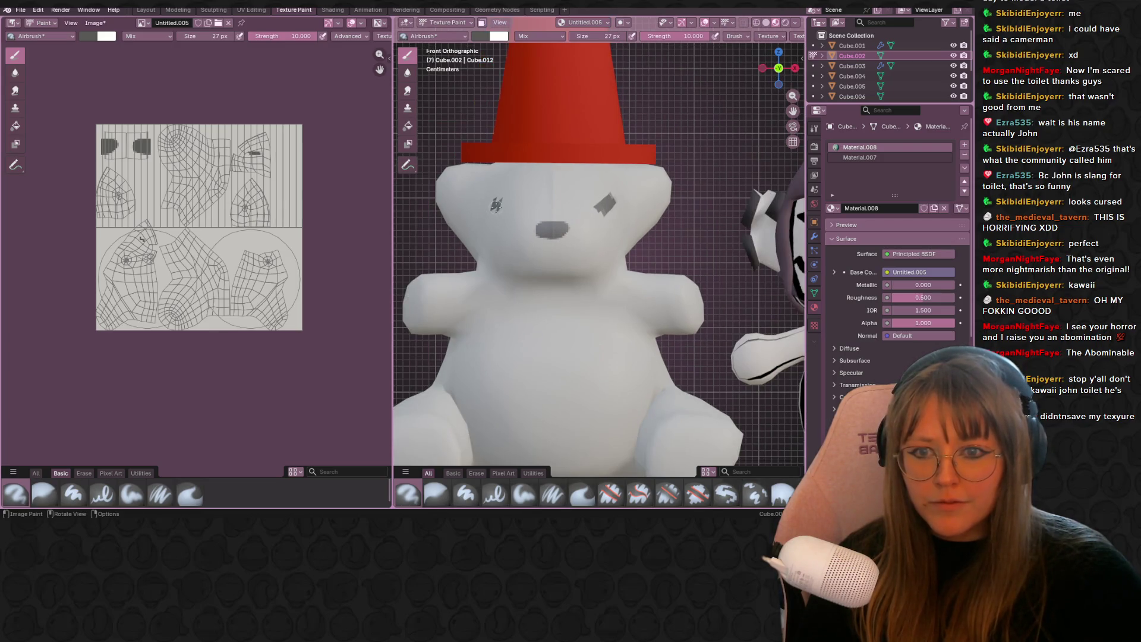
{"action": "scroll", "coordinate": [541, 215], "scroll_direction": "down", "scroll_amount": 3}
{"action": "mouse_move", "coordinate": [540, 218]}
{"action": "middle_mouse_down"}
{"action": "mouse_move", "coordinate": [574, 238]}
{"action": "mouse_move", "coordinate": [713, 245]}
{"action": "middle_mouse_up"}
{"action": "key", "text": "KP_Decimal"}
{"action": "scroll", "coordinate": [574, 237], "scroll_direction": "down", "scroll_amount": 5}
- Return to Layout and frame the full row of plushies including the grey bear
{"action": "left_click", "coordinate": [146, 9]}
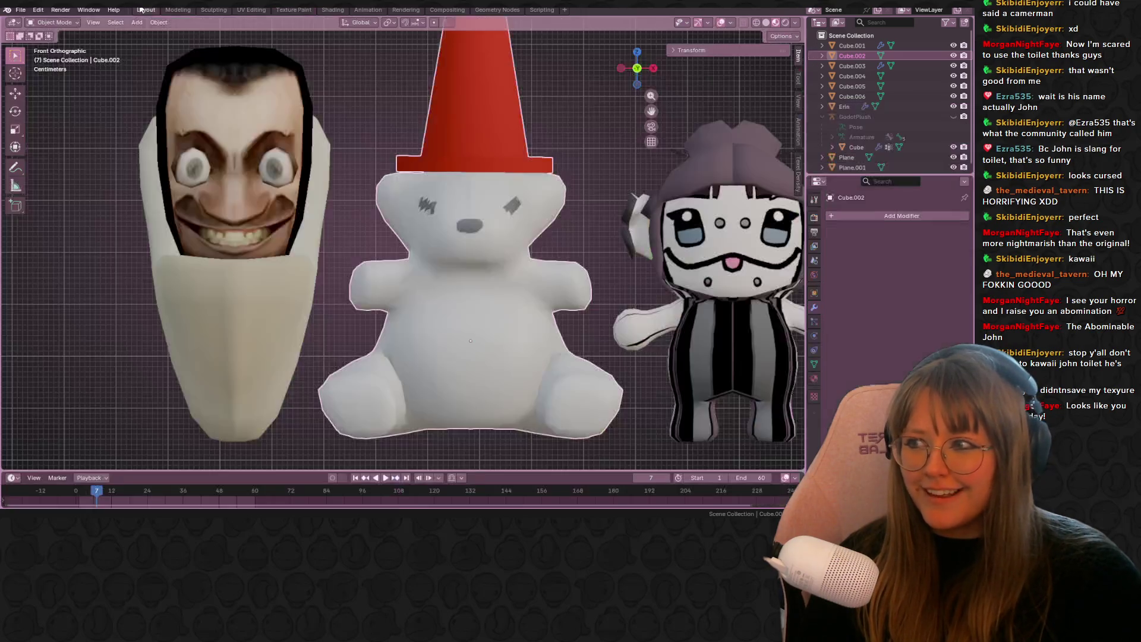
{"action": "scroll", "coordinate": [600, 375], "scroll_direction": "down", "scroll_amount": 6}
{"action": "mouse_move", "coordinate": [601, 374]}
{"action": "middle_mouse_down", "text": "shift"}
{"action": "mouse_move", "coordinate": [554, 342]}
{"action": "mouse_move", "coordinate": [441, 376]}
{"action": "mouse_move", "coordinate": [489, 392]}
{"action": "middle_mouse_up", "text": "shift"}
{"action": "scroll", "coordinate": [441, 375], "scroll_direction": "down", "scroll_amount": 2}
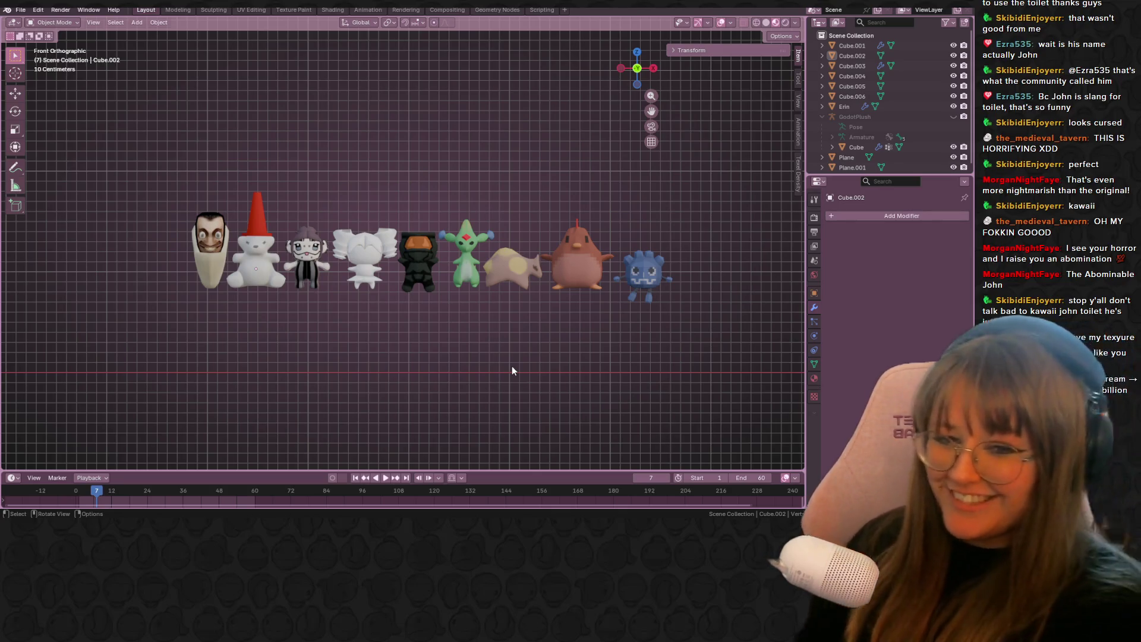
{"action": "scroll", "coordinate": [370, 342], "scroll_direction": "up", "scroll_amount": 2}
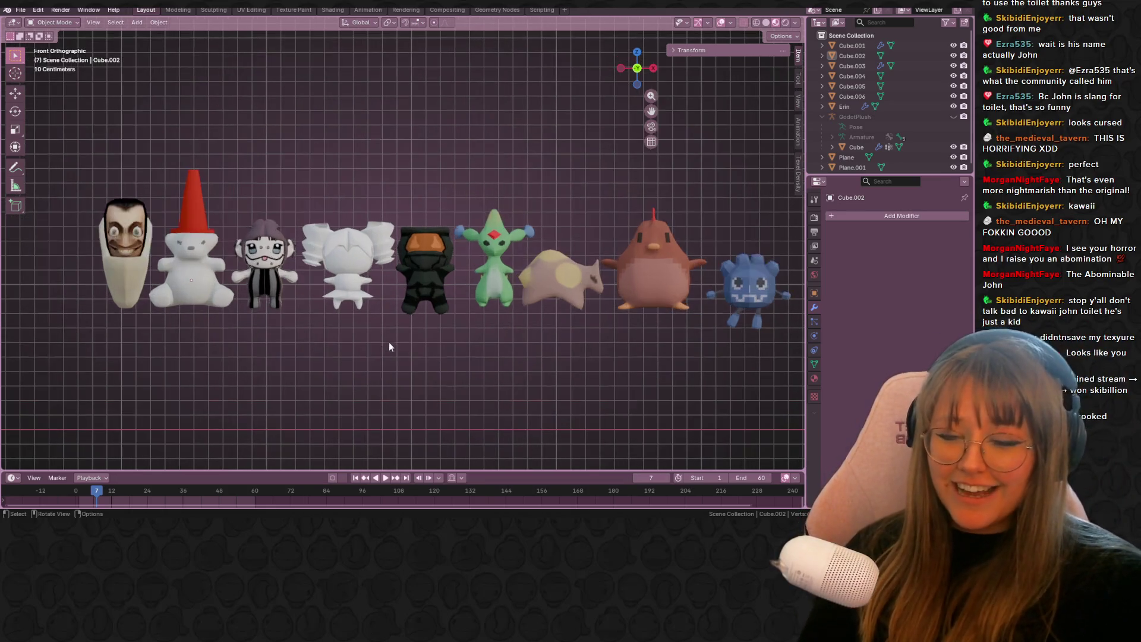
{"action": "mouse_move", "coordinate": [503, 279]}
{"action": "middle_mouse_down", "text": "shift"}
{"action": "mouse_move", "coordinate": [471, 253]}
{"action": "mouse_move", "coordinate": [422, 278]}
{"action": "mouse_move", "coordinate": [454, 254]}
{"action": "mouse_move", "coordinate": [423, 249]}
{"action": "middle_mouse_up", "text": "shift"}
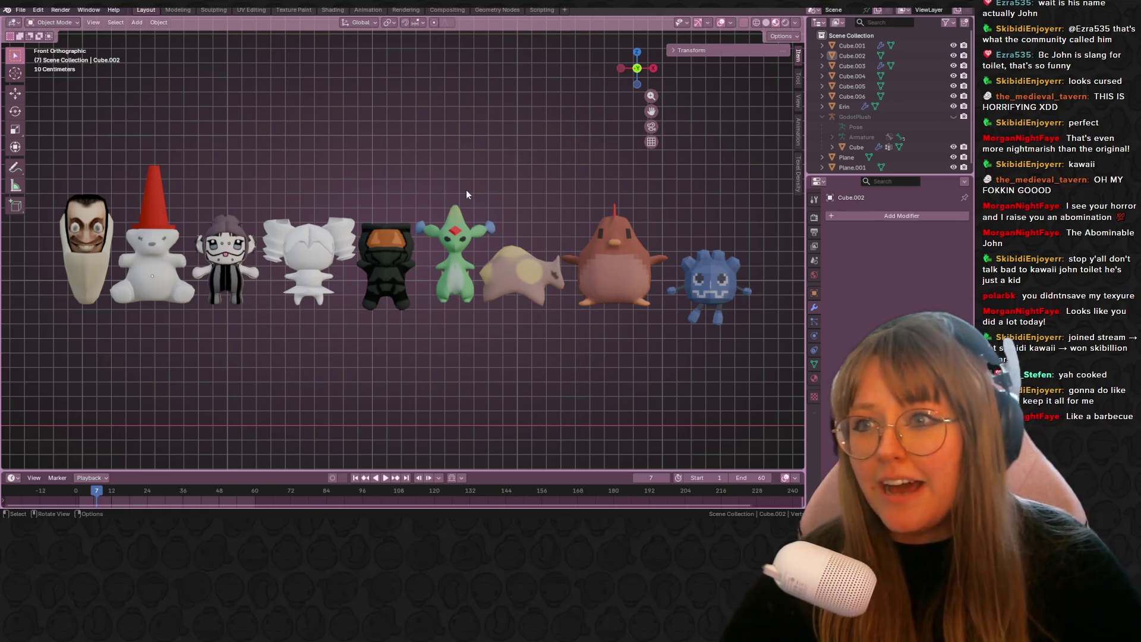
{"action": "left_click", "coordinate": [297, 11]}
- Save the bear's painted texture as polar.png and return to the Layout workspace
{"action": "left_click", "coordinate": [104, 21]}
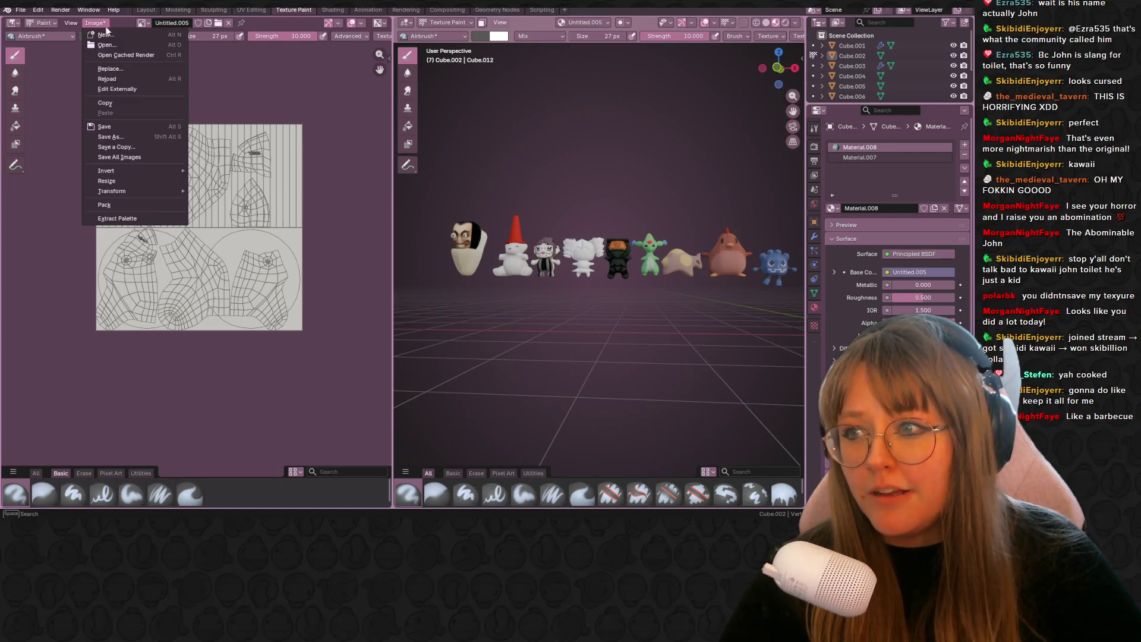
{"action": "left_click", "coordinate": [127, 140]}
{"action": "left_click", "coordinate": [664, 452]}
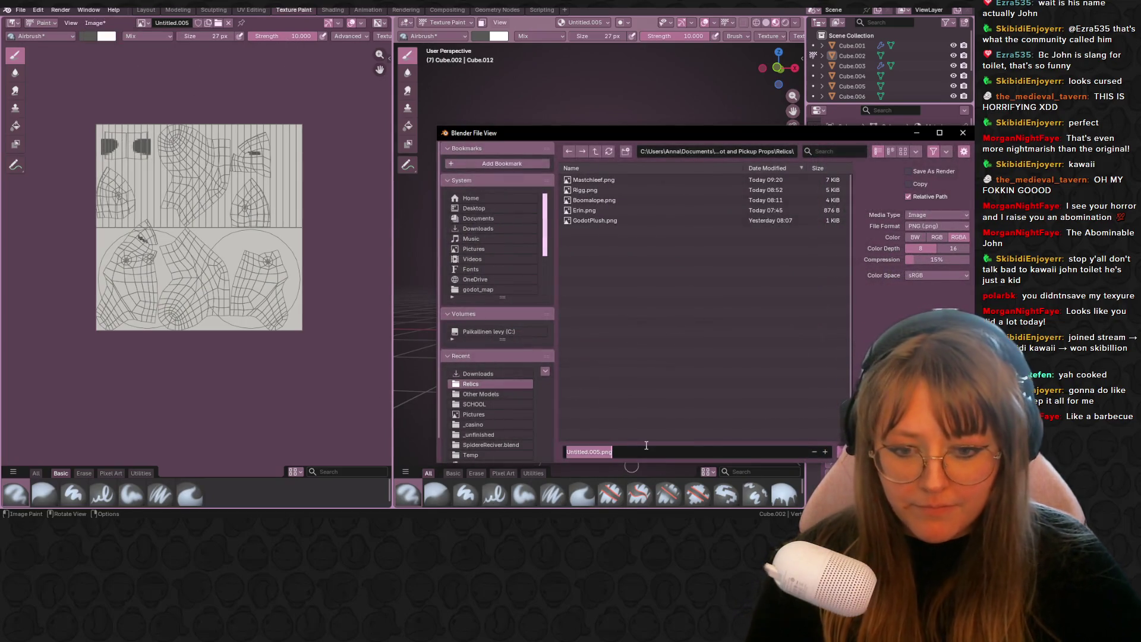
{"action": "type", "text": "<pols"}
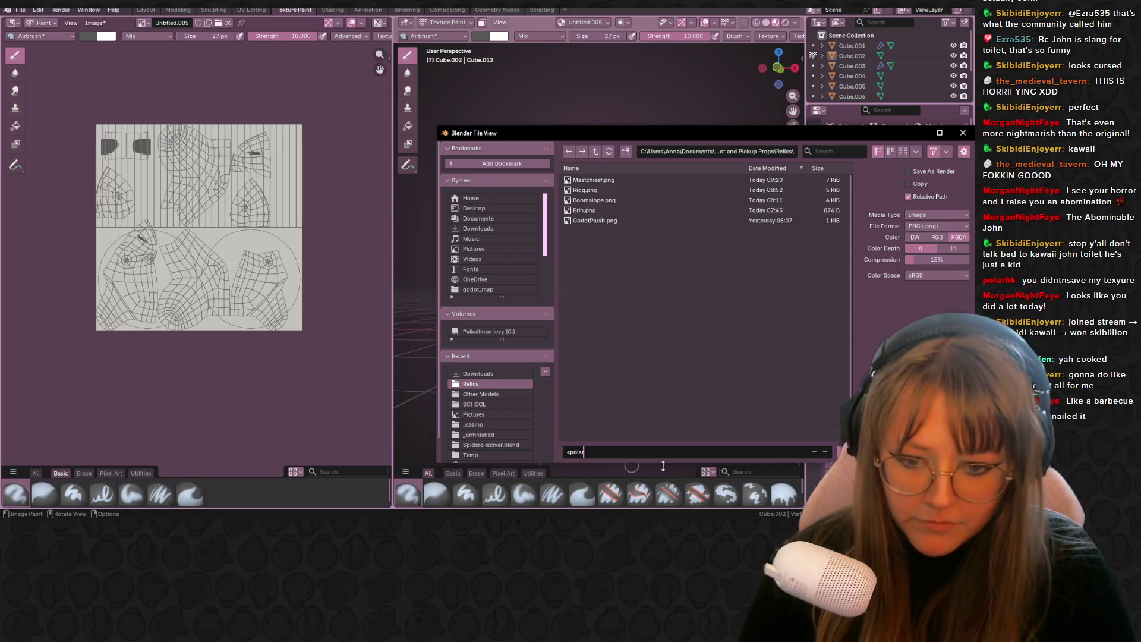
{"action": "key", "text": "BackSpace"}
{"action": "key", "text": "BackSpace"}
{"action": "type", "text": "po"}
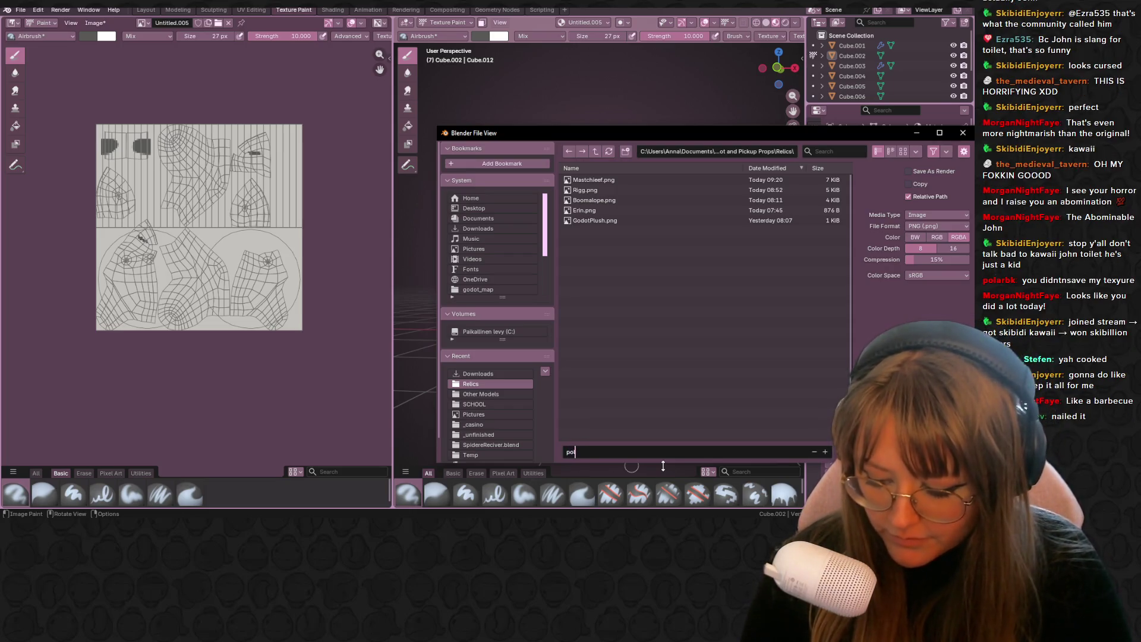
{"action": "key", "text": "Return"}
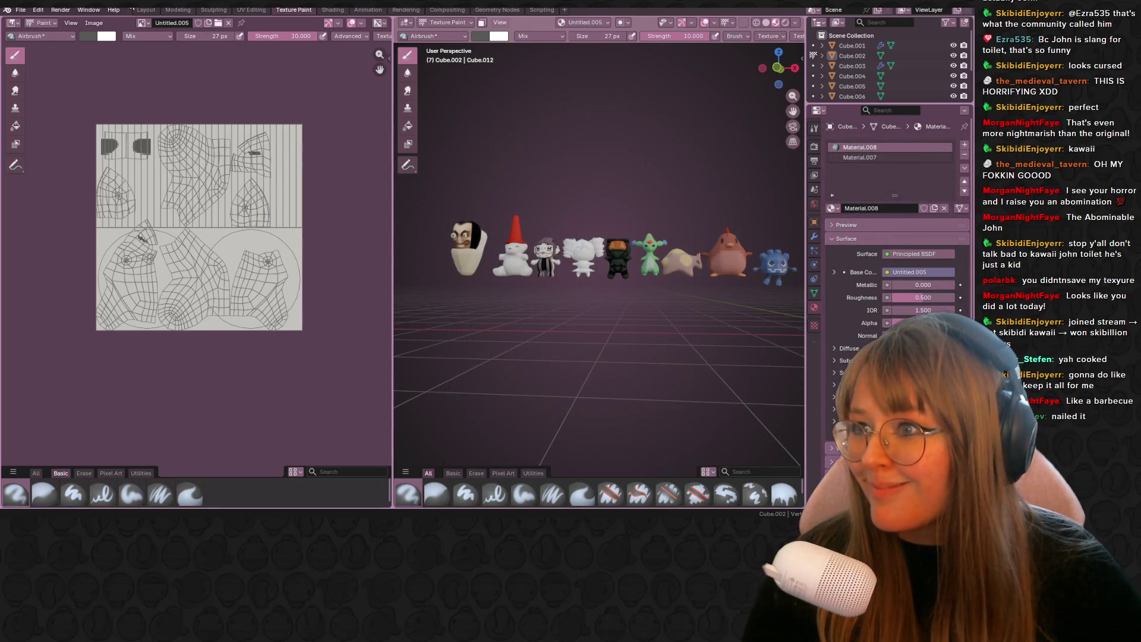
{"action": "left_click", "coordinate": [145, 10]}
{"action": "left_click", "coordinate": [20, 10]}
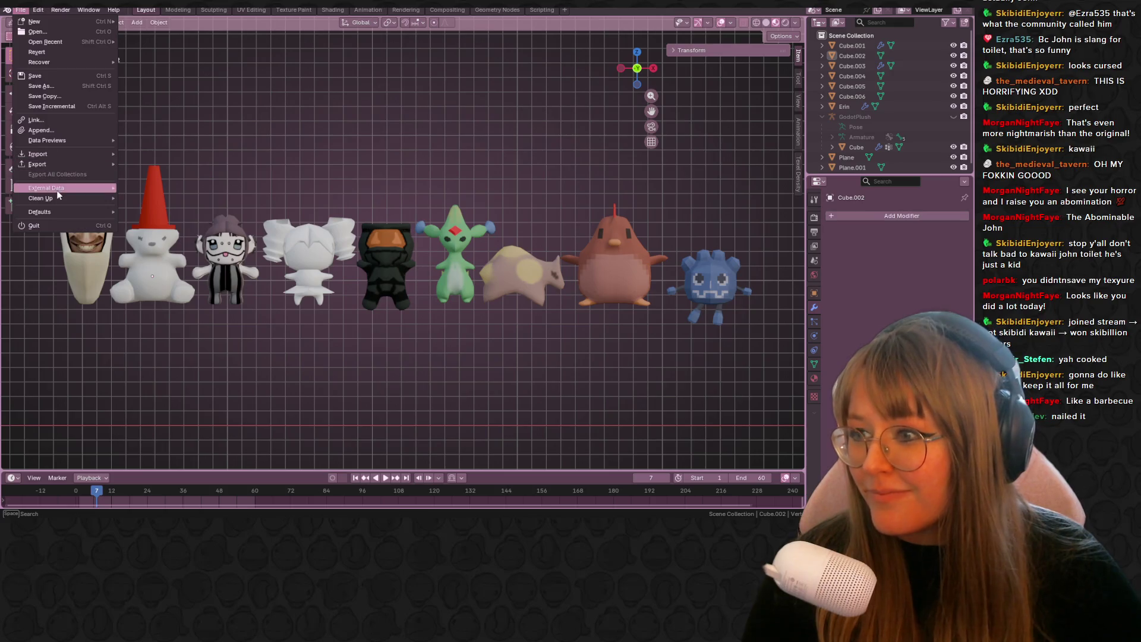
- Pack the bear's polar.png texture into the project with Pack Resources and save StreamPlushies.blend
{"action": "left_click", "coordinate": [197, 224]}
{"action": "left_click", "coordinate": [20, 9]}
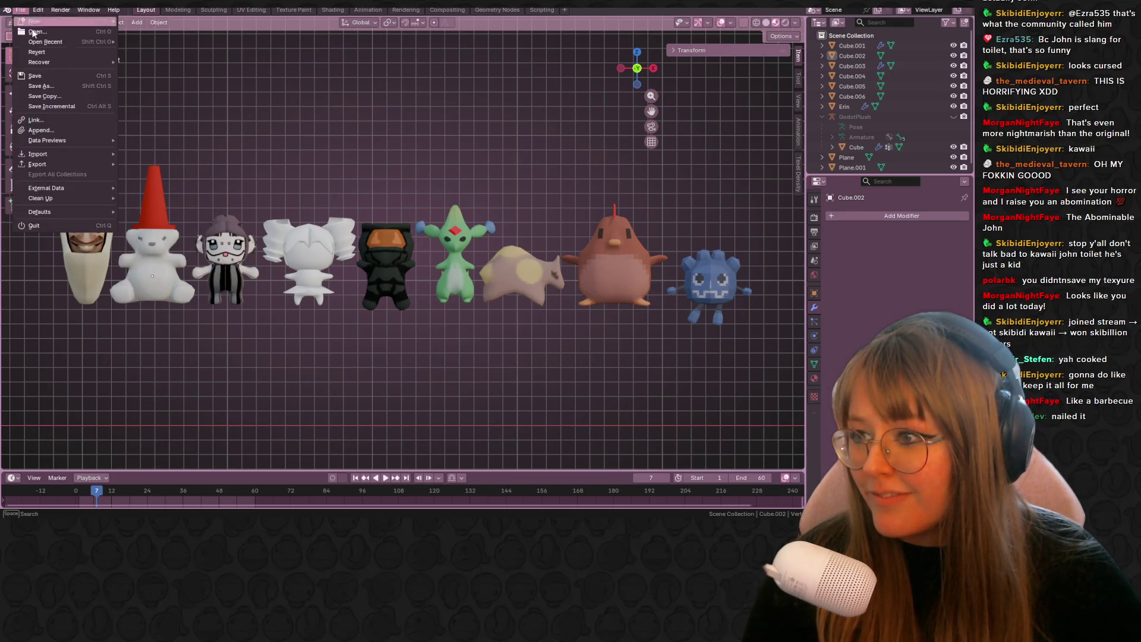
{"action": "mouse_move", "coordinate": [81, 188]}
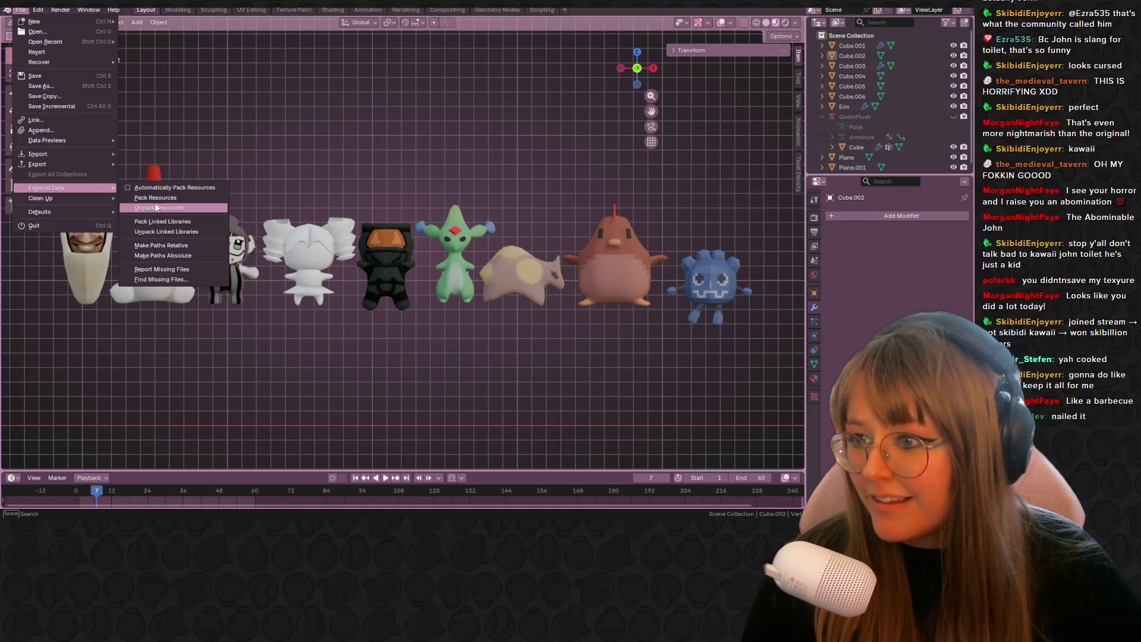
{"action": "left_click", "coordinate": [173, 197]}
{"action": "scroll", "coordinate": [351, 212], "scroll_direction": "down", "scroll_amount": 2}
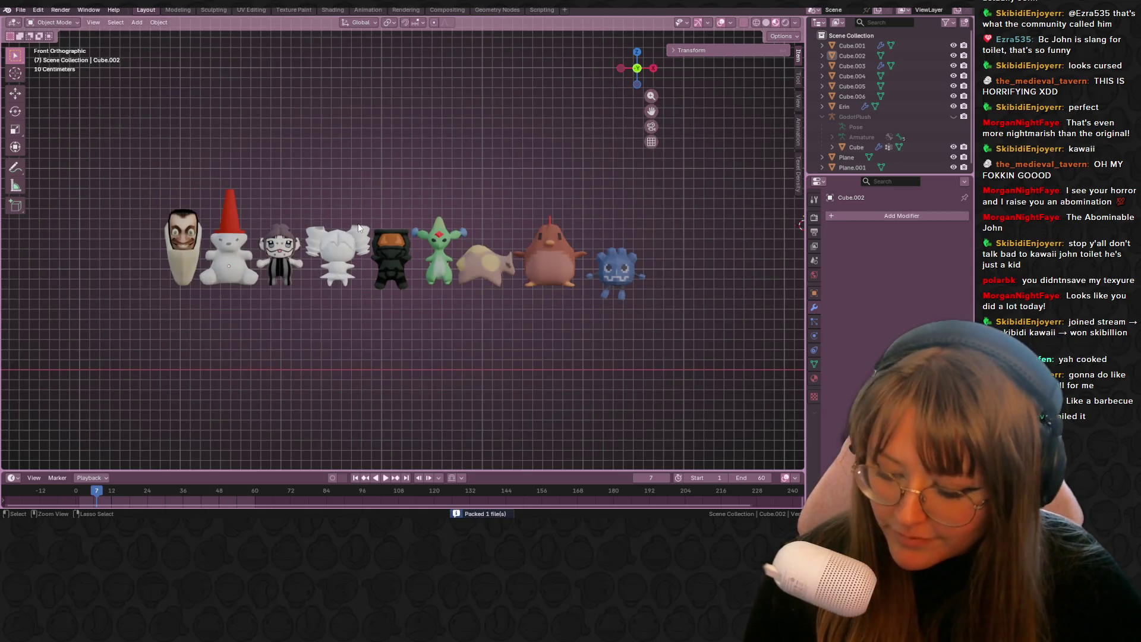
{"action": "key", "text": "ctrl+s"}
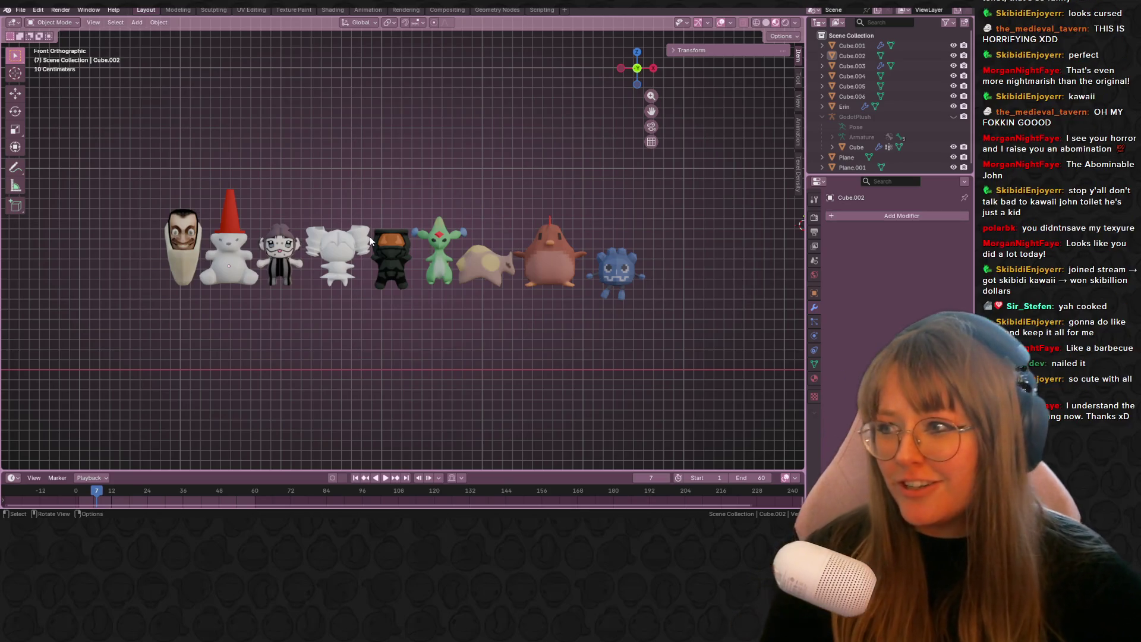
- Zoom the front view until the nine-plush row fills the viewport, then begin a new snip
{"action": "scroll", "coordinate": [377, 261], "scroll_direction": "up", "scroll_amount": 1}
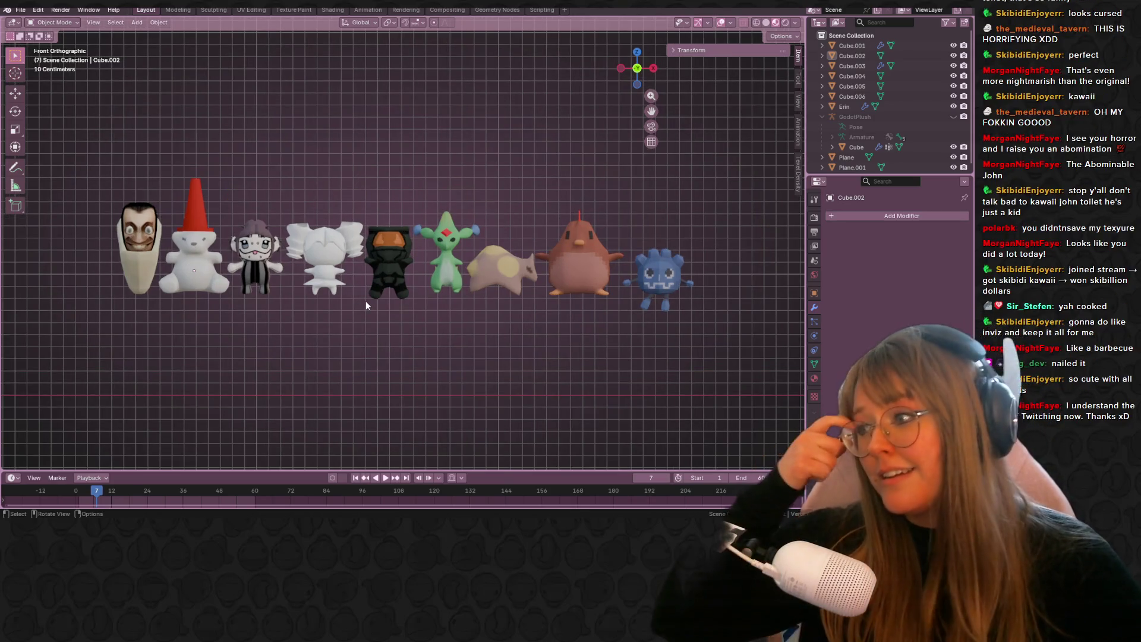
{"action": "scroll", "coordinate": [362, 303], "scroll_direction": "up", "scroll_amount": 1}
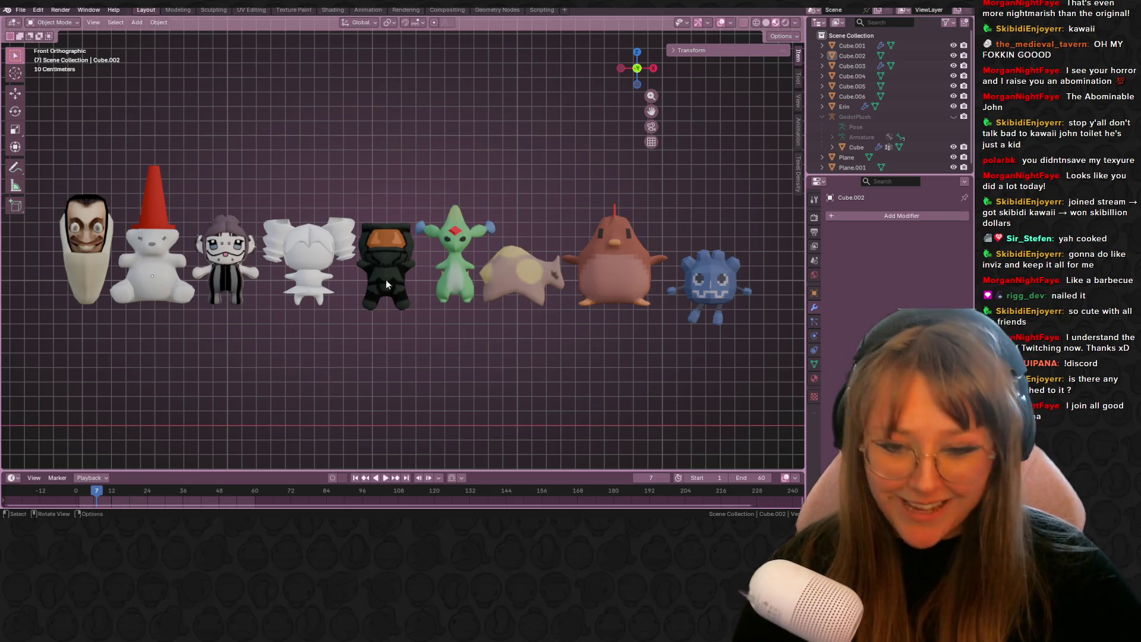
{"action": "scroll", "coordinate": [387, 262], "scroll_direction": "down", "scroll_amount": 2}
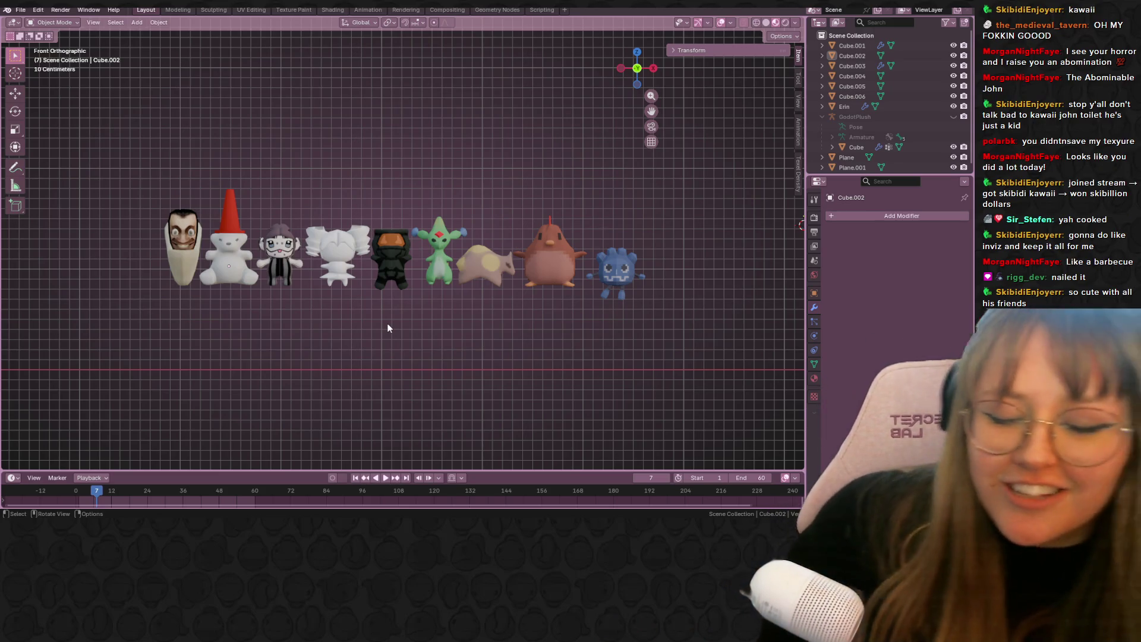
{"action": "scroll", "coordinate": [384, 324], "scroll_direction": "up", "scroll_amount": 1}
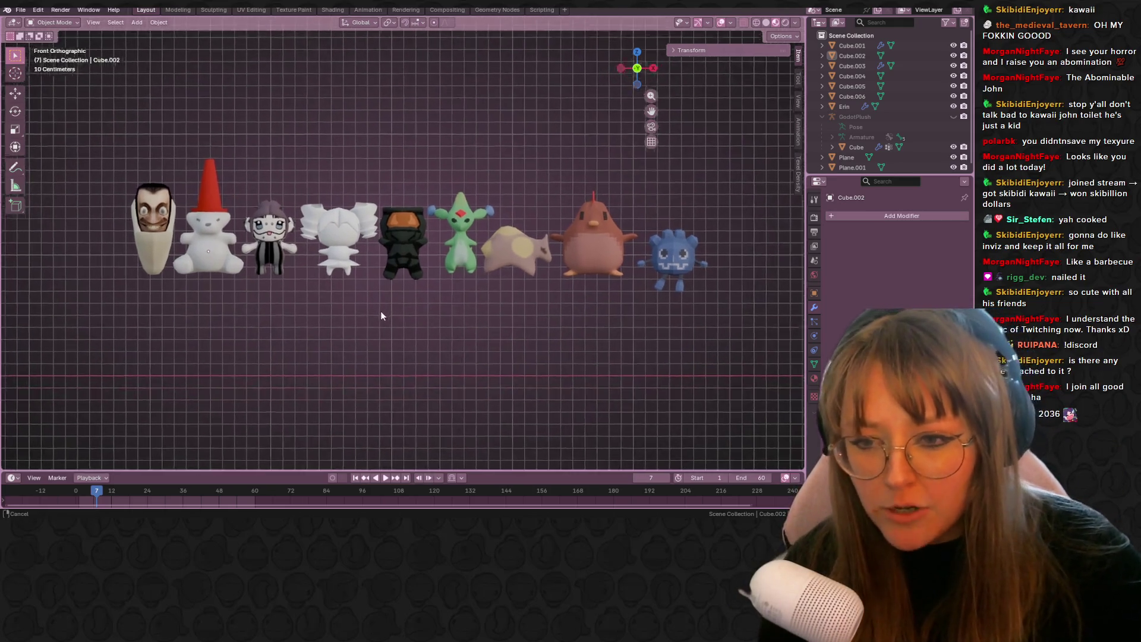
{"action": "scroll", "coordinate": [383, 313], "scroll_direction": "up", "scroll_amount": 1}
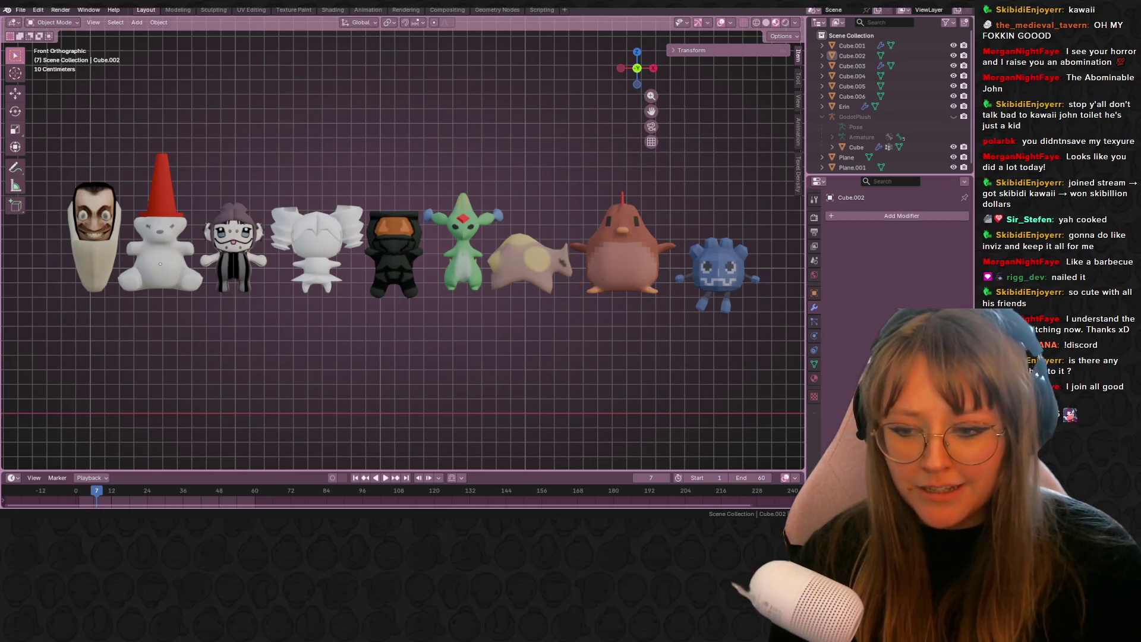
{"action": "left_click", "coordinate": [47, 71]}
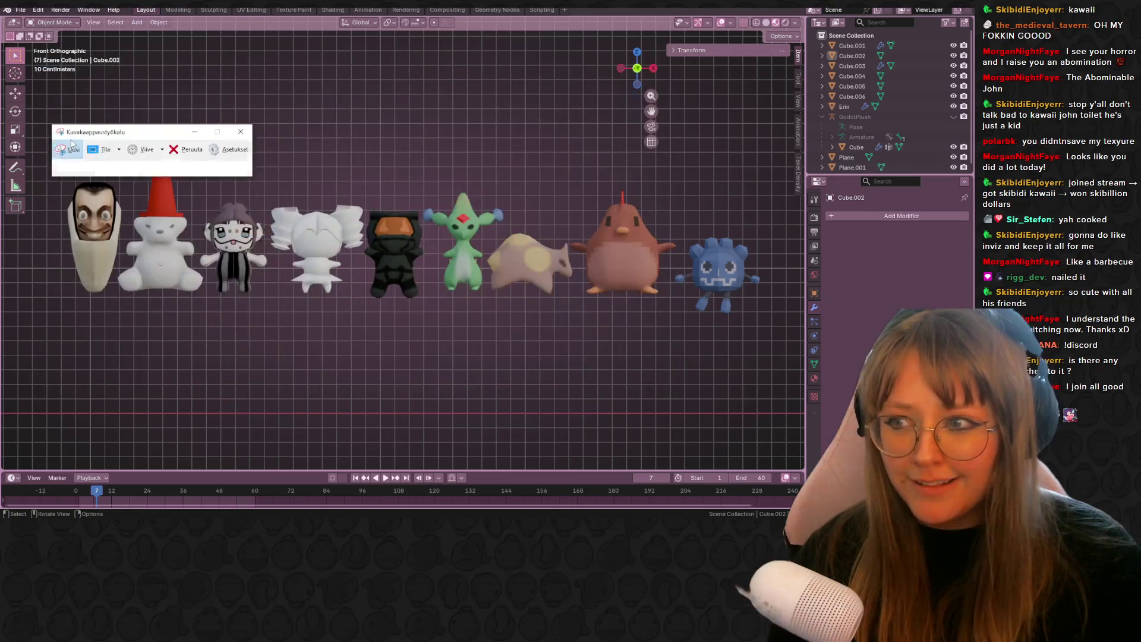
- Snip a rectangle around the nine plushies, then close Snipping Tool, answering Ei to discard it
{"action": "mouse_move", "coordinate": [767, 354]}
{"action": "left_mouse_down"}
{"action": "mouse_move", "coordinate": [706, 299]}
{"action": "mouse_move", "coordinate": [186, 148]}
{"action": "mouse_move", "coordinate": [42, 141]}
{"action": "left_mouse_up"}
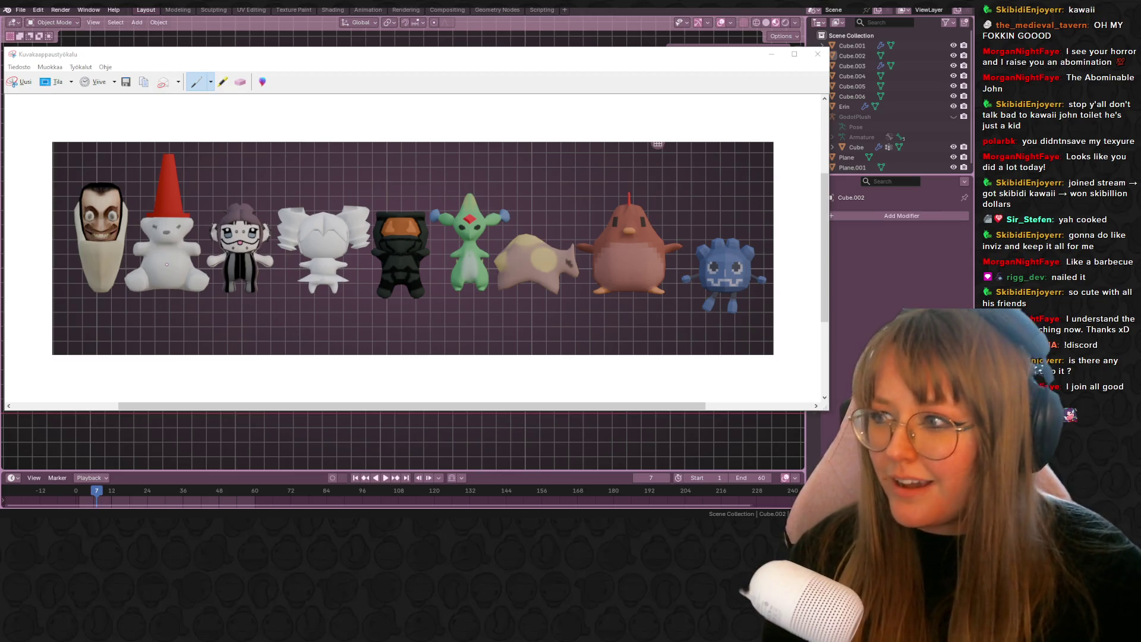
{"action": "left_click", "coordinate": [818, 54]}
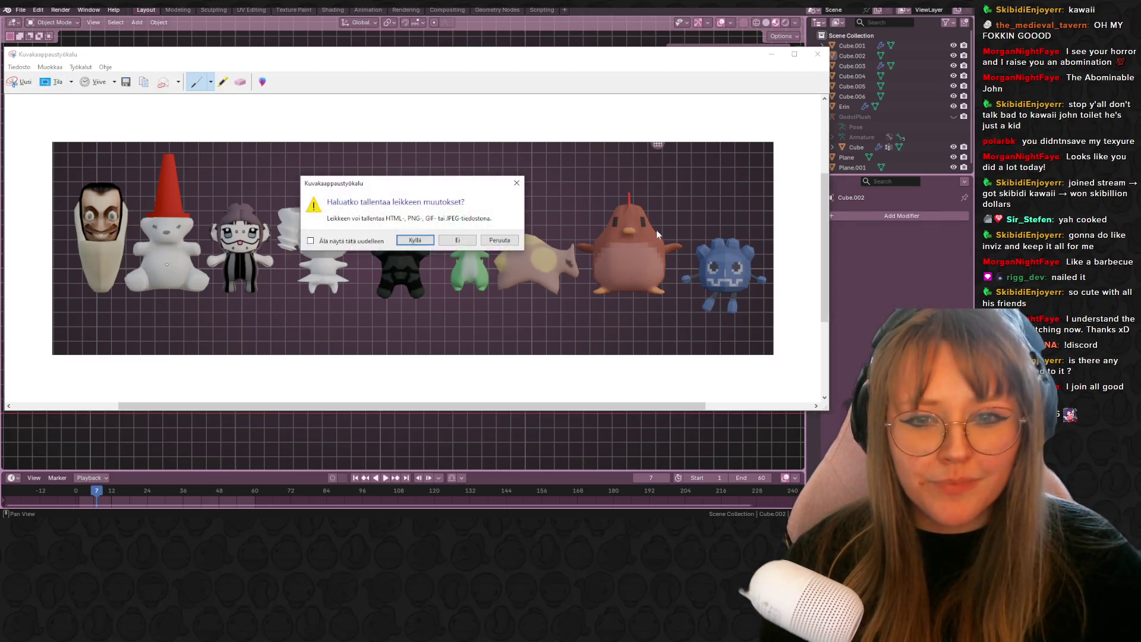
{"action": "left_click", "coordinate": [449, 241]}
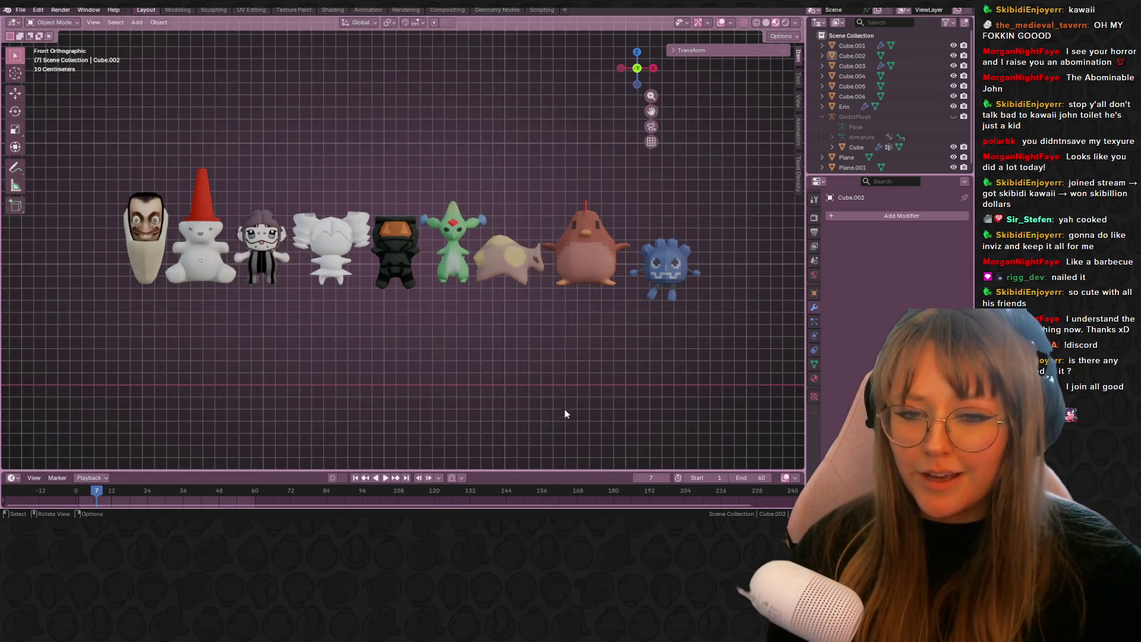
{"action": "scroll", "coordinate": [565, 415], "scroll_direction": "down", "scroll_amount": 2}
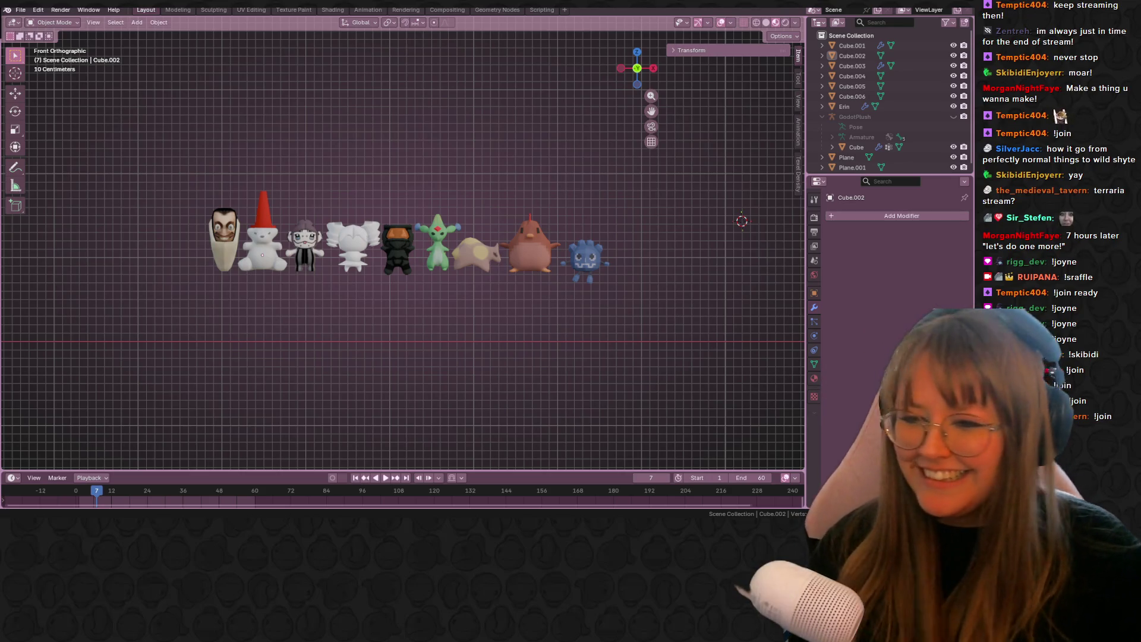
{"action": "scroll", "coordinate": [641, 453], "scroll_direction": "up", "scroll_amount": 2}
{"action": "scroll", "coordinate": [416, 356], "scroll_direction": "up", "scroll_amount": 3}
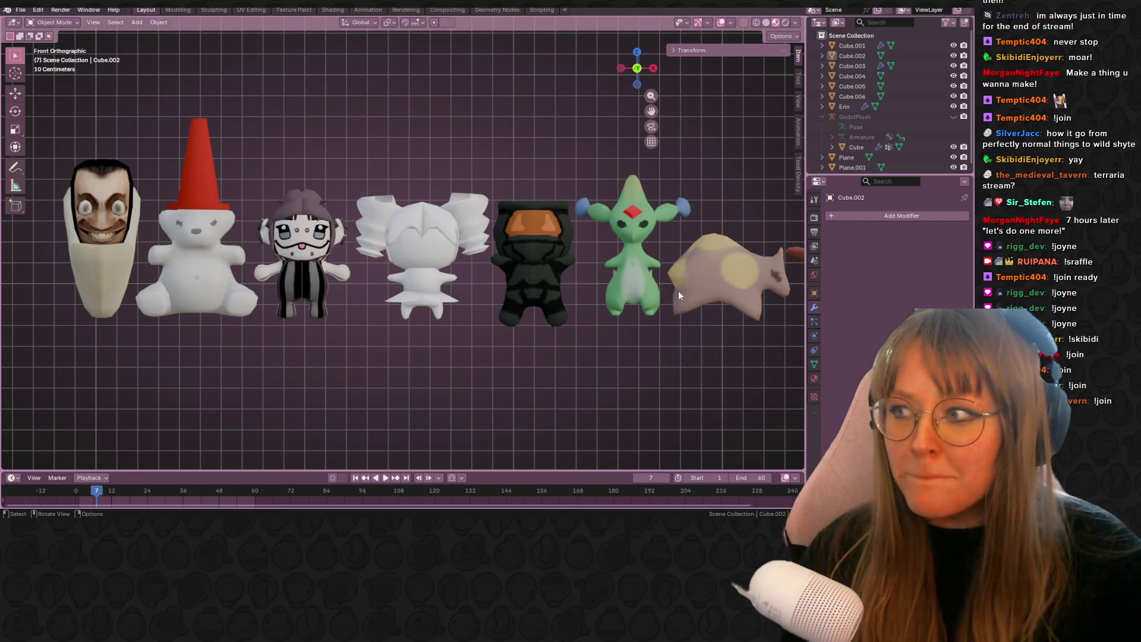
{"action": "scroll", "coordinate": [308, 266], "scroll_direction": "down", "scroll_amount": 4}
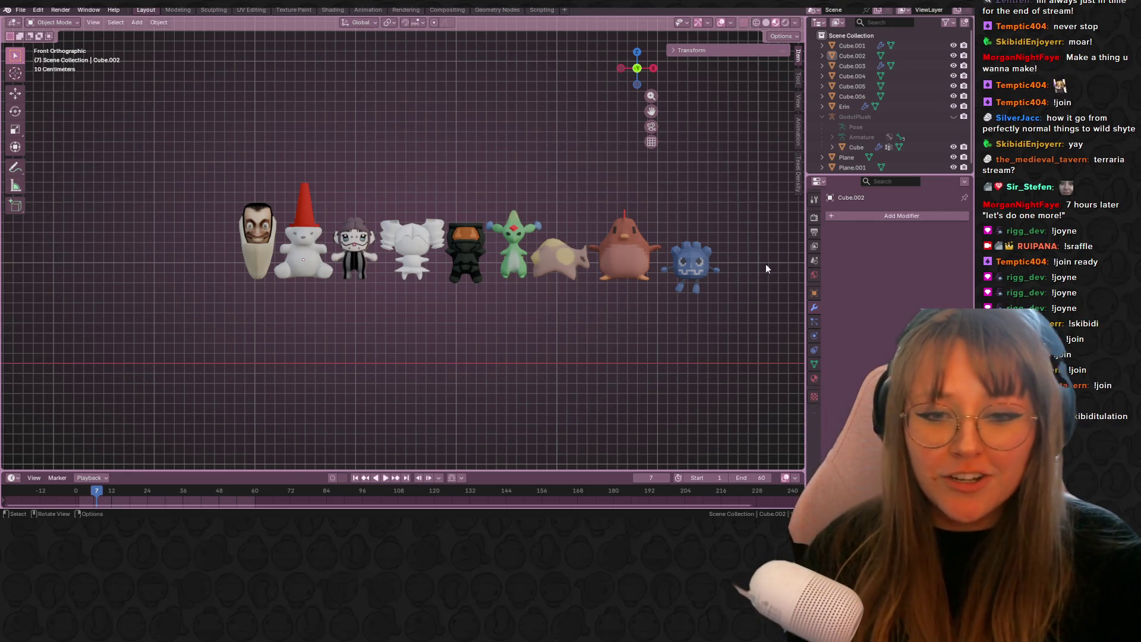
{"action": "mouse_move", "coordinate": [791, 248]}
{"action": "middle_mouse_down", "text": "shift"}
{"action": "mouse_move", "coordinate": [768, 277]}
{"action": "mouse_move", "coordinate": [726, 248]}
{"action": "middle_mouse_up", "text": "shift"}
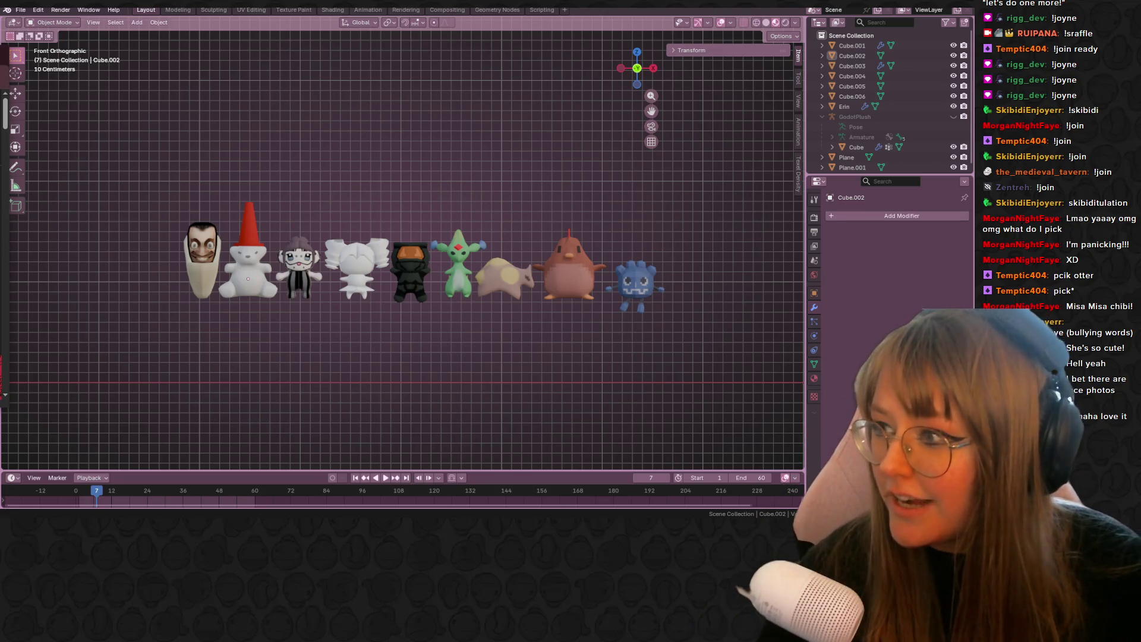
- Bring Chrome's misa chibi image results forward, enlarge the window and maximize it
{"action": "key", "text": "alt+Tab"}
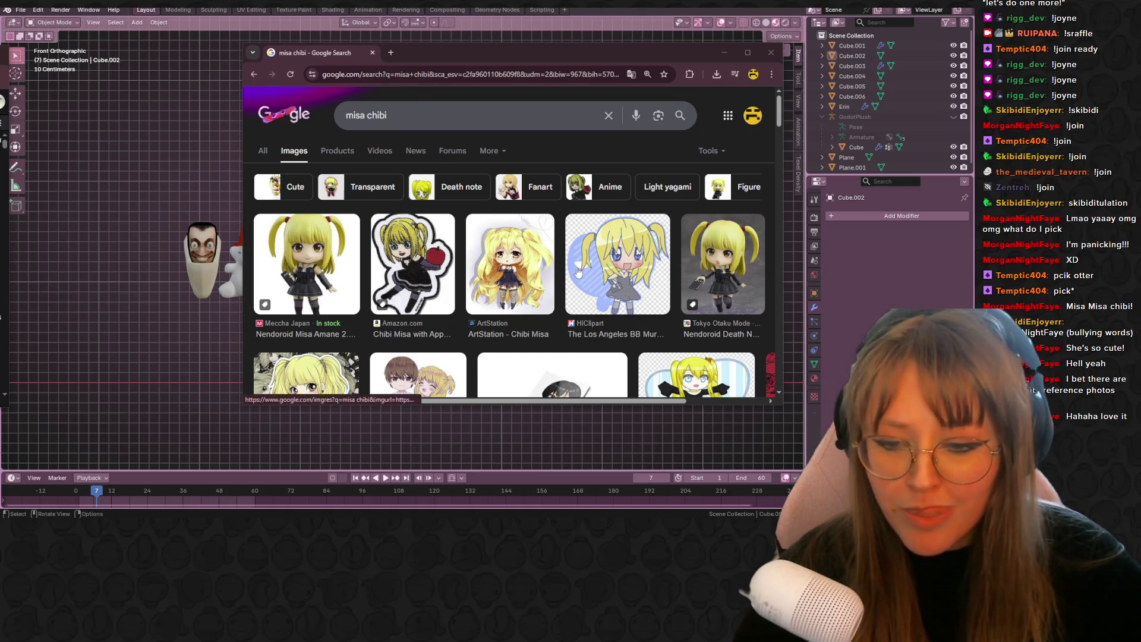
{"action": "scroll", "coordinate": [596, 261], "scroll_direction": "down", "scroll_amount": 1}
{"action": "left_click_drag", "start_coordinate": [543, 407], "coordinate": [548, 482]}
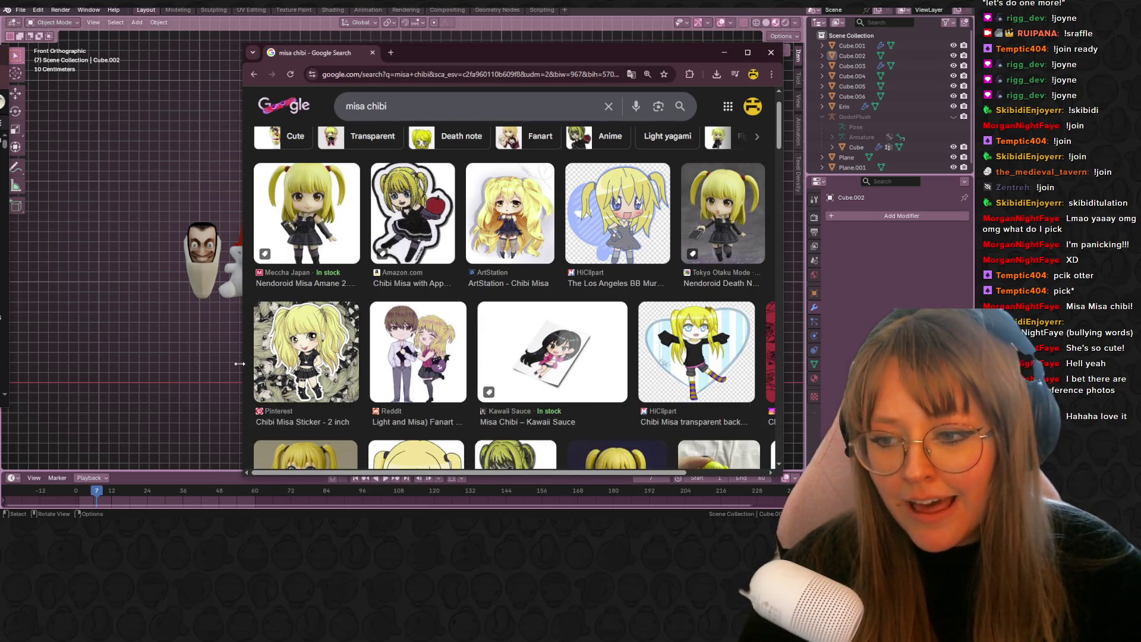
{"action": "left_click_drag", "start_coordinate": [244, 364], "coordinate": [73, 364]}
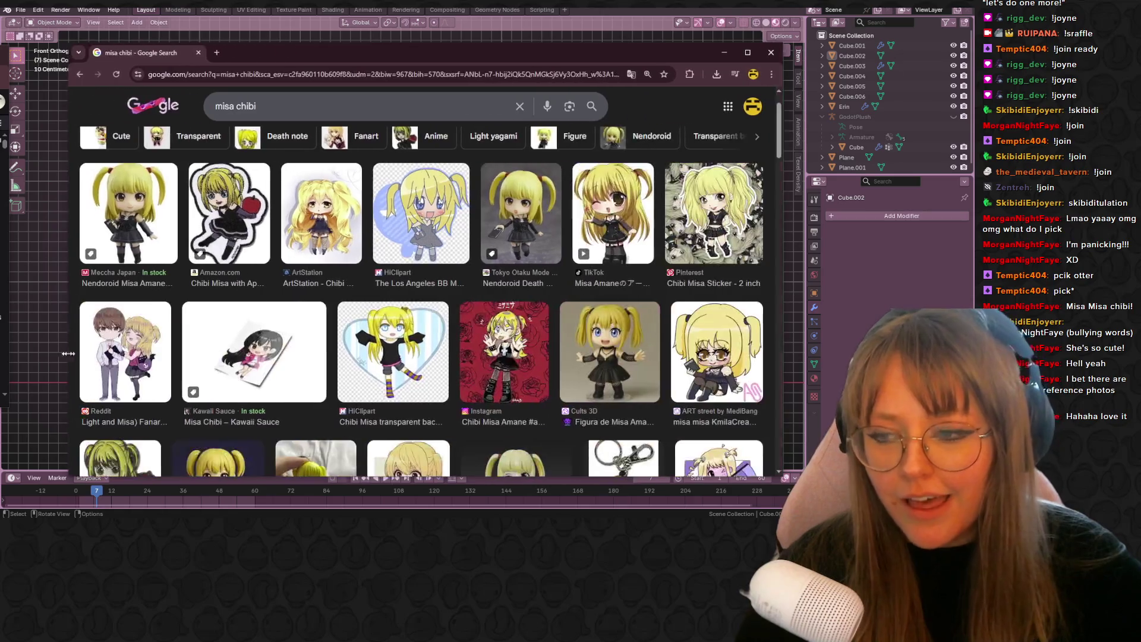
{"action": "scroll", "coordinate": [596, 320], "scroll_direction": "down", "scroll_amount": 3}
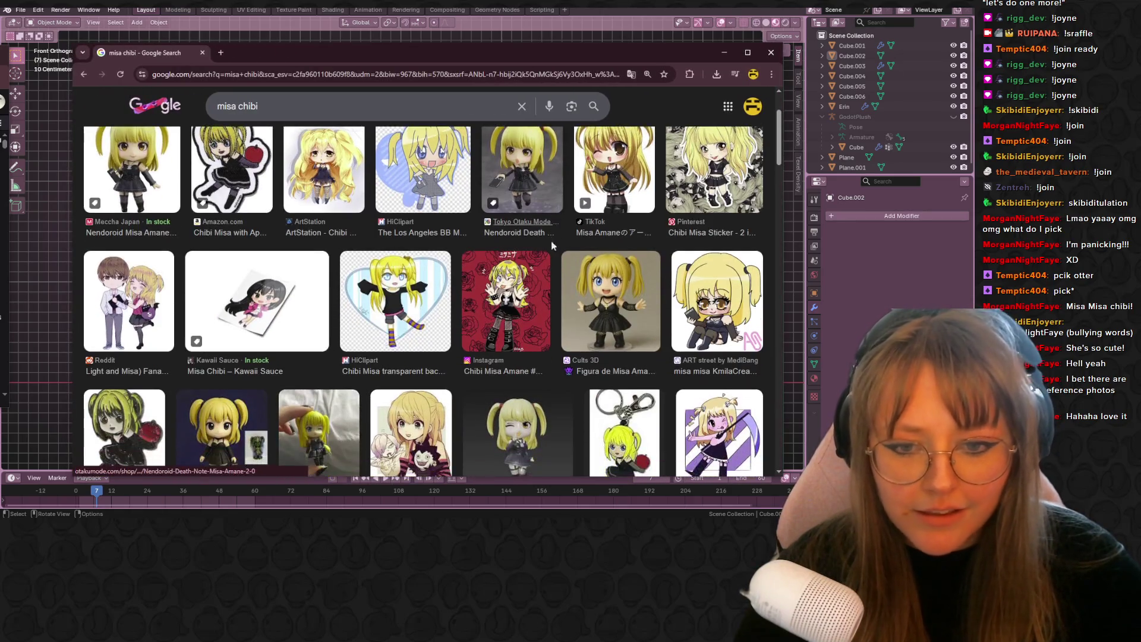
{"action": "left_click", "coordinate": [748, 52]}
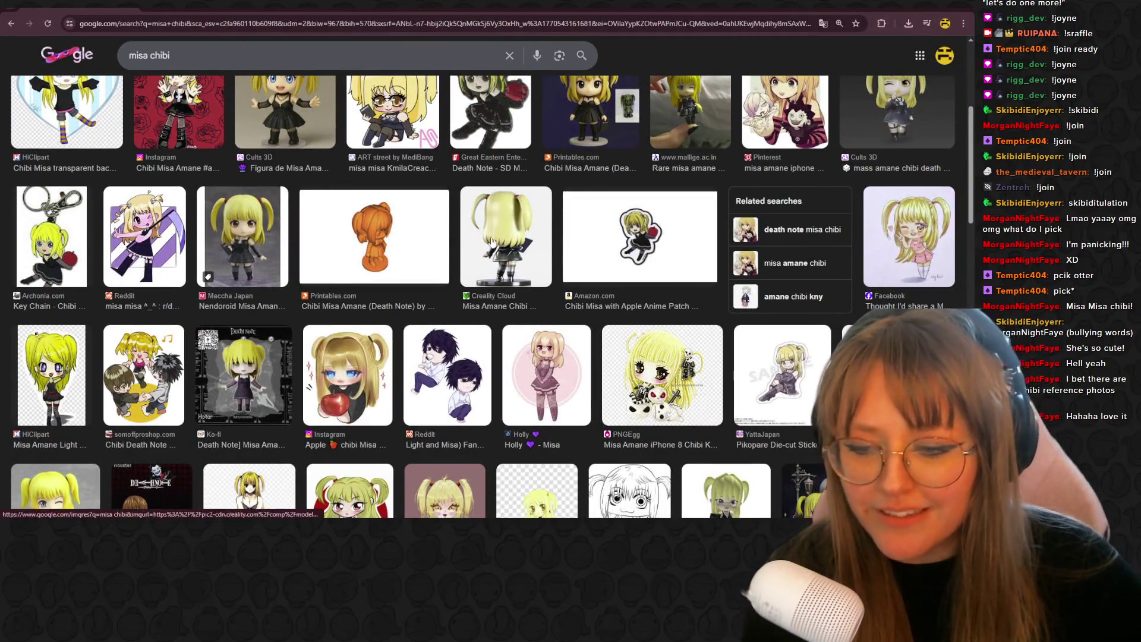
{"action": "scroll", "coordinate": [409, 155], "scroll_direction": "up", "scroll_amount": 1}
{"action": "scroll", "coordinate": [395, 243], "scroll_direction": "up", "scroll_amount": 1}
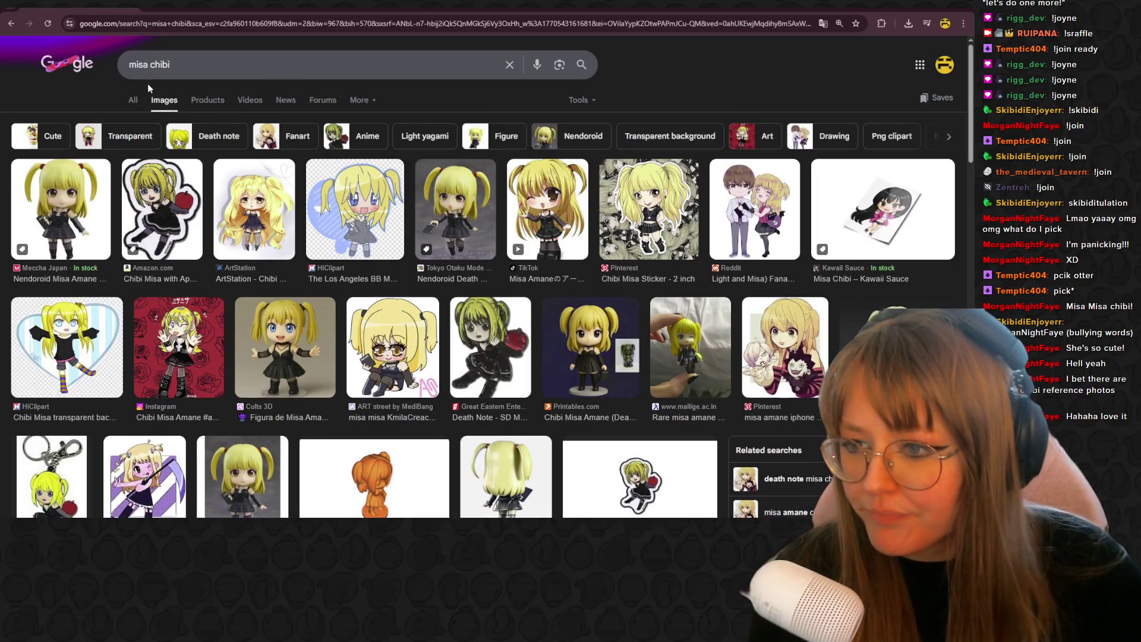
- Preview the Cults 3D chibi figure, then the HiClipart chibi drawing
{"action": "left_click", "coordinate": [300, 362]}
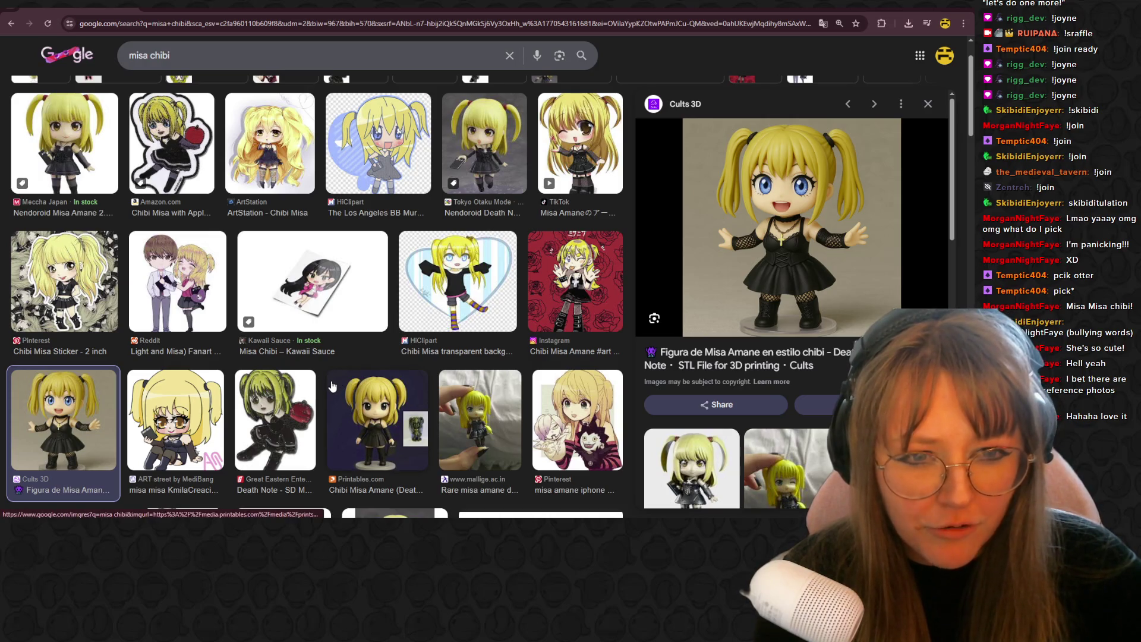
{"action": "scroll", "coordinate": [340, 397], "scroll_direction": "up", "scroll_amount": 1}
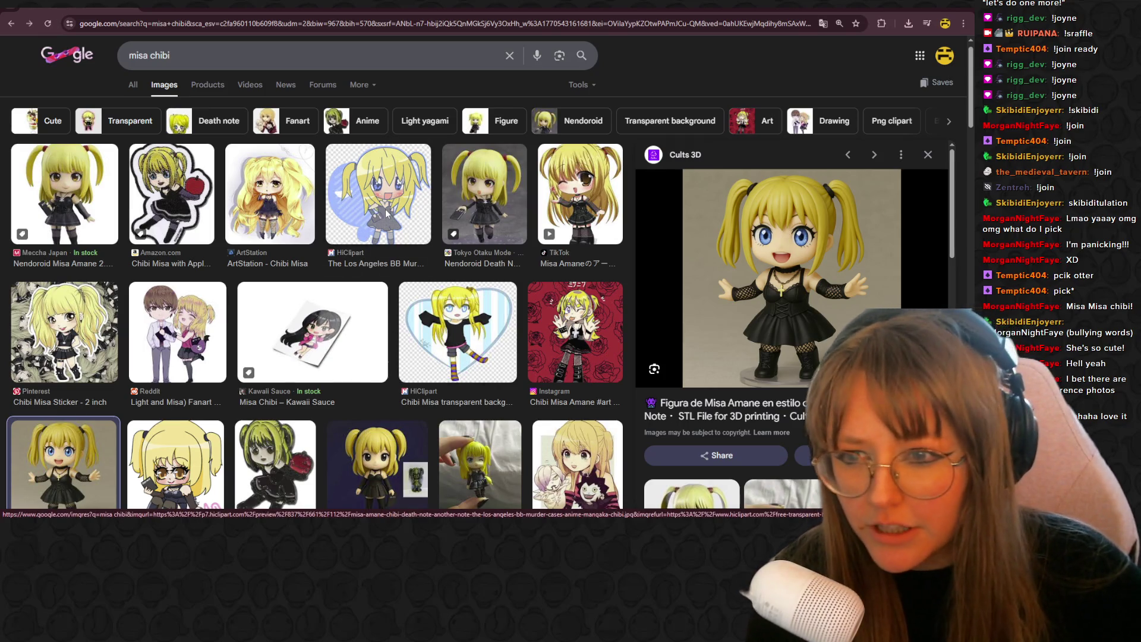
{"action": "left_click", "coordinate": [386, 214]}
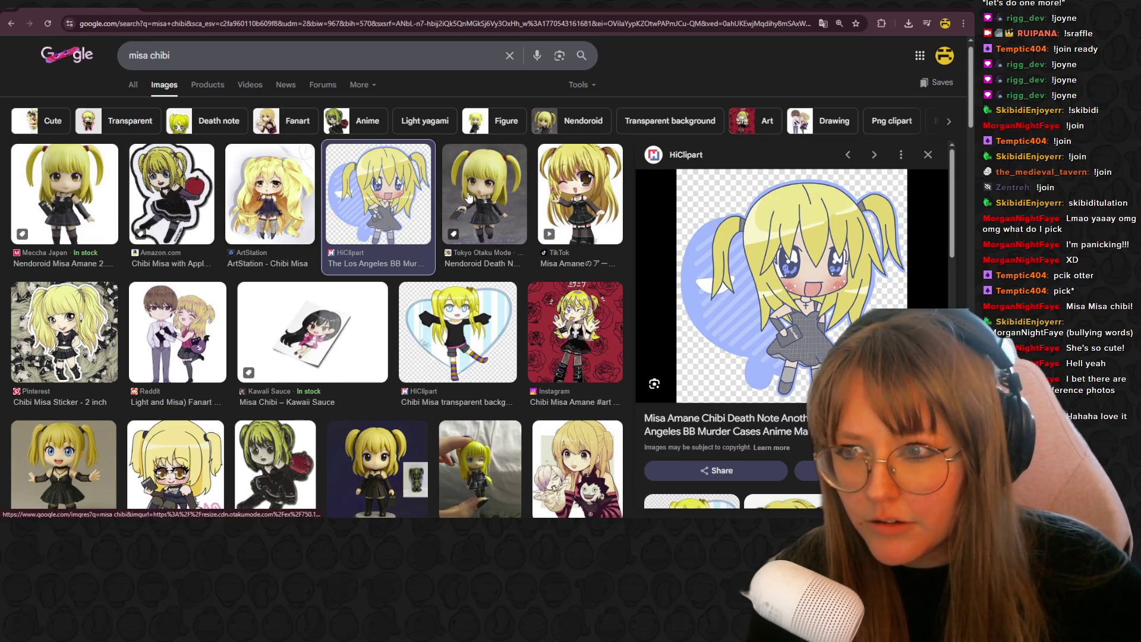
- Filter results to Death note and preview the Games & Comics Misa nendoroid image
{"action": "left_click", "coordinate": [209, 133]}
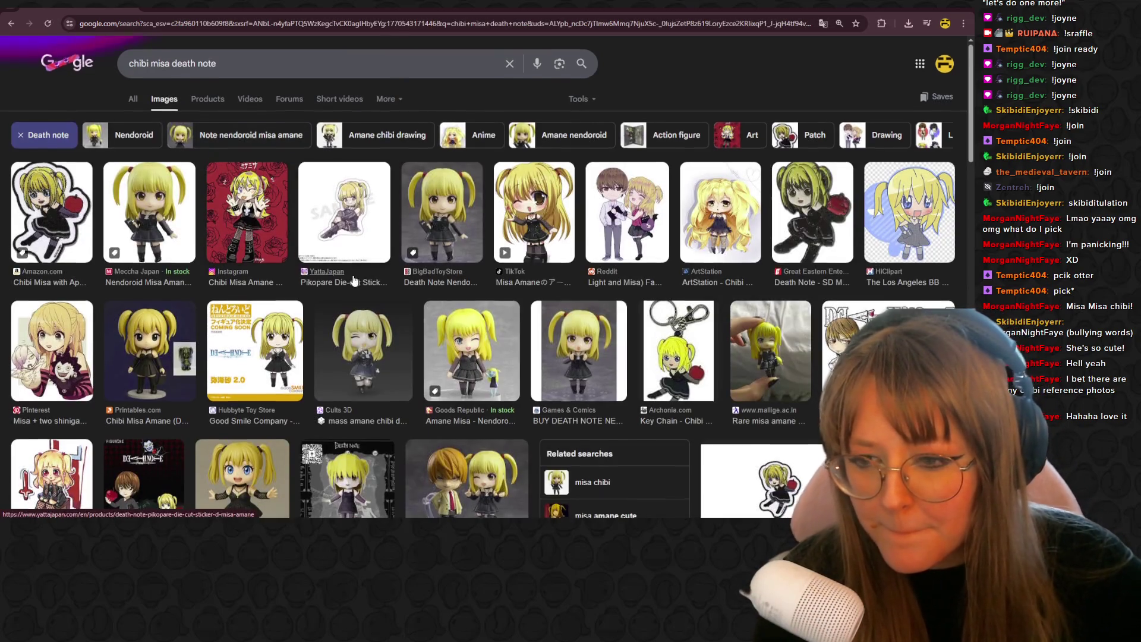
{"action": "scroll", "coordinate": [450, 339], "scroll_direction": "down", "scroll_amount": 2}
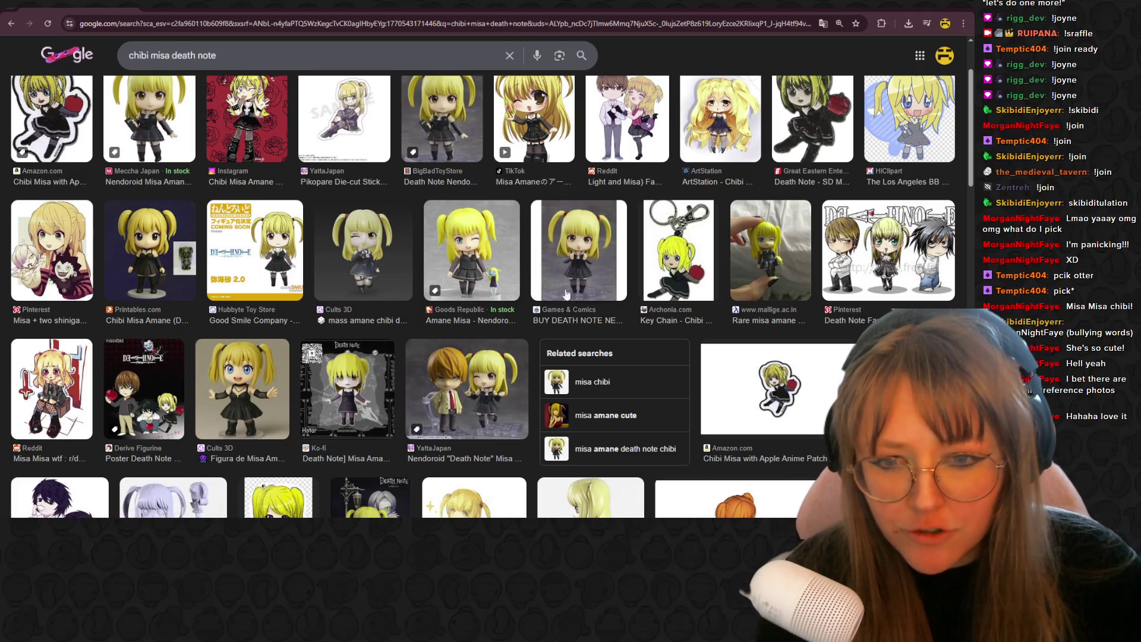
{"action": "left_click", "coordinate": [582, 267]}
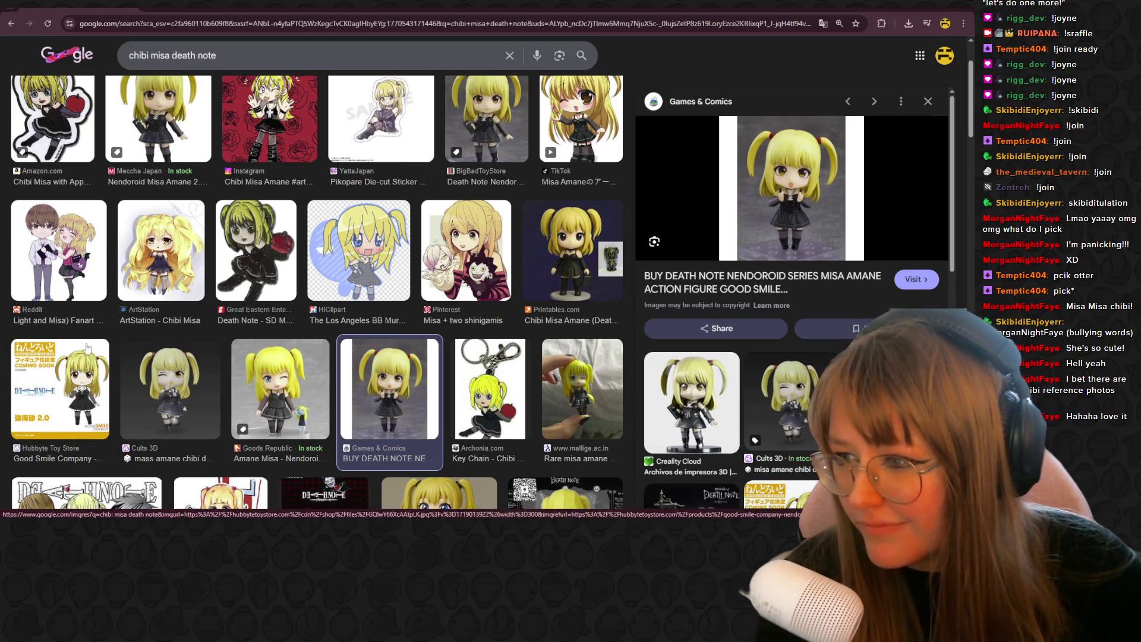
{"action": "scroll", "coordinate": [514, 285], "scroll_direction": "down", "scroll_amount": 3}
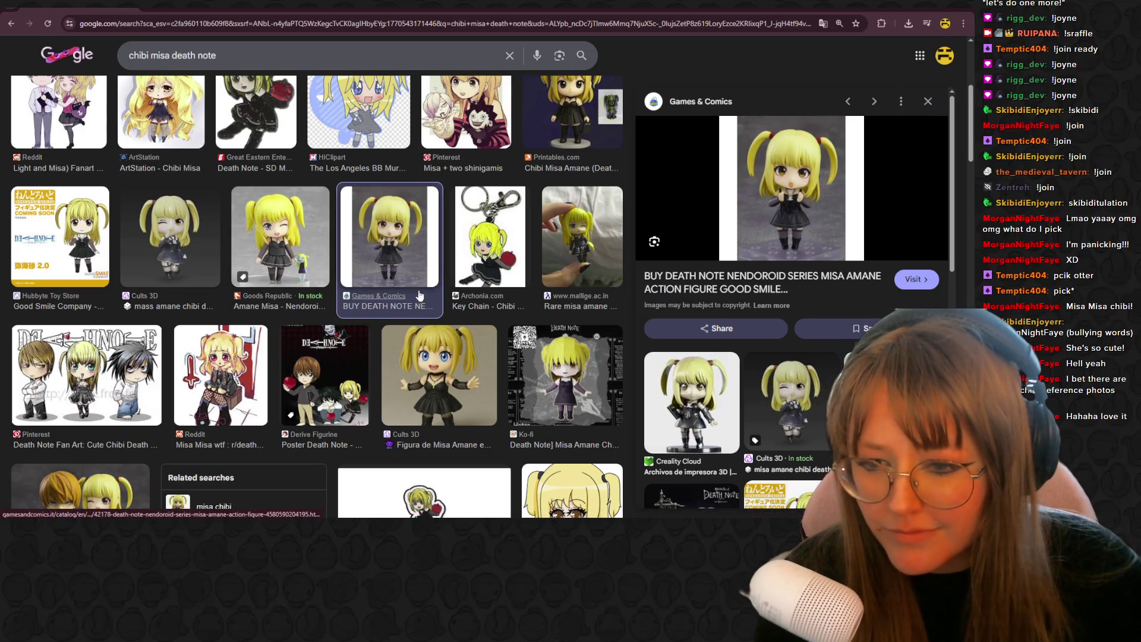
{"action": "scroll", "coordinate": [417, 295], "scroll_direction": "down", "scroll_amount": 5}
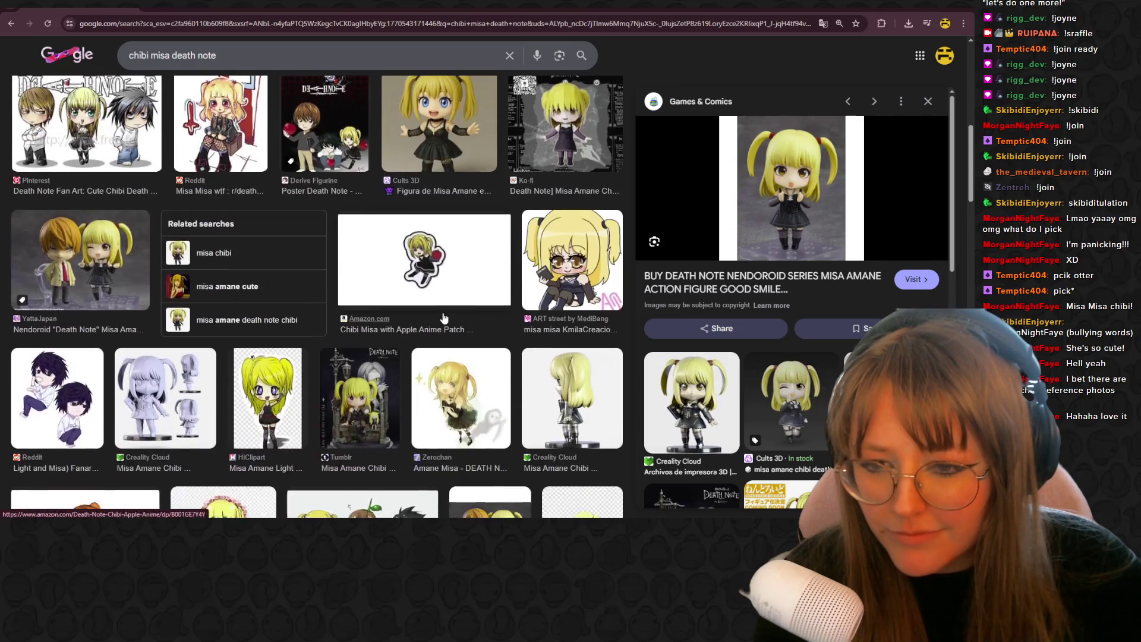
{"action": "scroll", "coordinate": [443, 318], "scroll_direction": "down", "scroll_amount": 4}
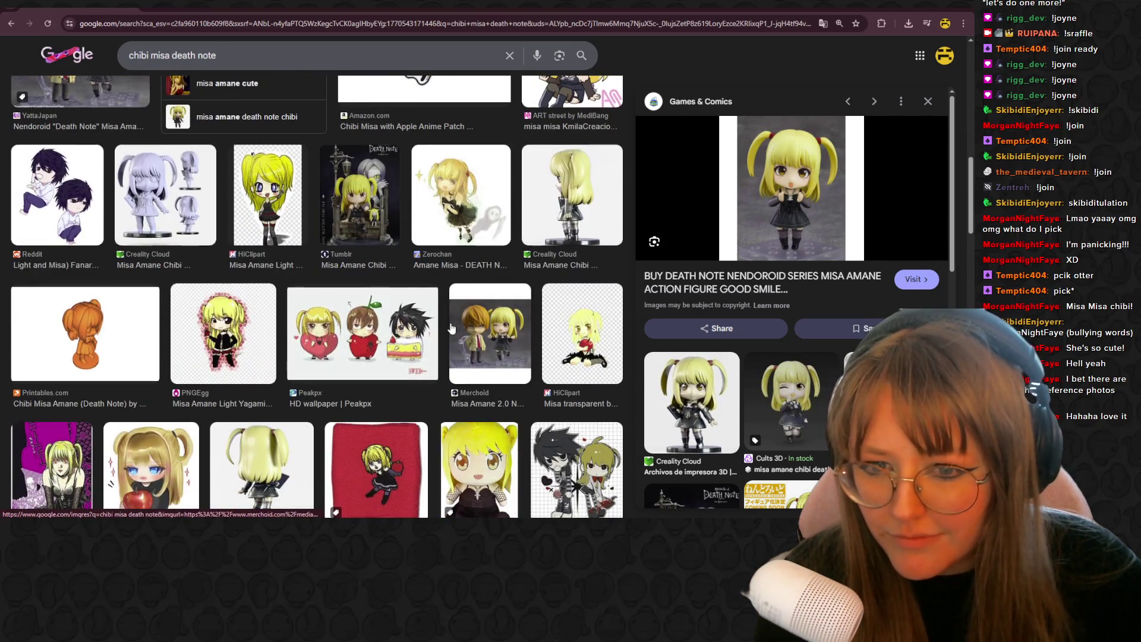
{"action": "scroll", "coordinate": [450, 330], "scroll_direction": "down", "scroll_amount": 2}
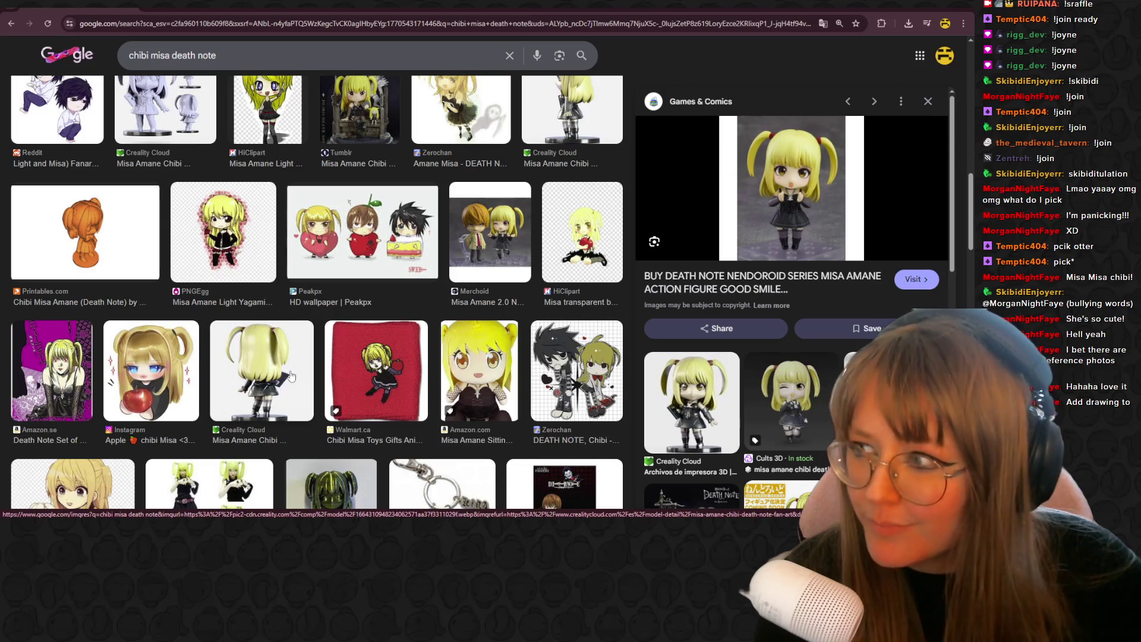
- Search 'chibi misa death note drawing' and scroll through the results
{"action": "left_click", "coordinate": [222, 59]}
{"action": "type", "text": "drawing"}
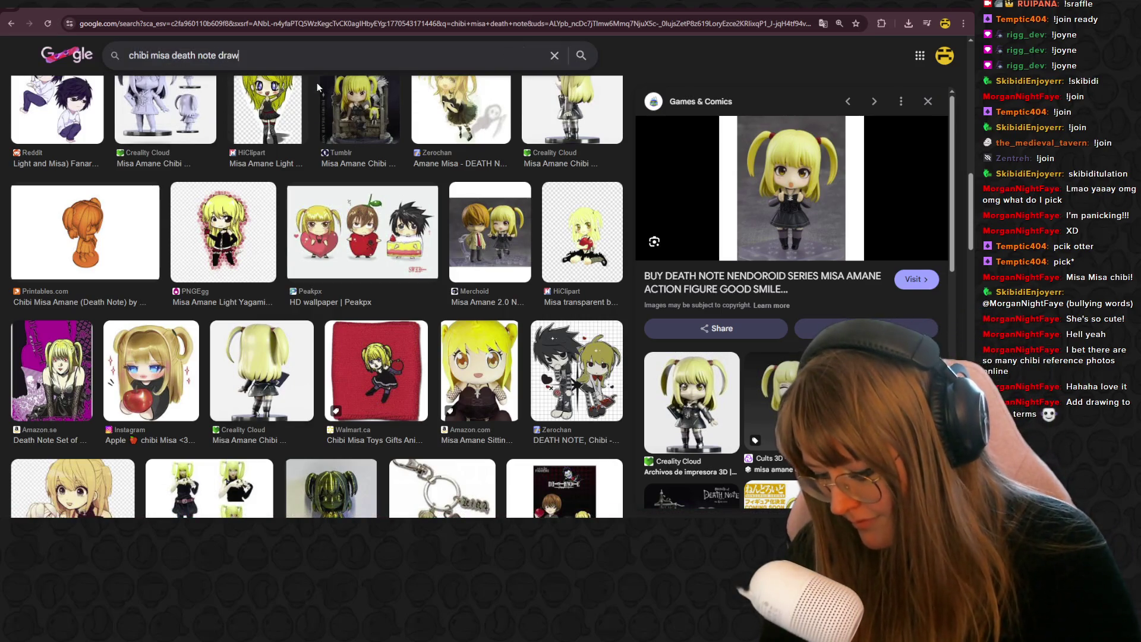
{"action": "key", "text": "Return"}
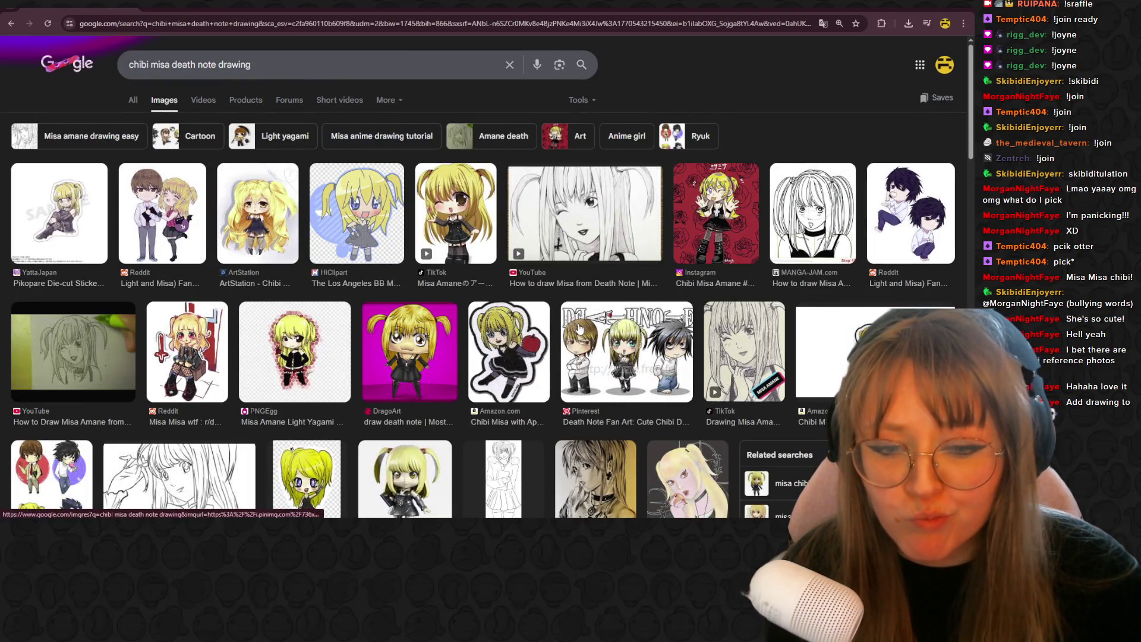
{"action": "scroll", "coordinate": [579, 329], "scroll_direction": "down", "scroll_amount": 2}
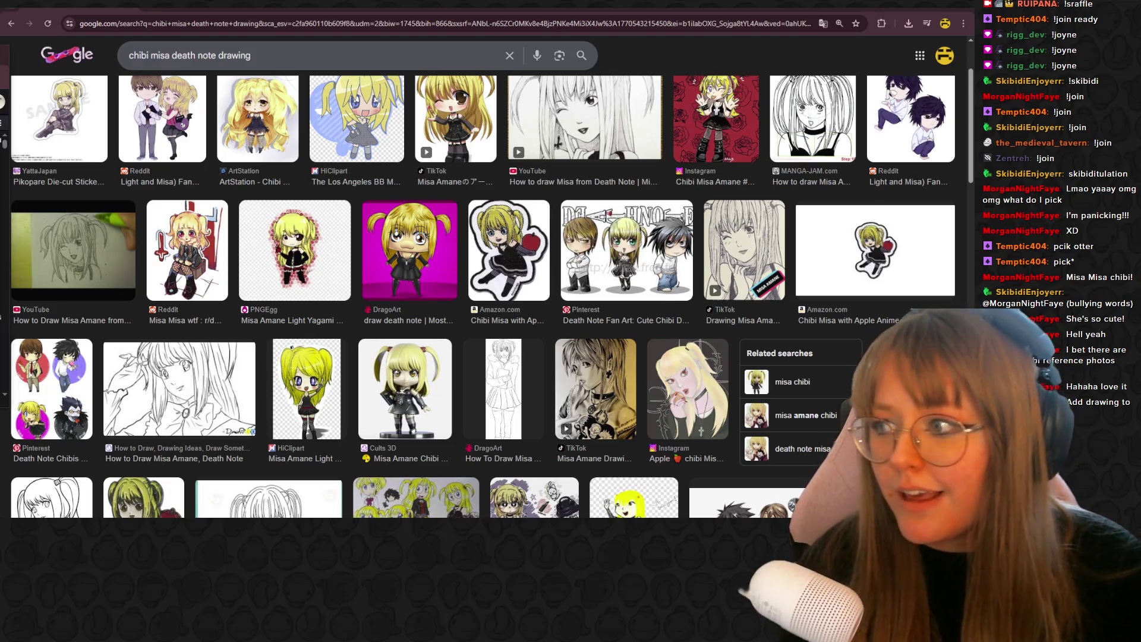
{"action": "scroll", "coordinate": [433, 287], "scroll_direction": "down", "scroll_amount": 1}
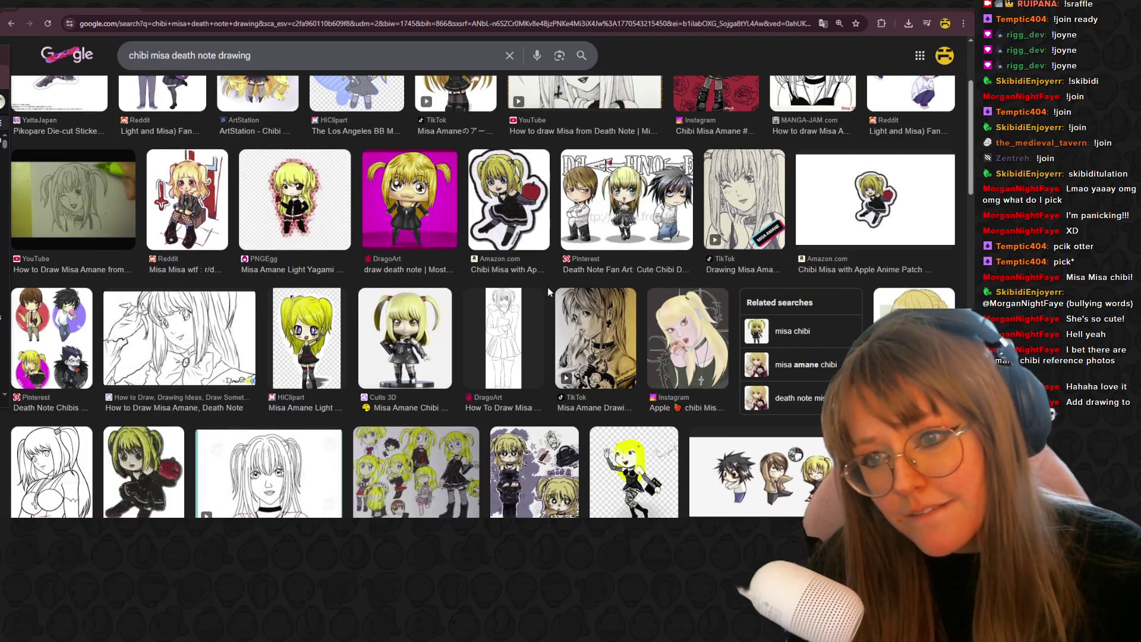
{"action": "scroll", "coordinate": [449, 314], "scroll_direction": "down", "scroll_amount": 5}
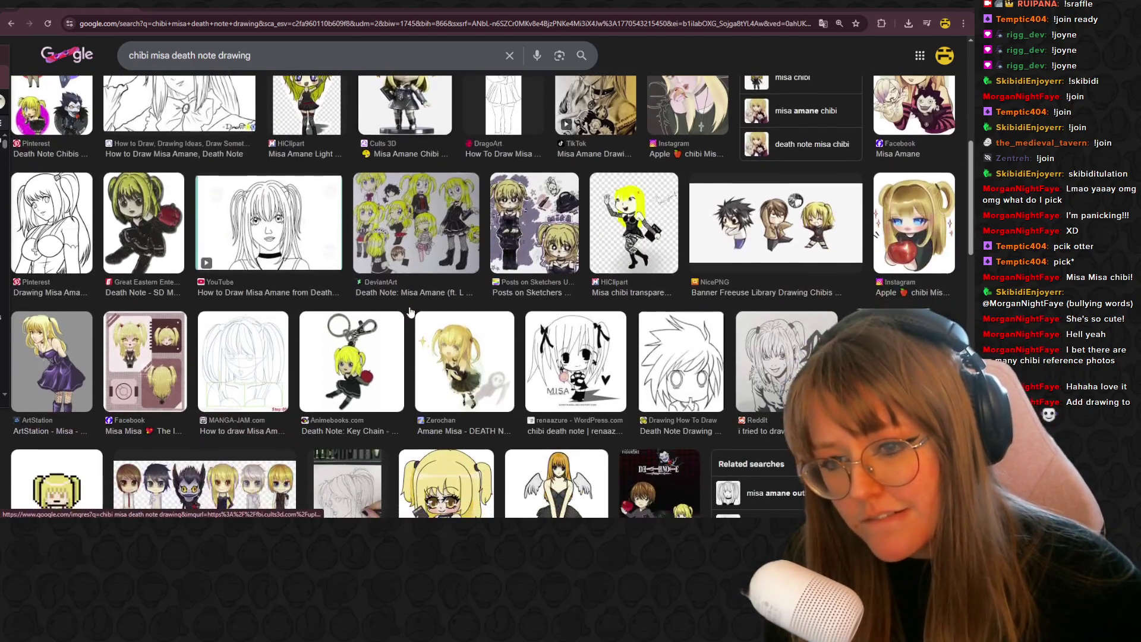
{"action": "scroll", "coordinate": [723, 256], "scroll_direction": "down", "scroll_amount": 4}
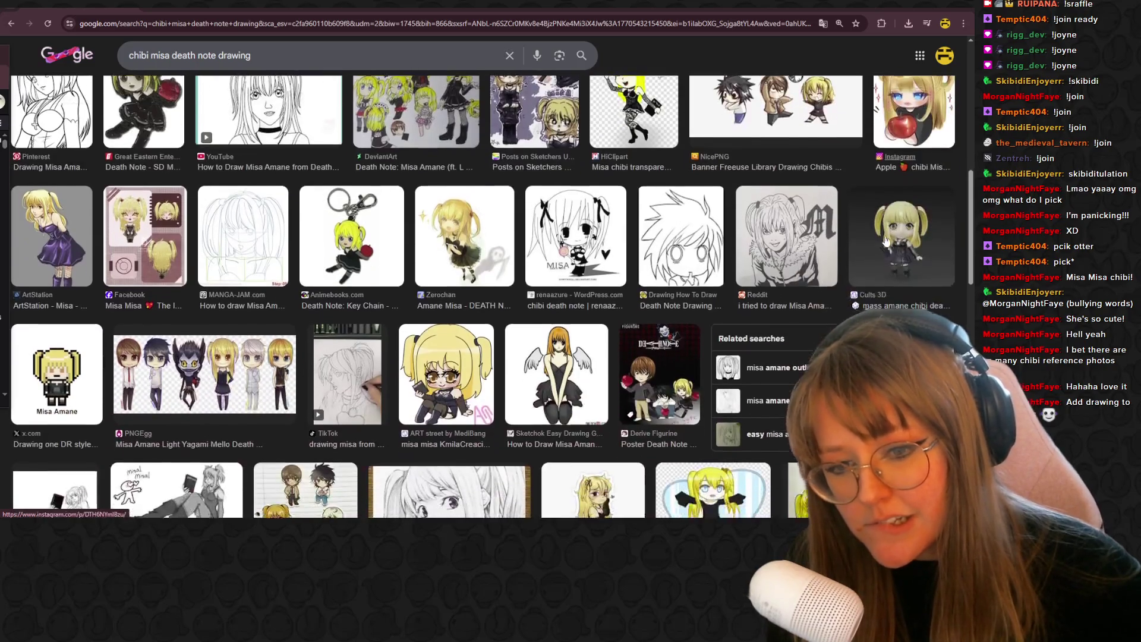
{"action": "scroll", "coordinate": [498, 151], "scroll_direction": "down", "scroll_amount": 5}
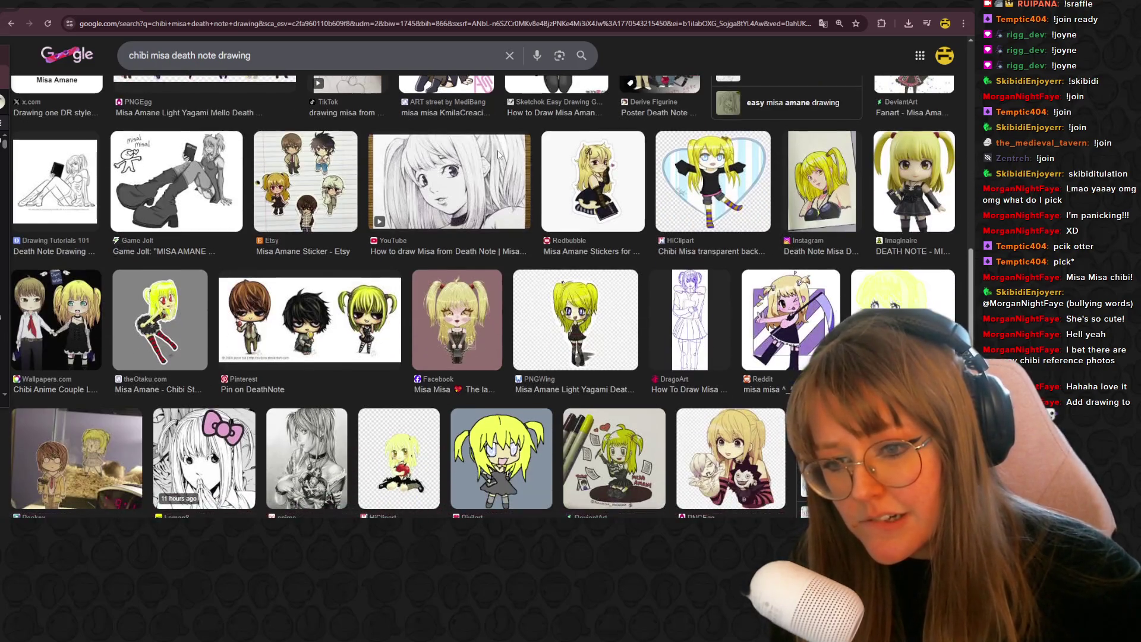
{"action": "scroll", "coordinate": [493, 179], "scroll_direction": "down", "scroll_amount": 3}
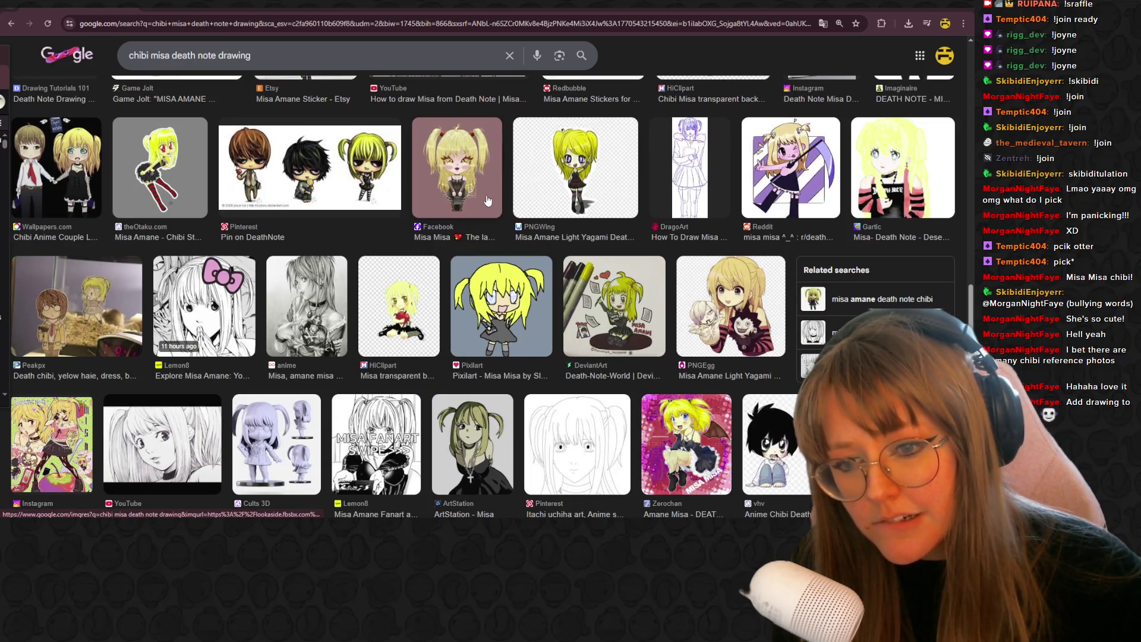
{"action": "scroll", "coordinate": [439, 223], "scroll_direction": "down", "scroll_amount": 2}
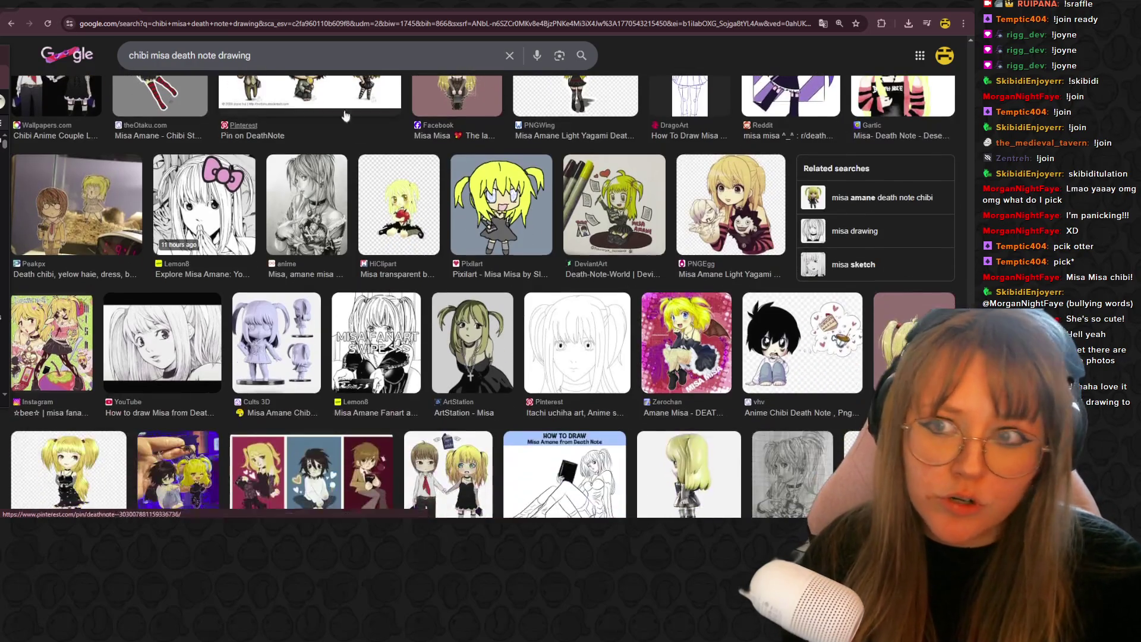
- Remove 'death note' from the query, search 'chibi misa drawing' and browse the results
{"action": "left_click_drag", "start_coordinate": [218, 56], "coordinate": [176, 60]}
{"action": "key", "text": "BackSpace"}
{"action": "key", "text": "Return"}
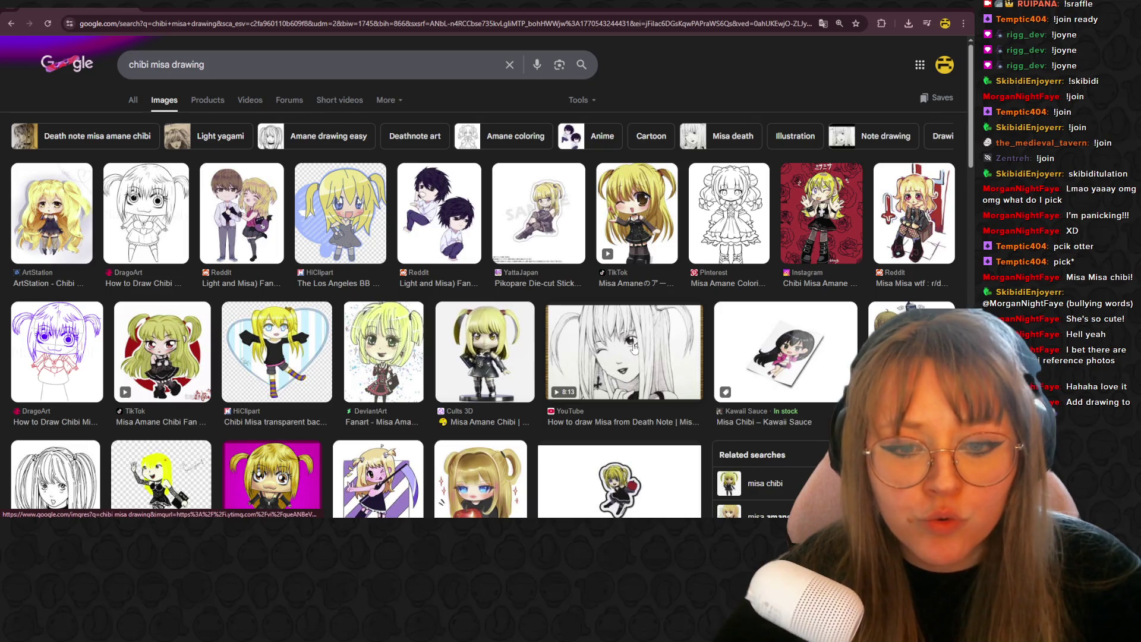
{"action": "scroll", "coordinate": [452, 298], "scroll_direction": "down", "scroll_amount": 1}
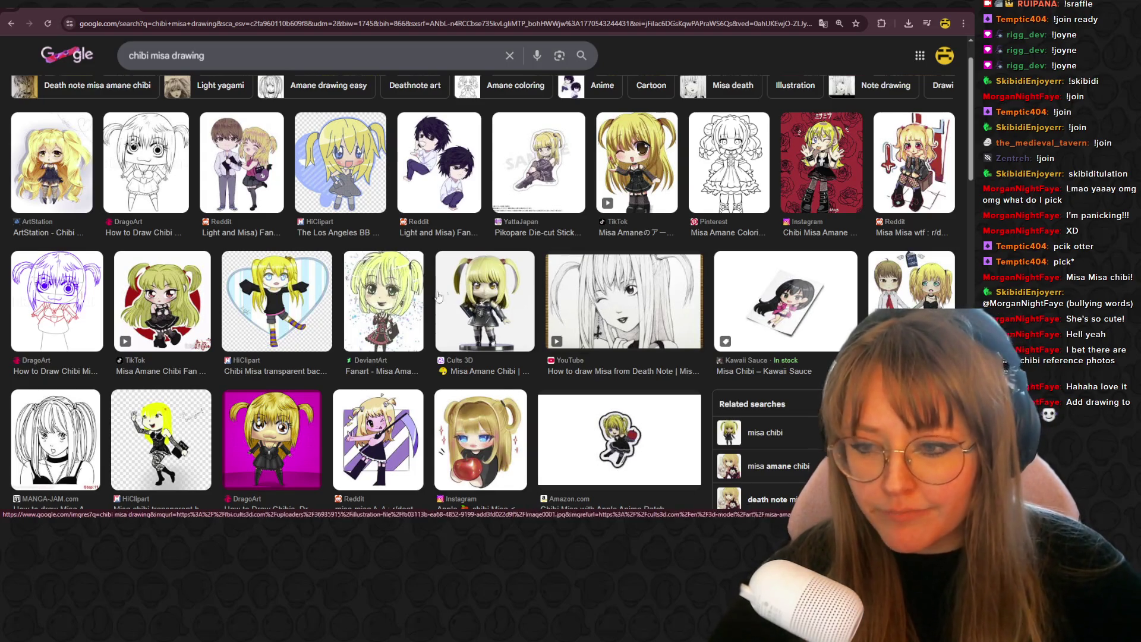
{"action": "scroll", "coordinate": [226, 266], "scroll_direction": "down", "scroll_amount": 2}
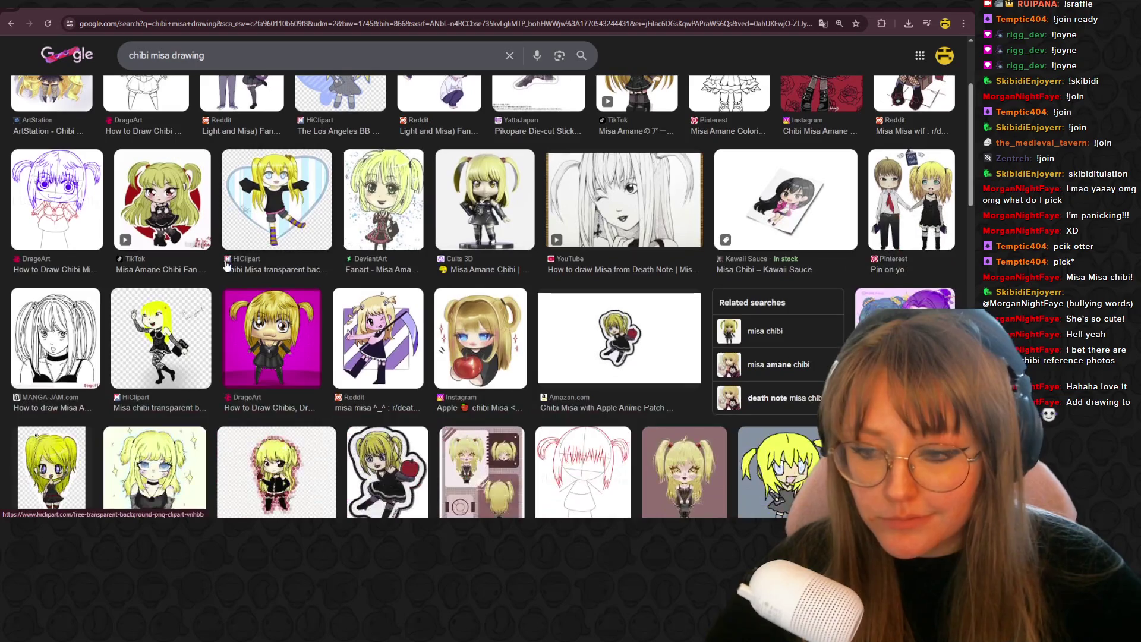
{"action": "scroll", "coordinate": [221, 263], "scroll_direction": "down", "scroll_amount": 4}
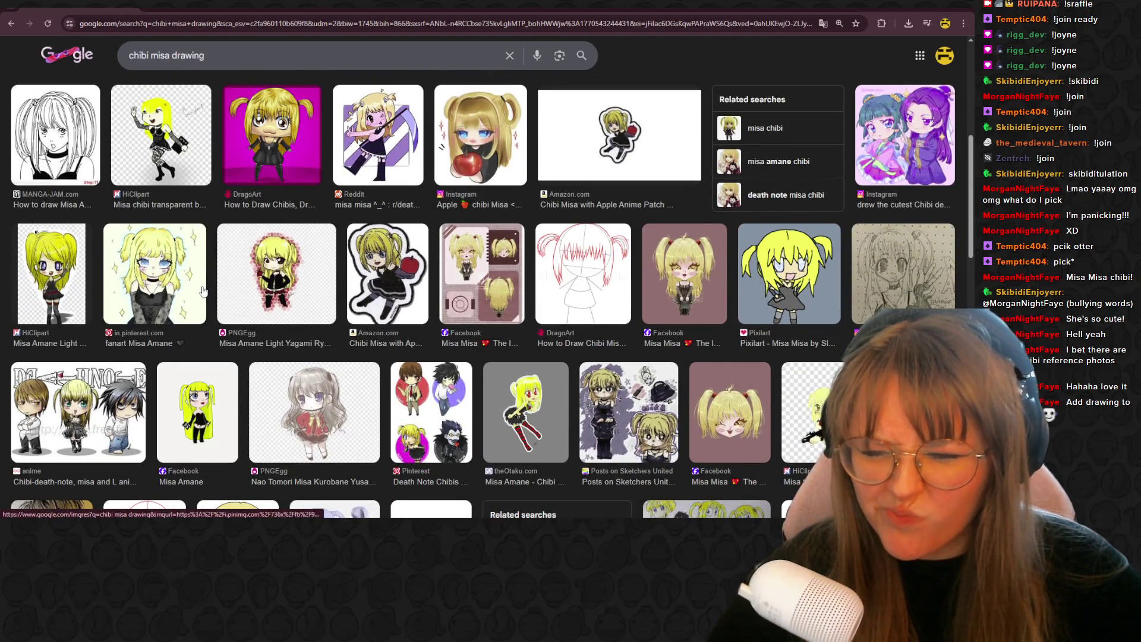
{"action": "scroll", "coordinate": [198, 285], "scroll_direction": "up", "scroll_amount": 6}
{"action": "scroll", "coordinate": [197, 275], "scroll_direction": "up", "scroll_amount": 1}
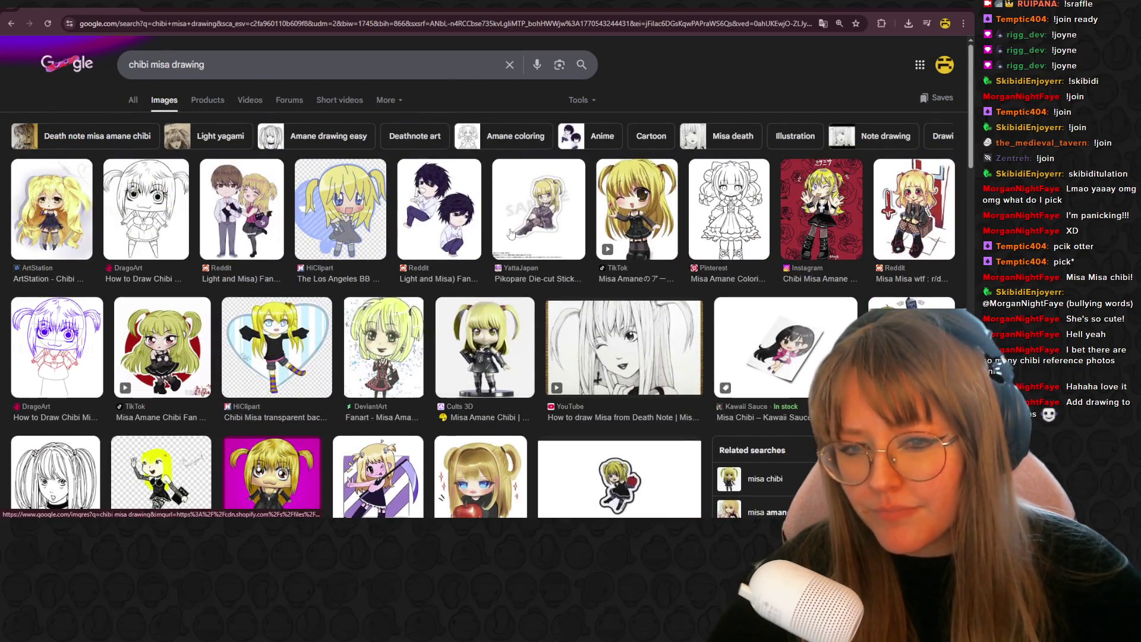
- Remove 'drawing' from the query and search just 'chibi misa'
{"action": "left_click_drag", "start_coordinate": [217, 68], "coordinate": [190, 70]}
{"action": "key", "text": "BackSpace"}
{"action": "key", "text": "Return"}
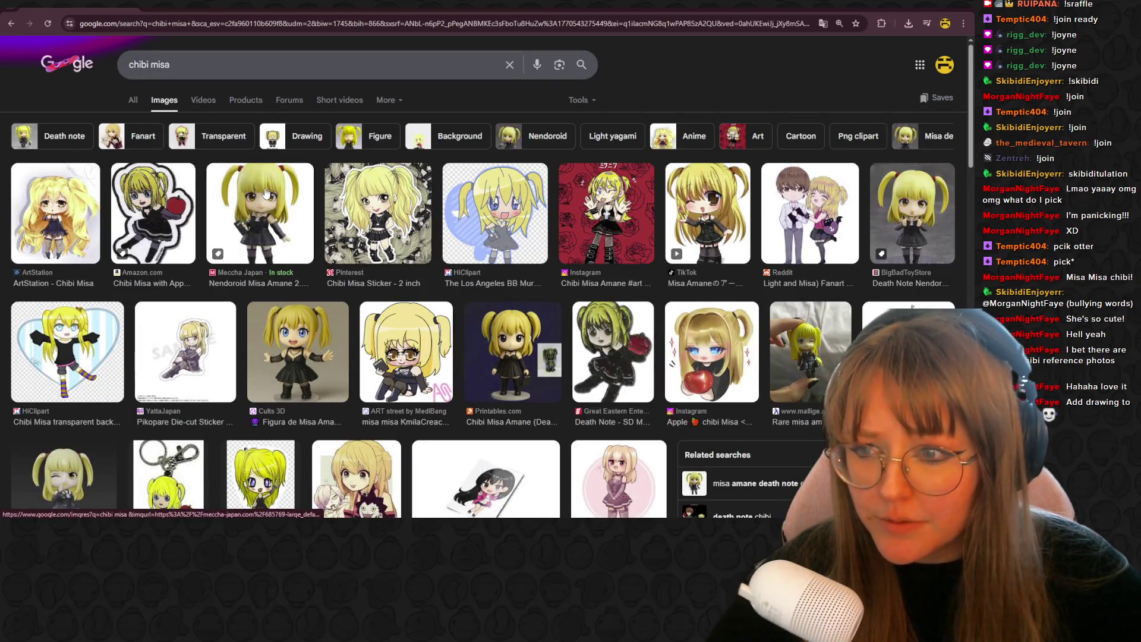
- Save the Nendoroid Misa picture as nendoroid-misa-amane-20-death-note.jpg, then return to Blender
{"action": "left_click", "coordinate": [287, 224]}
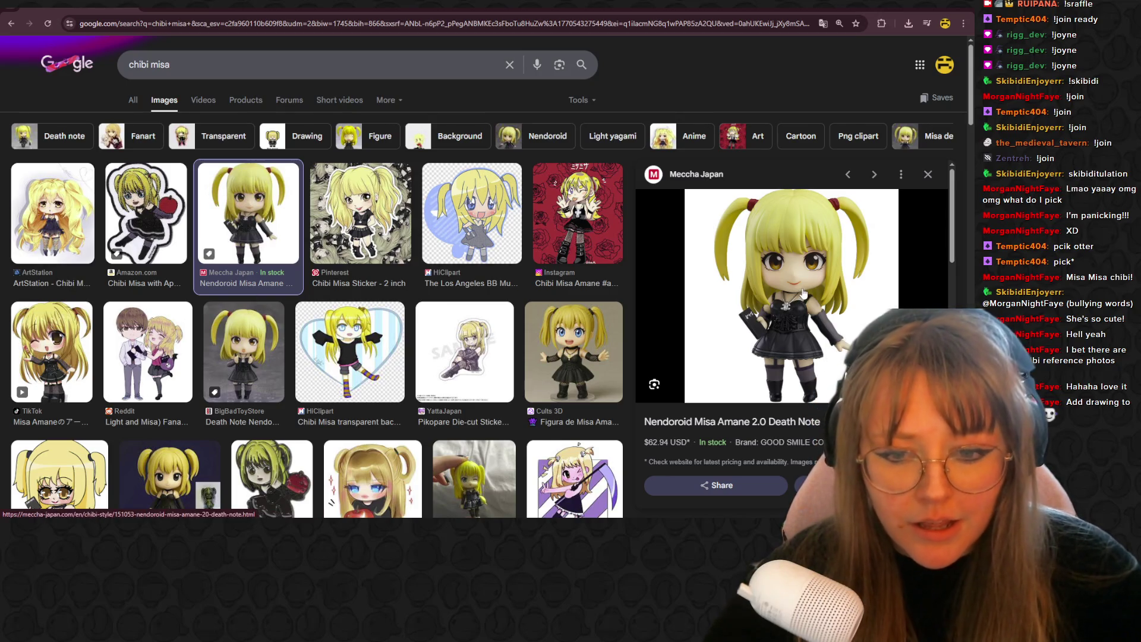
{"action": "scroll", "coordinate": [630, 338], "scroll_direction": "down", "scroll_amount": 1}
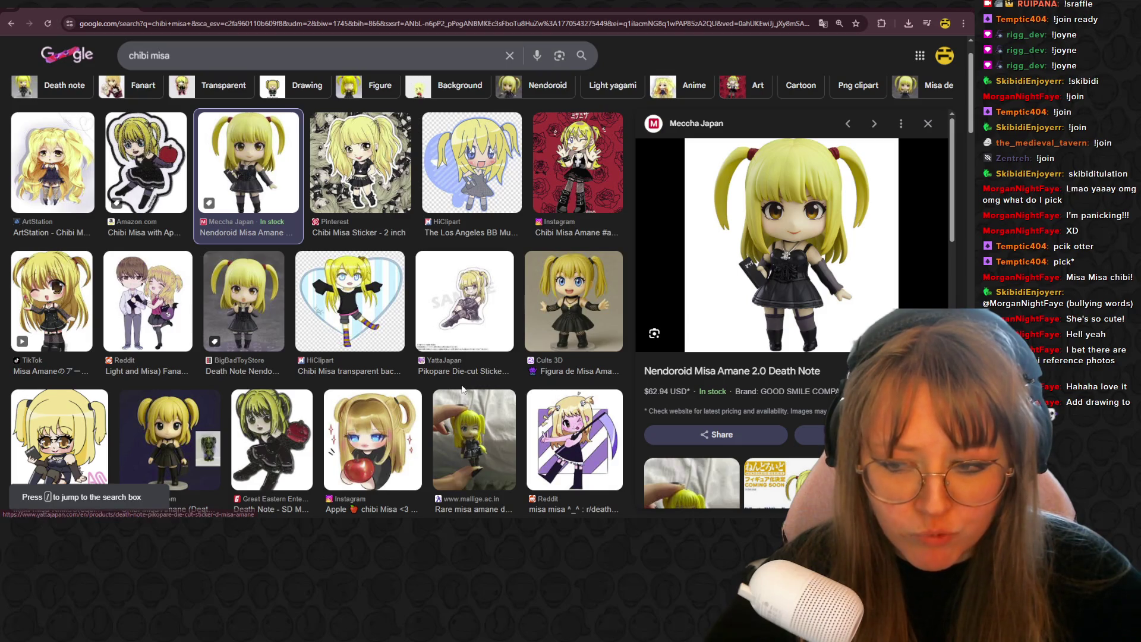
{"action": "scroll", "coordinate": [326, 435], "scroll_direction": "up", "scroll_amount": 1}
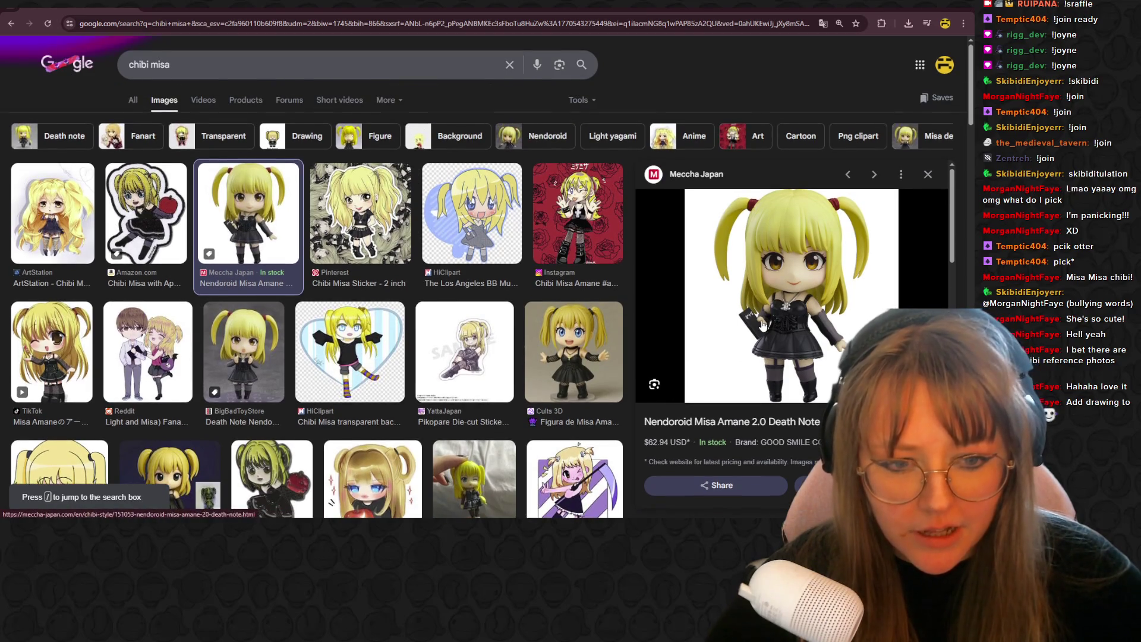
{"action": "right_click", "coordinate": [762, 319]}
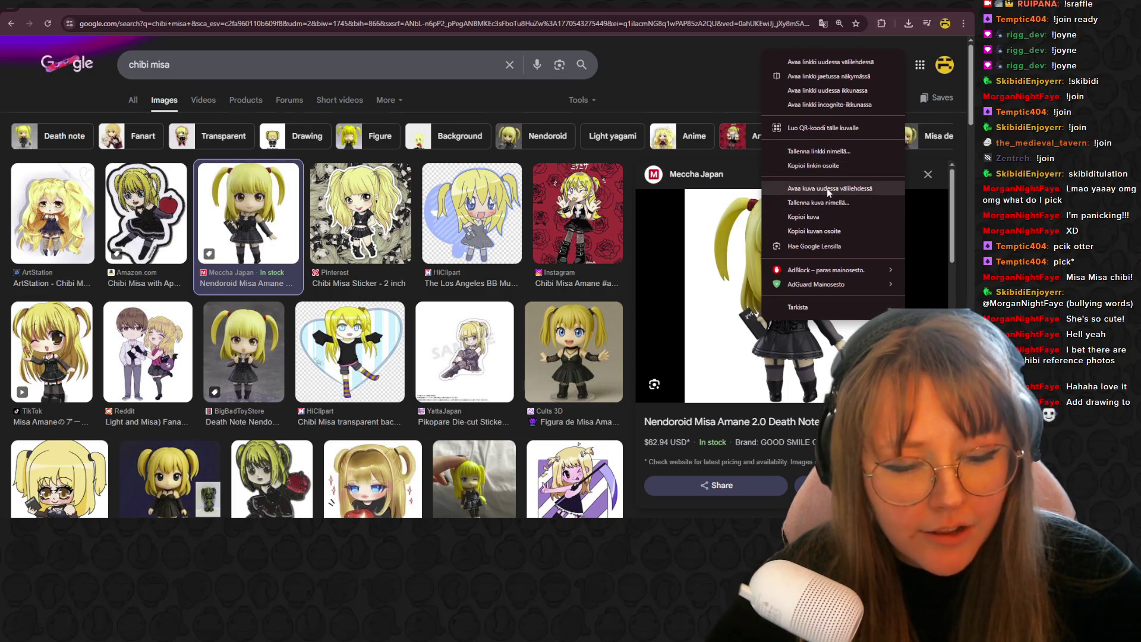
{"action": "left_click", "coordinate": [809, 204]}
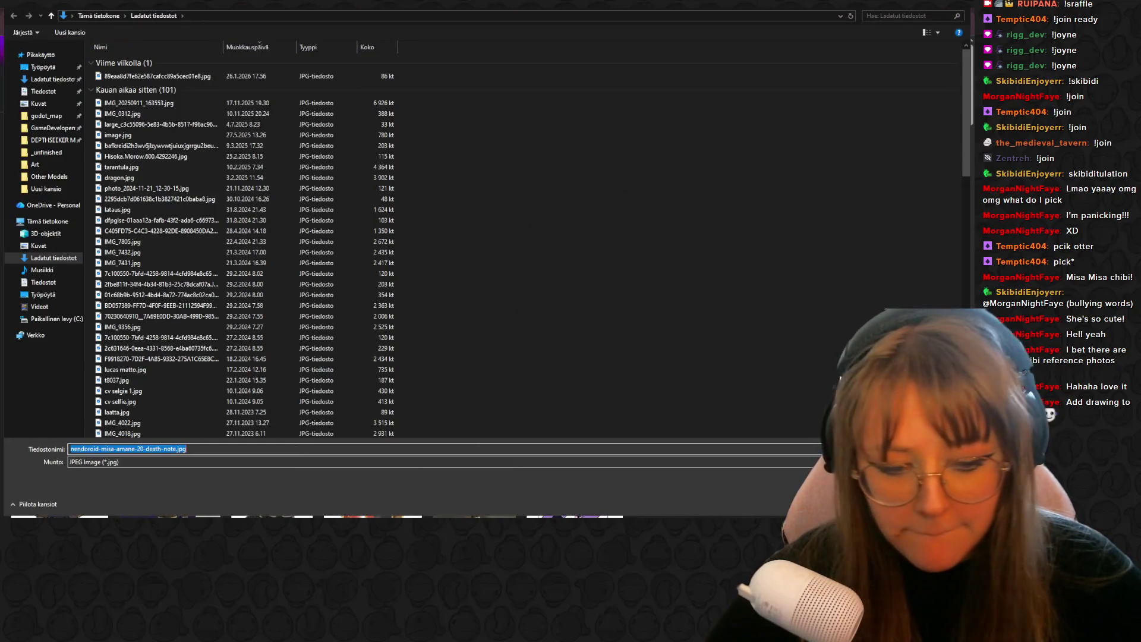
{"action": "key", "text": "Return"}
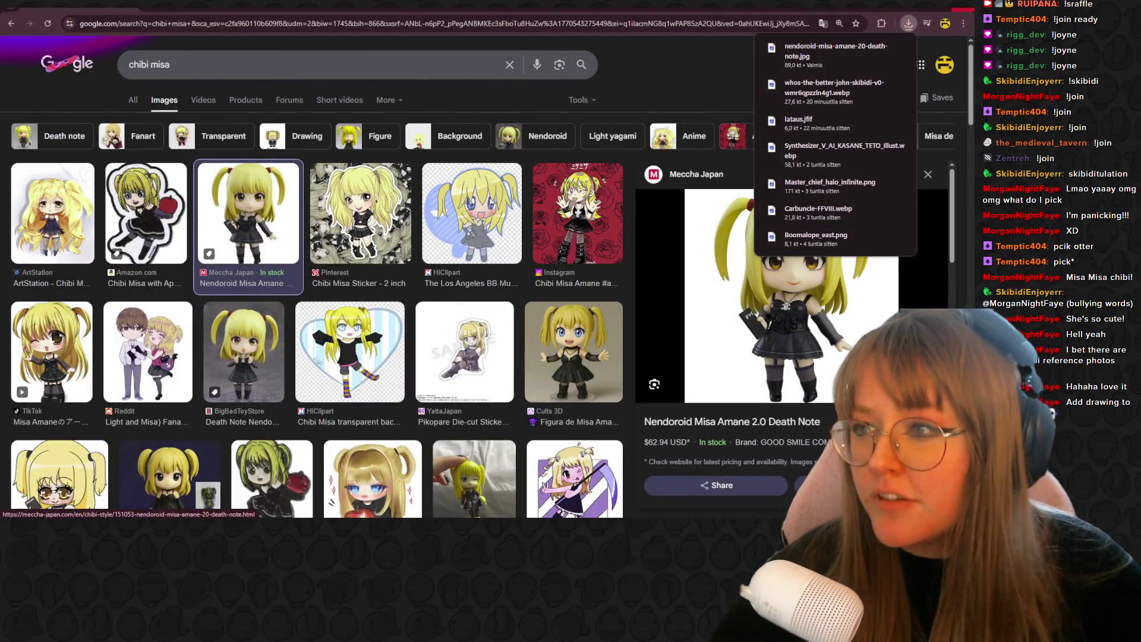
{"action": "key", "text": "alt+Tab"}
{"action": "middle_click_drag", "start_coordinate": [686, 340], "coordinate": [217, 221], "text": "shift"}
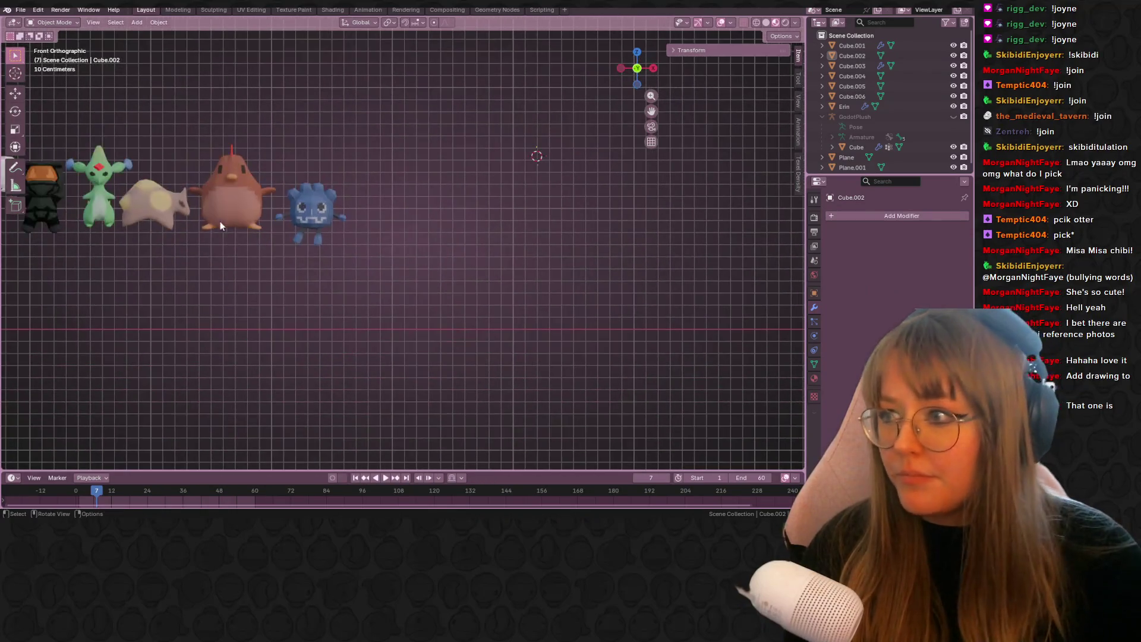
- Drop the saved Misa JPG into the viewport as a reference image, shrinking and moving it
{"action": "middle_click_drag", "start_coordinate": [558, 233], "coordinate": [425, 191], "text": "shift"}
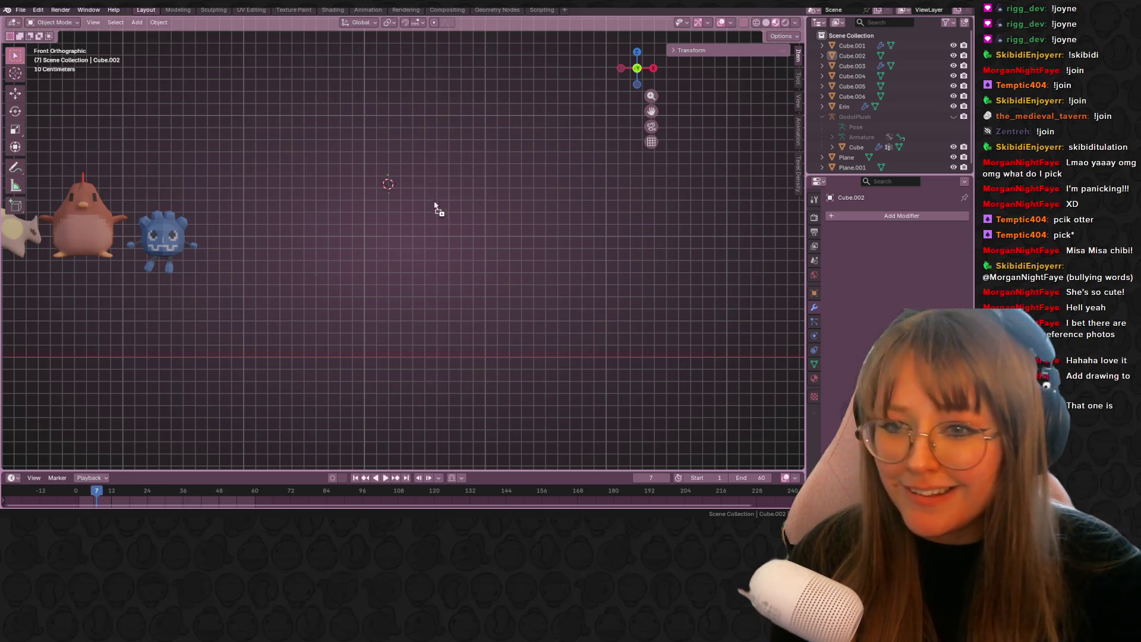
{"action": "left_click_drag", "start_coordinate": [437, 202], "coordinate": [437, 203]}
{"action": "scroll", "coordinate": [437, 203], "scroll_direction": "down", "scroll_amount": 5}
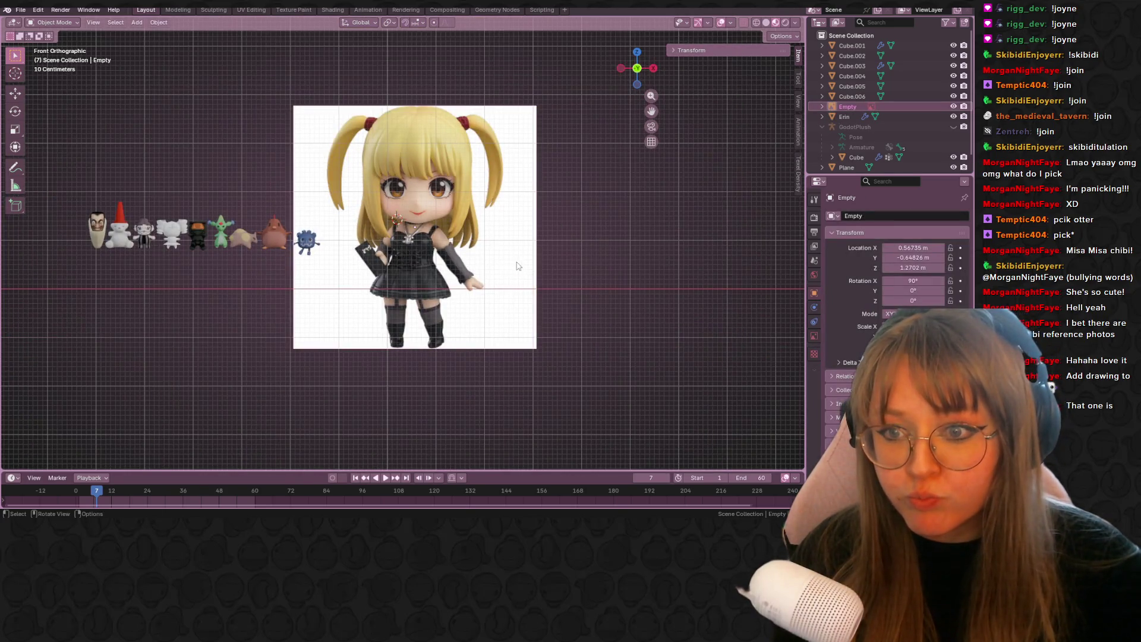
{"action": "key", "text": "s"}
{"action": "left_click", "coordinate": [476, 245]}
{"action": "key", "text": "g"}
{"action": "left_click", "coordinate": [543, 214]}
- Rescale the reference image to 1.194 beside the plushies and switch to Top view
{"action": "key", "text": "s"}
{"action": "left_click", "coordinate": [524, 219]}
{"action": "key", "text": "s"}
{"action": "left_click", "coordinate": [484, 246]}
{"action": "scroll", "coordinate": [504, 226], "scroll_direction": "up", "scroll_amount": 2}
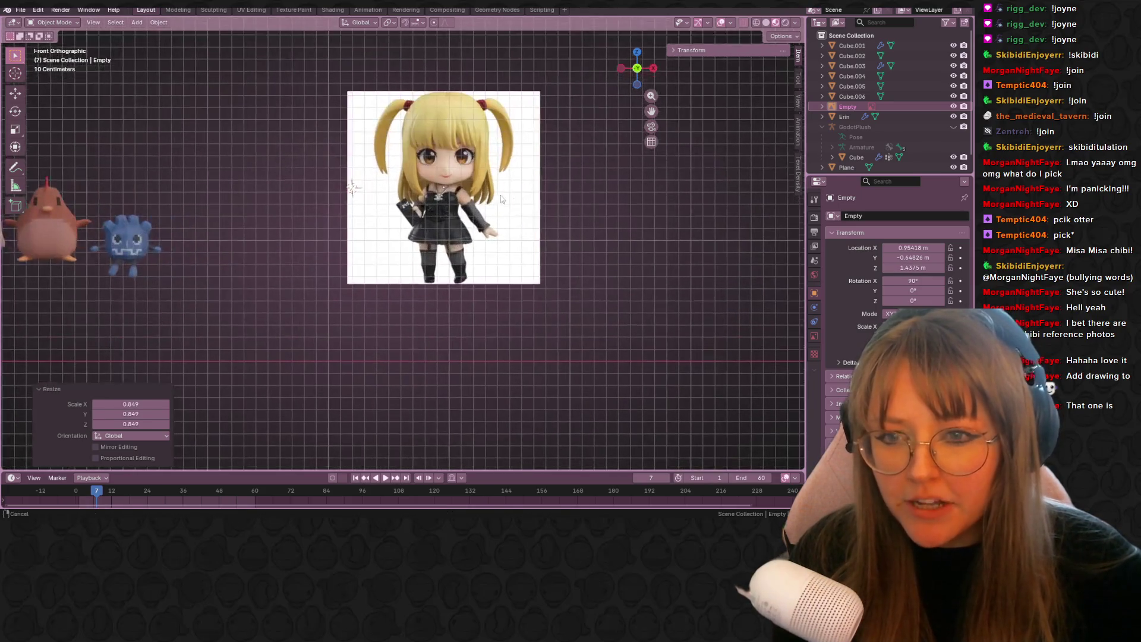
{"action": "middle_click_drag", "start_coordinate": [509, 197], "coordinate": [464, 225], "text": "shift"}
{"action": "key", "text": "s"}
{"action": "left_click", "coordinate": [515, 269]}
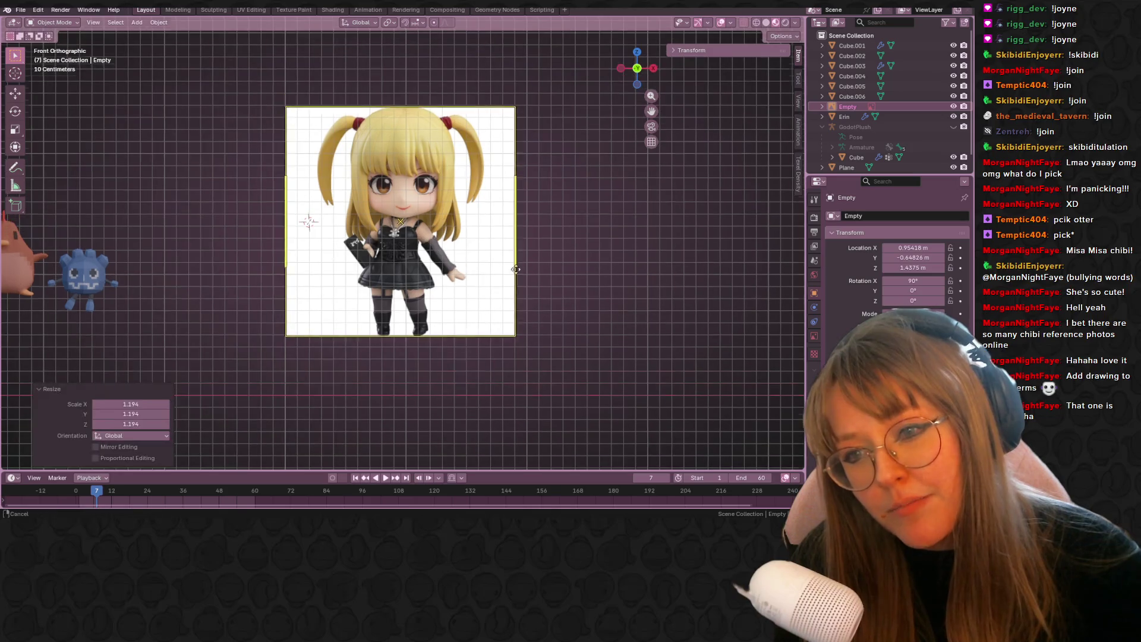
{"action": "left_click", "coordinate": [643, 290]}
{"action": "key", "text": "KP_7"}
{"action": "key", "text": "ctrl+z"}
- Move the reference image 1.6699 m along Y, toggle perspective, and return to Front view
{"action": "key", "text": "g"}
{"action": "key", "text": "y"}
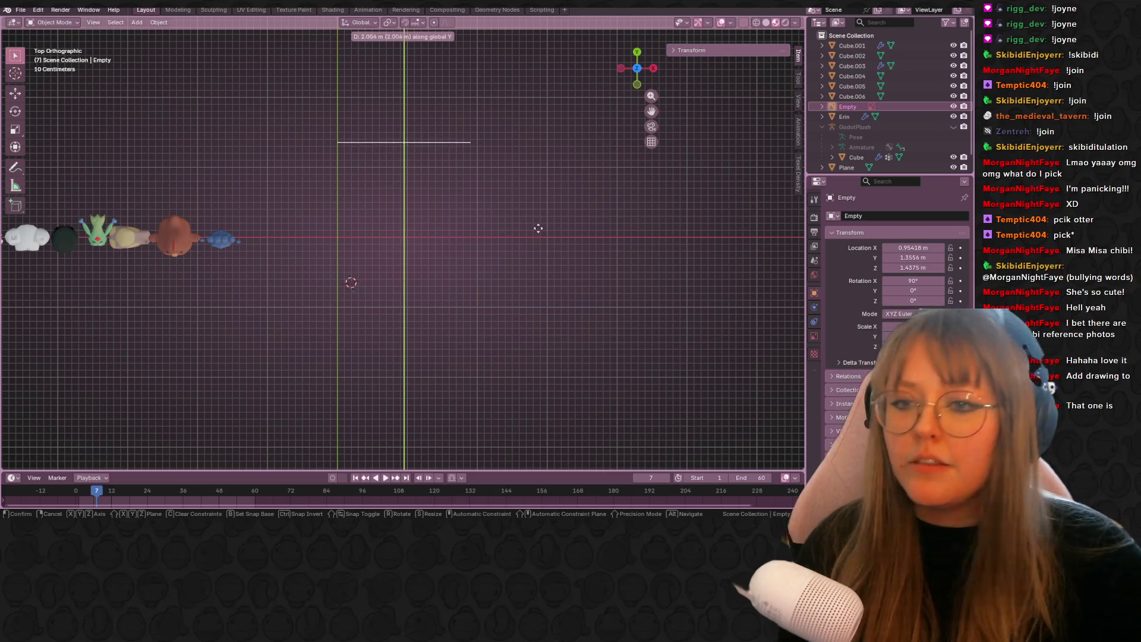
{"action": "left_click", "coordinate": [571, 252]}
{"action": "key", "text": "KP_5"}
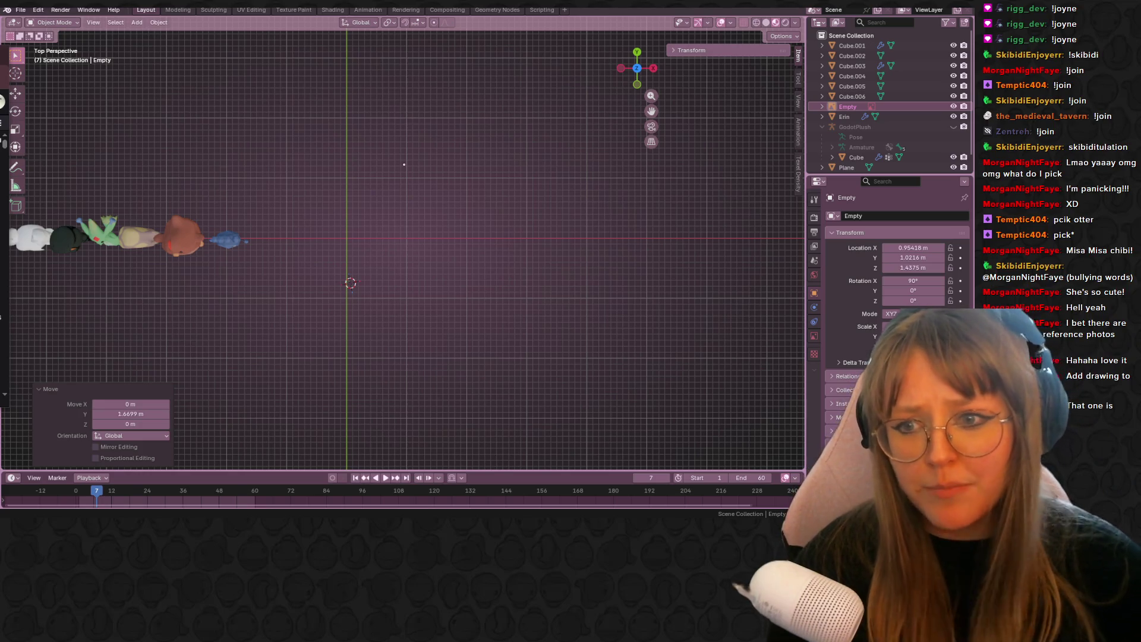
{"action": "left_click", "coordinate": [639, 83]}
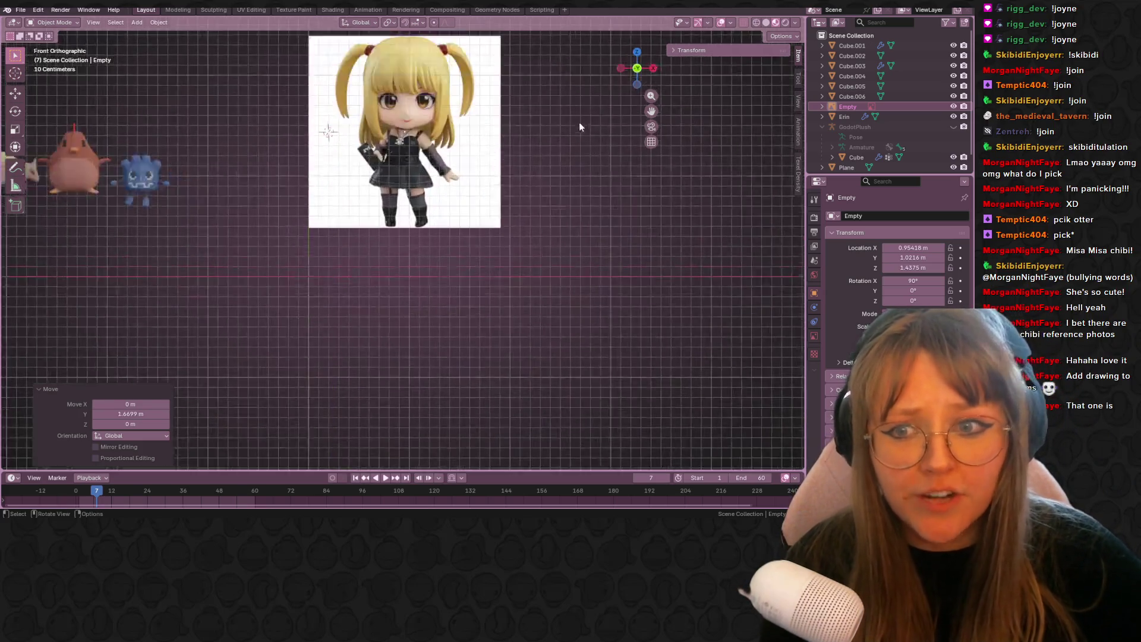
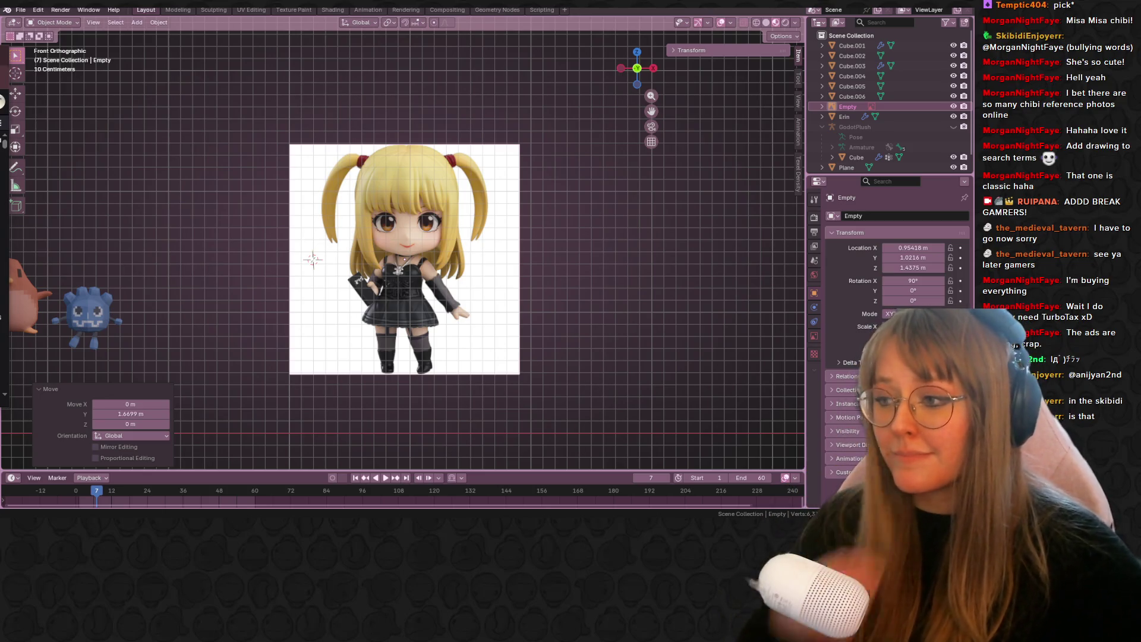
- Bring the reference into view and add a cube mesh, undoing an accidental circle
{"action": "scroll", "coordinate": [387, 397], "scroll_direction": "up", "scroll_amount": 1}
{"action": "mouse_move", "coordinate": [605, 254]}
{"action": "middle_mouse_down", "text": "shift"}
{"action": "mouse_move", "coordinate": [541, 233]}
{"action": "mouse_move", "coordinate": [576, 277]}
{"action": "middle_mouse_up", "text": "shift"}
{"action": "key", "text": "shift+a"}
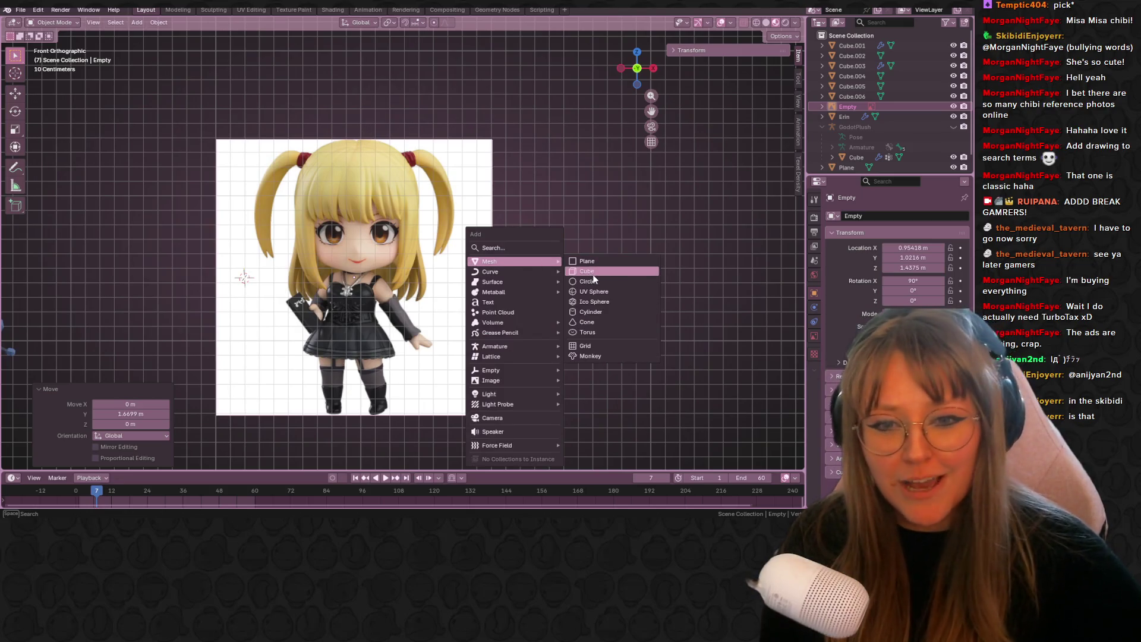
{"action": "left_click", "coordinate": [639, 279]}
{"action": "scroll", "coordinate": [523, 279], "scroll_direction": "down", "scroll_amount": 2}
{"action": "key", "text": "ctrl+z"}
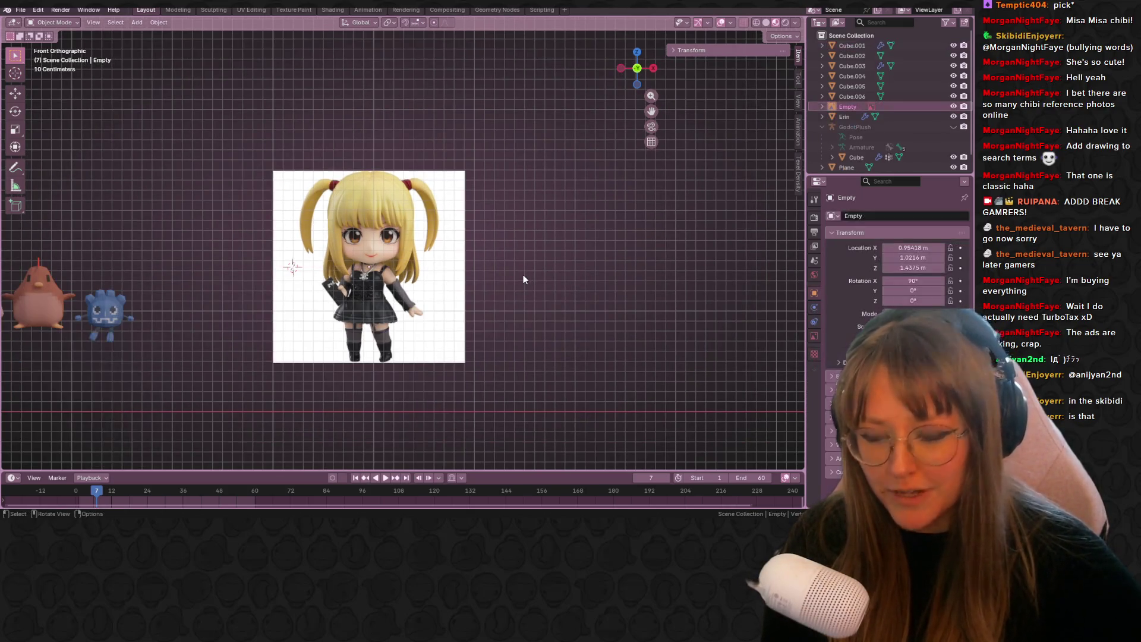
{"action": "key", "text": "shift+a"}
{"action": "mouse_move", "coordinate": [547, 276]}
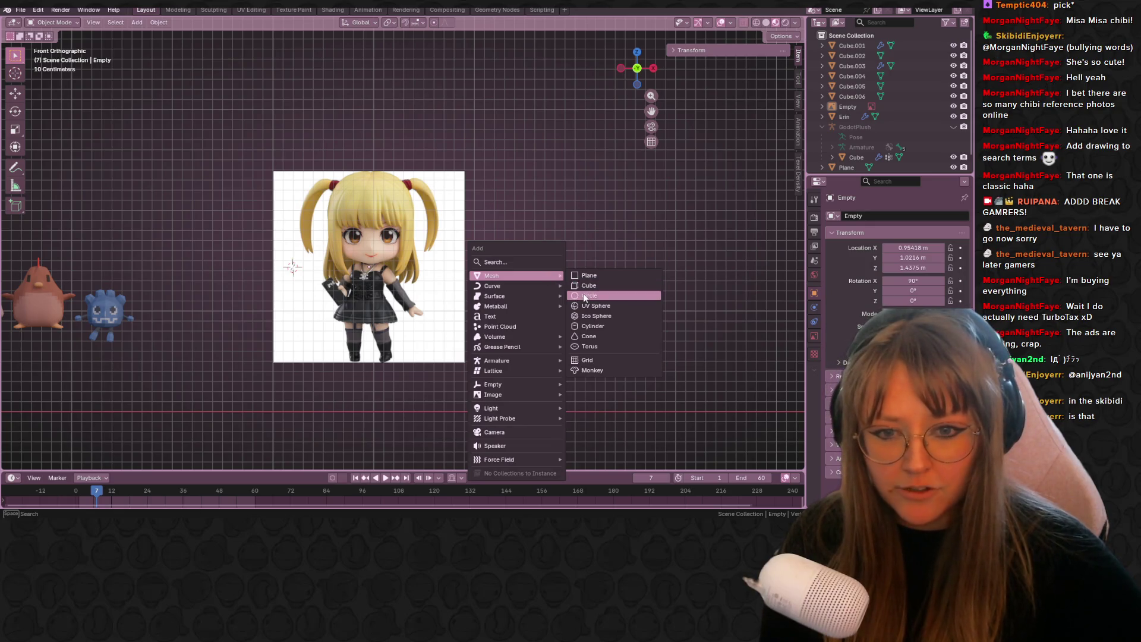
{"action": "left_click", "coordinate": [597, 285]}
- Scale the cube to 0.834 over the chibi's face and enter Edit Mode
{"action": "key", "text": "s"}
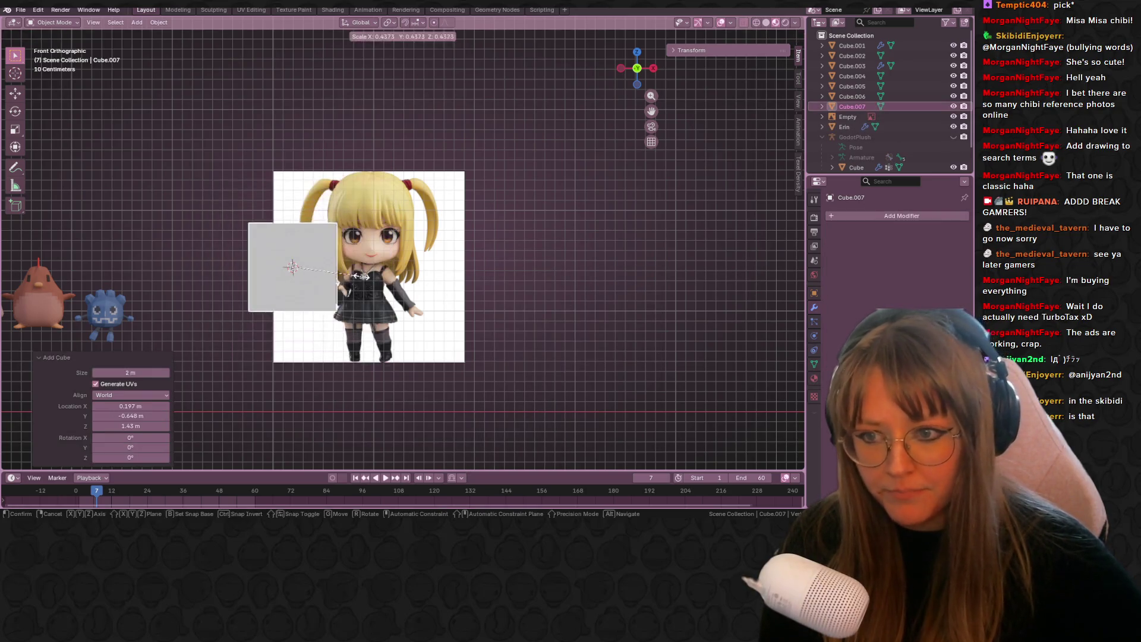
{"action": "left_click", "coordinate": [289, 271]}
{"action": "left_click", "coordinate": [756, 22]}
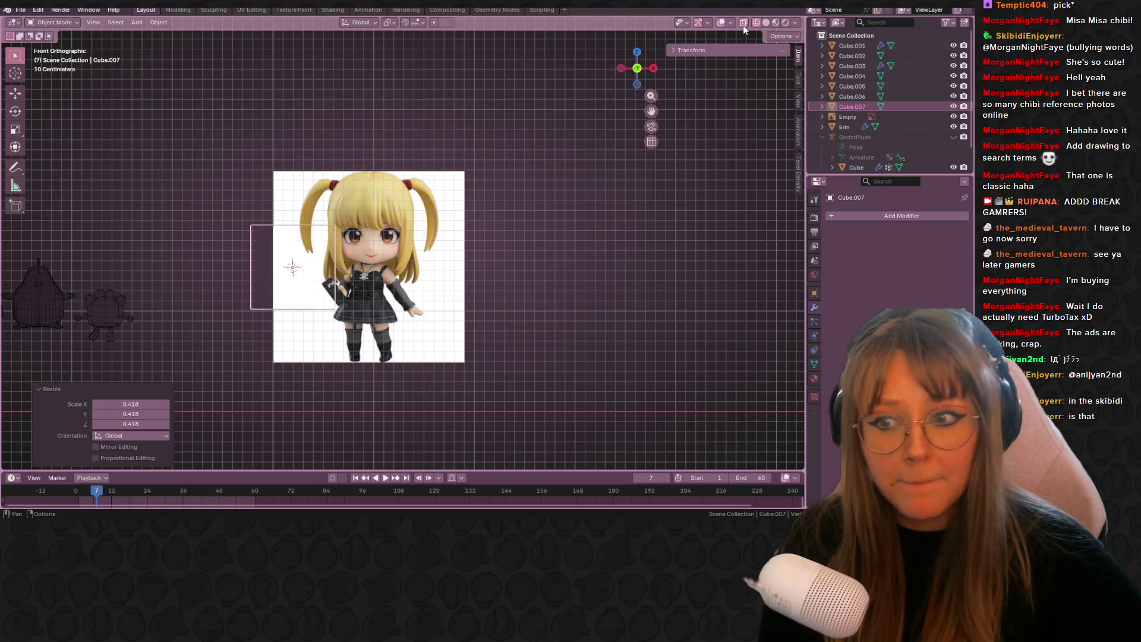
{"action": "key", "text": "shift+z"}
{"action": "key", "text": "g"}
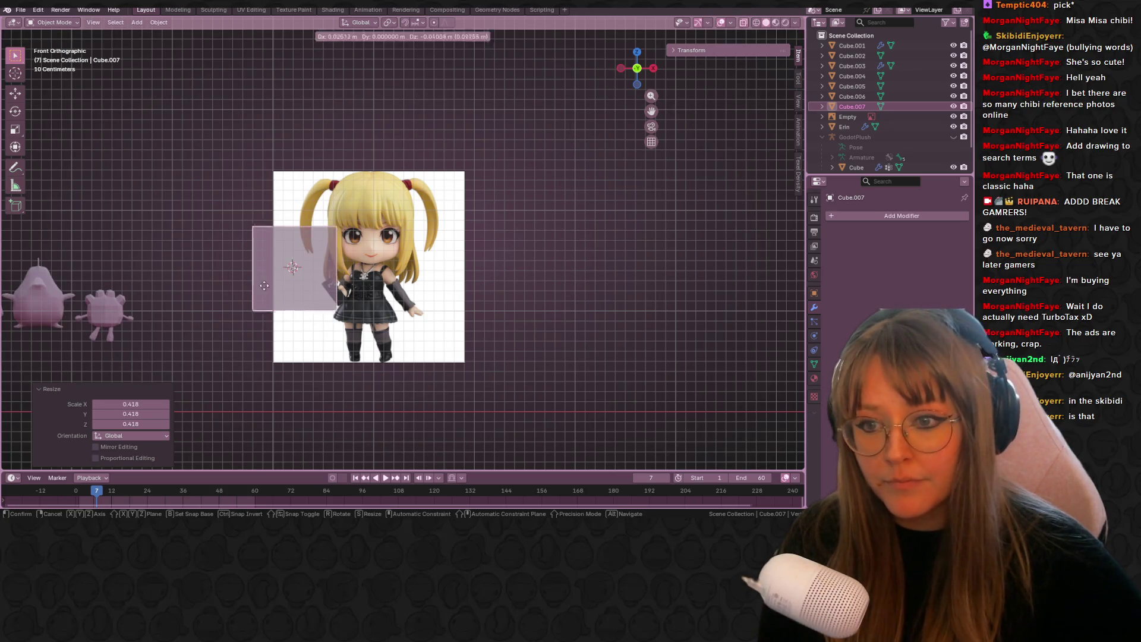
{"action": "key", "text": "s"}
{"action": "left_click", "coordinate": [502, 250]}
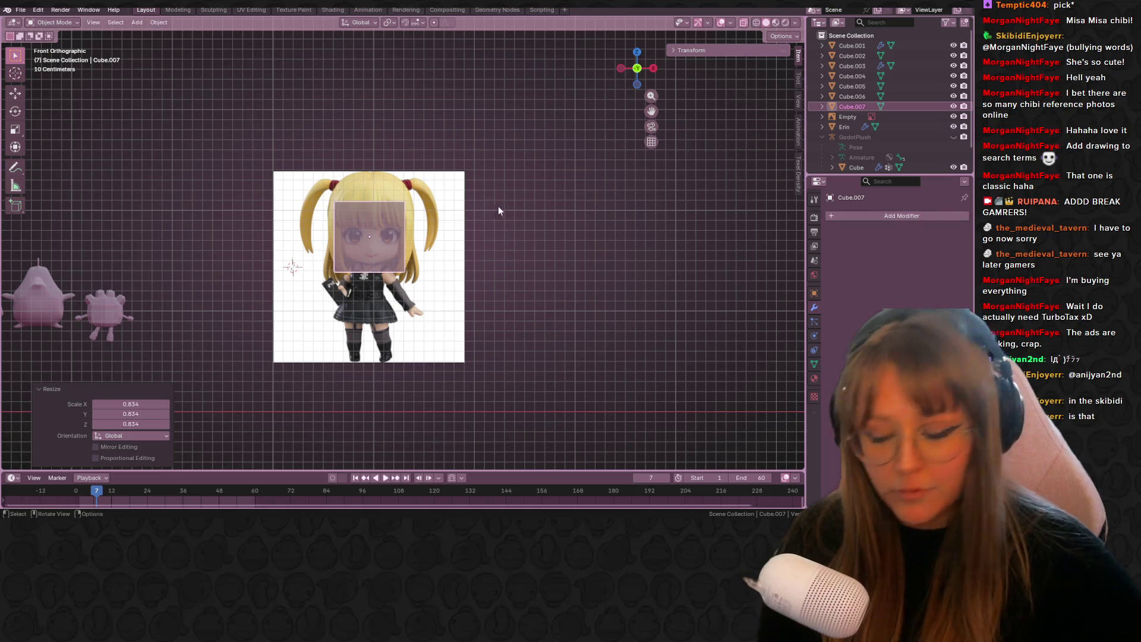
{"action": "key", "text": "Tab"}
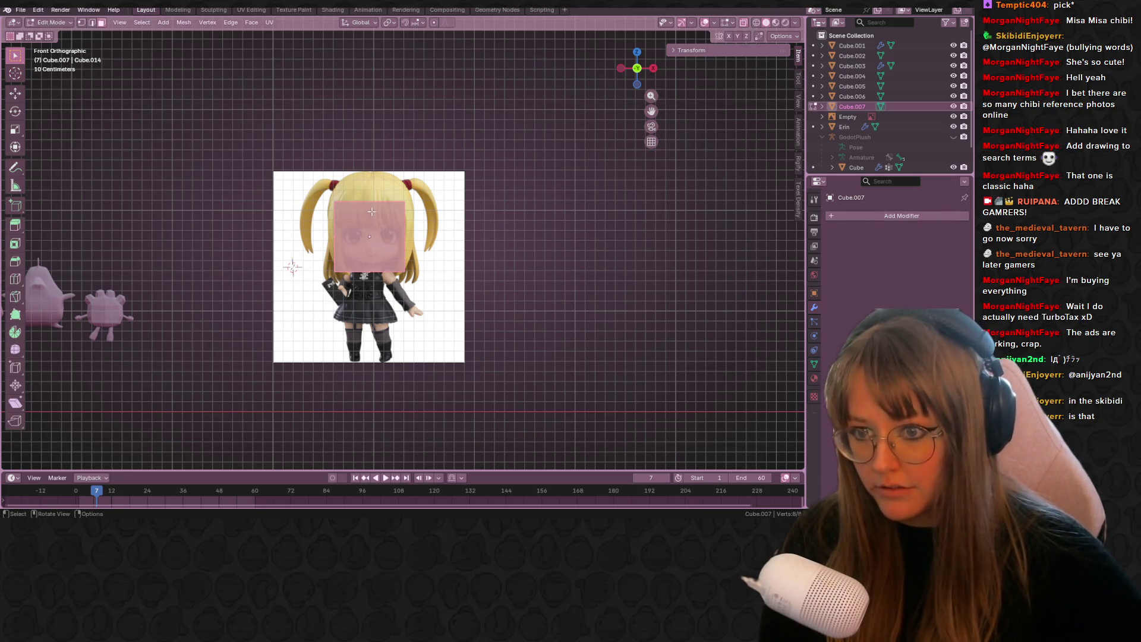
- Add a centred loop cut down the middle of the head cube
{"action": "key", "text": "ctrl+r"}
{"action": "left_click", "coordinate": [367, 205]}
{"action": "right_click", "coordinate": [343, 197]}
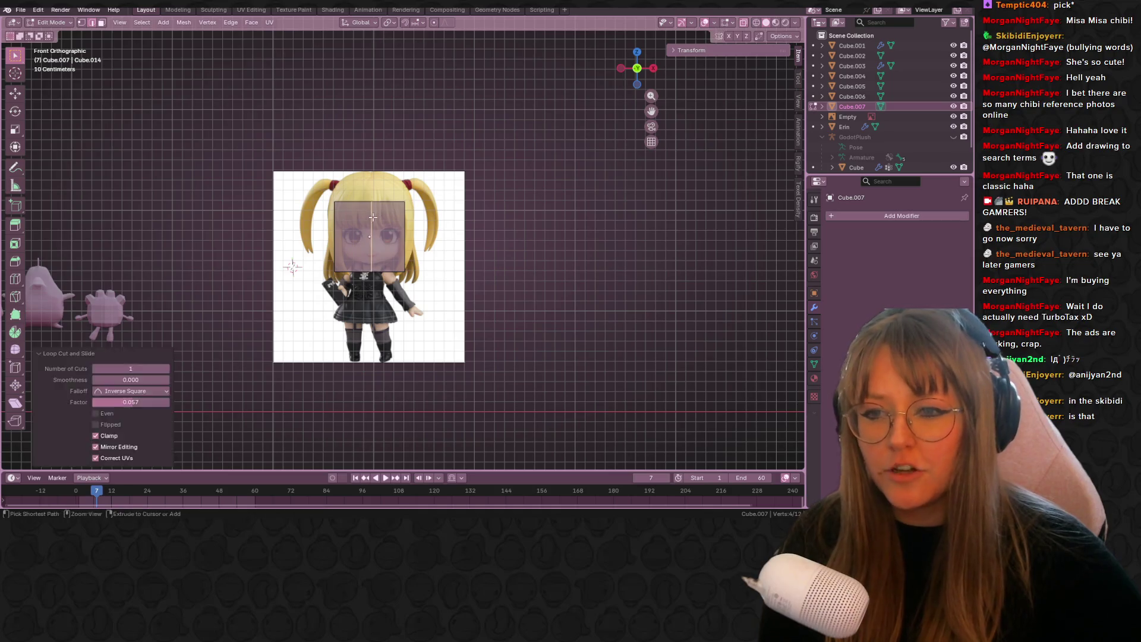
{"action": "key", "text": "g"}
{"action": "right_click", "coordinate": [351, 211]}
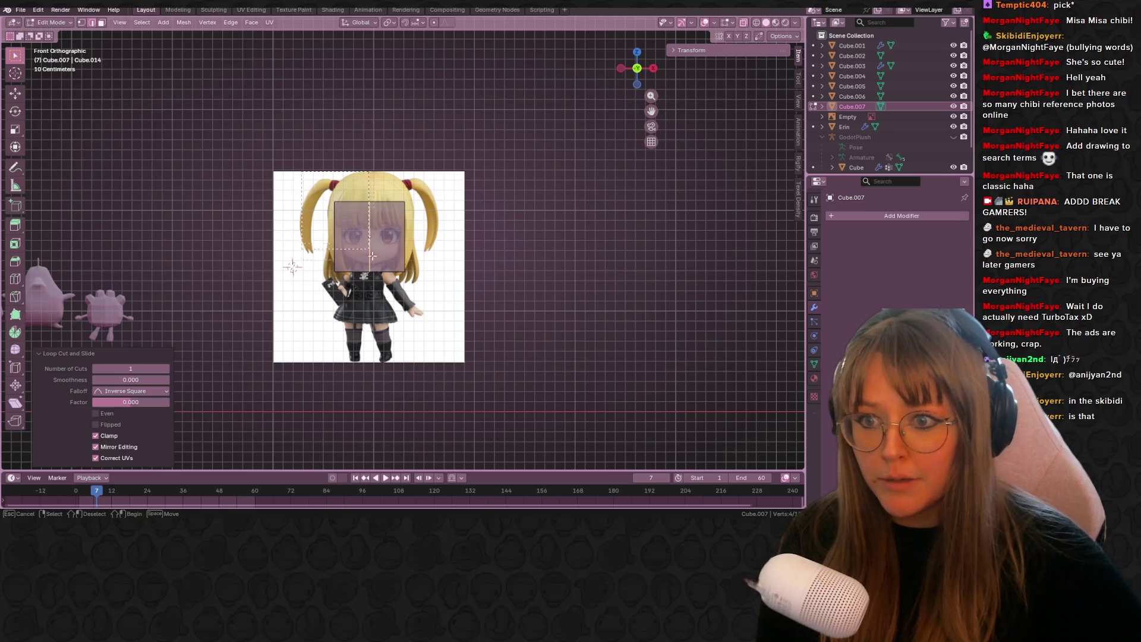
- Delete the vertices on the cube's left half
{"action": "left_click", "coordinate": [102, 23]}
{"action": "left_click", "coordinate": [82, 22]}
{"action": "left_click_drag", "start_coordinate": [242, 107], "coordinate": [341, 314]}
{"action": "key", "text": "x"}
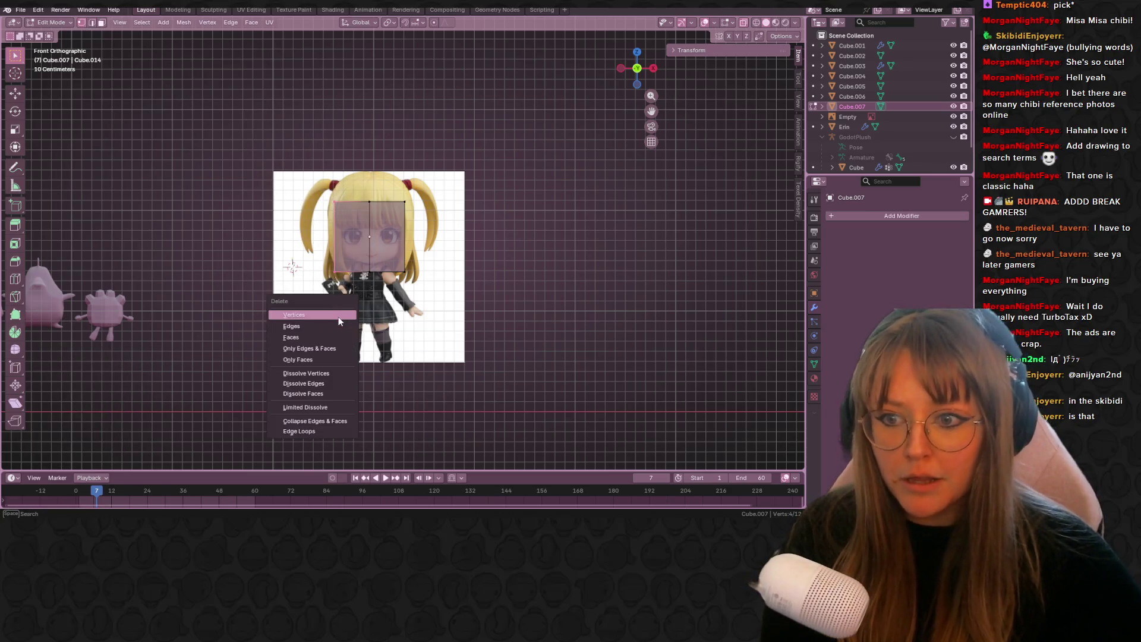
{"action": "left_click", "coordinate": [341, 314]}
- Add Mirror and Subdivision Surface modifiers to the half cube, then select all
{"action": "left_click", "coordinate": [886, 216]}
{"action": "left_click", "coordinate": [886, 220]}
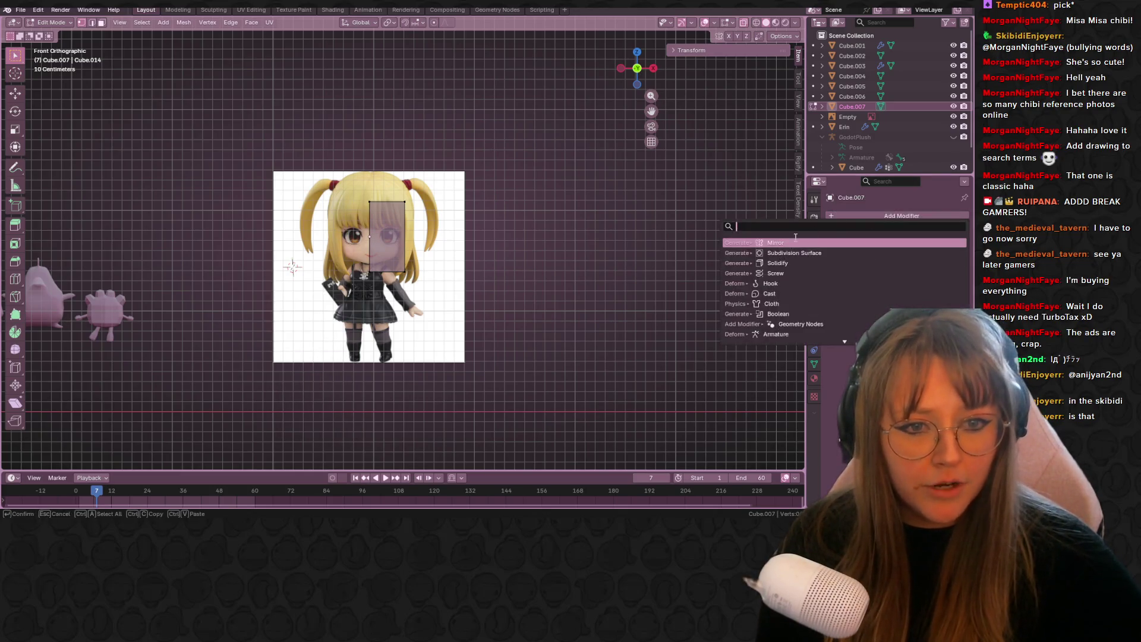
{"action": "left_click", "coordinate": [786, 244]}
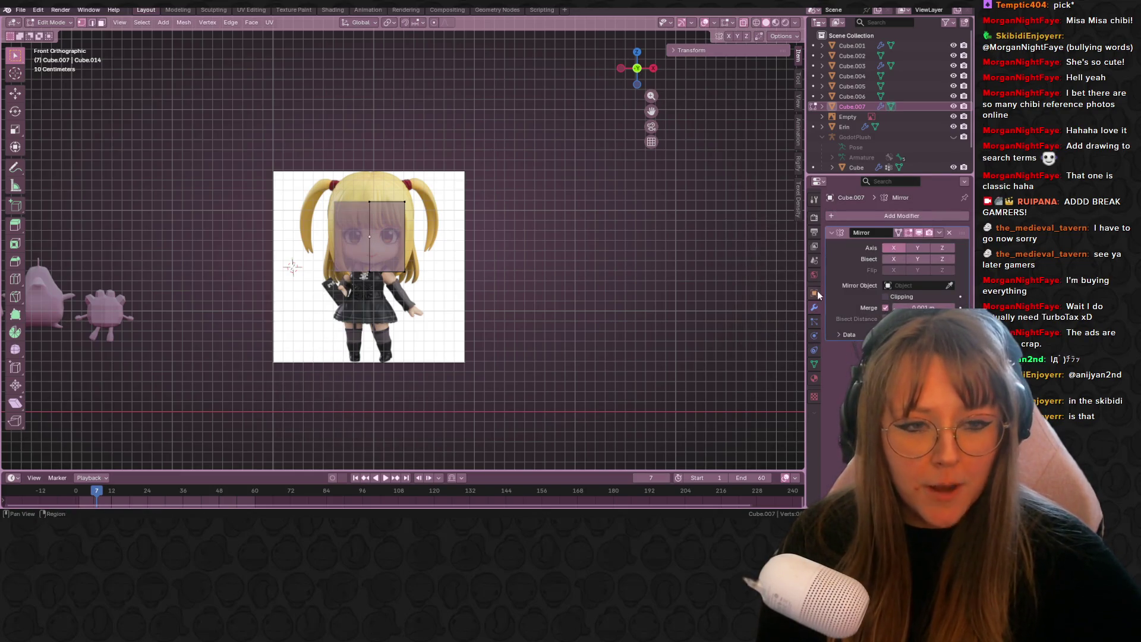
{"action": "left_click", "coordinate": [879, 219]}
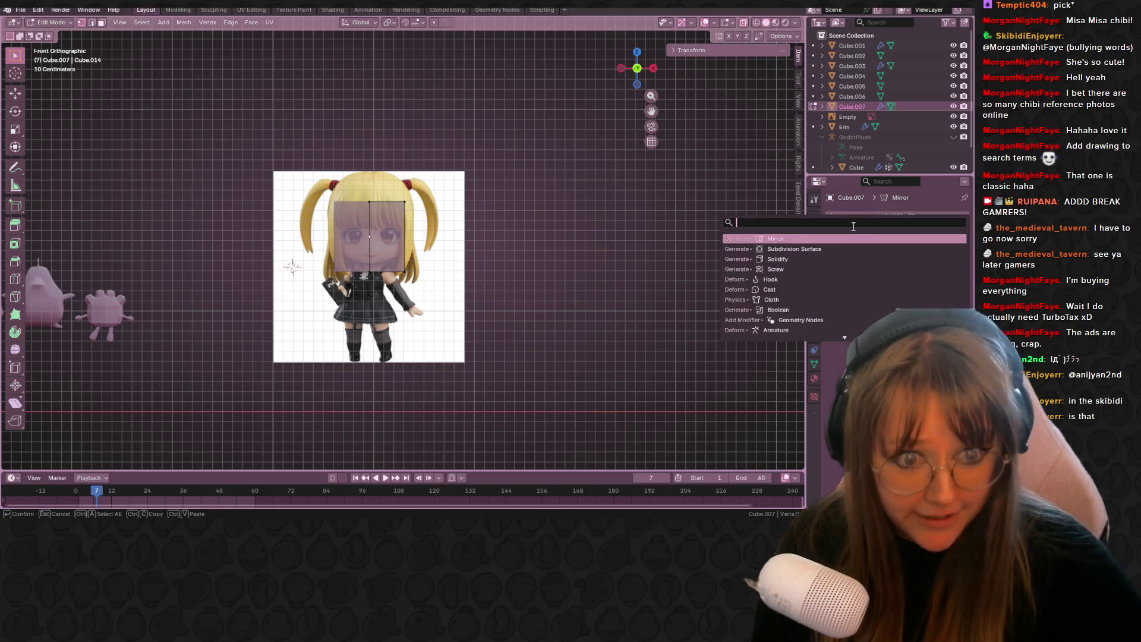
{"action": "left_click", "coordinate": [826, 248]}
{"action": "scroll", "coordinate": [490, 236], "scroll_direction": "up", "scroll_amount": 3}
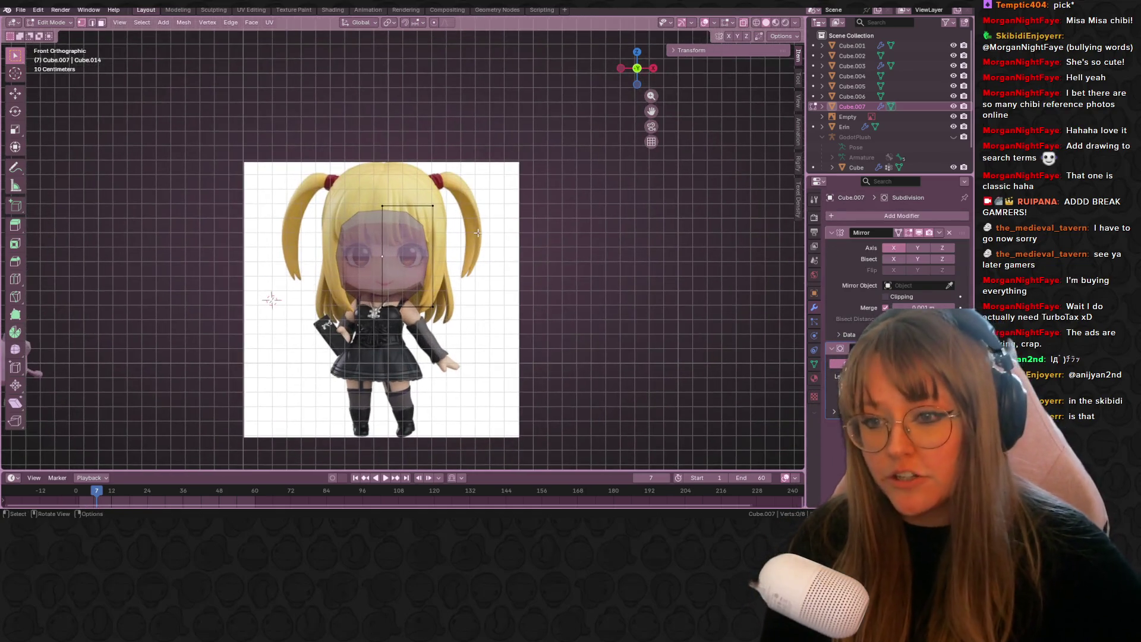
{"action": "scroll", "coordinate": [466, 279], "scroll_direction": "up", "scroll_amount": 1, "text": "shift"}
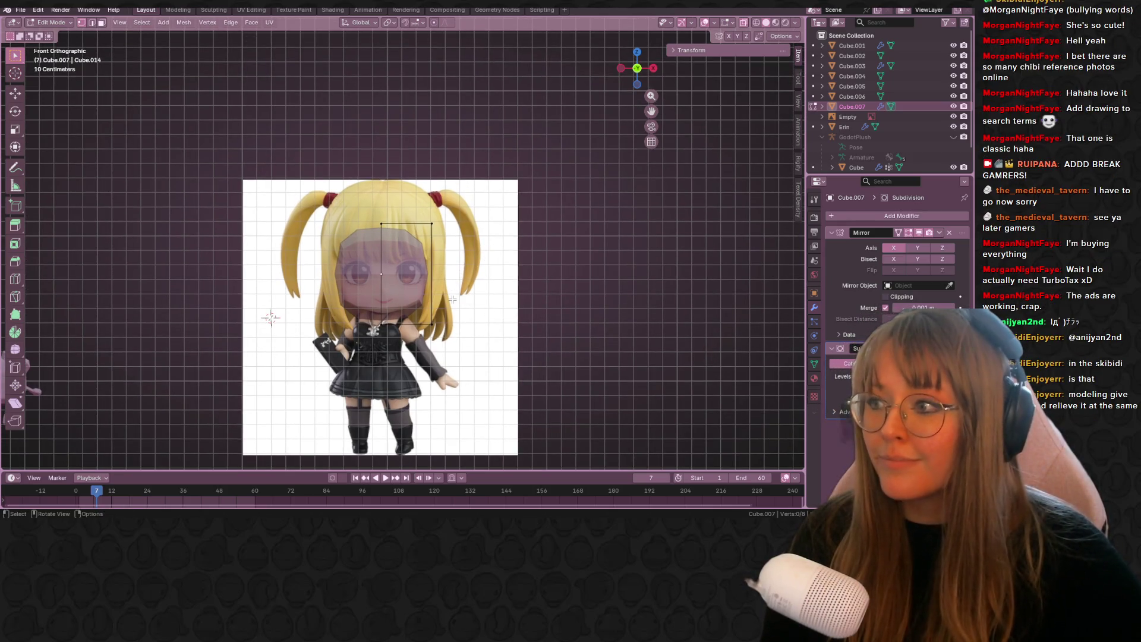
{"action": "key", "text": "a"}
{"action": "scroll", "coordinate": [452, 295], "scroll_direction": "down", "scroll_amount": 3, "text": "shift"}
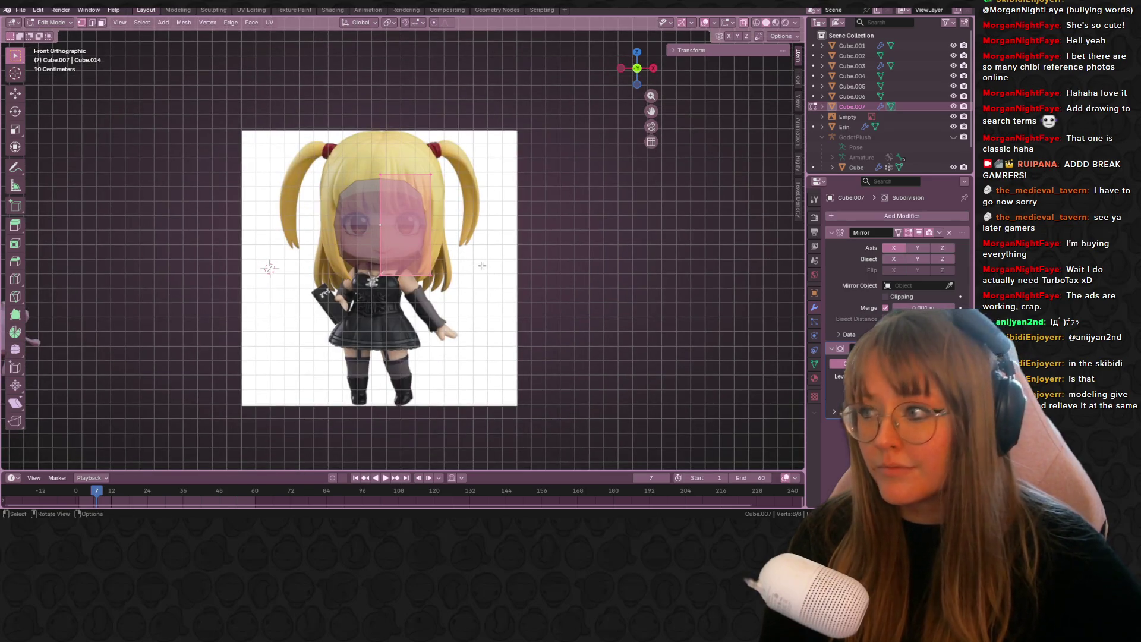
- Nudge the head block sideways and slightly up to fit the reference face
{"action": "key", "text": "g"}
{"action": "left_click", "coordinate": [501, 266]}
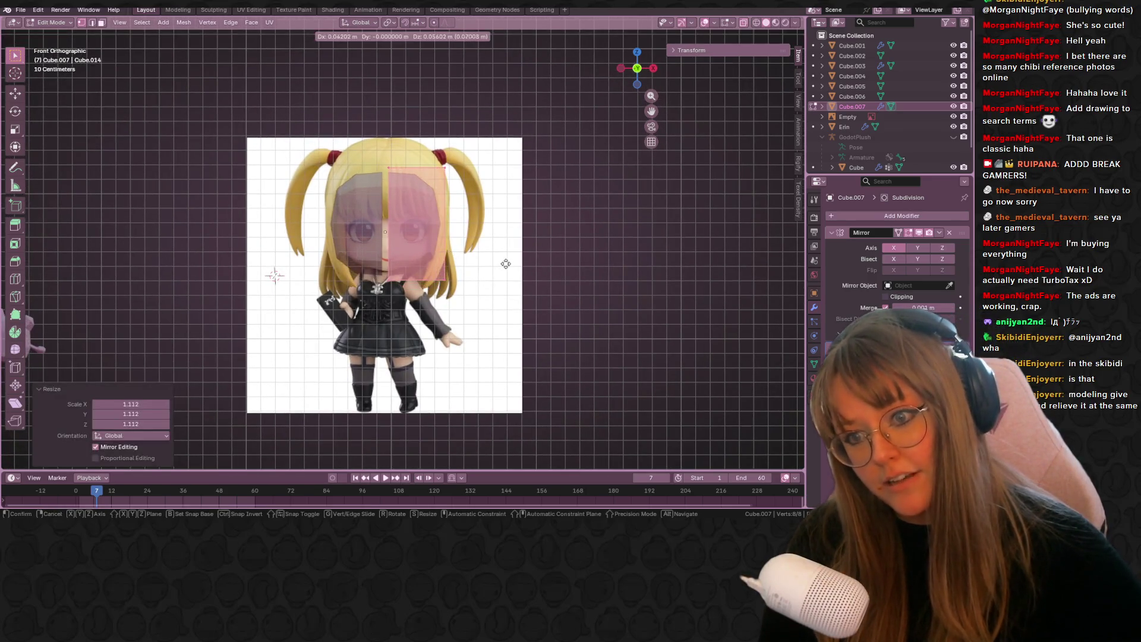
{"action": "key", "text": "ctrl+z"}
{"action": "key", "text": "g"}
{"action": "key", "text": "x"}
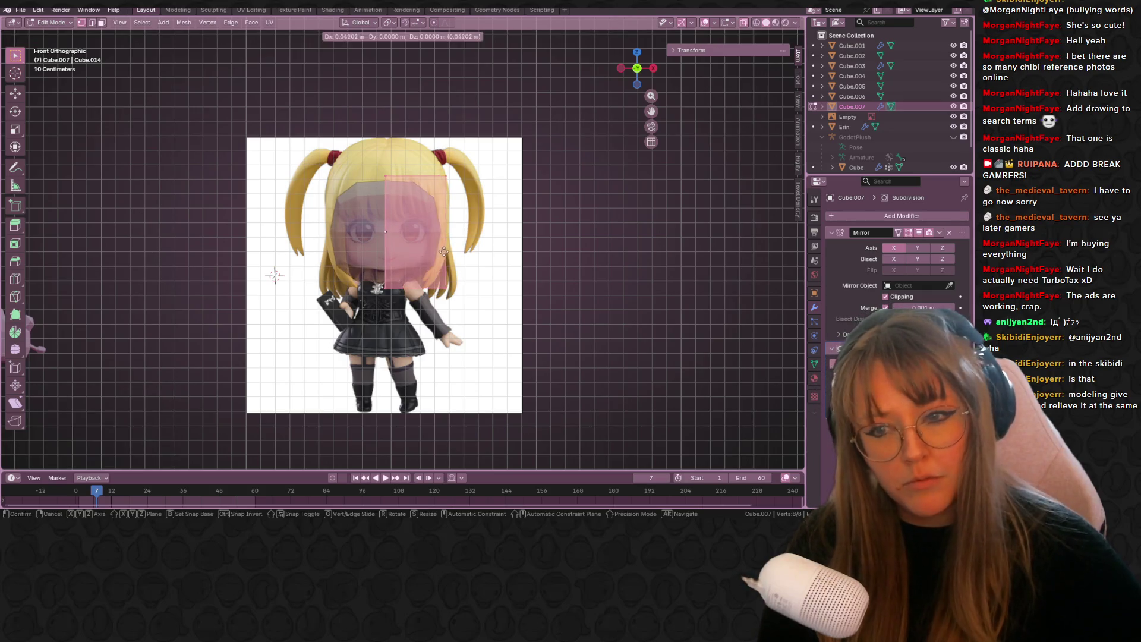
{"action": "left_click", "coordinate": [450, 251]}
{"action": "key", "text": "g"}
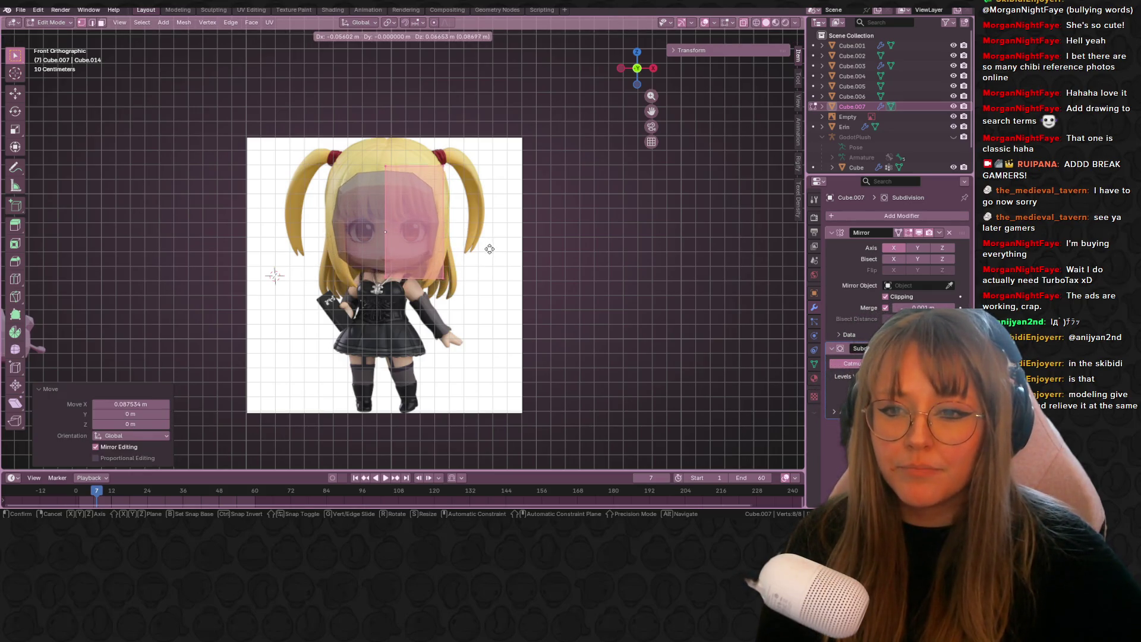
{"action": "left_click", "coordinate": [497, 249]}
- Duplicate the head block and scale and place the copy under the head as the torso
{"action": "mouse_move", "coordinate": [496, 249]}
{"action": "middle_mouse_down", "text": "shift"}
{"action": "mouse_move", "coordinate": [499, 277]}
{"action": "mouse_move", "coordinate": [473, 188]}
{"action": "middle_mouse_up", "text": "shift"}
{"action": "middle_click_drag", "start_coordinate": [499, 240], "coordinate": [484, 219], "text": "shift"}
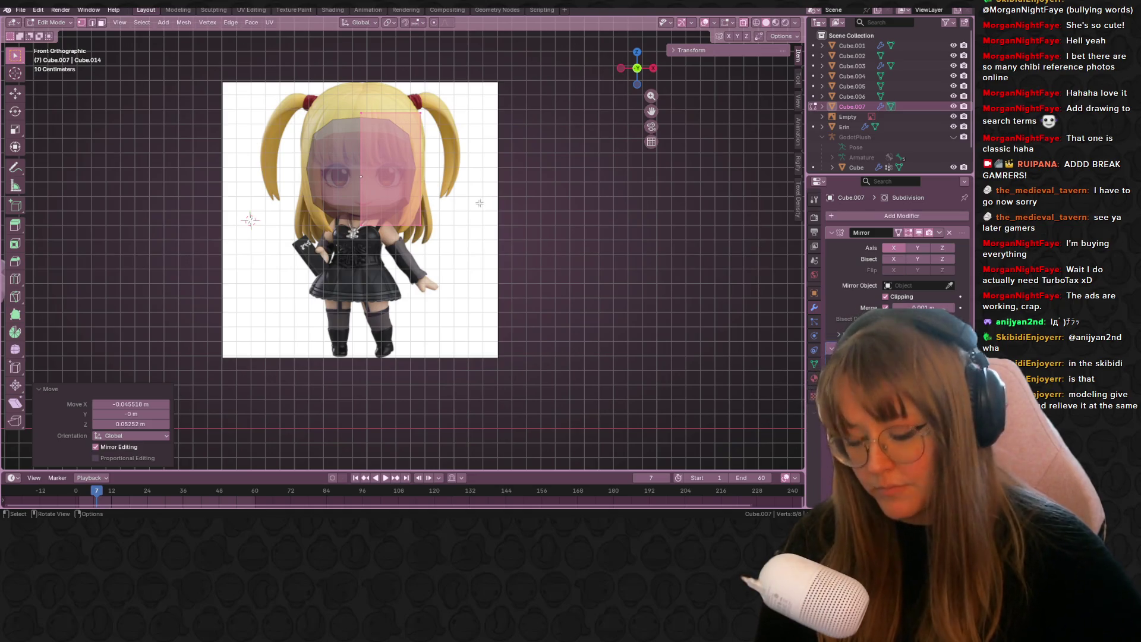
{"action": "key", "text": "g"}
{"action": "key", "text": "s"}
{"action": "left_click", "coordinate": [513, 309]}
{"action": "key", "text": "g"}
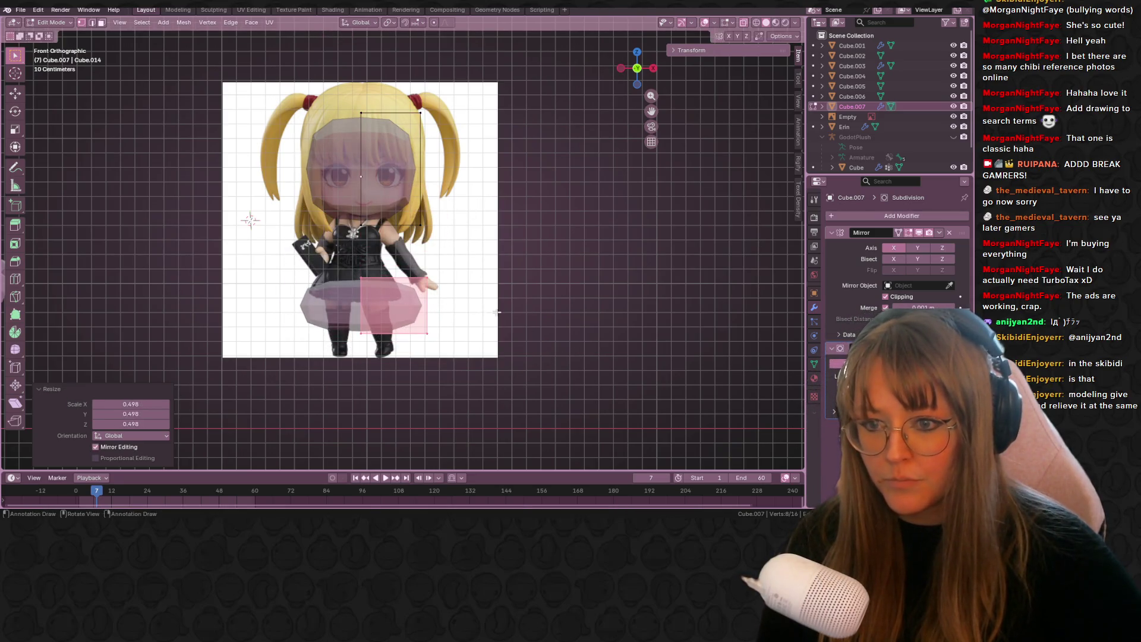
{"action": "left_click", "coordinate": [442, 262]}
{"action": "key", "text": "s"}
{"action": "left_click", "coordinate": [489, 270]}
{"action": "key", "text": "g"}
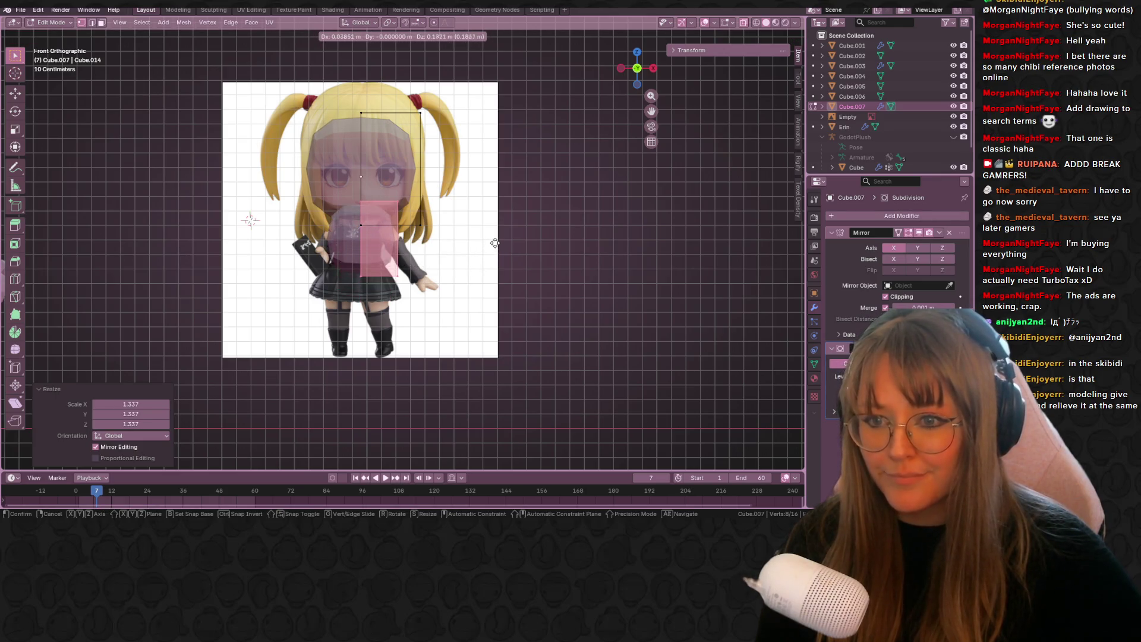
{"action": "left_click", "coordinate": [498, 252]}
- Add a loop cut across the torso block and select some of its vertices
{"action": "key", "text": "ctrl+r"}
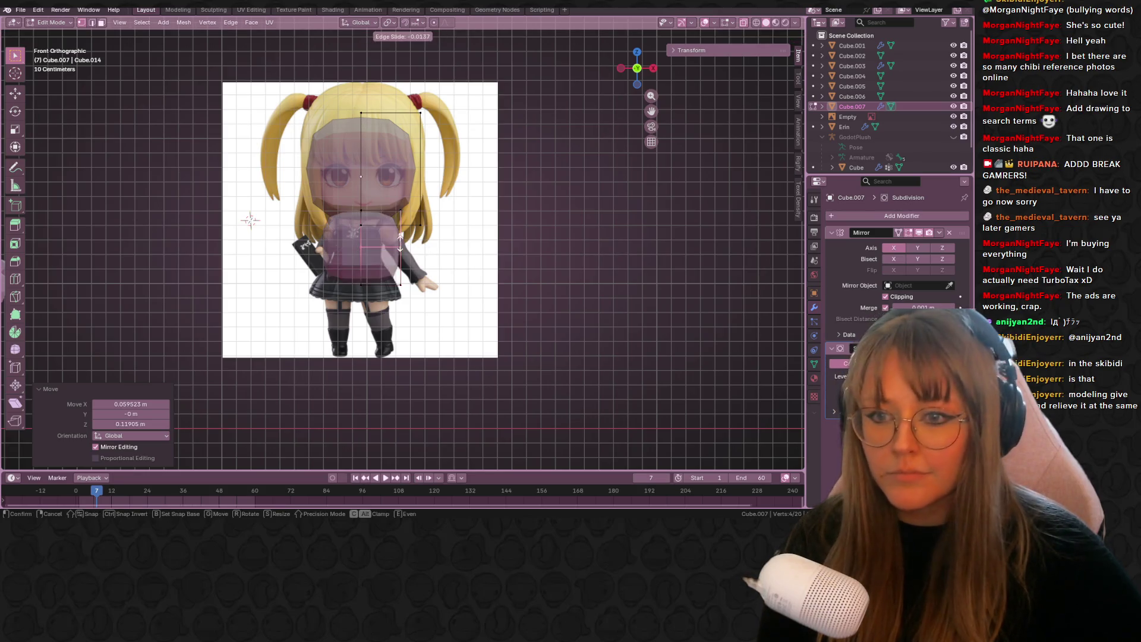
{"action": "left_click", "coordinate": [547, 264]}
{"action": "mouse_move", "coordinate": [548, 264]}
{"action": "middle_mouse_down"}
{"action": "mouse_move", "coordinate": [392, 256]}
{"action": "mouse_move", "coordinate": [374, 232]}
{"action": "middle_mouse_up"}
{"action": "key", "text": "g"}
{"action": "key", "text": "g"}
{"action": "right_click", "coordinate": [378, 255]}
{"action": "left_click", "coordinate": [371, 223]}
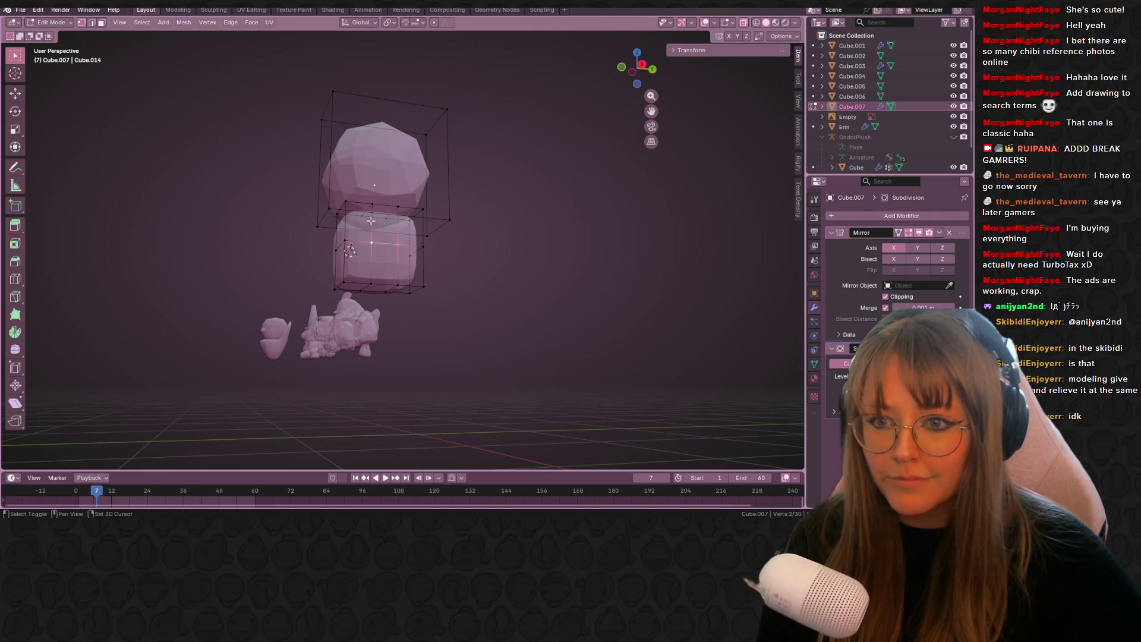
{"action": "left_click", "coordinate": [396, 205], "text": "shift"}
- Return to the front view of the reference, then switch to the Google Translate window
{"action": "left_click", "coordinate": [622, 66]}
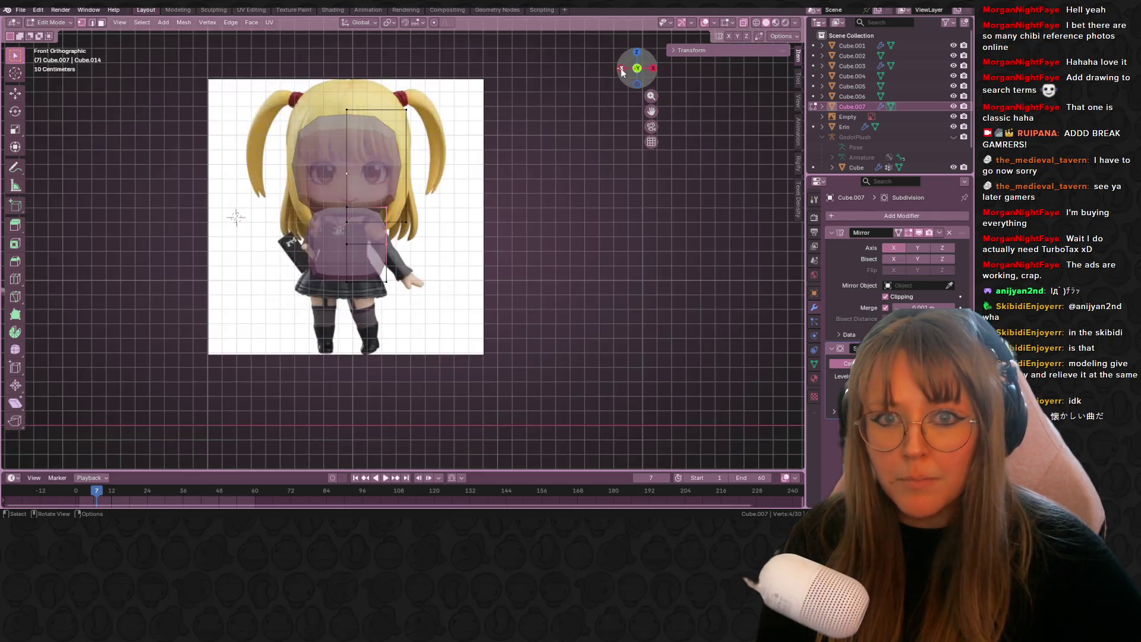
{"action": "middle_click_drag", "start_coordinate": [513, 171], "coordinate": [477, 167], "text": "shift"}
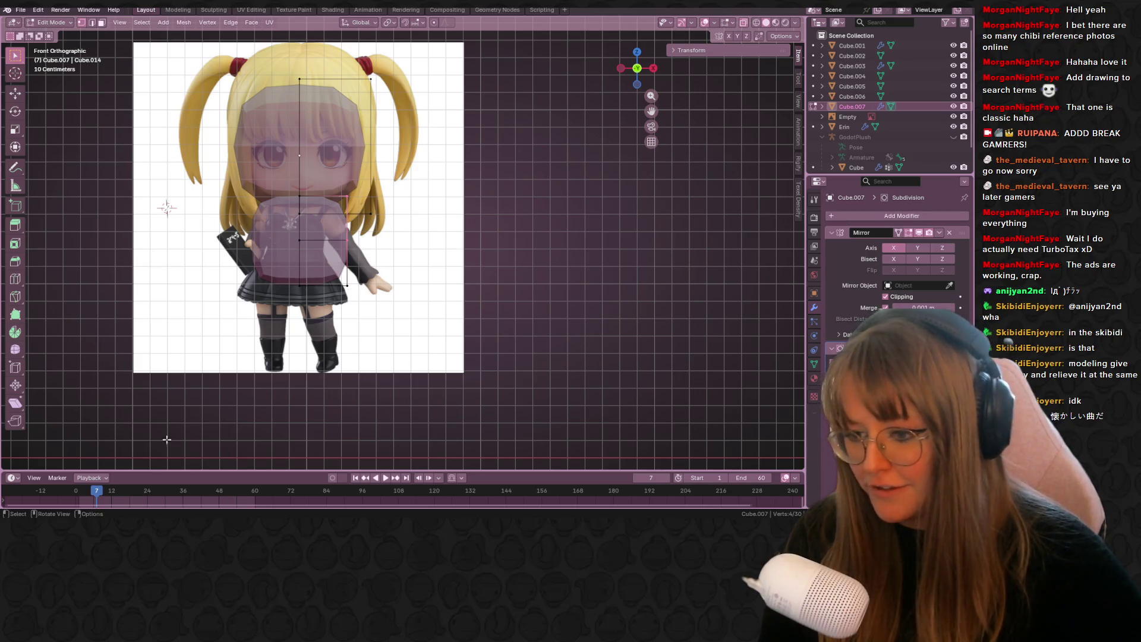
{"action": "mouse_move", "coordinate": [217, 511]}
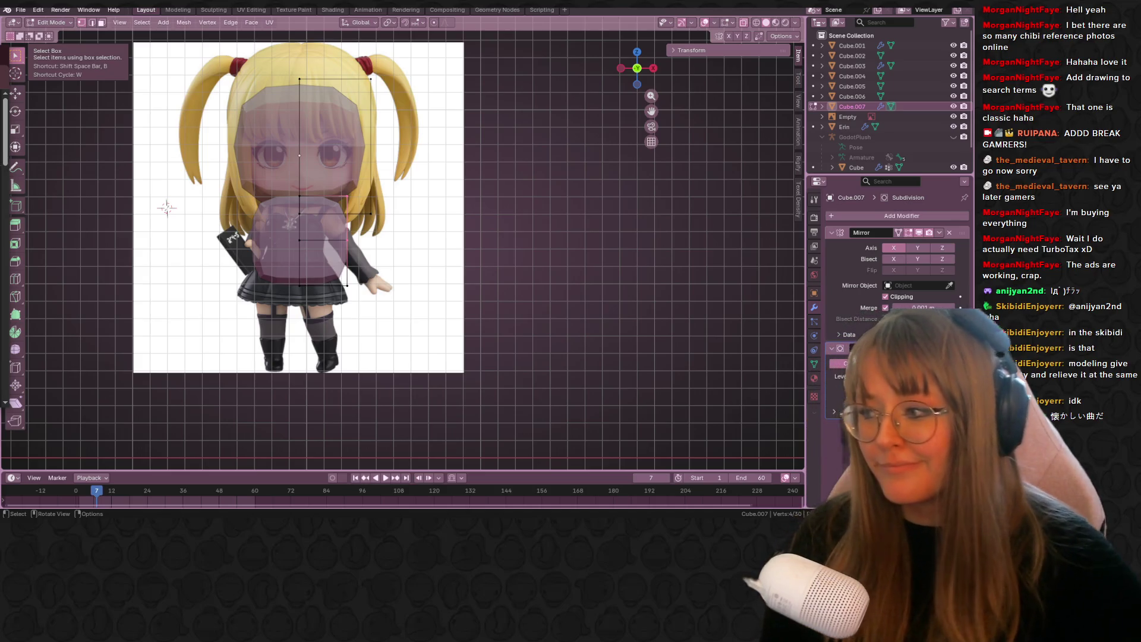
{"action": "key", "text": "alt+Tab"}
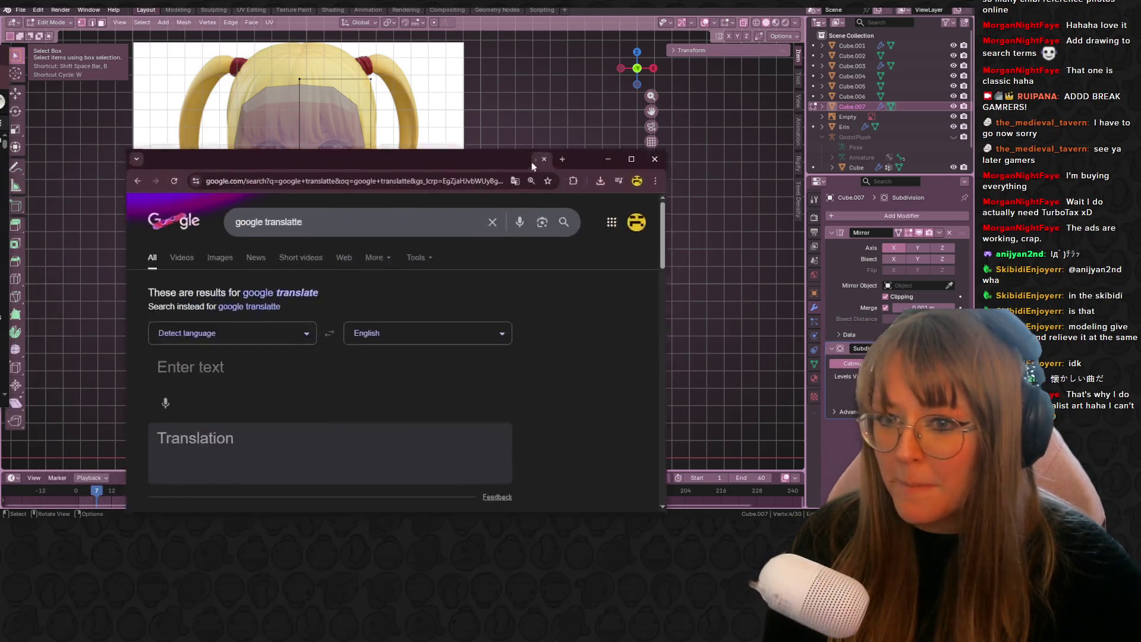
- Translate the Japanese chat line ('It's a nostalgic song') and close the browser window
{"action": "type", "text": "懐かしい曲だ"}
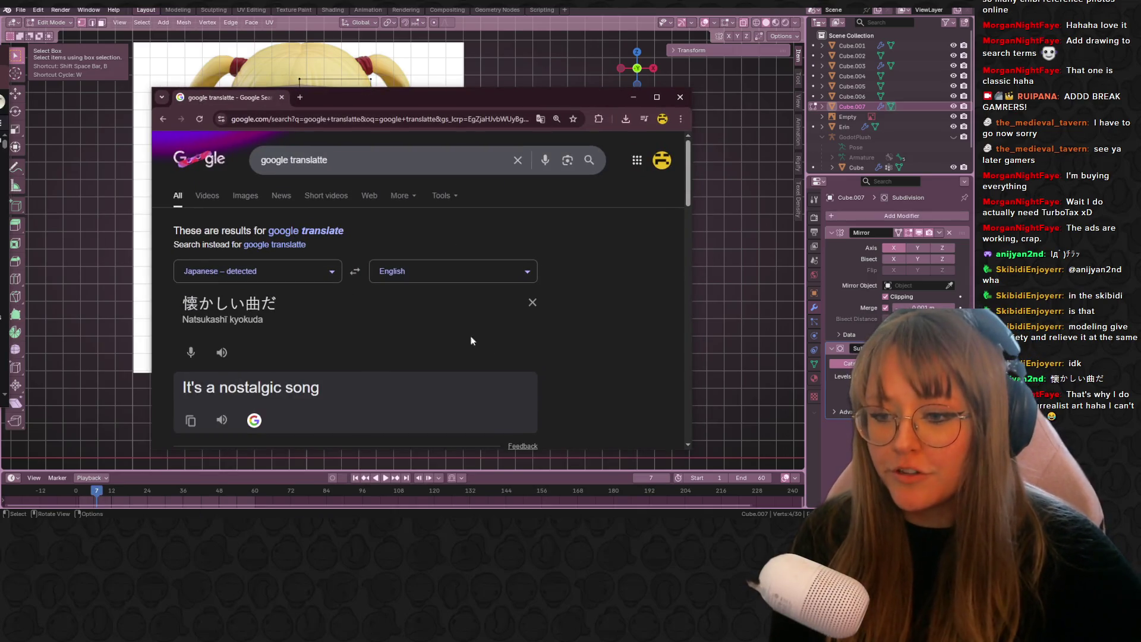
{"action": "scroll", "coordinate": [464, 329], "scroll_direction": "down", "scroll_amount": 1}
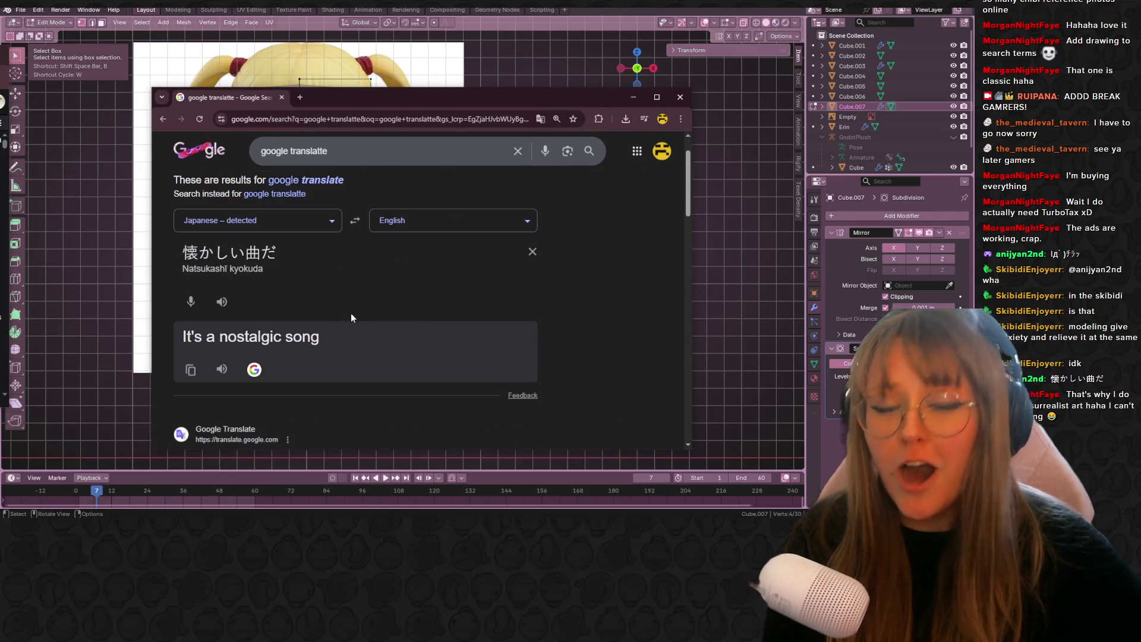
{"action": "left_click", "coordinate": [680, 98]}
{"action": "scroll", "coordinate": [328, 247], "scroll_direction": "down", "scroll_amount": 1}
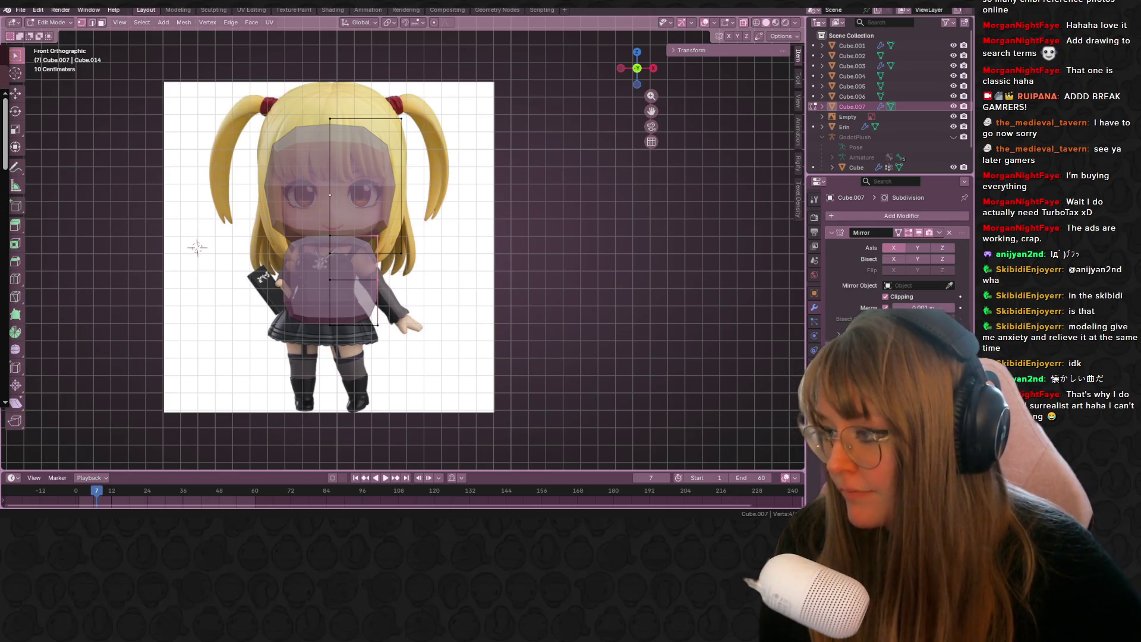
- Extrude the shoulder face outward and rotate it downward to start the arm
{"action": "middle_click_drag", "start_coordinate": [417, 230], "coordinate": [381, 213], "text": "shift"}
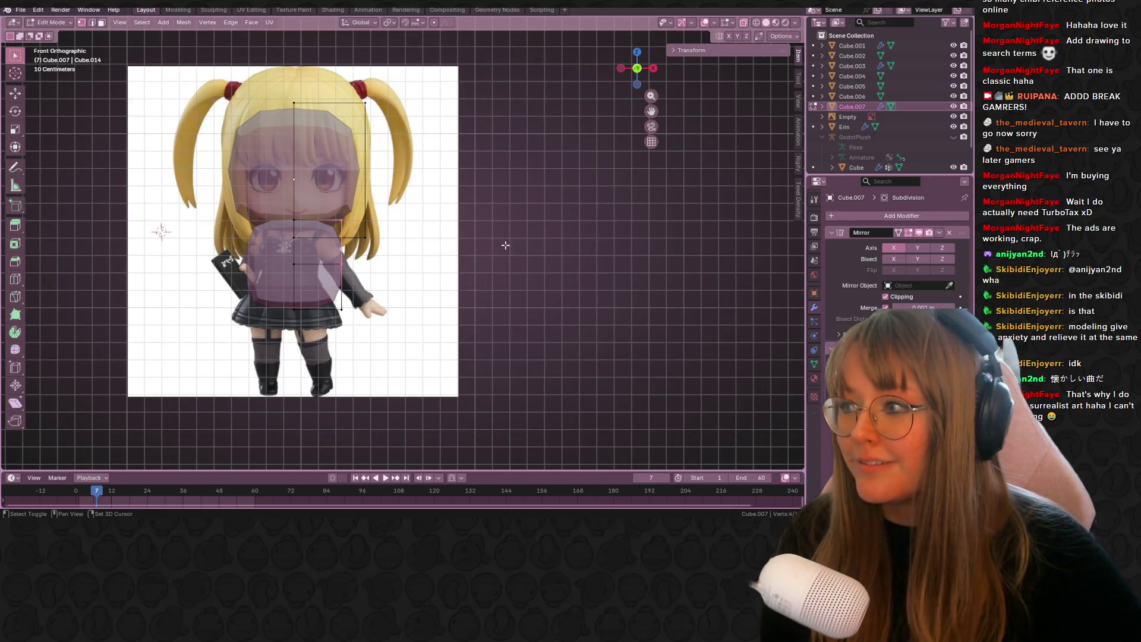
{"action": "mouse_move", "coordinate": [509, 248]}
{"action": "middle_mouse_down", "text": "shift"}
{"action": "mouse_move", "coordinate": [504, 214]}
{"action": "mouse_move", "coordinate": [565, 209]}
{"action": "mouse_move", "coordinate": [491, 244]}
{"action": "mouse_move", "coordinate": [643, 69]}
{"action": "middle_mouse_up", "text": "shift"}
{"action": "left_click", "coordinate": [643, 69]}
{"action": "scroll", "coordinate": [460, 368], "scroll_direction": "up", "scroll_amount": 1}
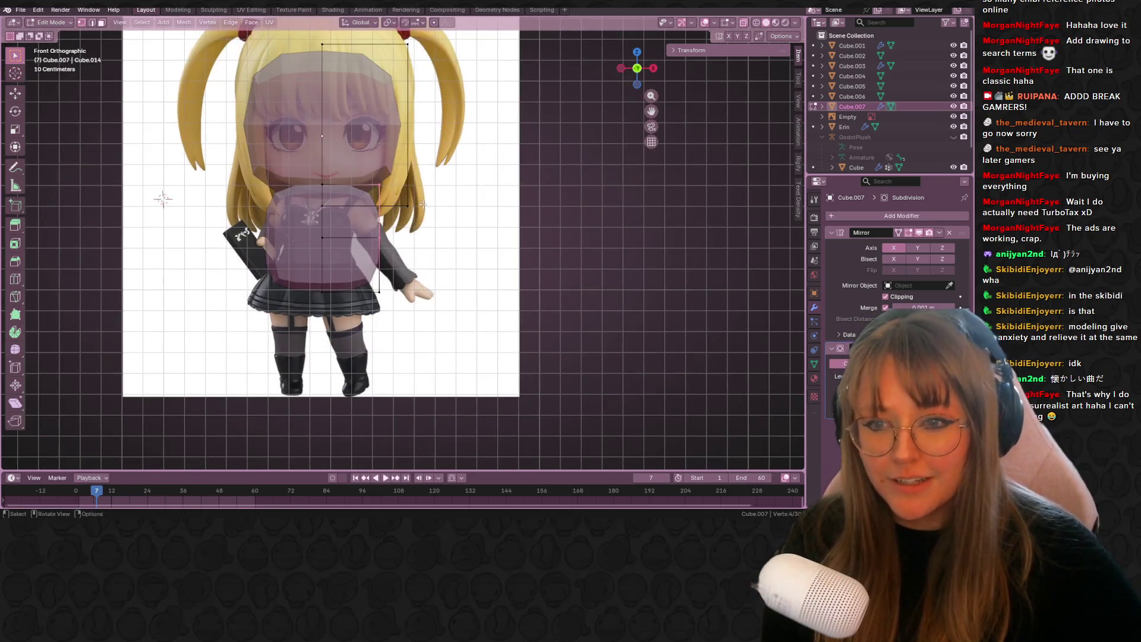
{"action": "key", "text": "e"}
{"action": "left_click", "coordinate": [501, 219]}
{"action": "key", "text": "r"}
{"action": "left_click", "coordinate": [502, 269]}
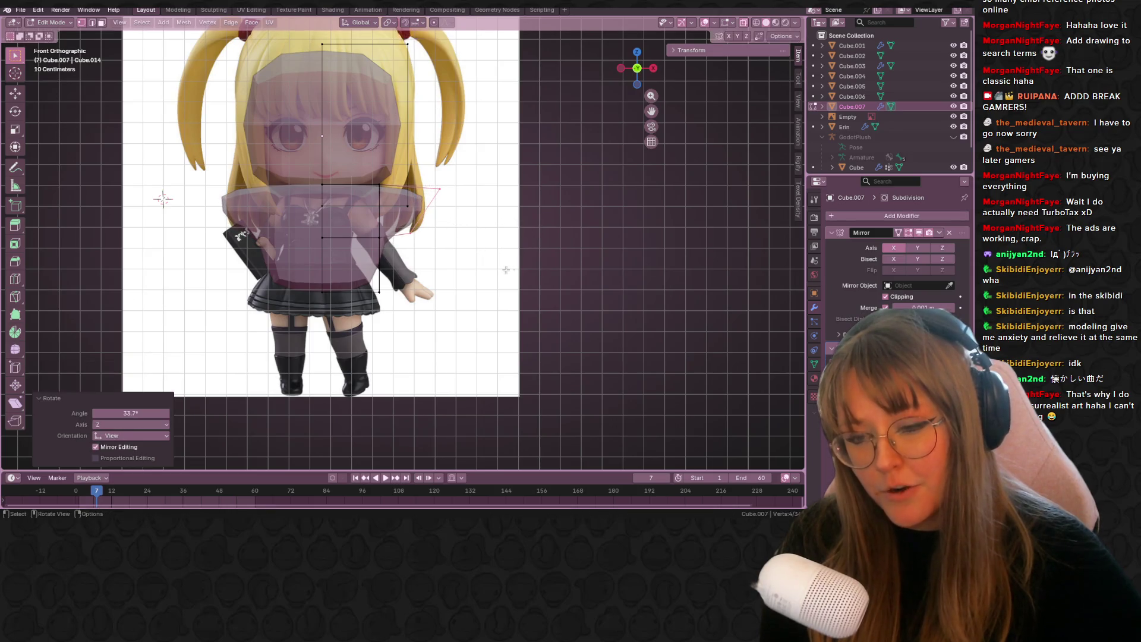
- Add an edge loop along the arm and move shoulder vertices to follow the reference
{"action": "key", "text": "g"}
{"action": "key", "text": "g"}
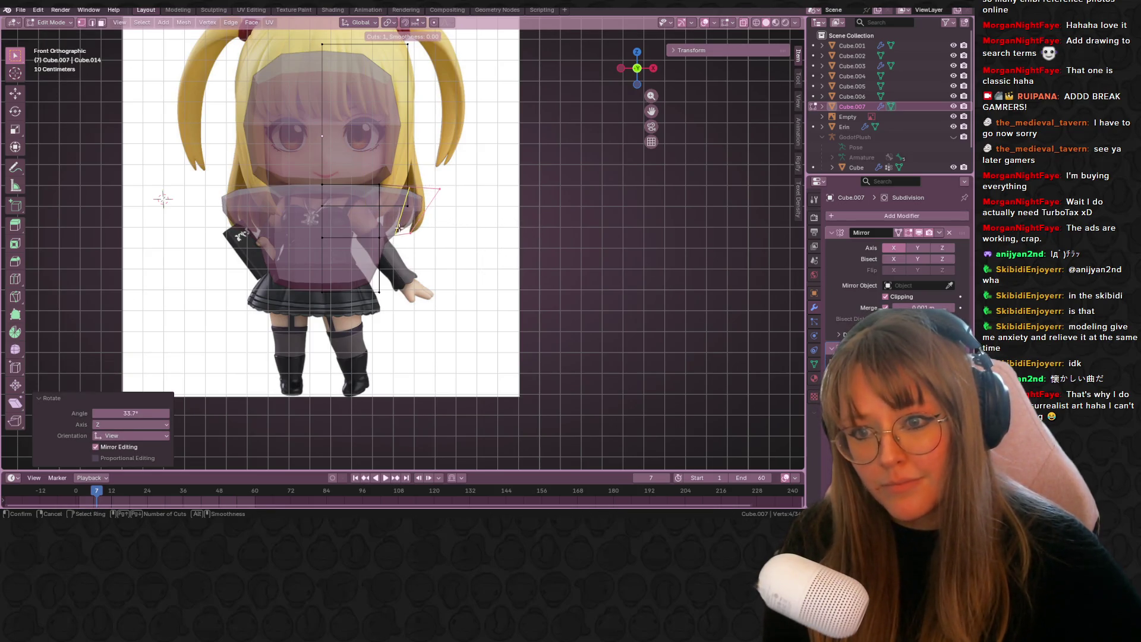
{"action": "left_click", "coordinate": [434, 183]}
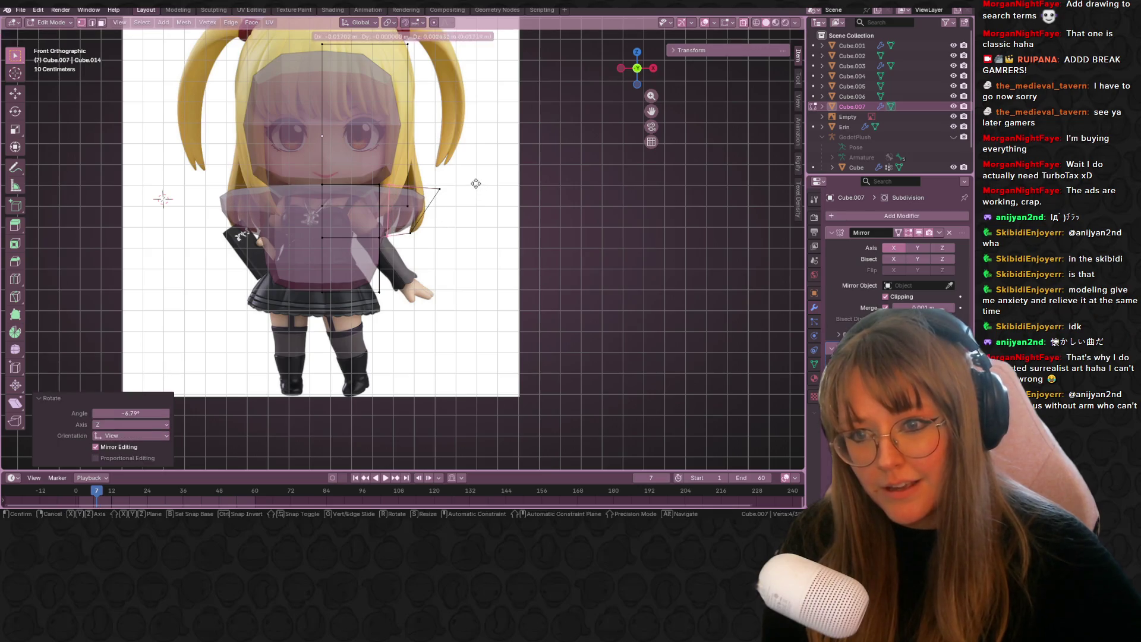
{"action": "mouse_move", "coordinate": [435, 183]}
{"action": "middle_mouse_down"}
{"action": "mouse_move", "coordinate": [474, 168]}
{"action": "mouse_move", "coordinate": [454, 159]}
{"action": "mouse_move", "coordinate": [428, 196]}
{"action": "mouse_move", "coordinate": [438, 241]}
{"action": "mouse_move", "coordinate": [402, 192]}
{"action": "mouse_move", "coordinate": [491, 171]}
{"action": "middle_mouse_up"}
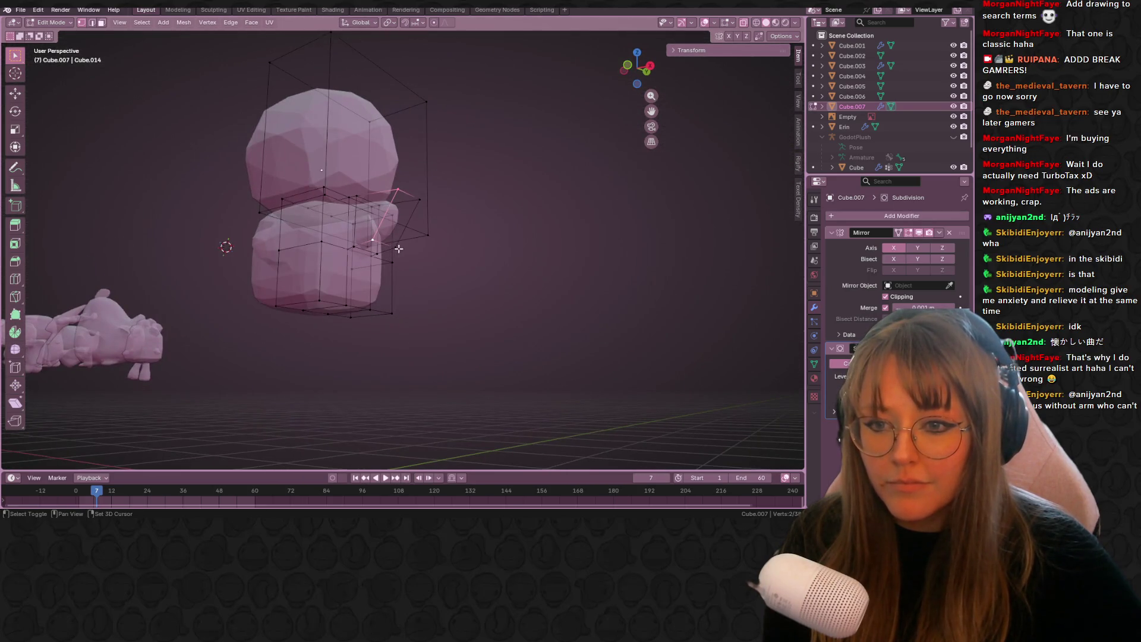
{"action": "key", "text": "KP_1"}
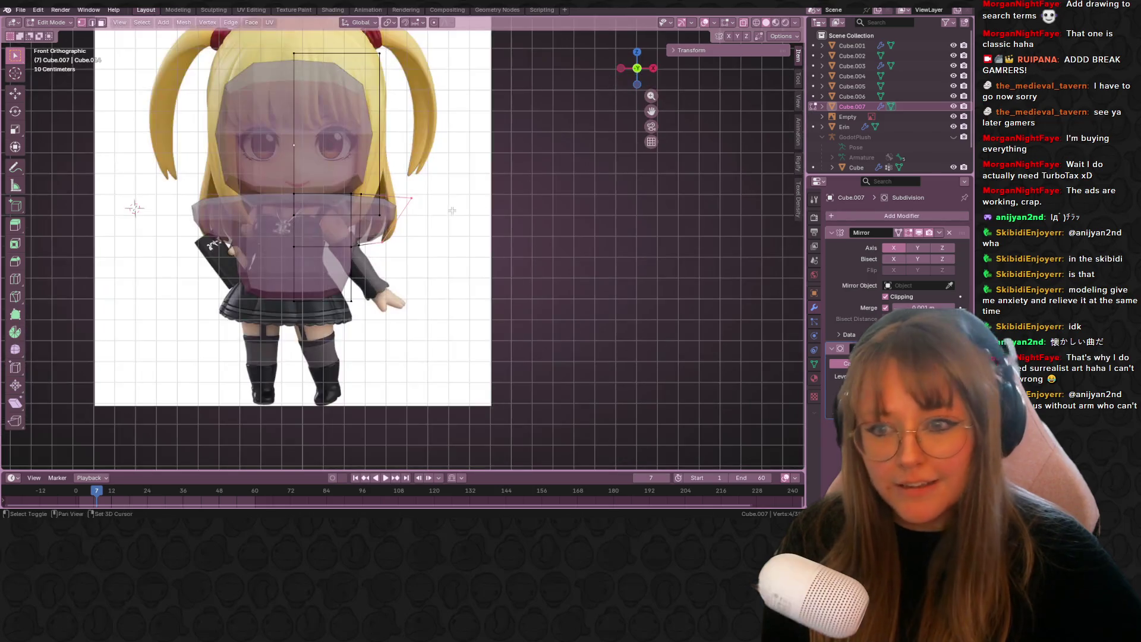
{"action": "key", "text": "g"}
{"action": "left_click", "coordinate": [410, 252]}
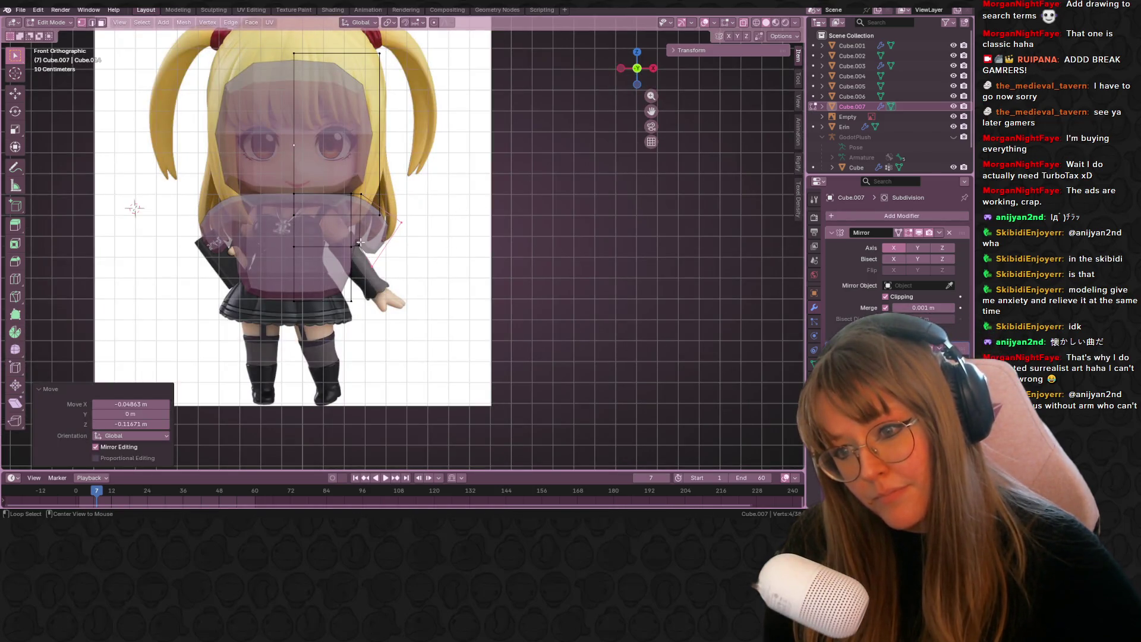
{"action": "key", "text": "g"}
{"action": "left_click", "coordinate": [448, 238]}
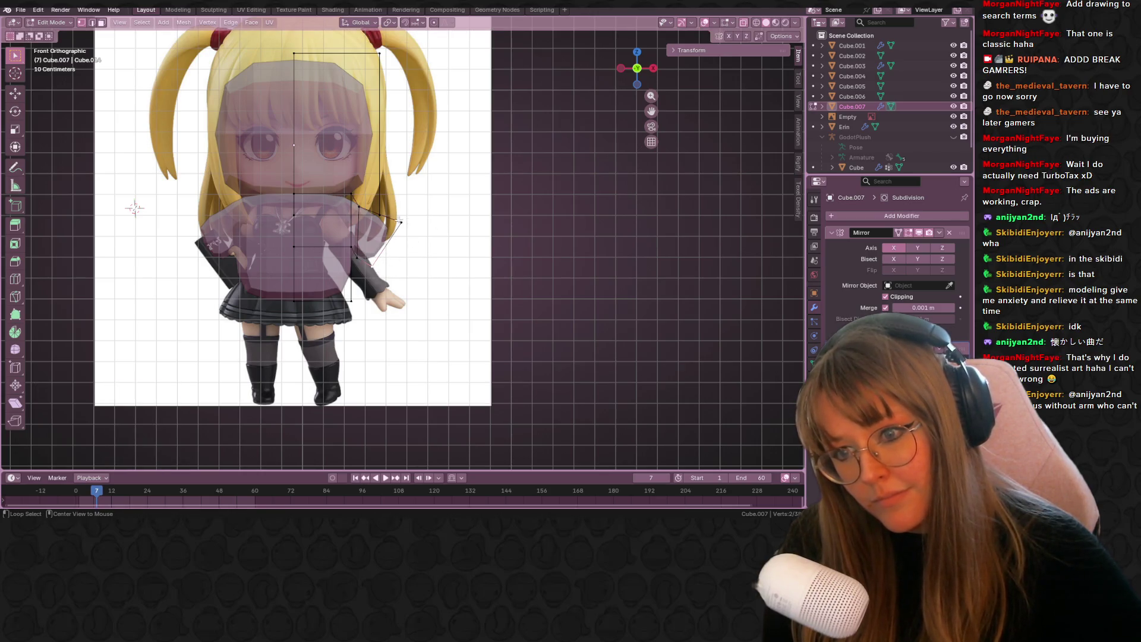
- Select the arm end, turn it 24.9° and move it into position
{"action": "left_click", "coordinate": [393, 208], "text": "alt"}
{"action": "mouse_move", "coordinate": [393, 208]}
{"action": "middle_mouse_down"}
{"action": "mouse_move", "coordinate": [388, 195]}
{"action": "mouse_move", "coordinate": [565, 221]}
{"action": "mouse_move", "coordinate": [566, 258]}
{"action": "mouse_move", "coordinate": [354, 229]}
{"action": "middle_mouse_up"}
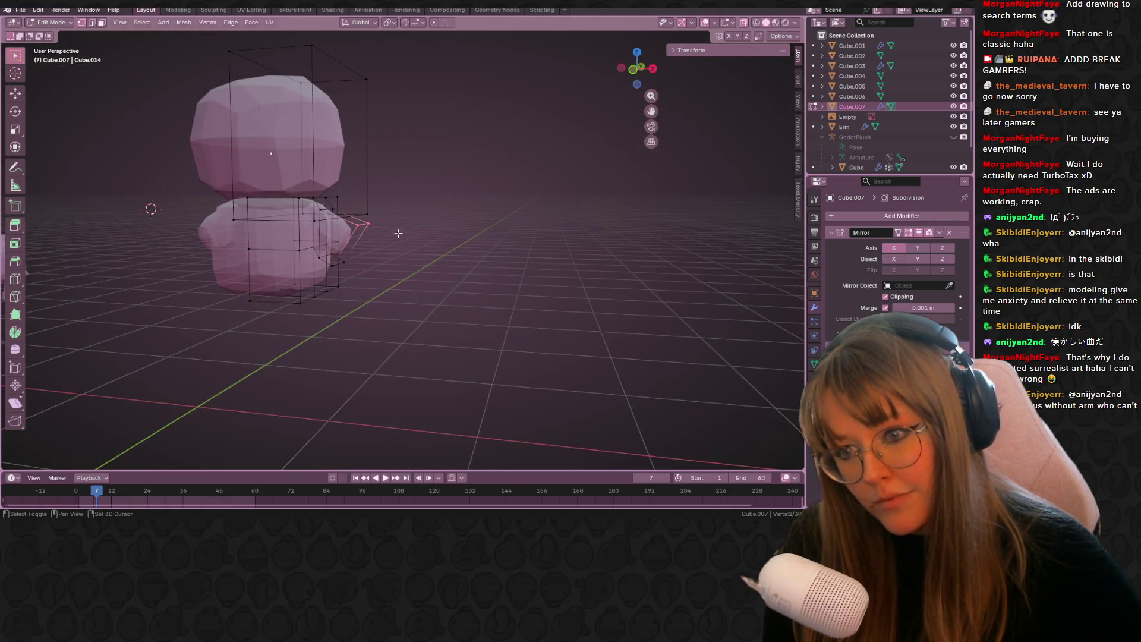
{"action": "middle_click_drag", "start_coordinate": [398, 231], "coordinate": [414, 216]}
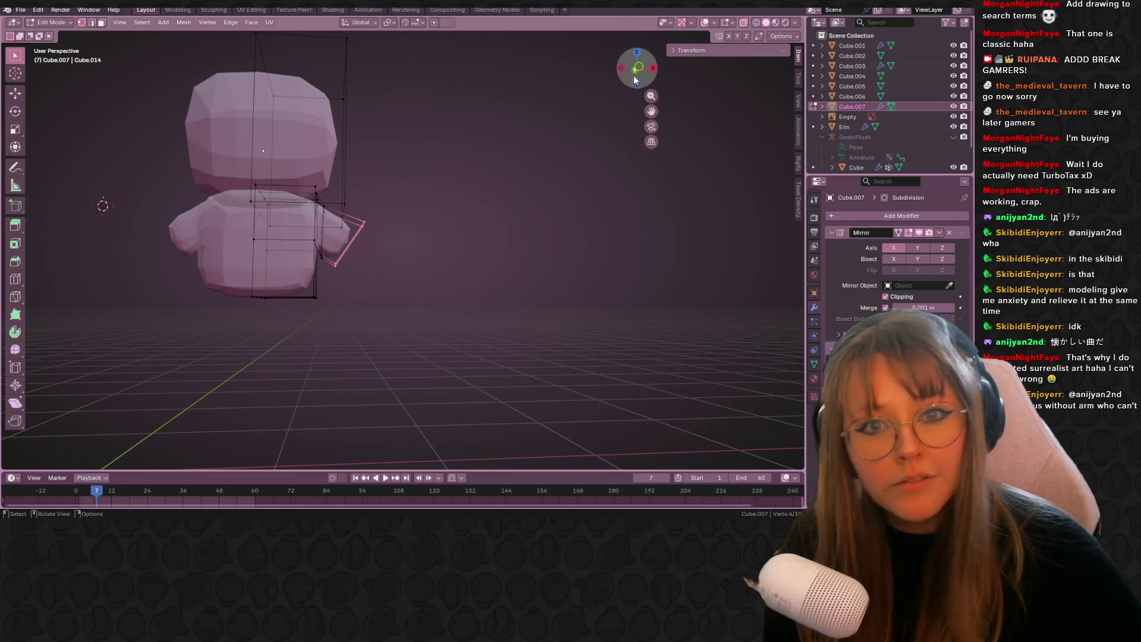
{"action": "key", "text": "KP_1"}
{"action": "key", "text": "s"}
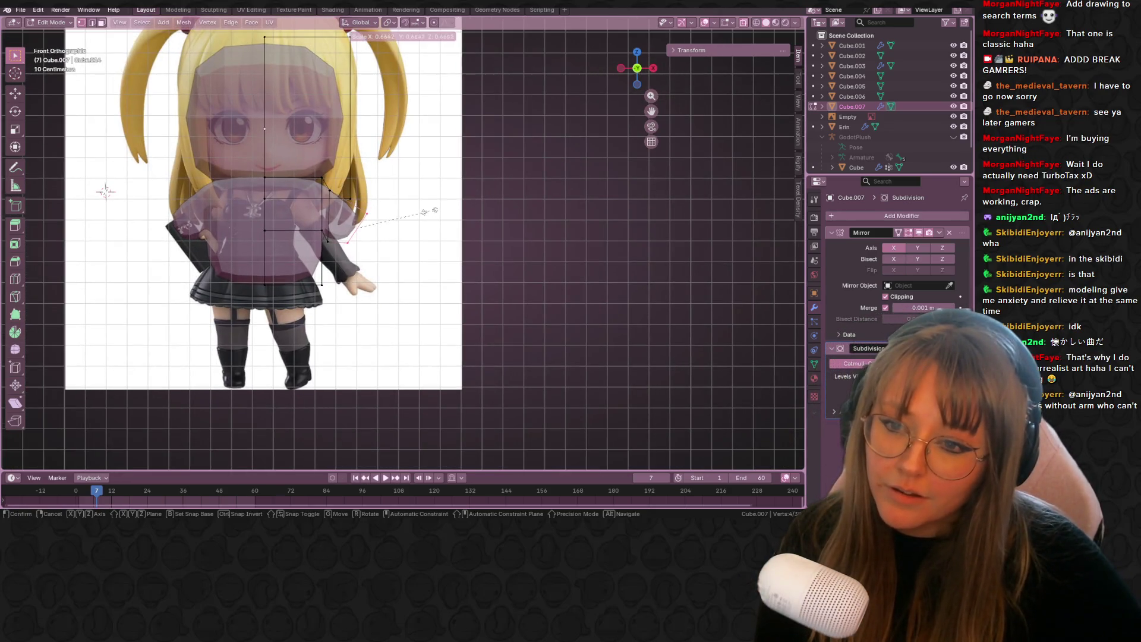
{"action": "left_click", "coordinate": [442, 209]}
{"action": "key", "text": "g"}
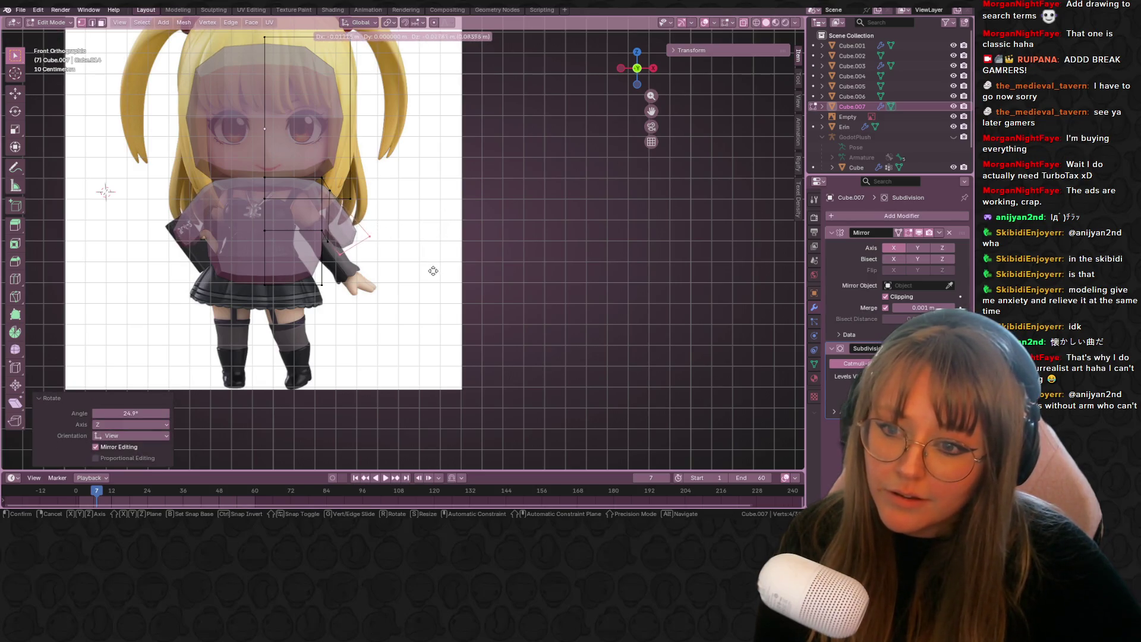
{"action": "left_click", "coordinate": [437, 272]}
- Extrude the arm end to lengthen the arm, then taper and raise the tip
{"action": "scroll", "coordinate": [438, 272], "scroll_direction": "down", "scroll_amount": 2, "text": "shift"}
{"action": "key", "text": "e"}
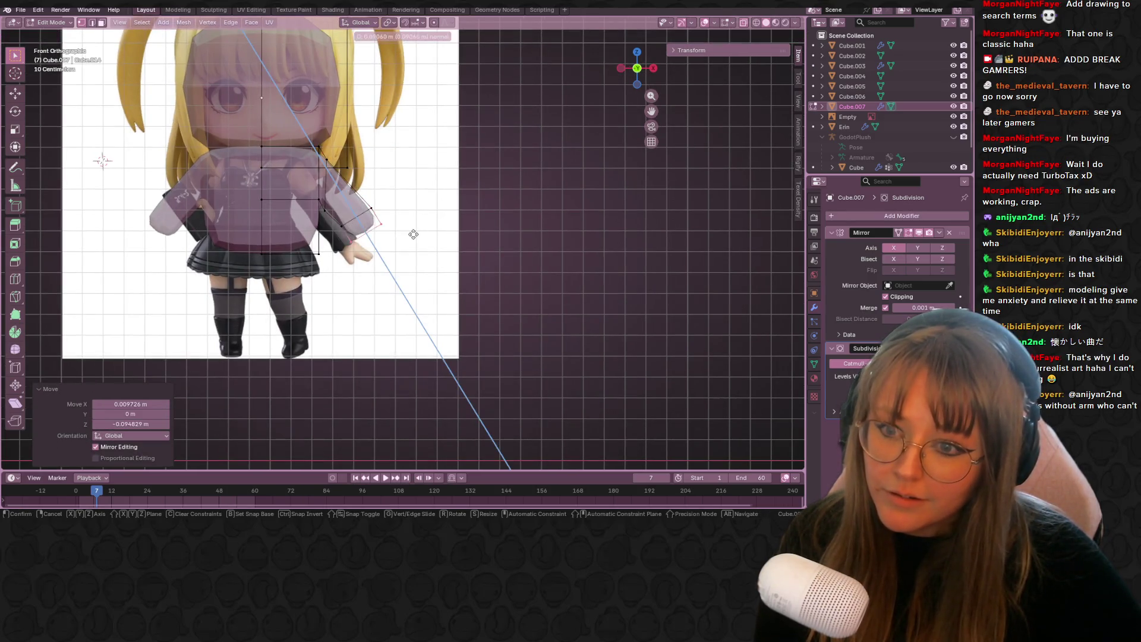
{"action": "left_click", "coordinate": [434, 258]}
{"action": "key", "text": "s"}
{"action": "left_click", "coordinate": [464, 241]}
{"action": "key", "text": "s"}
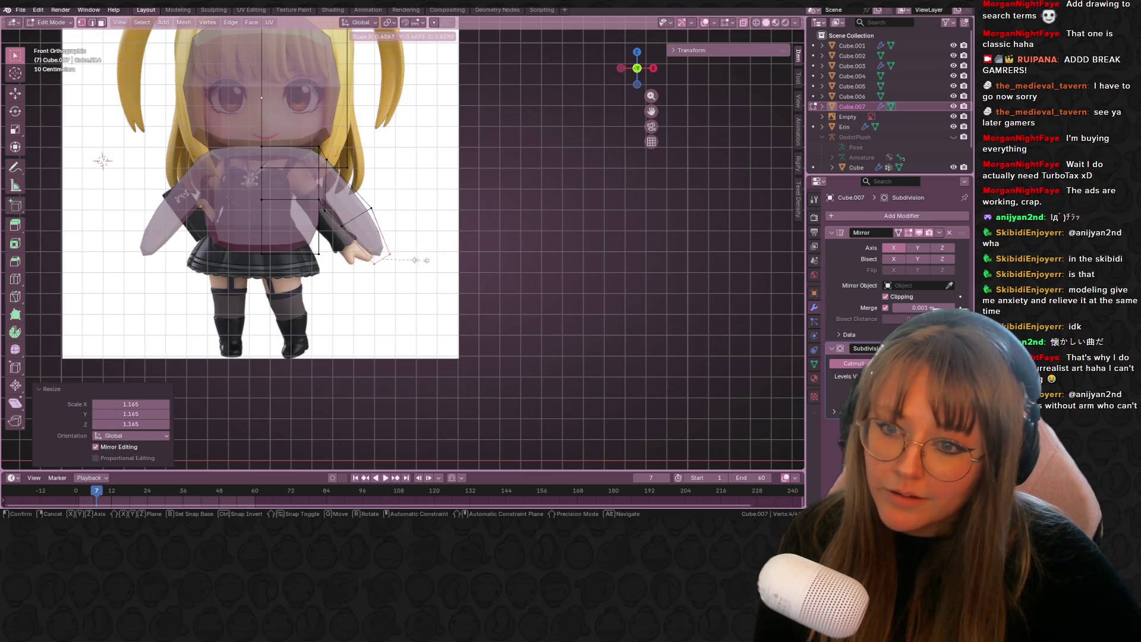
{"action": "left_click", "coordinate": [455, 223]}
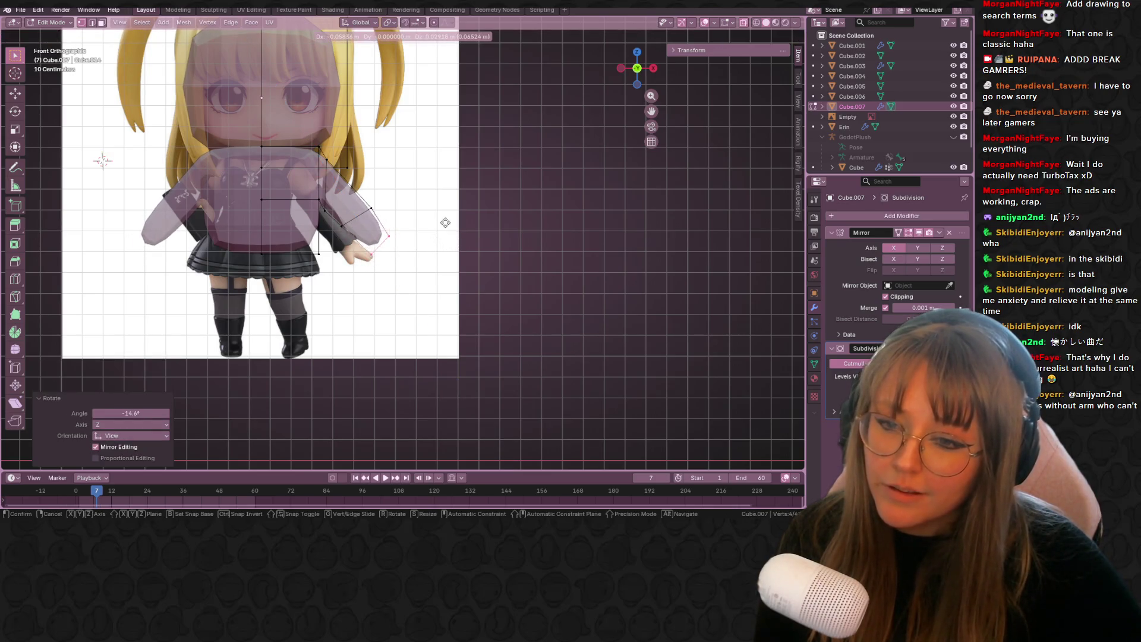
- Scale an edge loop around the arm to 0.836
{"action": "mouse_move", "coordinate": [372, 218]}
{"action": "middle_mouse_down", "text": "shift"}
{"action": "mouse_move", "coordinate": [382, 236]}
{"action": "mouse_move", "coordinate": [402, 235]}
{"action": "middle_mouse_up", "text": "shift"}
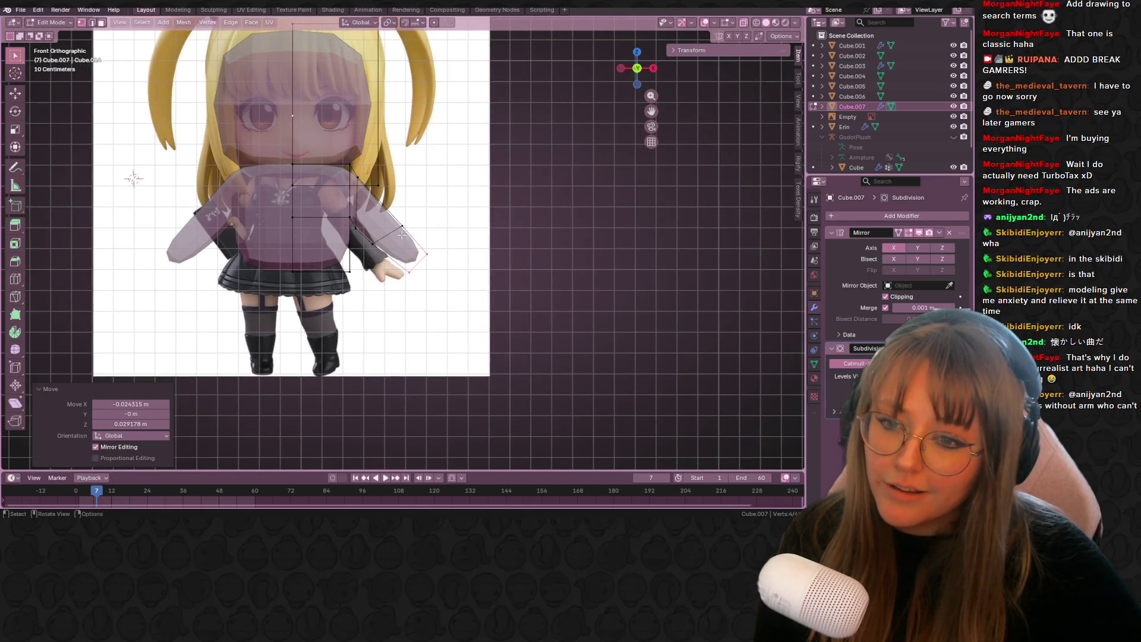
{"action": "left_click", "coordinate": [377, 245], "text": "alt"}
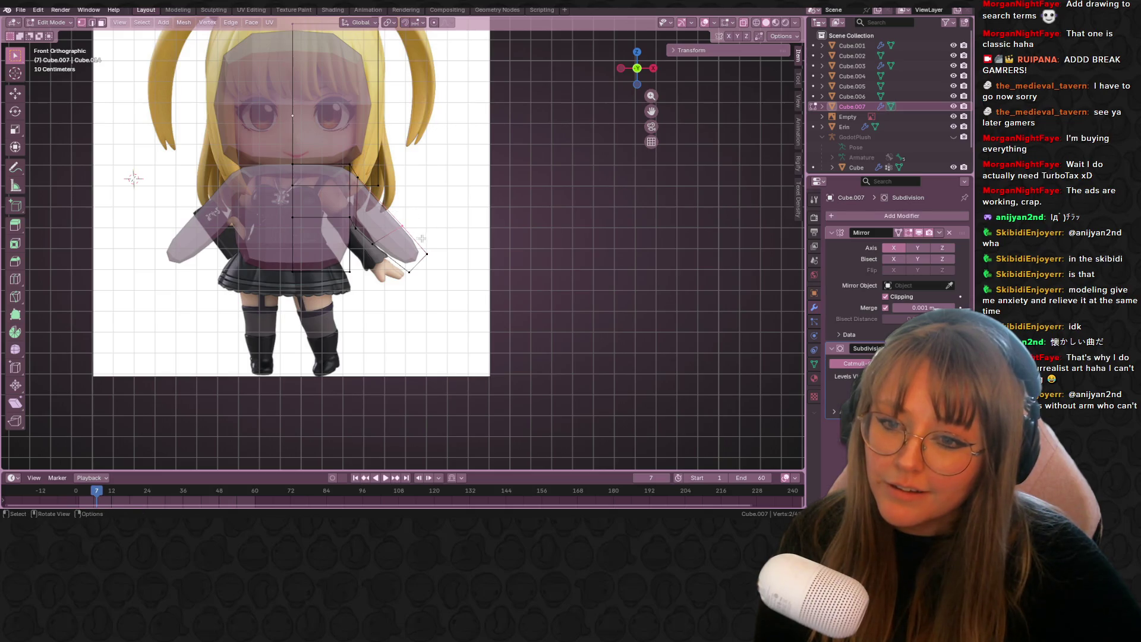
{"action": "key", "text": "s"}
{"action": "left_click", "coordinate": [438, 208]}
{"action": "mouse_move", "coordinate": [438, 208]}
{"action": "middle_mouse_down"}
{"action": "mouse_move", "coordinate": [497, 242]}
{"action": "mouse_move", "coordinate": [438, 252]}
{"action": "mouse_move", "coordinate": [482, 254]}
{"action": "mouse_move", "coordinate": [451, 244]}
{"action": "mouse_move", "coordinate": [540, 223]}
{"action": "mouse_move", "coordinate": [586, 248]}
{"action": "mouse_move", "coordinate": [372, 301]}
{"action": "middle_mouse_up"}
{"action": "mouse_move", "coordinate": [340, 246]}
{"action": "middle_mouse_down"}
{"action": "mouse_move", "coordinate": [424, 255]}
{"action": "mouse_move", "coordinate": [374, 288]}
{"action": "mouse_move", "coordinate": [371, 267]}
{"action": "middle_mouse_up"}
- Move selected arm vertices and faces to refine the arm's shape
{"action": "key", "text": "g"}
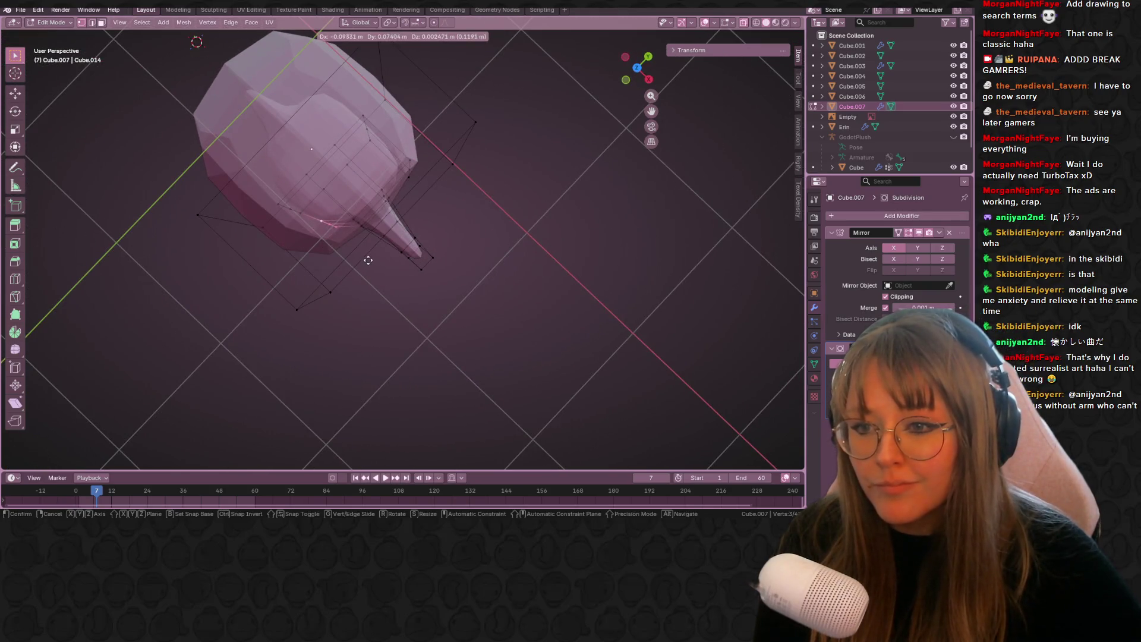
{"action": "left_click", "coordinate": [368, 260]}
{"action": "middle_click_drag", "start_coordinate": [576, 231], "coordinate": [369, 301]}
{"action": "mouse_move", "coordinate": [359, 257]}
{"action": "middle_mouse_down"}
{"action": "mouse_move", "coordinate": [459, 268]}
{"action": "mouse_move", "coordinate": [416, 326]}
{"action": "mouse_move", "coordinate": [445, 314]}
{"action": "middle_mouse_up"}
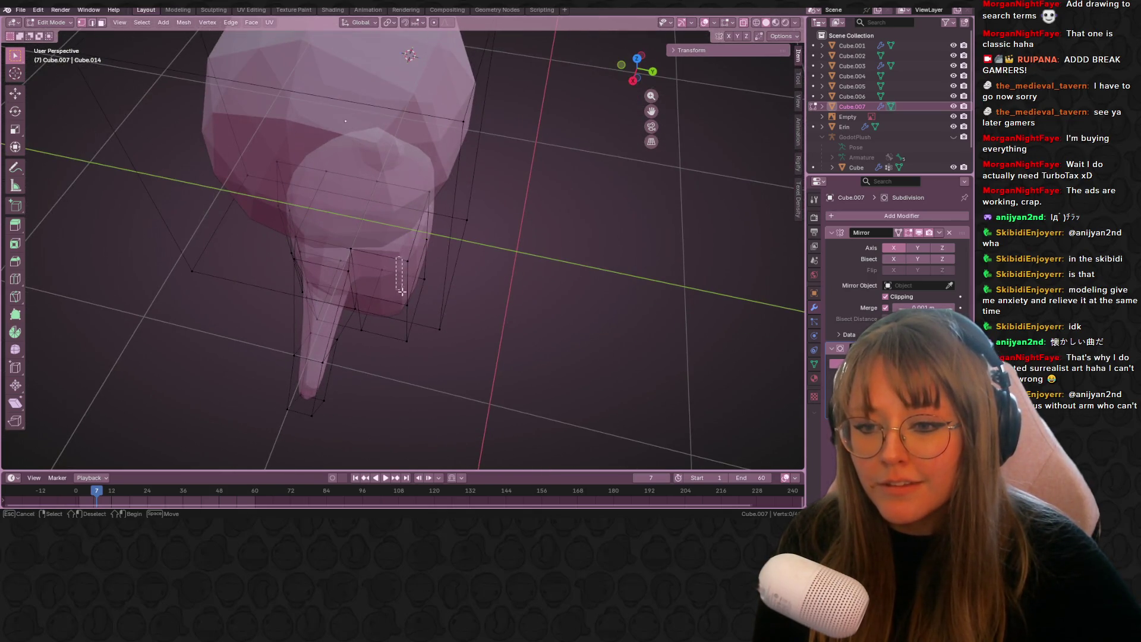
{"action": "left_click_drag", "start_coordinate": [408, 317], "coordinate": [408, 318]}
{"action": "left_click_drag", "start_coordinate": [408, 325], "coordinate": [414, 341]}
{"action": "mouse_move", "coordinate": [424, 373]}
{"action": "middle_mouse_down"}
{"action": "mouse_move", "coordinate": [418, 400]}
{"action": "mouse_move", "coordinate": [411, 357]}
{"action": "mouse_move", "coordinate": [445, 387]}
{"action": "middle_mouse_up"}
{"action": "key", "text": "g"}
{"action": "left_click", "coordinate": [435, 345]}
- In front view, select the lower torso faces and move them up and inward
{"action": "mouse_move", "coordinate": [436, 345]}
{"action": "middle_mouse_down"}
{"action": "mouse_move", "coordinate": [541, 321]}
{"action": "mouse_move", "coordinate": [552, 283]}
{"action": "mouse_move", "coordinate": [699, 112]}
{"action": "middle_mouse_up"}
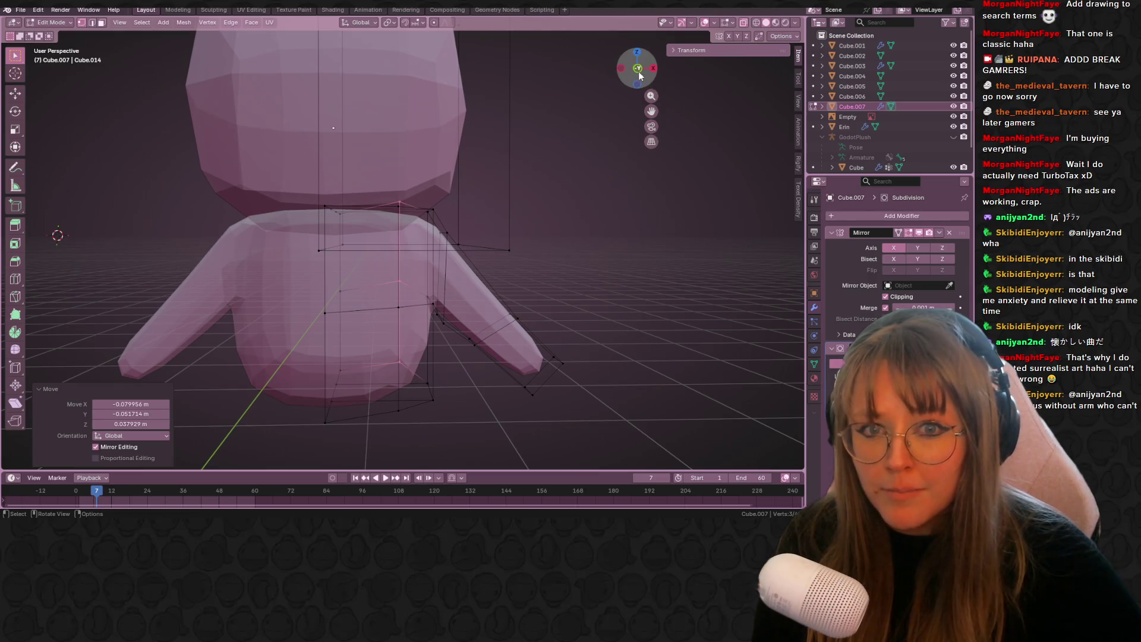
{"action": "left_click", "coordinate": [638, 69]}
{"action": "scroll", "coordinate": [429, 331], "scroll_direction": "up", "scroll_amount": 2}
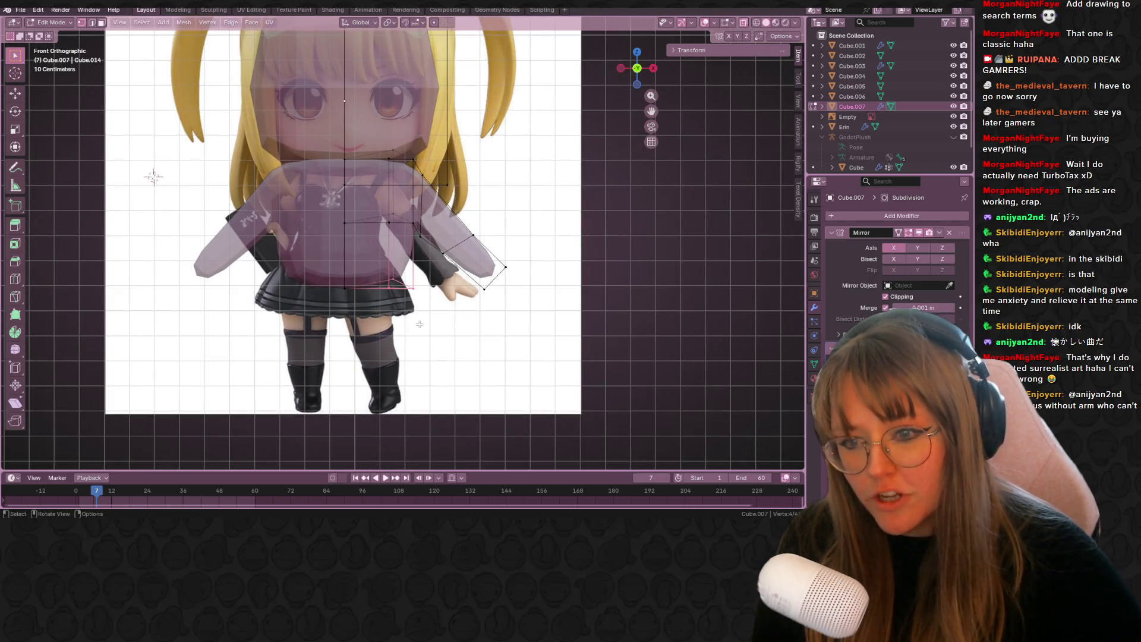
{"action": "left_click", "coordinate": [427, 347], "text": "shift"}
{"action": "key", "text": "g"}
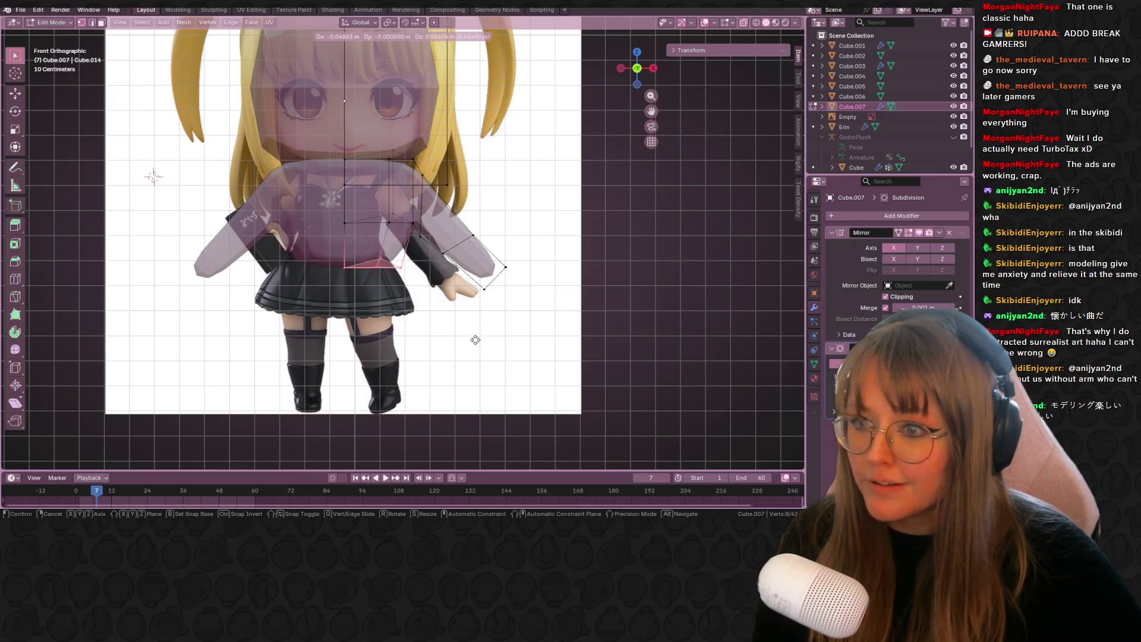
{"action": "left_click", "coordinate": [468, 331]}
- Scale the selected lower torso faces to 0.921
{"action": "key", "text": "s"}
{"action": "left_click", "coordinate": [460, 332]}
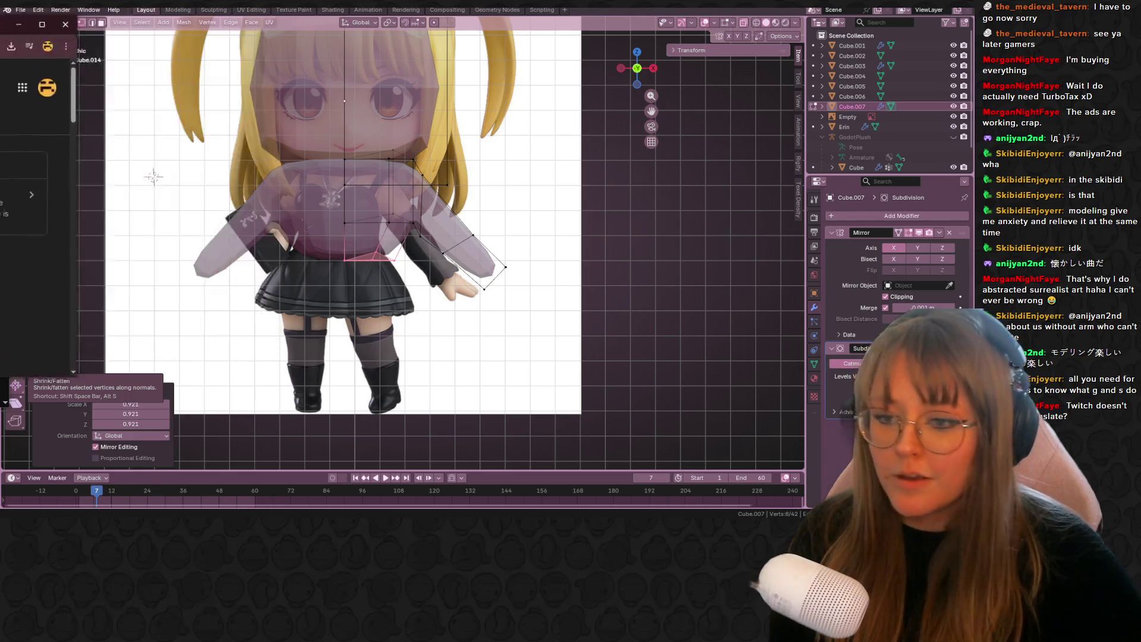
- Read the translation 'Modeling is fun (and fun to watch)' in Chrome and close the window
{"action": "key", "text": "alt+Tab"}
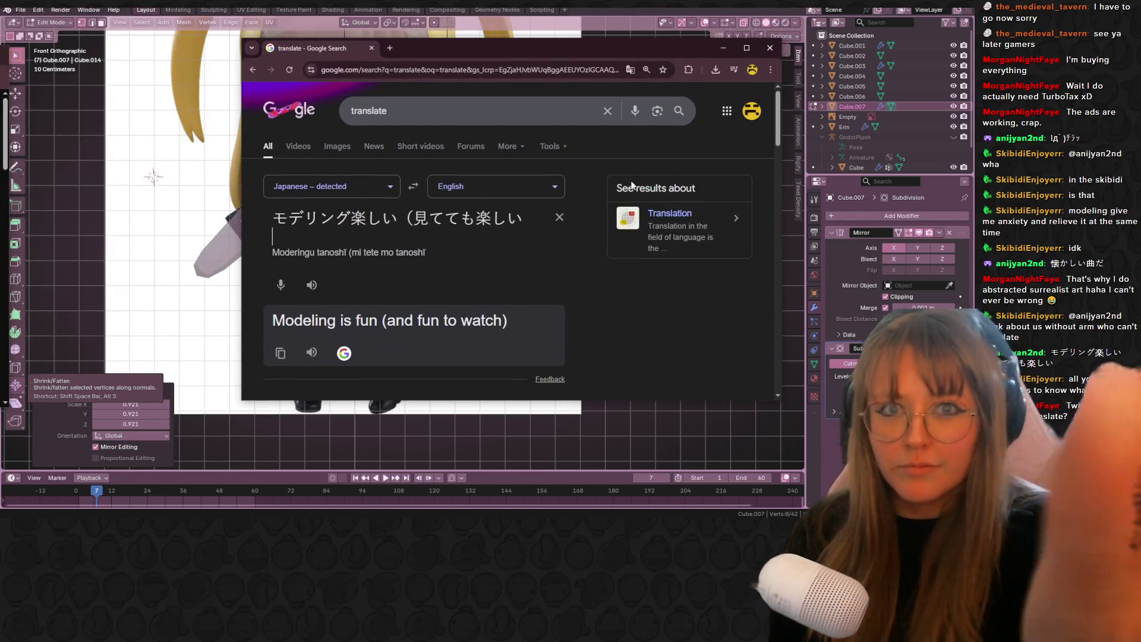
{"action": "left_click", "coordinate": [770, 47]}
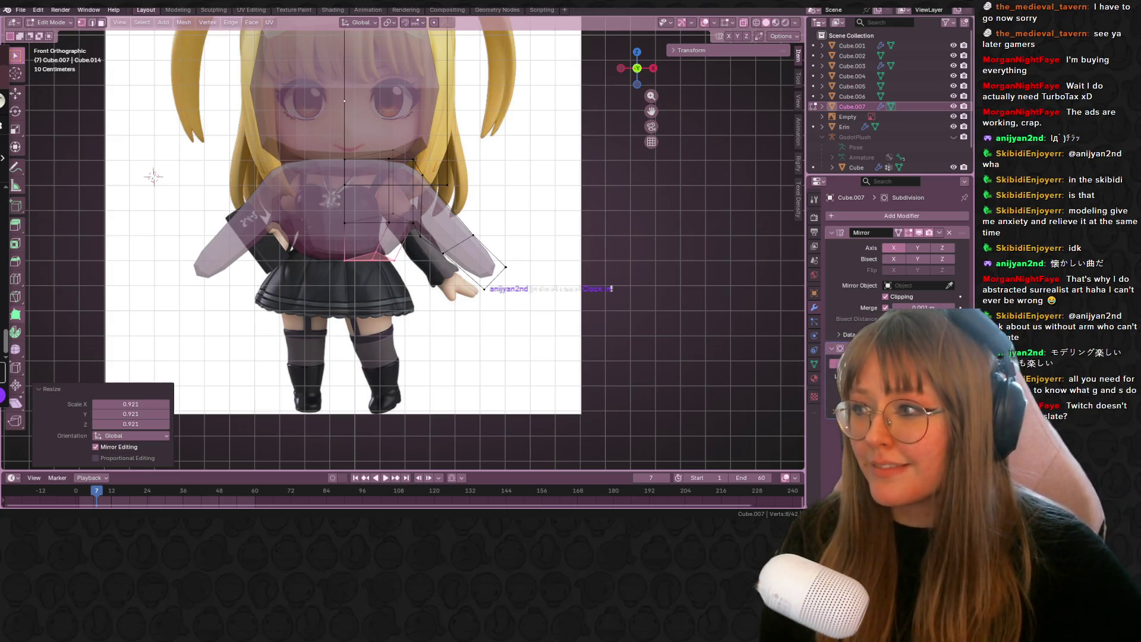
- Nudge a lower arm vertex and shrink that arm part slightly, to 0.978
{"action": "scroll", "coordinate": [428, 200], "scroll_direction": "up", "scroll_amount": 2}
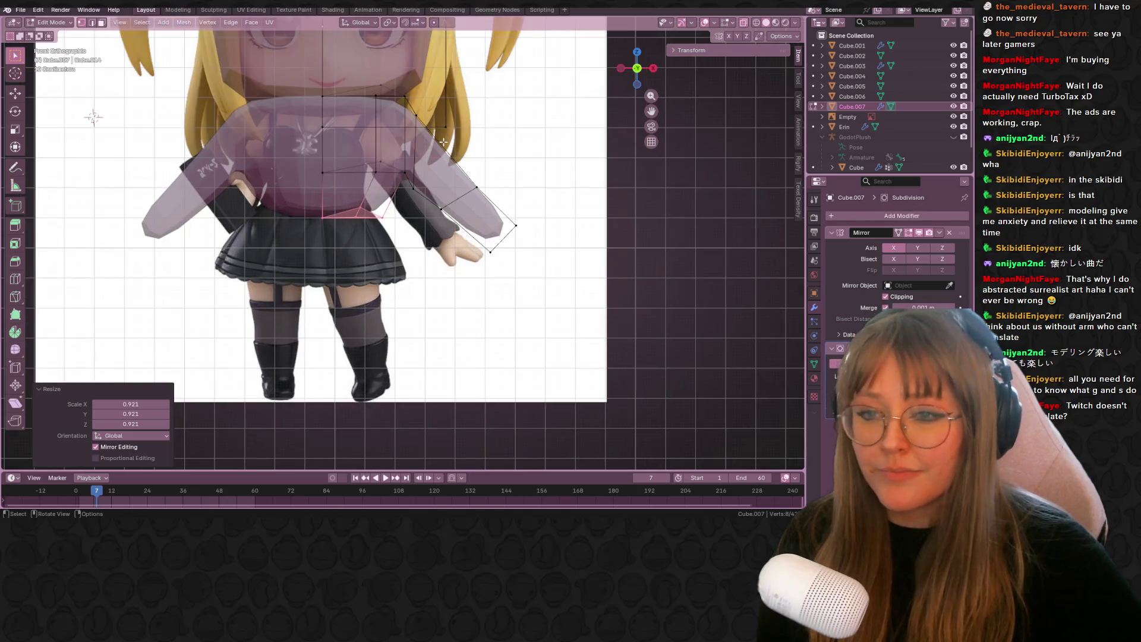
{"action": "key", "text": "g"}
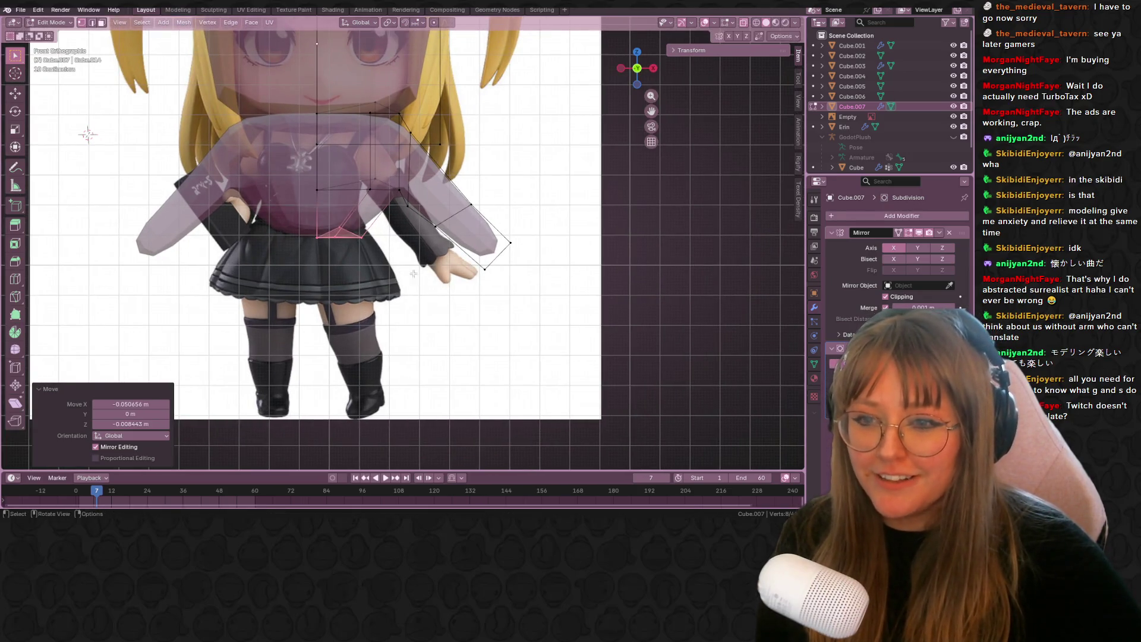
{"action": "left_click", "coordinate": [405, 237]}
{"action": "key", "text": "s"}
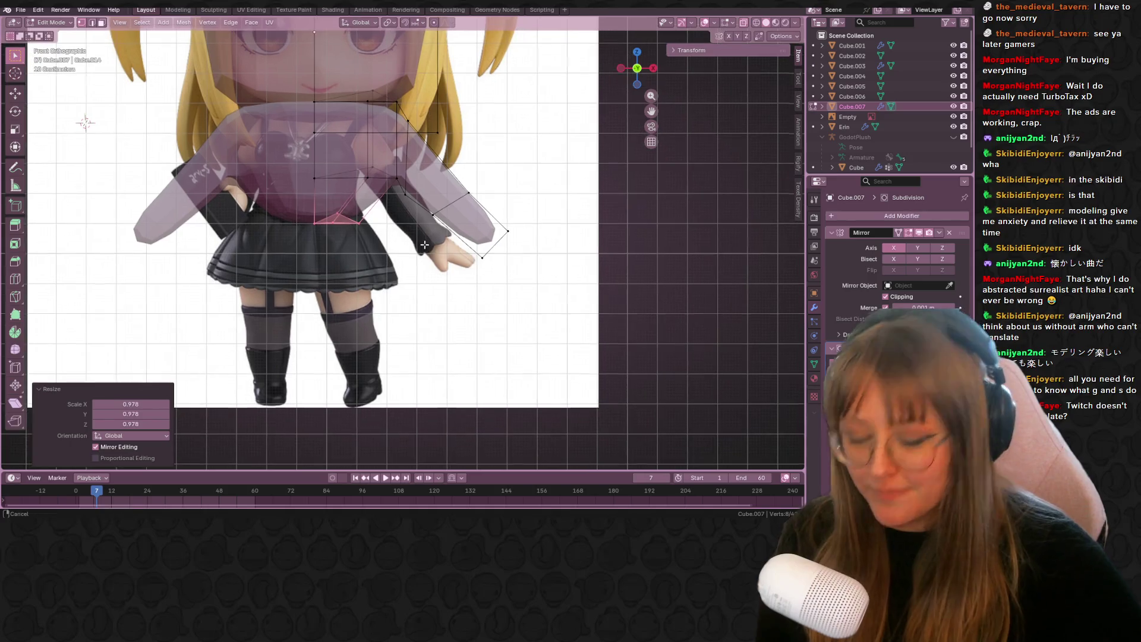
{"action": "left_click", "coordinate": [319, 290]}
- Lower the extruded bottom face of the torso along Z in several moves
{"action": "key", "text": "g"}
{"action": "key", "text": "z"}
{"action": "key", "text": "z"}
{"action": "left_click", "coordinate": [321, 303]}
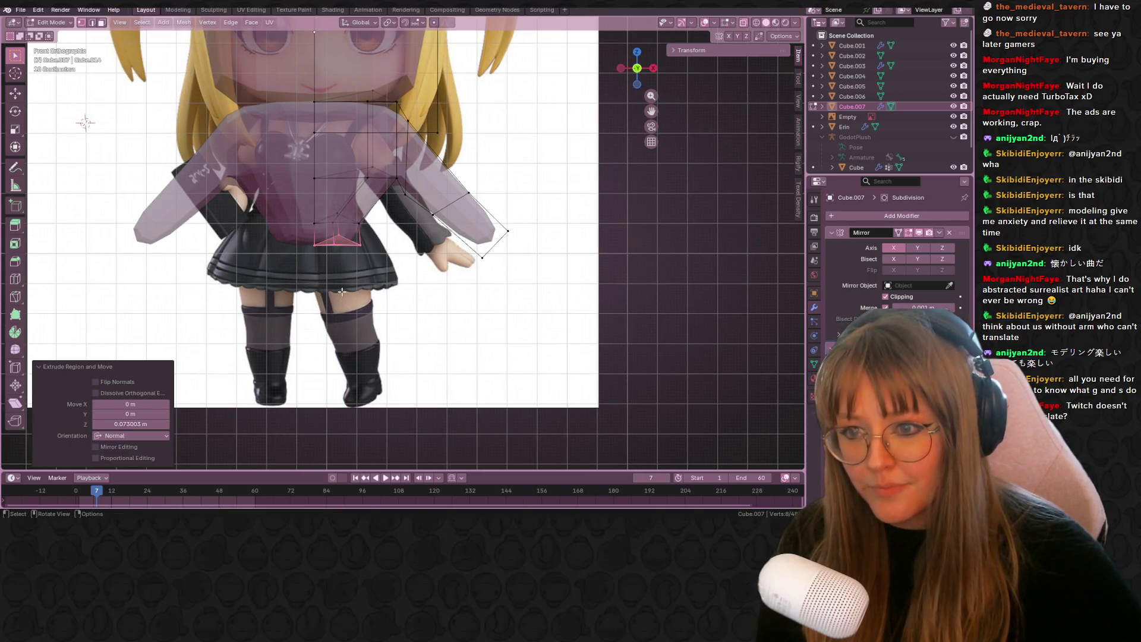
{"action": "key", "text": "g"}
{"action": "left_click", "coordinate": [342, 286]}
{"action": "key", "text": "g"}
{"action": "key", "text": "z"}
{"action": "key", "text": "z"}
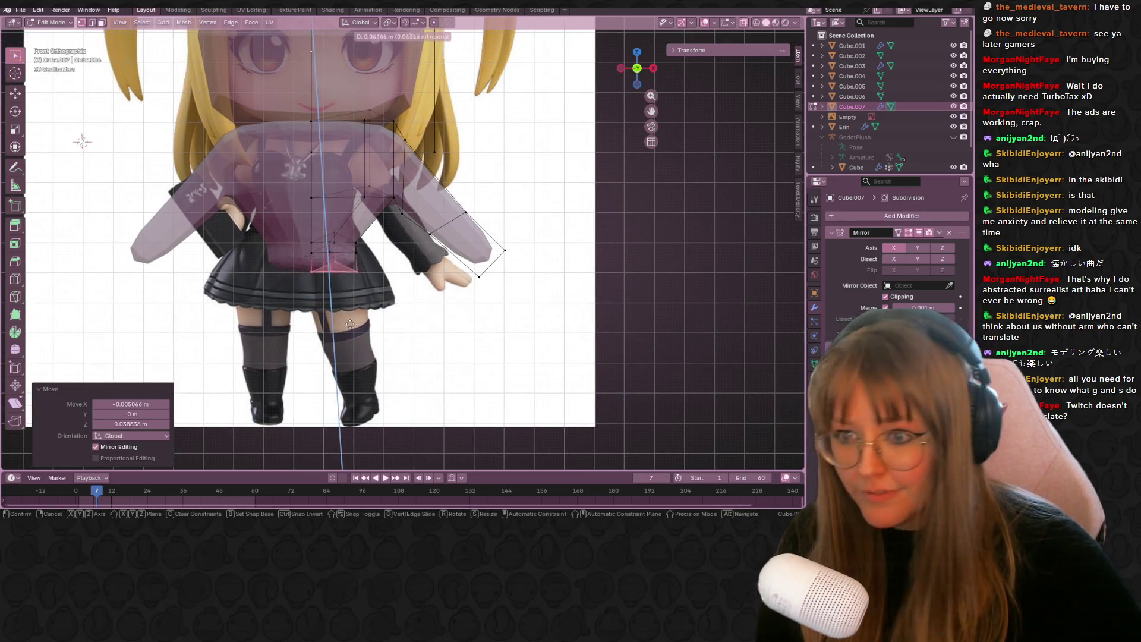
{"action": "left_click", "coordinate": [357, 357]}
- Widen the bottom face into a flared skirt and reposition it
{"action": "key", "text": "s"}
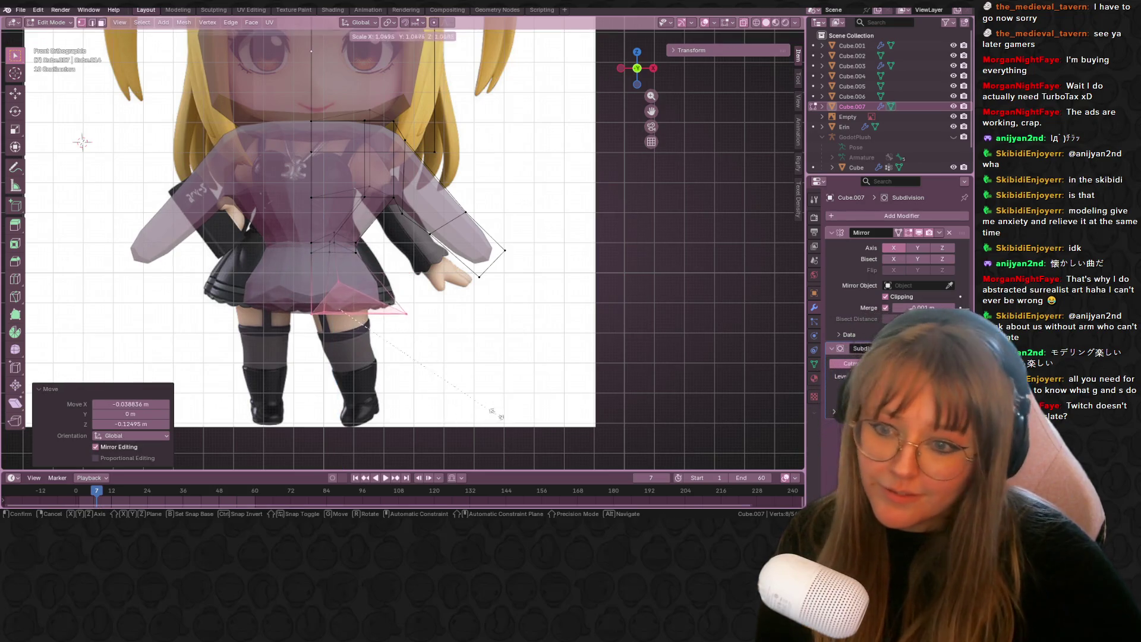
{"action": "left_click", "coordinate": [496, 416]}
{"action": "mouse_move", "coordinate": [445, 333]}
{"action": "middle_mouse_down", "text": "shift"}
{"action": "mouse_move", "coordinate": [468, 331]}
{"action": "mouse_move", "coordinate": [368, 332]}
{"action": "mouse_move", "coordinate": [333, 357]}
{"action": "mouse_move", "coordinate": [387, 382]}
{"action": "mouse_move", "coordinate": [233, 348]}
{"action": "mouse_move", "coordinate": [285, 338]}
{"action": "middle_mouse_up", "text": "shift"}
{"action": "key", "text": "g"}
{"action": "left_click", "coordinate": [472, 334]}
- Pull the left skirt corner vertex further outward and orbit to inspect the skirt
{"action": "left_click", "coordinate": [233, 349]}
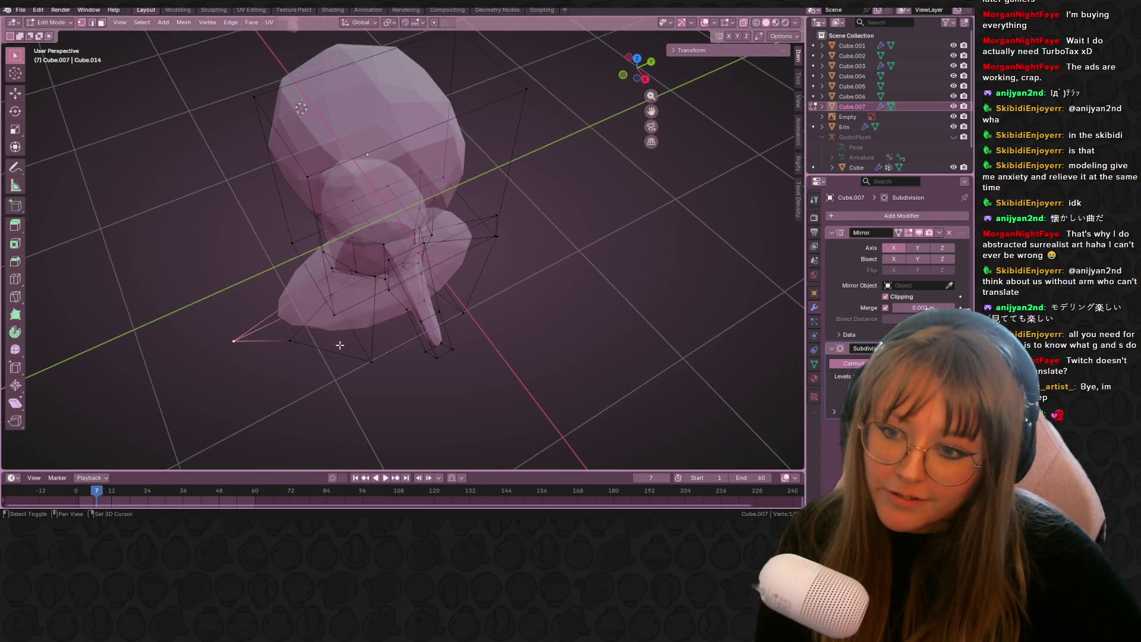
{"action": "key", "text": "g"}
{"action": "left_click", "coordinate": [348, 295]}
{"action": "key", "text": "g"}
{"action": "left_click", "coordinate": [392, 350]}
{"action": "key", "text": "g"}
{"action": "left_click", "coordinate": [414, 355]}
{"action": "middle_click_drag", "start_coordinate": [415, 356], "coordinate": [517, 281]}
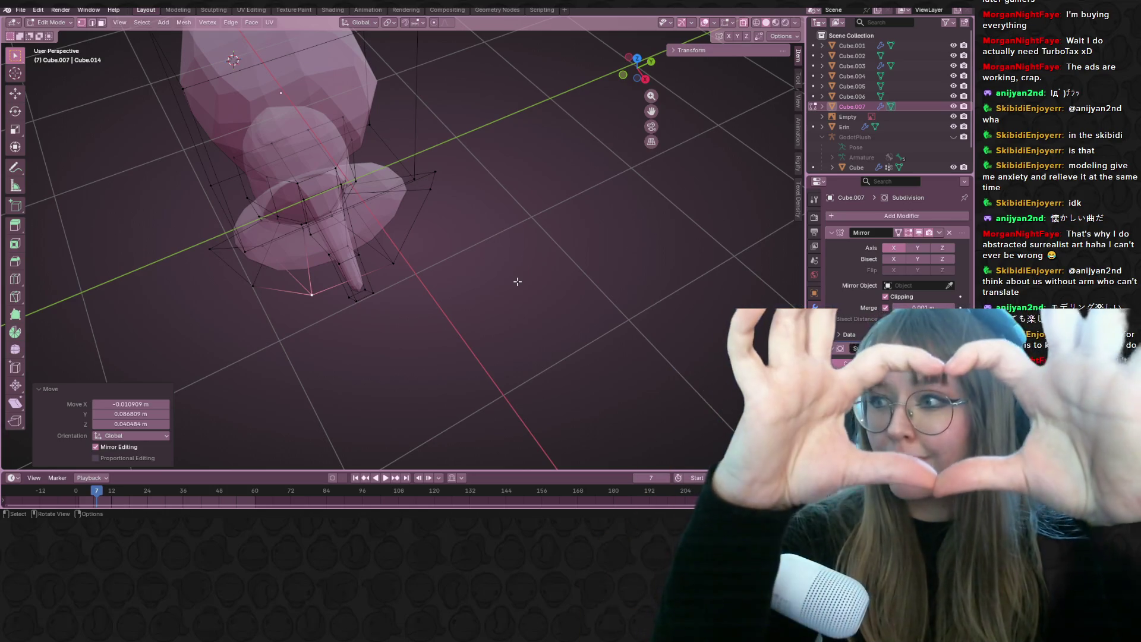
{"action": "mouse_move", "coordinate": [438, 237]}
{"action": "middle_mouse_down"}
{"action": "mouse_move", "coordinate": [512, 161]}
{"action": "mouse_move", "coordinate": [435, 200]}
{"action": "mouse_move", "coordinate": [402, 179]}
{"action": "mouse_move", "coordinate": [404, 107]}
{"action": "middle_mouse_up"}
- From the Right Ortho side view, drag the skirt vertex outward in repeated adjustments
{"action": "left_click", "coordinate": [628, 69]}
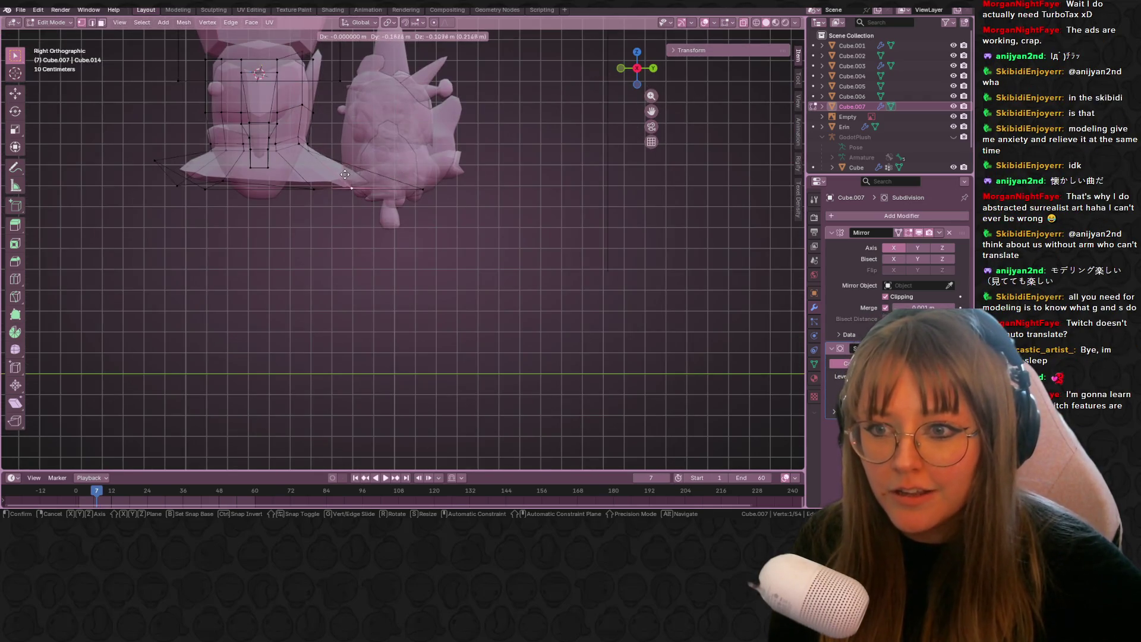
{"action": "middle_click_drag", "start_coordinate": [450, 205], "coordinate": [498, 246], "text": "shift"}
{"action": "key", "text": "g"}
{"action": "left_click", "coordinate": [222, 201]}
{"action": "key", "text": "g"}
{"action": "left_click", "coordinate": [235, 232]}
{"action": "key", "text": "g"}
{"action": "left_click", "coordinate": [167, 257]}
{"action": "key", "text": "g"}
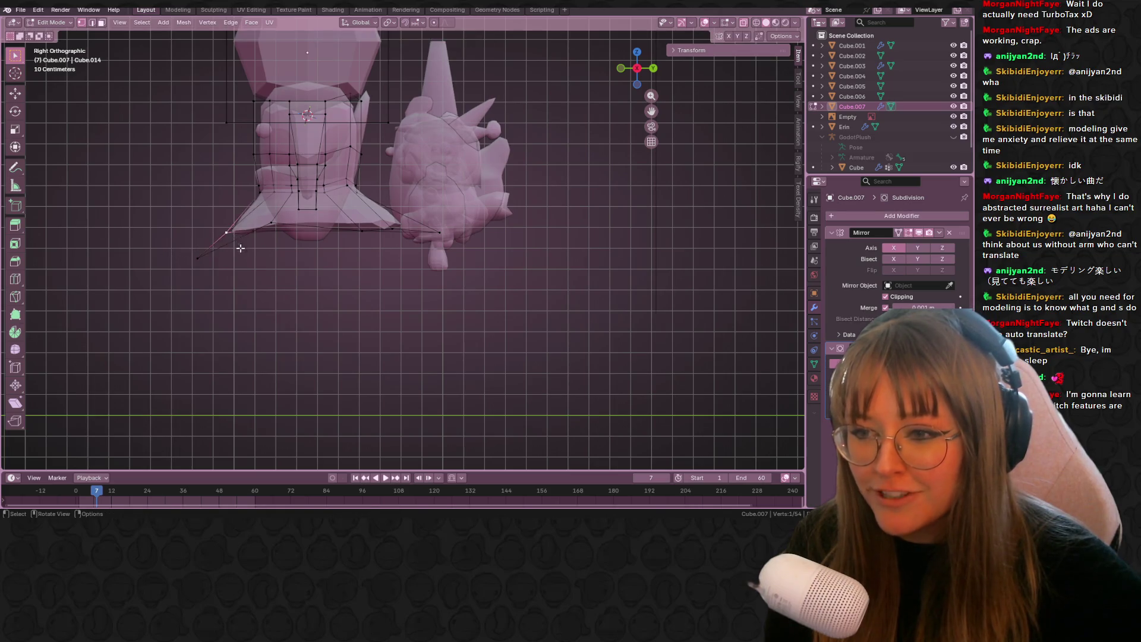
{"action": "left_click", "coordinate": [237, 255]}
{"action": "key", "text": "g"}
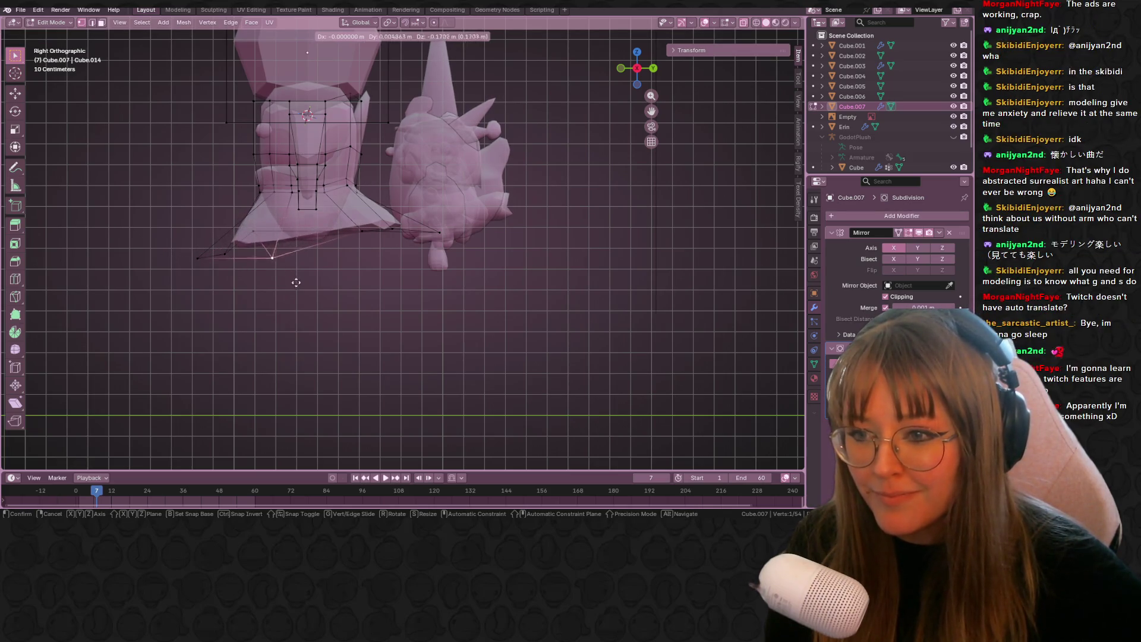
{"action": "left_click", "coordinate": [298, 285]}
{"action": "mouse_move", "coordinate": [298, 285]}
{"action": "middle_mouse_down"}
{"action": "mouse_move", "coordinate": [368, 284]}
{"action": "mouse_move", "coordinate": [273, 255]}
{"action": "mouse_move", "coordinate": [390, 199]}
{"action": "mouse_move", "coordinate": [390, 184]}
{"action": "mouse_move", "coordinate": [263, 258]}
{"action": "mouse_move", "coordinate": [388, 231]}
{"action": "mouse_move", "coordinate": [515, 229]}
{"action": "mouse_move", "coordinate": [516, 278]}
{"action": "middle_mouse_up"}
- Fine-tune the skirt vertex position further, then return to Object Mode
{"action": "key", "text": "g"}
{"action": "left_click", "coordinate": [362, 193]}
{"action": "key", "text": "g"}
{"action": "left_click", "coordinate": [305, 249]}
{"action": "key", "text": "g"}
{"action": "left_click", "coordinate": [407, 250]}
{"action": "key", "text": "g"}
{"action": "left_click", "coordinate": [381, 262]}
{"action": "key", "text": "g"}
{"action": "left_click", "coordinate": [377, 267]}
{"action": "mouse_move", "coordinate": [376, 267]}
{"action": "middle_mouse_down"}
{"action": "mouse_move", "coordinate": [555, 162]}
{"action": "mouse_move", "coordinate": [427, 165]}
{"action": "mouse_move", "coordinate": [502, 201]}
{"action": "middle_mouse_up"}
{"action": "key", "text": "Tab"}
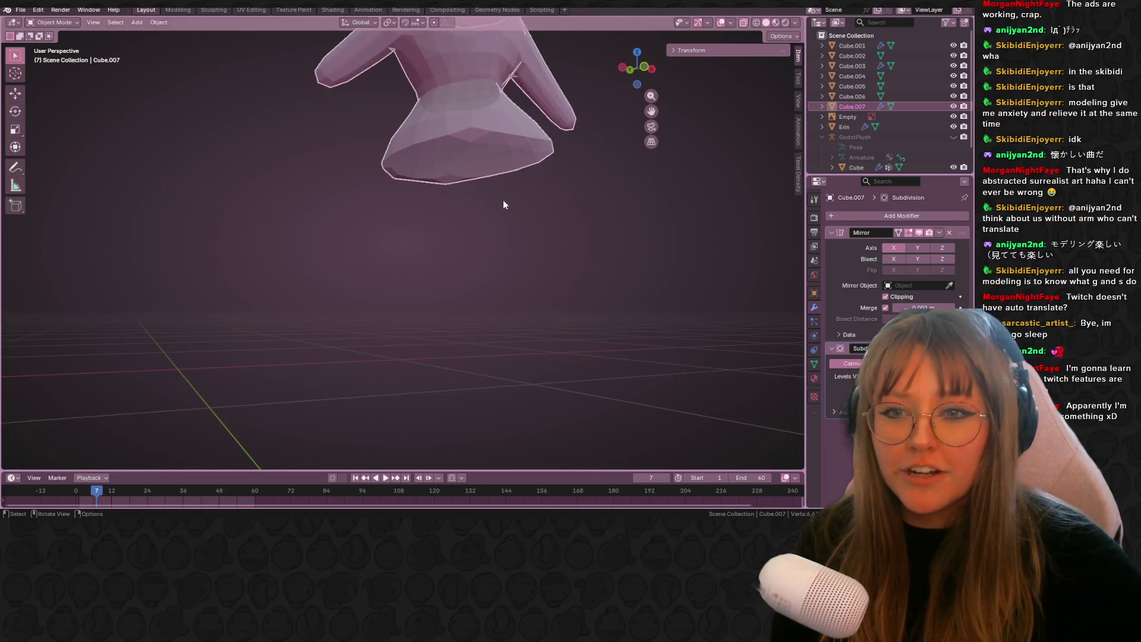
- Re-enter Edit Mode in the Numpad 3 side view and shift the selected vertices
{"action": "scroll", "coordinate": [483, 223], "scroll_direction": "down", "scroll_amount": 4}
{"action": "scroll", "coordinate": [483, 223], "scroll_direction": "up", "scroll_amount": 2}
{"action": "key", "text": "Tab"}
{"action": "key", "text": "KP_3"}
{"action": "scroll", "coordinate": [322, 187], "scroll_direction": "up", "scroll_amount": 3}
{"action": "key", "text": "g"}
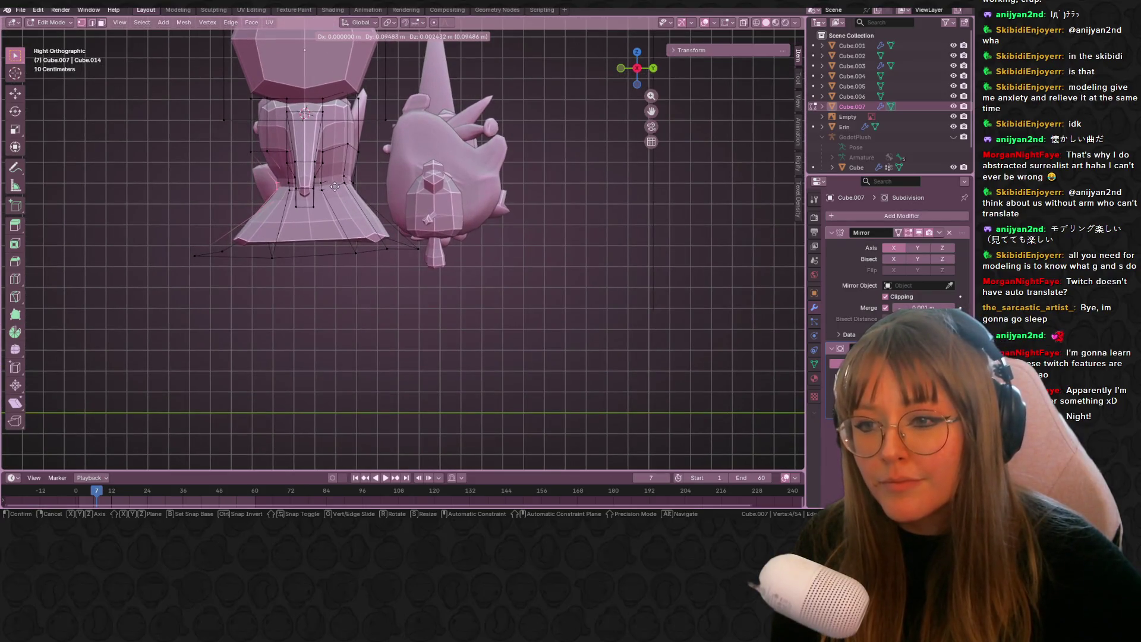
{"action": "left_click", "coordinate": [339, 176]}
- Move the waist vertices and two upper torso vertices toward the side reference
{"action": "left_click_drag", "start_coordinate": [365, 196], "coordinate": [365, 197]}
{"action": "key", "text": "g"}
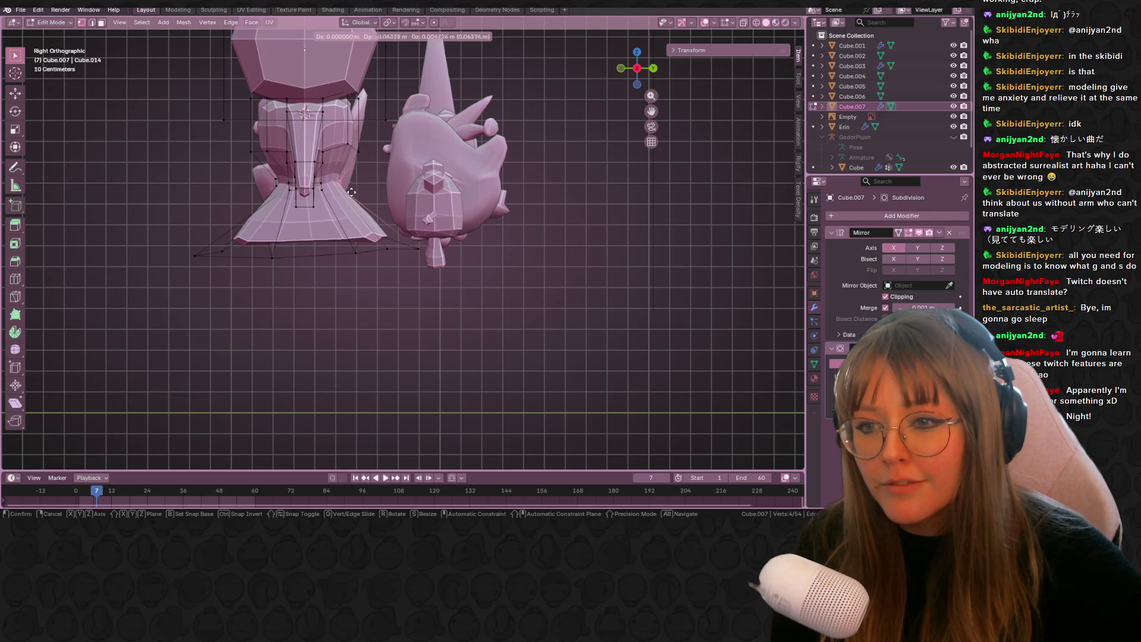
{"action": "left_click", "coordinate": [352, 190]}
{"action": "left_click_drag", "start_coordinate": [336, 136], "coordinate": [351, 154]}
{"action": "key", "text": "g"}
{"action": "left_click", "coordinate": [364, 178]}
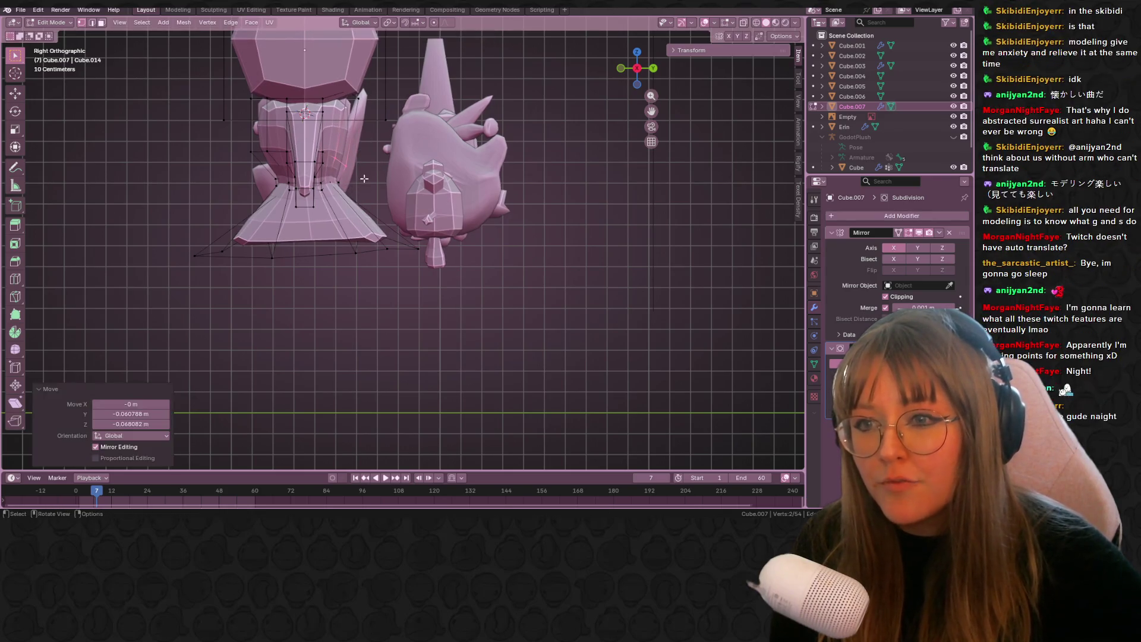
{"action": "middle_click_drag", "start_coordinate": [337, 74], "coordinate": [377, 118]}
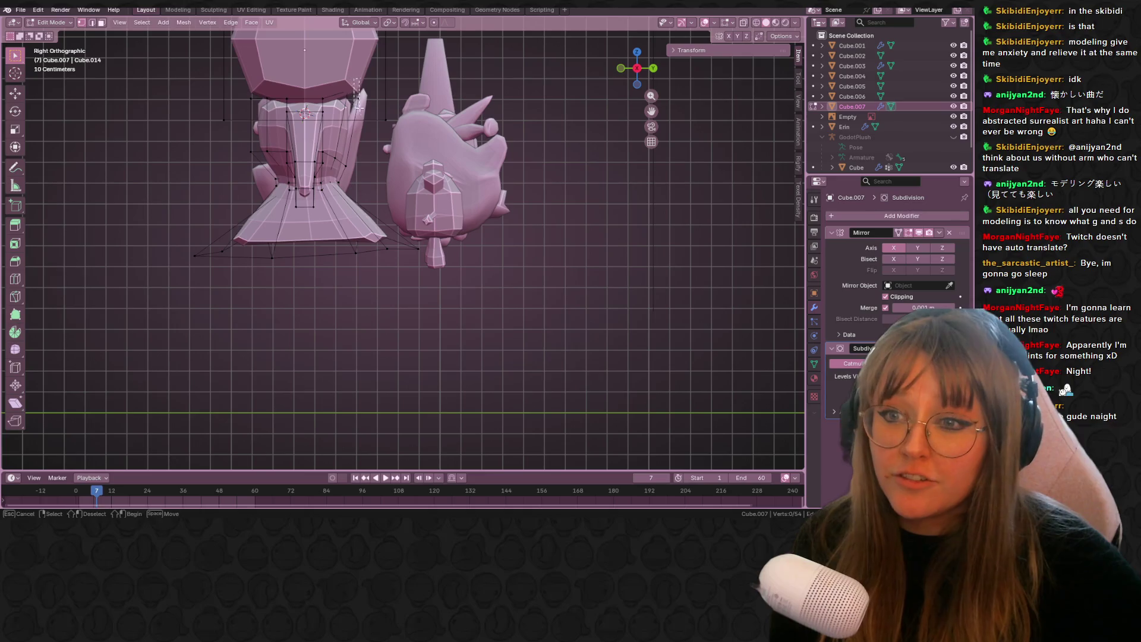
- With X-ray on, edge-slide a torso edge and reposition it
{"action": "left_click", "coordinate": [740, 24]}
{"action": "middle_click_drag", "start_coordinate": [387, 85], "coordinate": [394, 107], "text": "shift"}
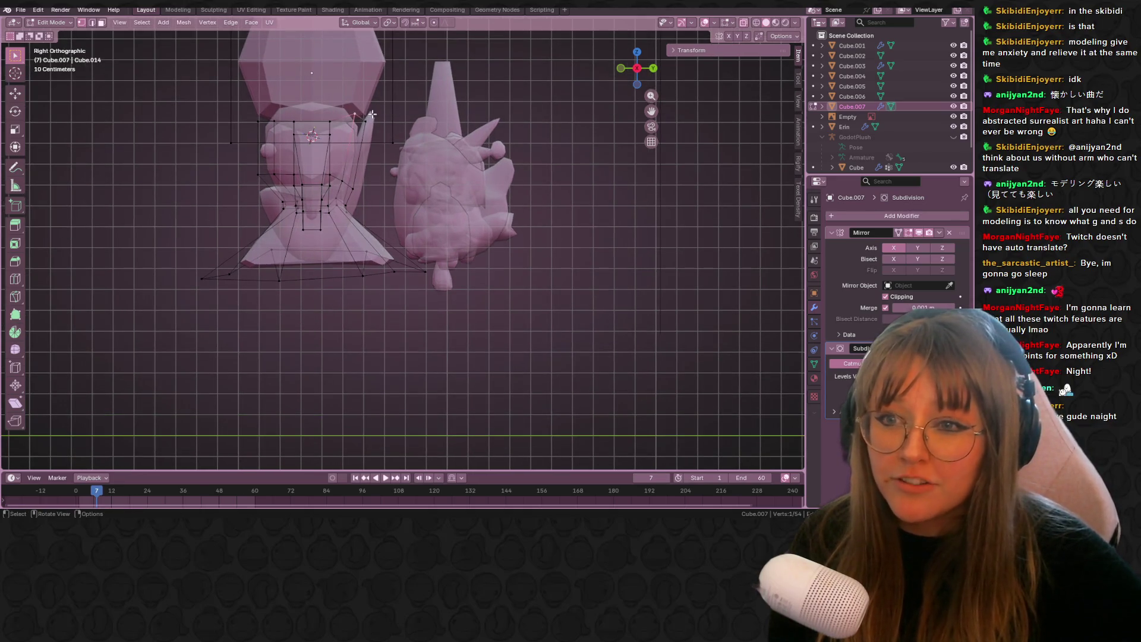
{"action": "key", "text": "g"}
{"action": "key", "text": "g"}
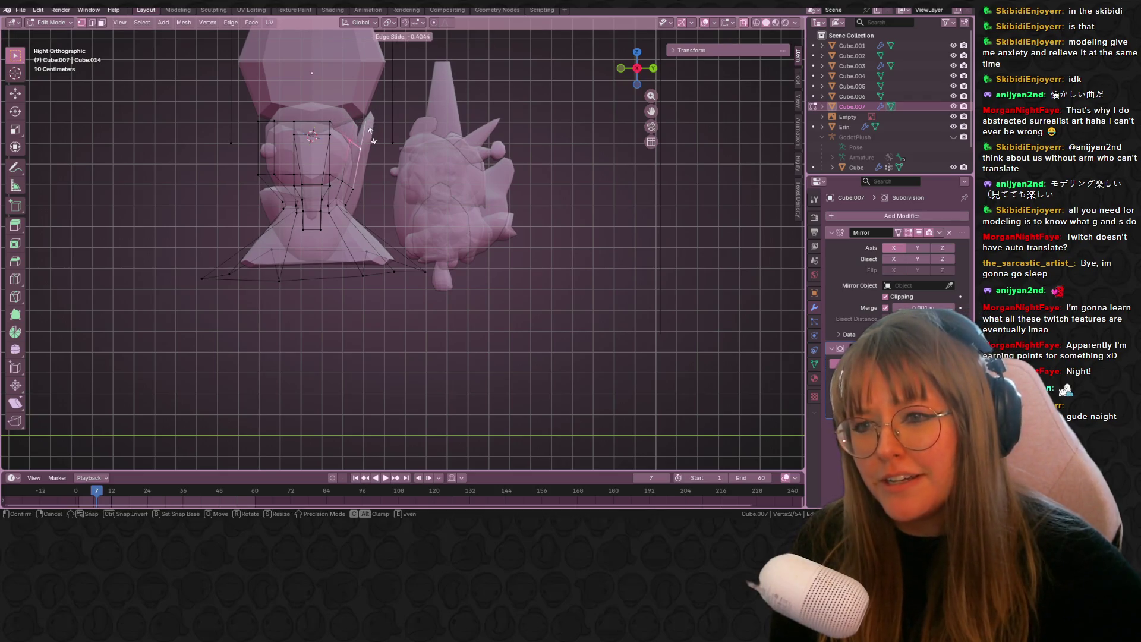
{"action": "left_click", "coordinate": [371, 133]}
{"action": "key", "text": "g"}
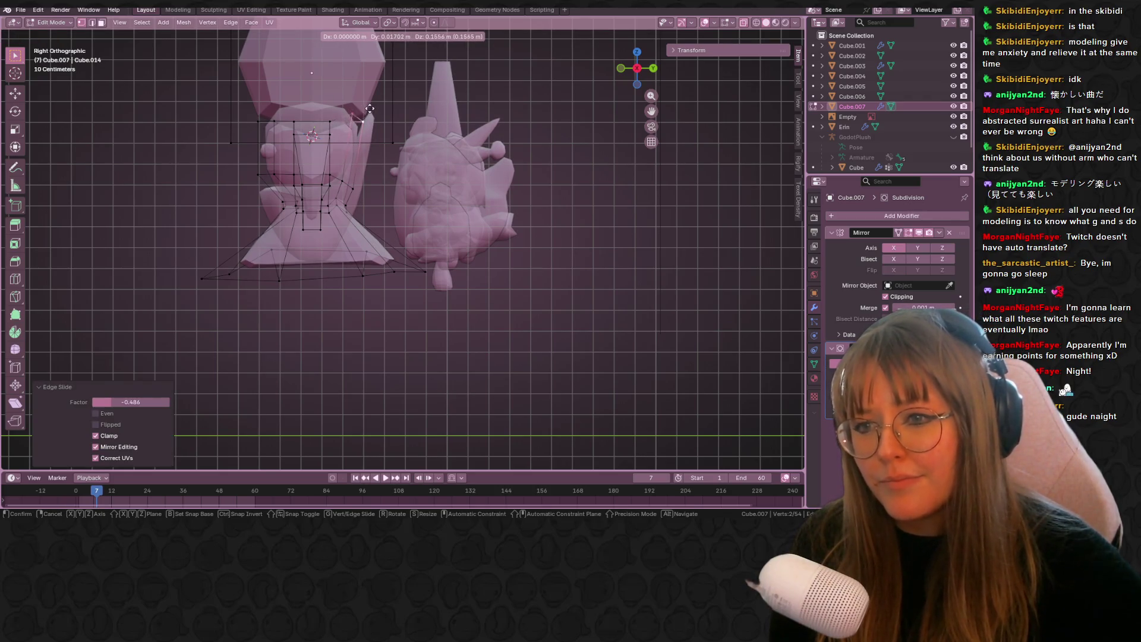
{"action": "left_click", "coordinate": [369, 114]}
- Add a new edge loop around the torso with Ctrl+R and move it
{"action": "key", "text": "ctrl+r"}
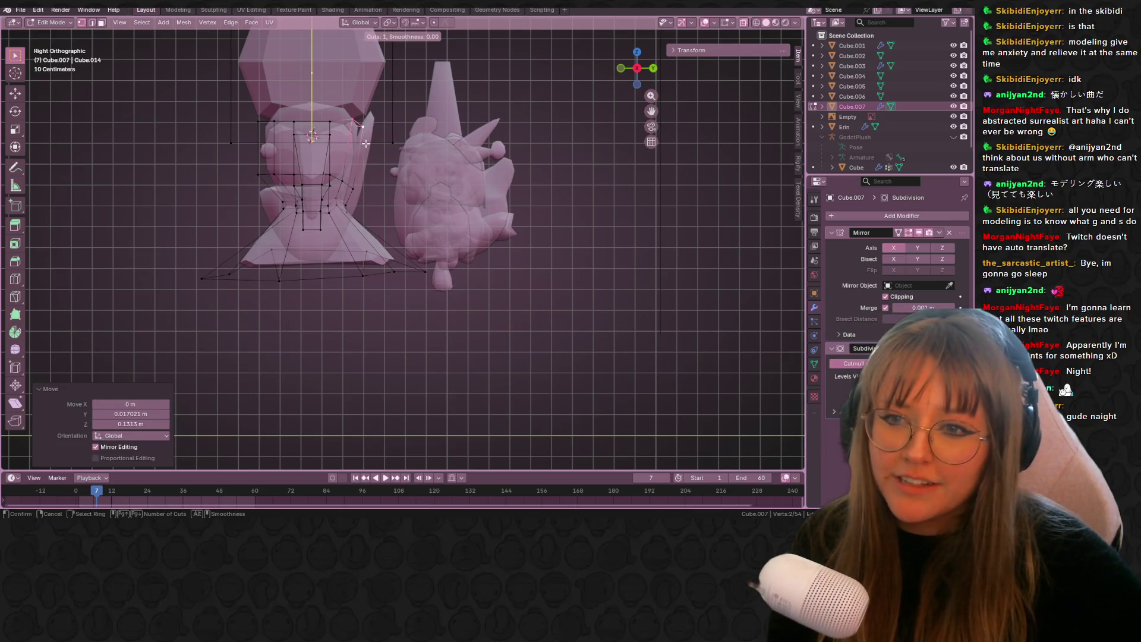
{"action": "left_click", "coordinate": [360, 143]}
{"action": "left_click", "coordinate": [363, 146]}
{"action": "key", "text": "g"}
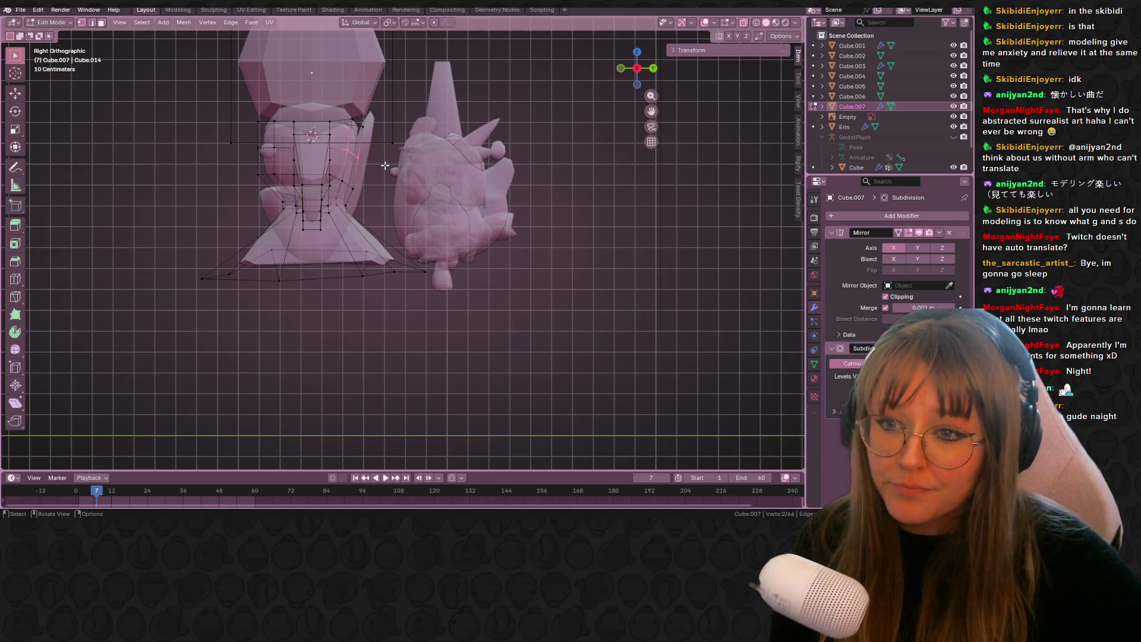
{"action": "left_click", "coordinate": [374, 165]}
- Adjust two torso-side vertices to follow the side reference profile
{"action": "left_click_drag", "start_coordinate": [375, 196], "coordinate": [375, 196]}
{"action": "key", "text": "g"}
{"action": "left_click", "coordinate": [354, 171]}
{"action": "left_click", "coordinate": [349, 116]}
{"action": "key", "text": "g"}
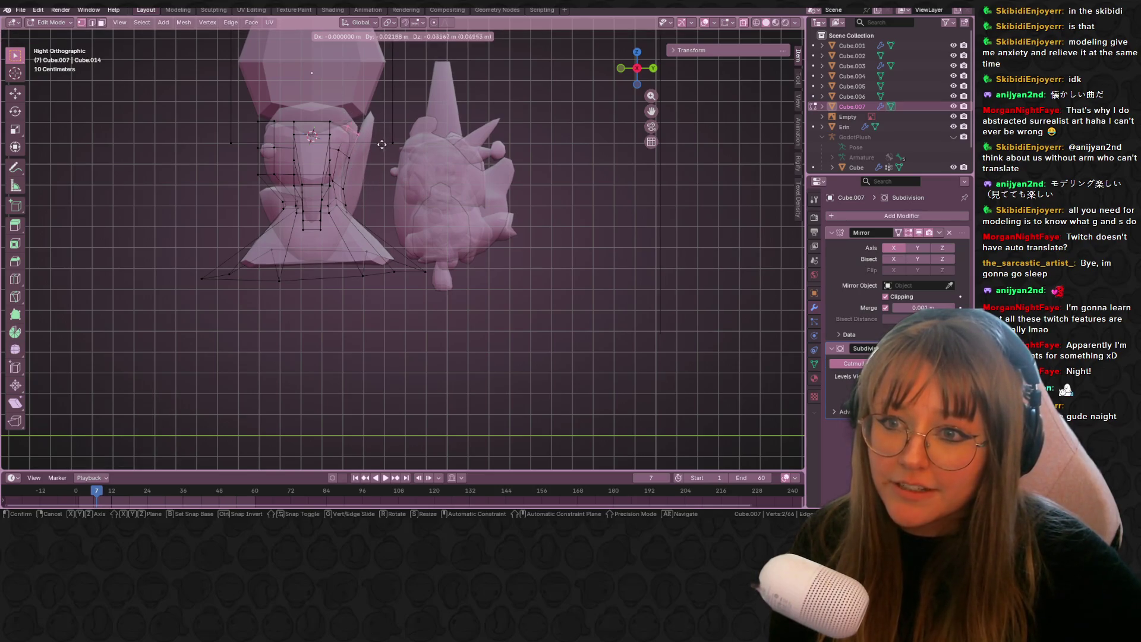
{"action": "left_click", "coordinate": [378, 151]}
- Move the next pair of torso vertices to match the reference outline
{"action": "left_click", "coordinate": [326, 113]}
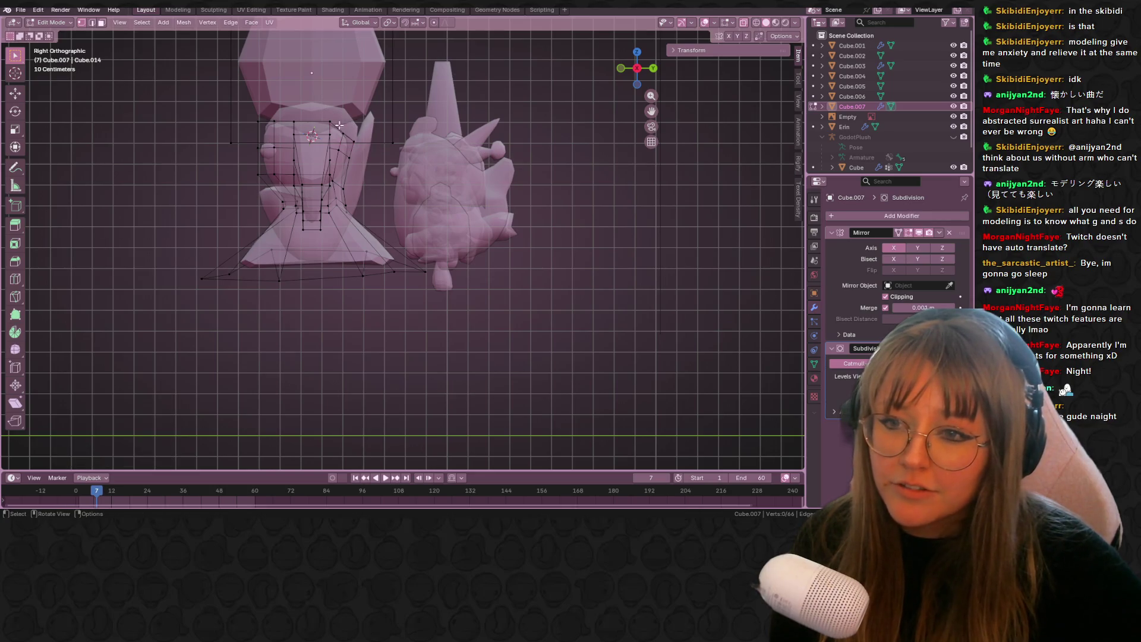
{"action": "left_click", "coordinate": [261, 122]}
{"action": "key", "text": "g"}
{"action": "left_click", "coordinate": [275, 116]}
{"action": "left_click", "coordinate": [291, 126]}
{"action": "key", "text": "g"}
{"action": "left_click", "coordinate": [294, 130]}
- Pull three lower torso vertices into line with the side reference
{"action": "left_click", "coordinate": [262, 122]}
{"action": "key", "text": "g"}
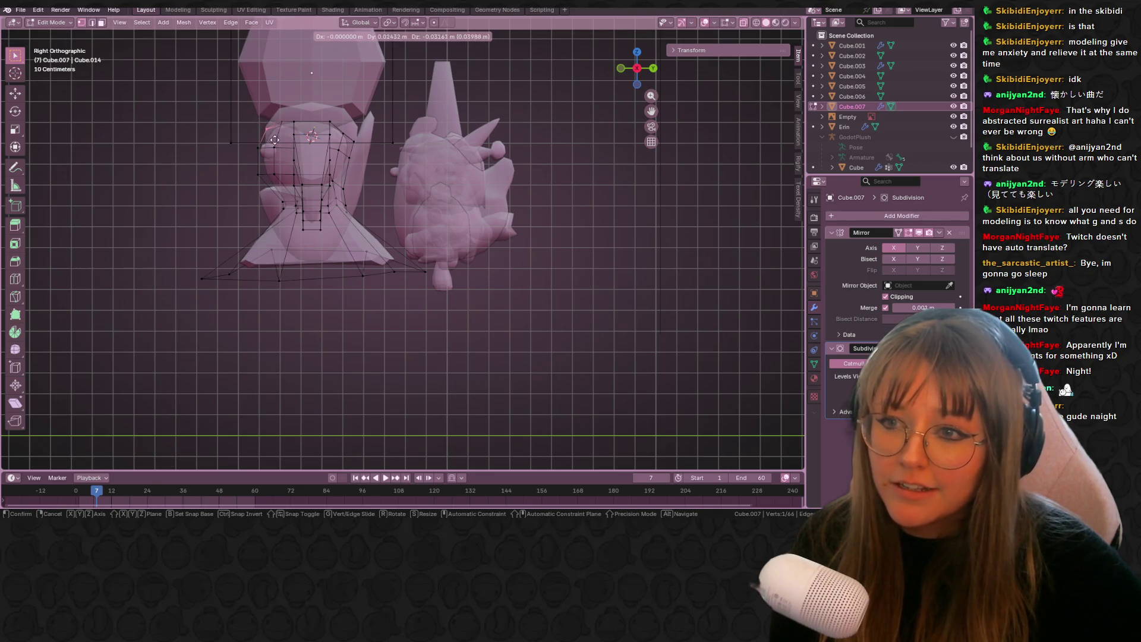
{"action": "left_click", "coordinate": [270, 147]}
{"action": "left_click", "coordinate": [265, 156]}
{"action": "key", "text": "g"}
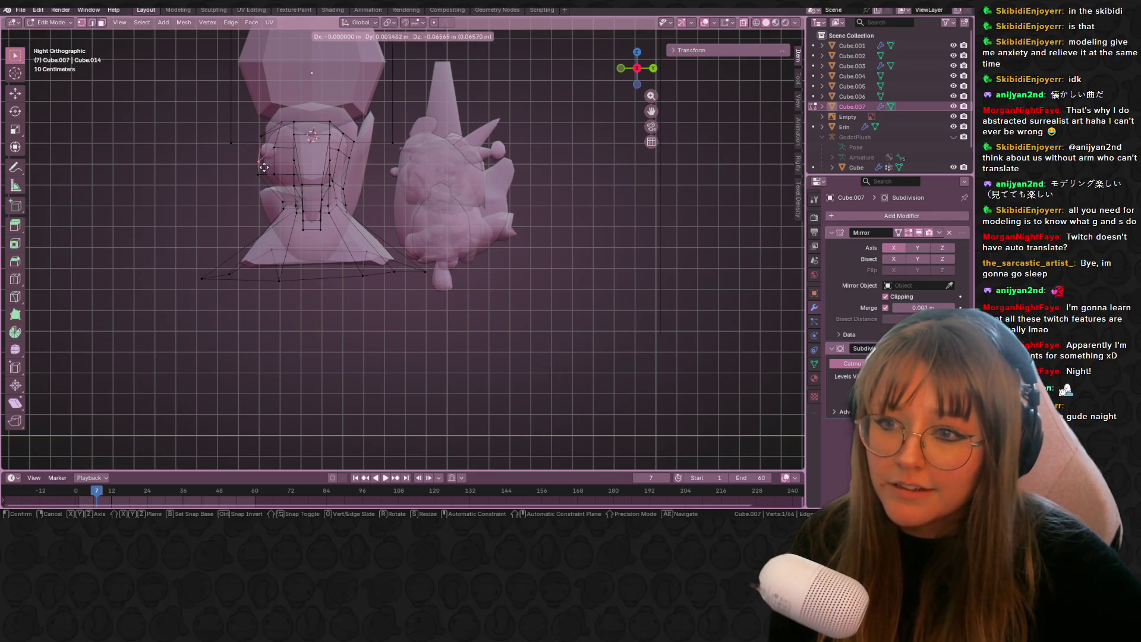
{"action": "left_click", "coordinate": [263, 167]}
{"action": "left_click", "coordinate": [259, 177]}
{"action": "key", "text": "g"}
{"action": "left_click", "coordinate": [270, 179]}
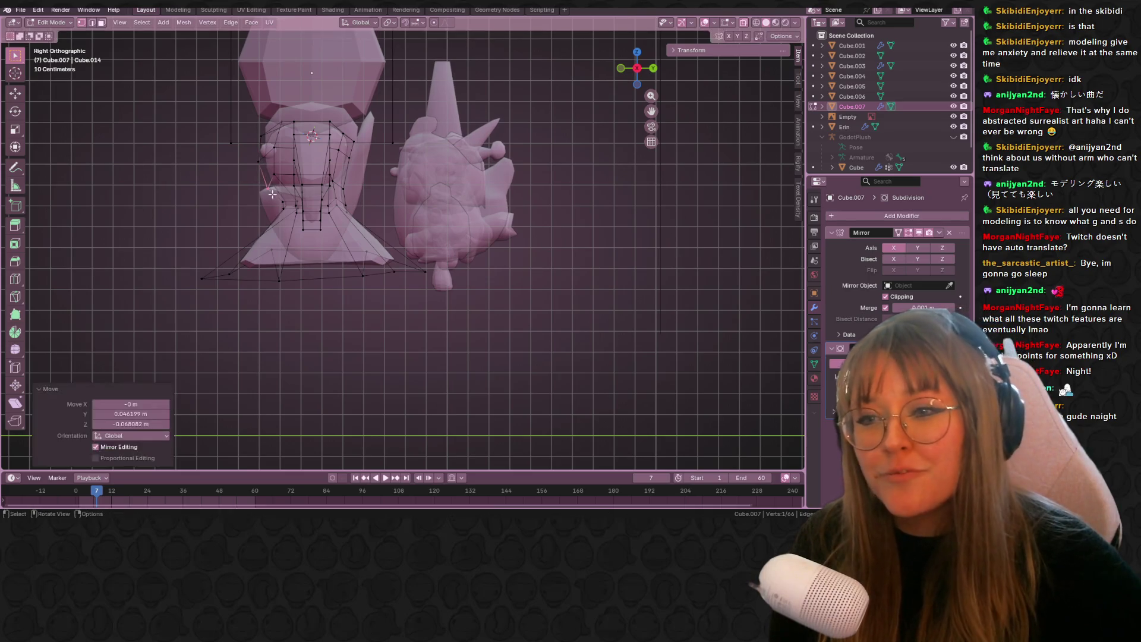
- Move the last body vertex 0.0466 m along Y, then select the neck and shoulder vertices
{"action": "left_click", "coordinate": [275, 176]}
{"action": "key", "text": "g"}
{"action": "left_click", "coordinate": [285, 182]}
{"action": "mouse_move", "coordinate": [286, 182]}
{"action": "middle_mouse_down"}
{"action": "mouse_move", "coordinate": [407, 178]}
{"action": "mouse_move", "coordinate": [357, 154]}
{"action": "middle_mouse_up"}
{"action": "left_click", "coordinate": [326, 145]}
{"action": "middle_click_drag", "start_coordinate": [427, 129], "coordinate": [463, 137]}
{"action": "scroll", "coordinate": [470, 137], "scroll_direction": "down", "scroll_amount": 4}
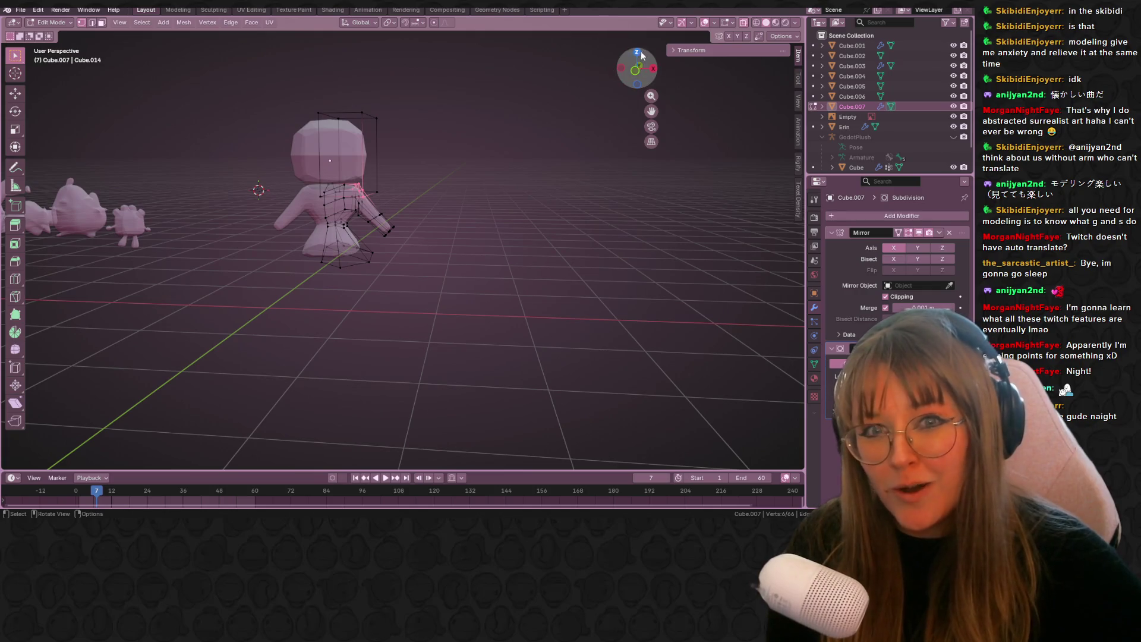
- In front view, rotate the right arm's vertices upward by -24°, undoing a trial inward move
{"action": "left_click", "coordinate": [635, 70]}
{"action": "scroll", "coordinate": [488, 228], "scroll_direction": "up", "scroll_amount": 2}
{"action": "scroll", "coordinate": [488, 227], "scroll_direction": "up", "scroll_amount": 1}
{"action": "middle_click_drag", "start_coordinate": [357, 178], "coordinate": [419, 203], "text": "shift"}
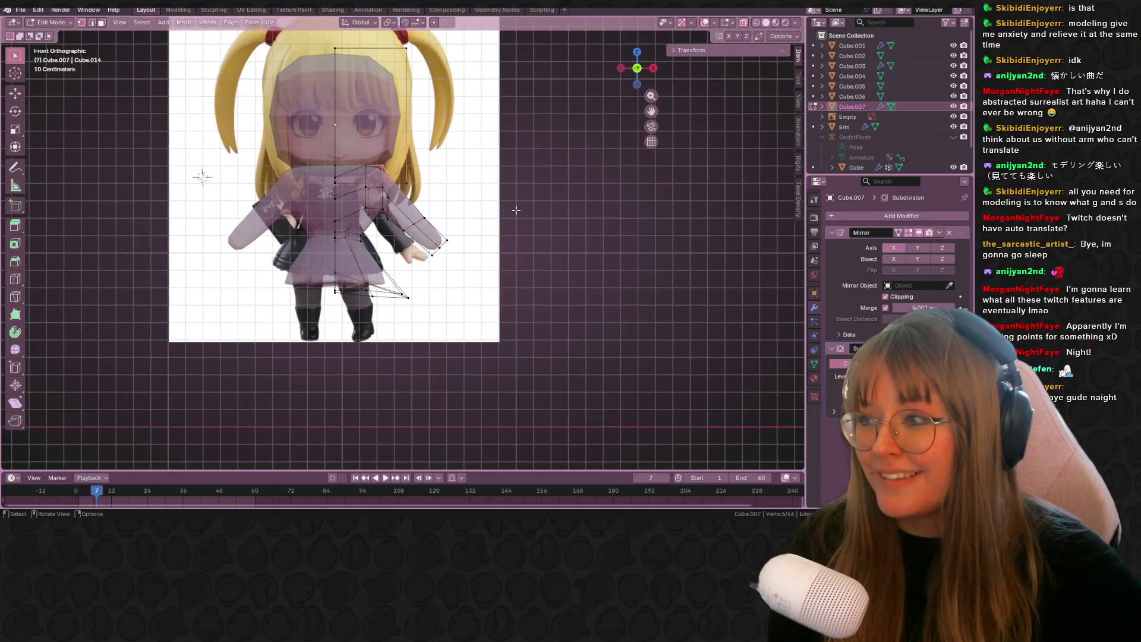
{"action": "left_click_drag", "start_coordinate": [467, 259], "coordinate": [468, 259]}
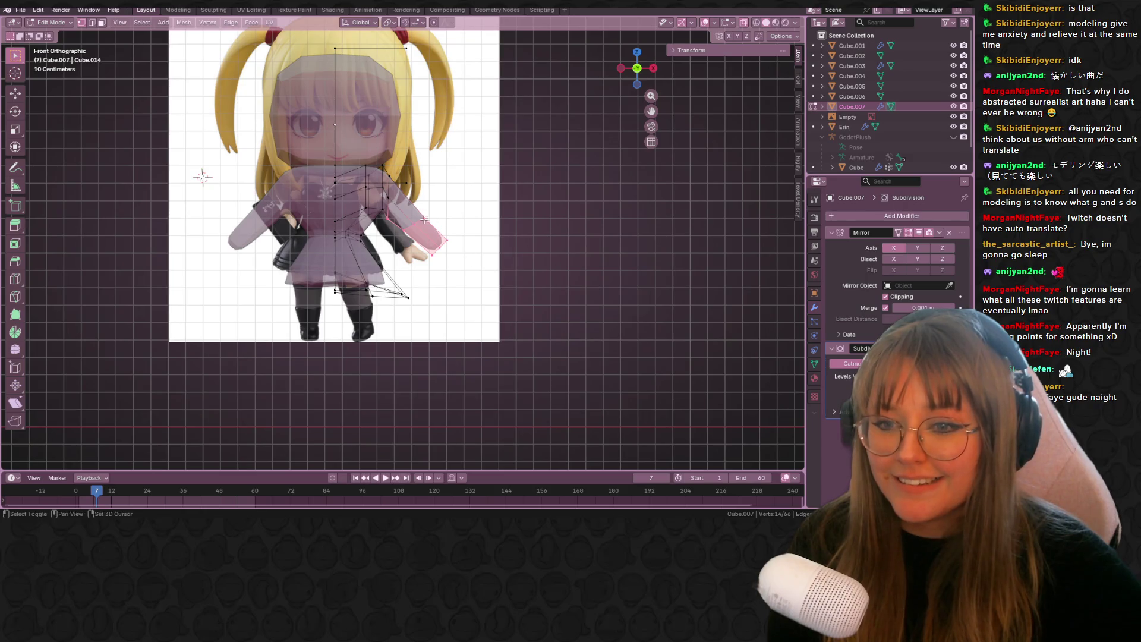
{"action": "key", "text": "r"}
{"action": "left_click", "coordinate": [517, 234]}
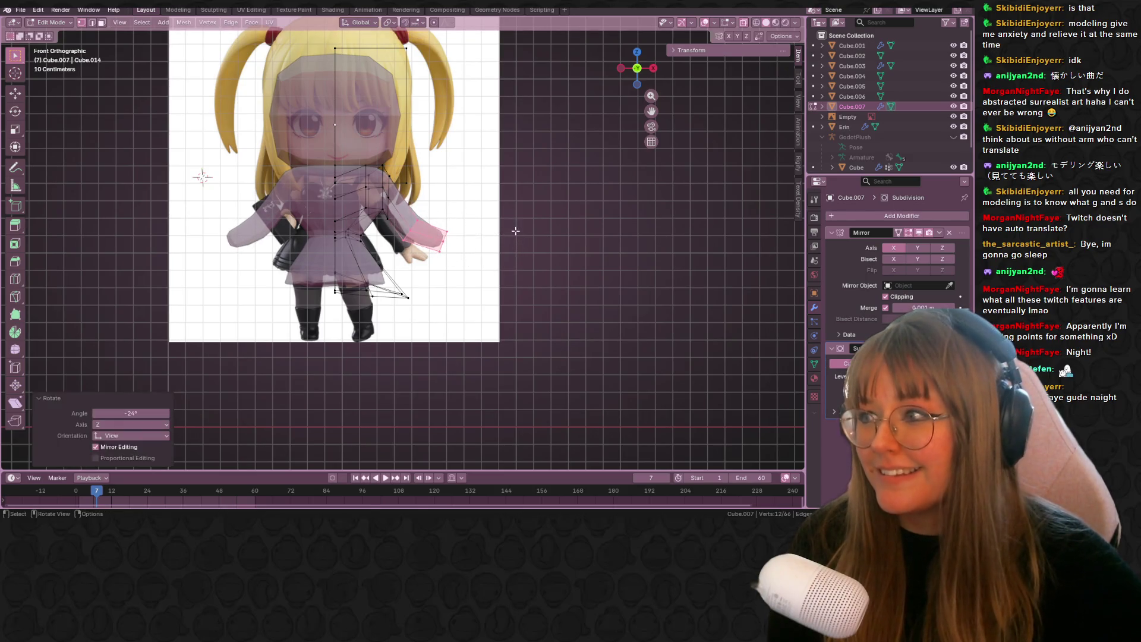
{"action": "key", "text": "g"}
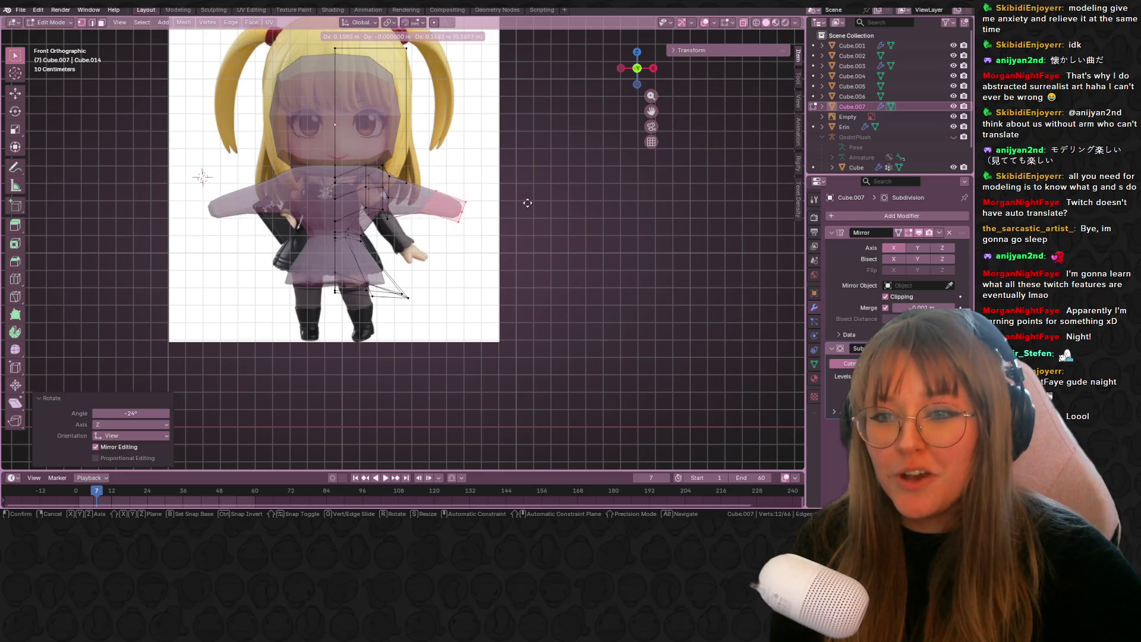
{"action": "left_click", "coordinate": [513, 203]}
{"action": "key", "text": "ctrl+z"}
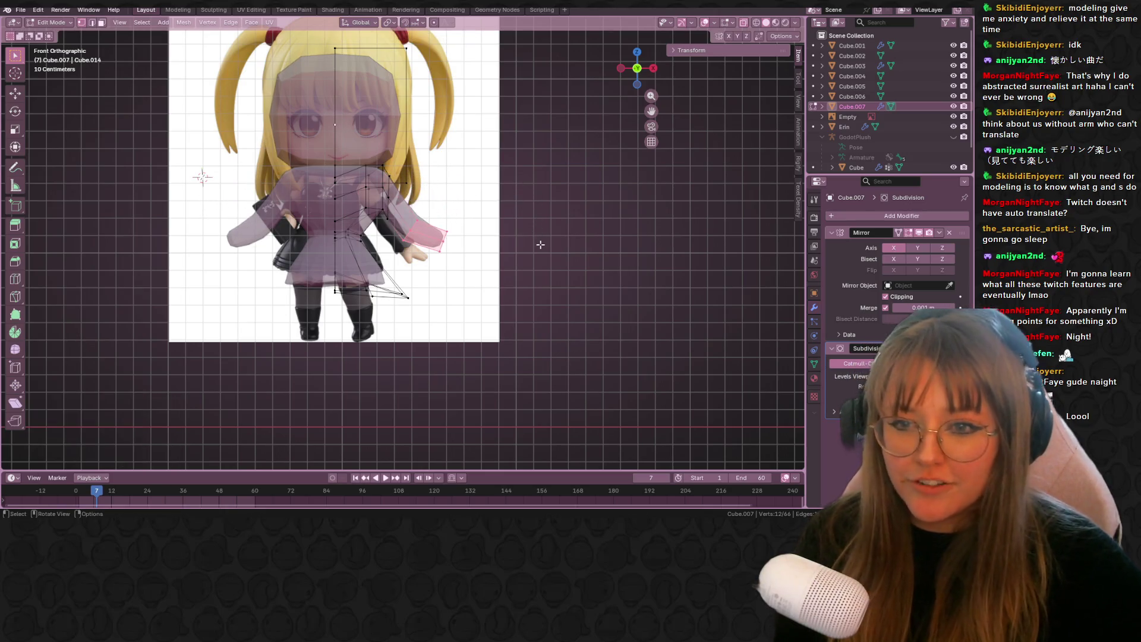
{"action": "key", "text": "x"}
{"action": "mouse_move", "coordinate": [488, 208]}
{"action": "middle_mouse_down"}
{"action": "mouse_move", "coordinate": [388, 220]}
{"action": "mouse_move", "coordinate": [505, 197]}
{"action": "middle_mouse_up"}
- Scale the selected vertices to 1.092, then back down to 0.987
{"action": "left_click", "coordinate": [636, 67]}
{"action": "key", "text": "g"}
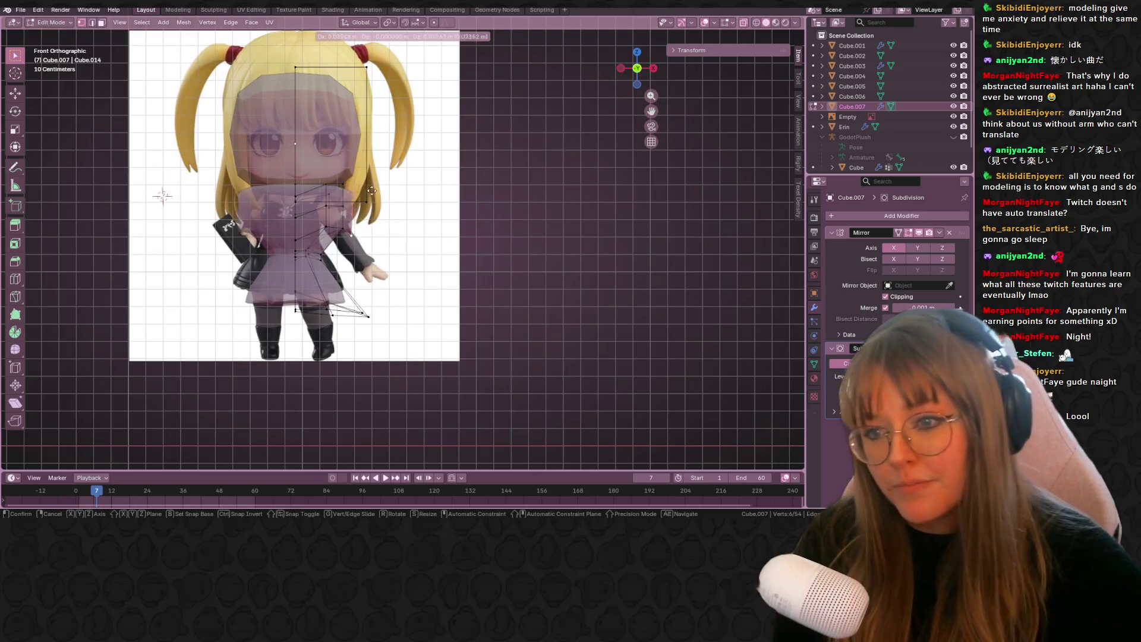
{"action": "key", "text": "s"}
{"action": "left_click", "coordinate": [381, 183]}
{"action": "key", "text": "s"}
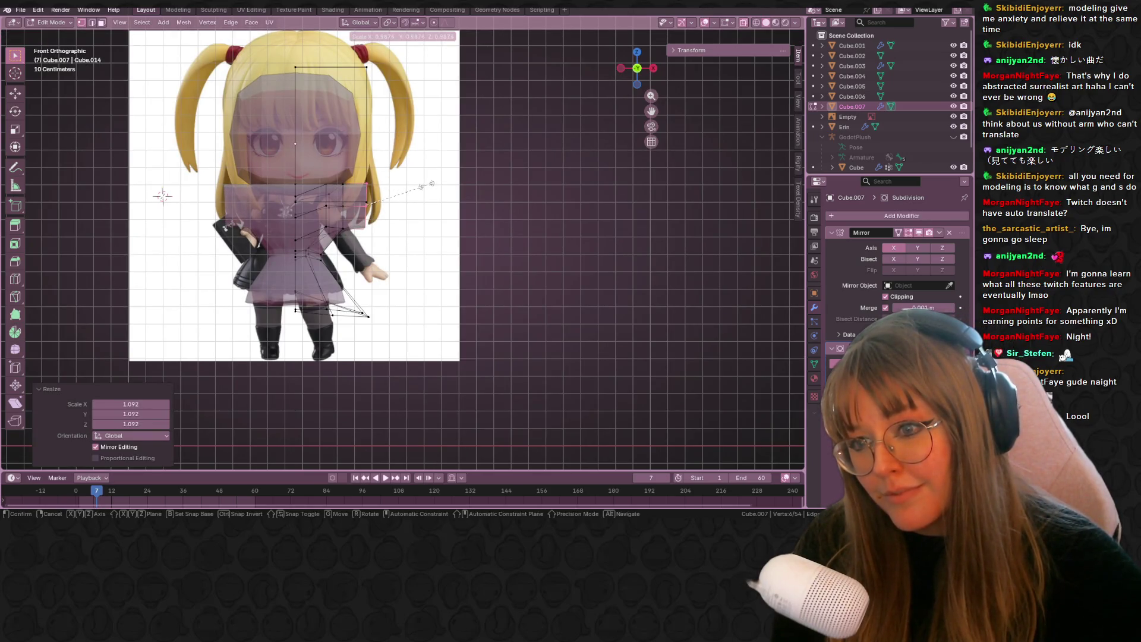
{"action": "left_click", "coordinate": [426, 185]}
- Move the selected vertices, shrink them to 0.685, and shift them slightly down
{"action": "middle_click_drag", "start_coordinate": [416, 184], "coordinate": [419, 206], "text": "shift"}
{"action": "key", "text": "g"}
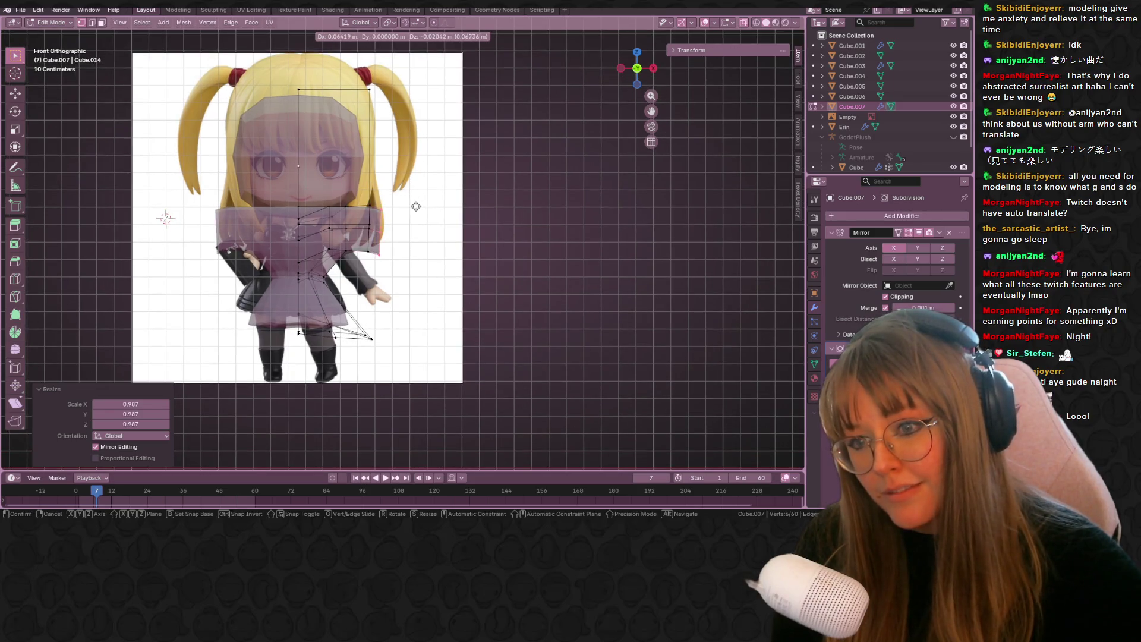
{"action": "scroll", "coordinate": [458, 208], "scroll_direction": "up", "scroll_amount": 1, "text": "alt"}
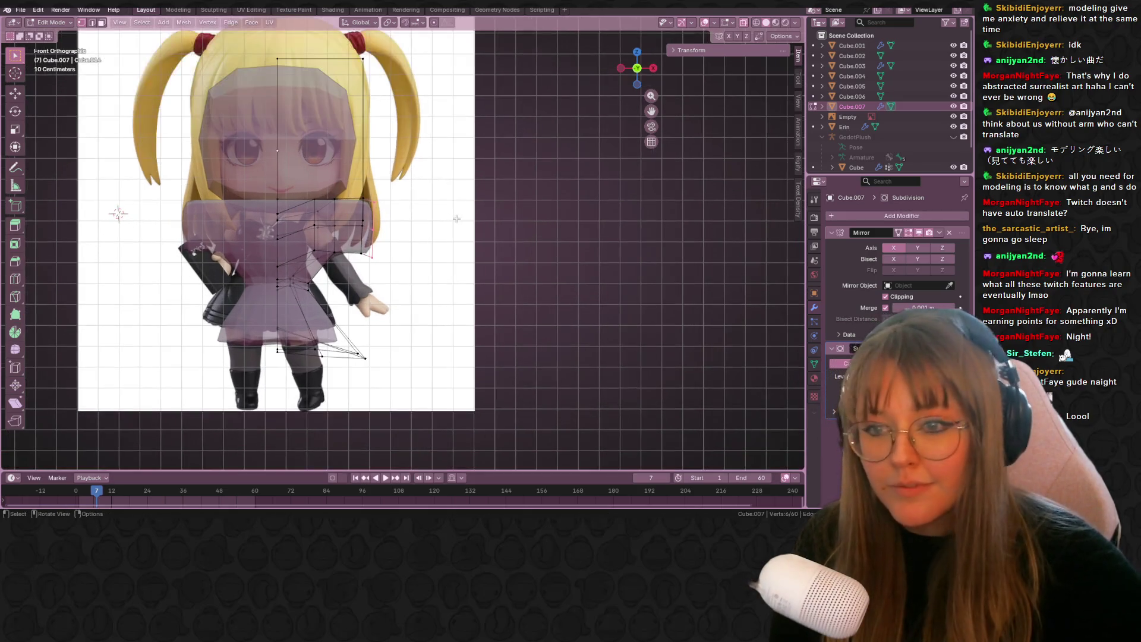
{"action": "left_click", "coordinate": [463, 204]}
{"action": "key", "text": "s"}
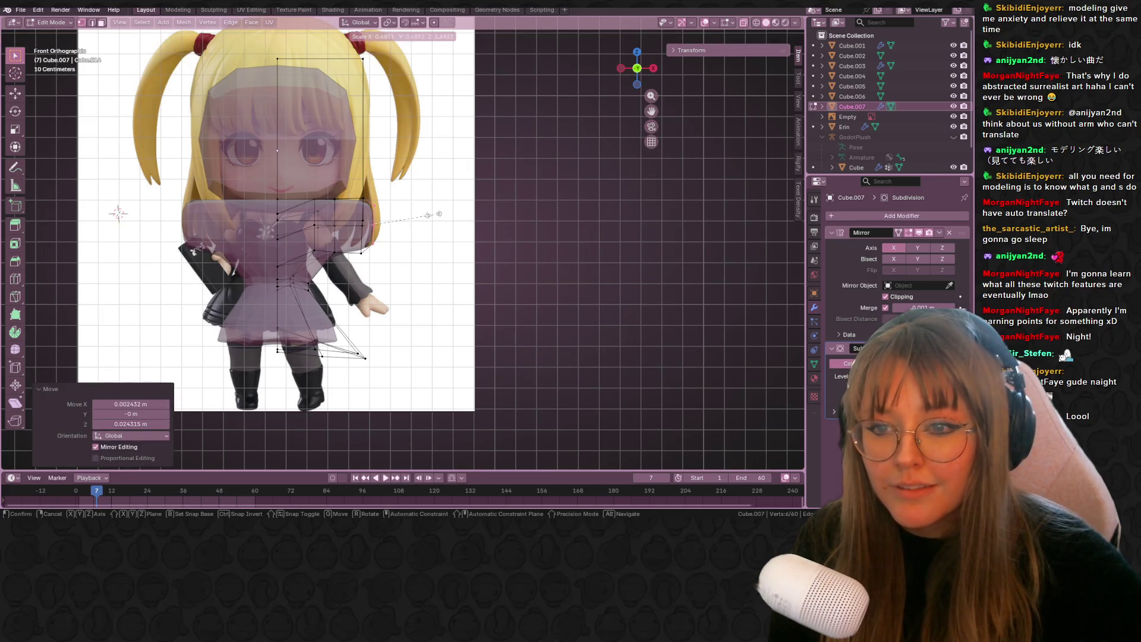
{"action": "left_click", "coordinate": [432, 215]}
{"action": "key", "text": "g"}
{"action": "left_click", "coordinate": [433, 216]}
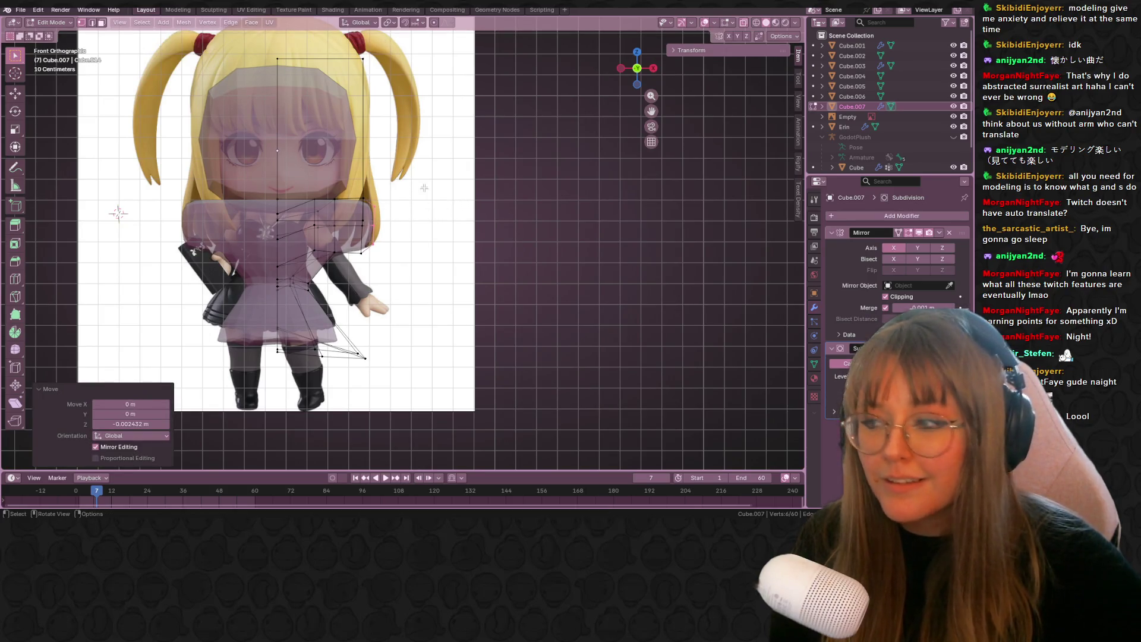
- Reposition a shoulder edge and lower a side vertex along the torso
{"action": "left_click", "coordinate": [337, 271]}
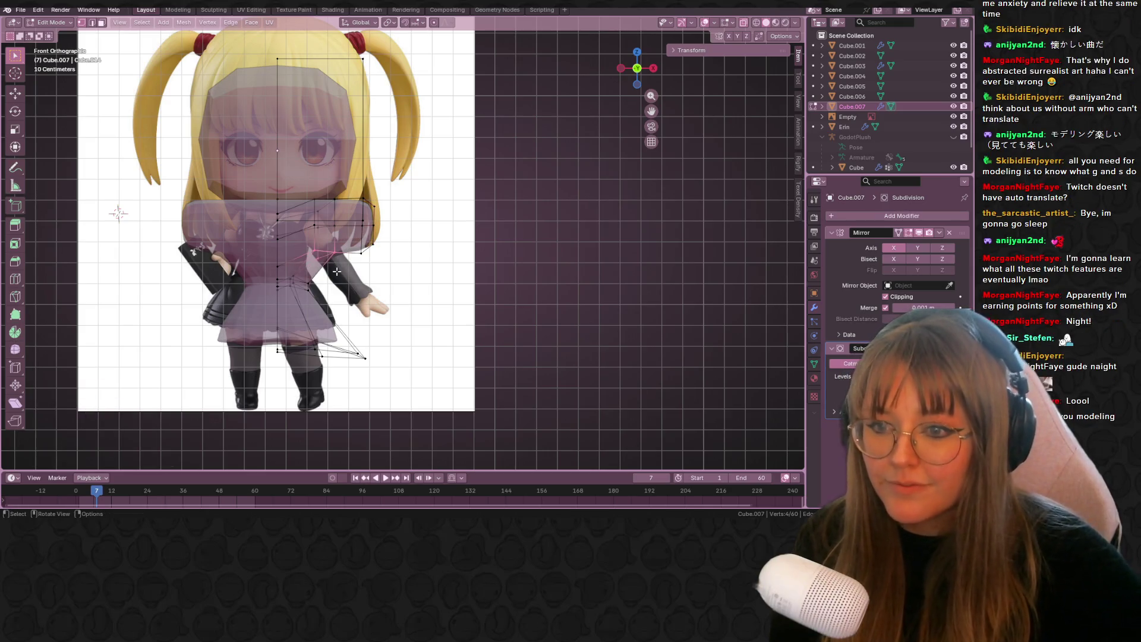
{"action": "key", "text": "g"}
{"action": "left_click", "coordinate": [312, 252]}
{"action": "left_click", "coordinate": [315, 256]}
{"action": "key", "text": "g"}
{"action": "left_click", "coordinate": [312, 259]}
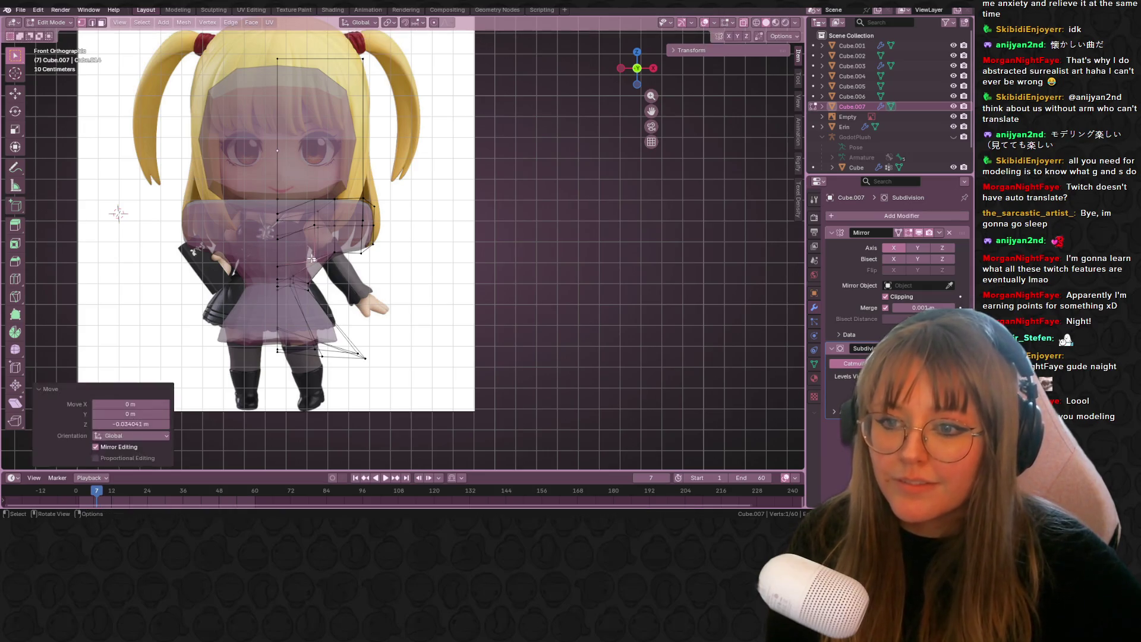
{"action": "scroll", "coordinate": [317, 228], "scroll_direction": "up", "scroll_amount": 1}
{"action": "key", "text": "g"}
{"action": "left_click", "coordinate": [300, 228]}
- Move the neighbouring shoulder vertex into place and check the shape in perspective
{"action": "left_click", "coordinate": [345, 221]}
{"action": "mouse_move", "coordinate": [408, 218]}
{"action": "middle_mouse_down", "text": "shift"}
{"action": "mouse_move", "coordinate": [511, 208]}
{"action": "mouse_move", "coordinate": [440, 217]}
{"action": "middle_mouse_up", "text": "shift"}
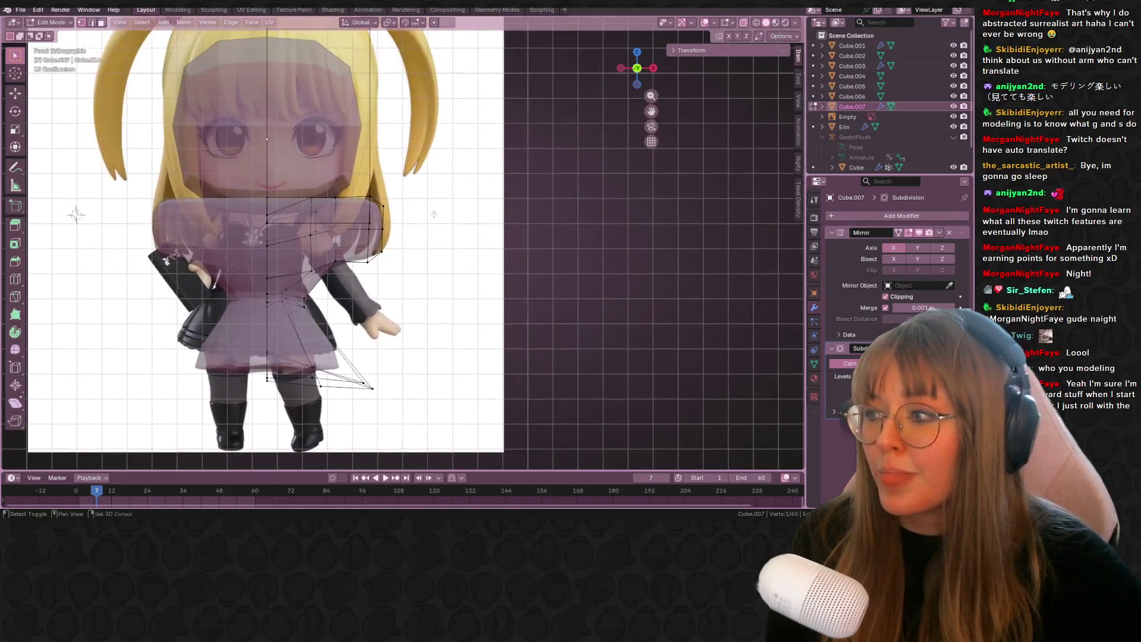
{"action": "key", "text": "g"}
{"action": "left_click", "coordinate": [349, 228]}
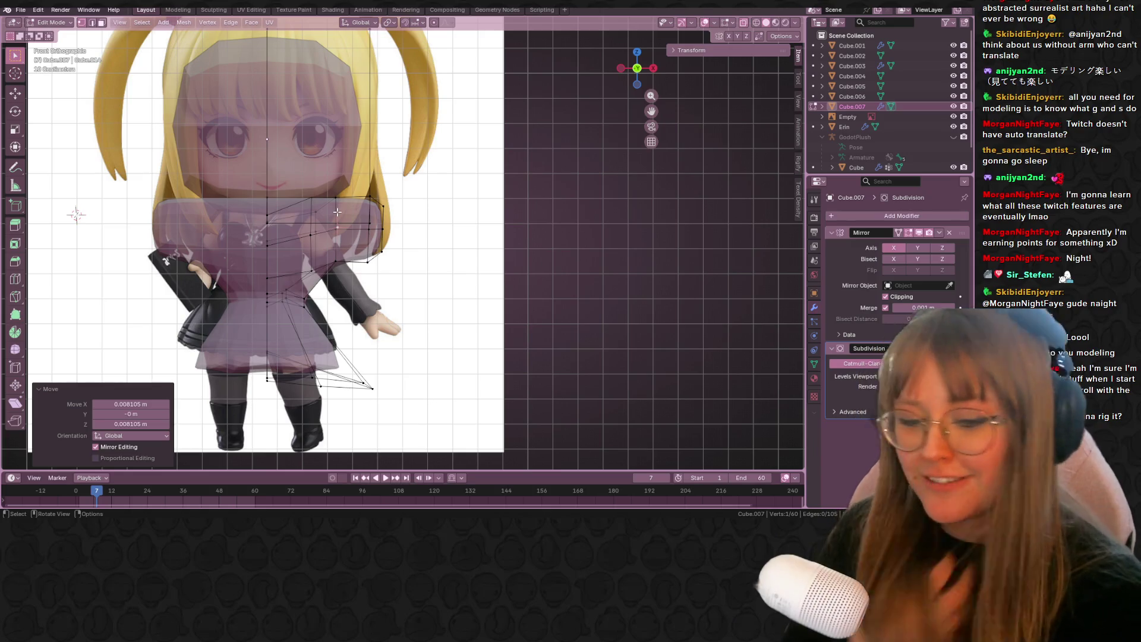
{"action": "mouse_move", "coordinate": [545, 262]}
{"action": "middle_mouse_down"}
{"action": "mouse_move", "coordinate": [568, 234]}
{"action": "mouse_move", "coordinate": [491, 257]}
{"action": "mouse_move", "coordinate": [385, 223]}
{"action": "middle_mouse_up"}
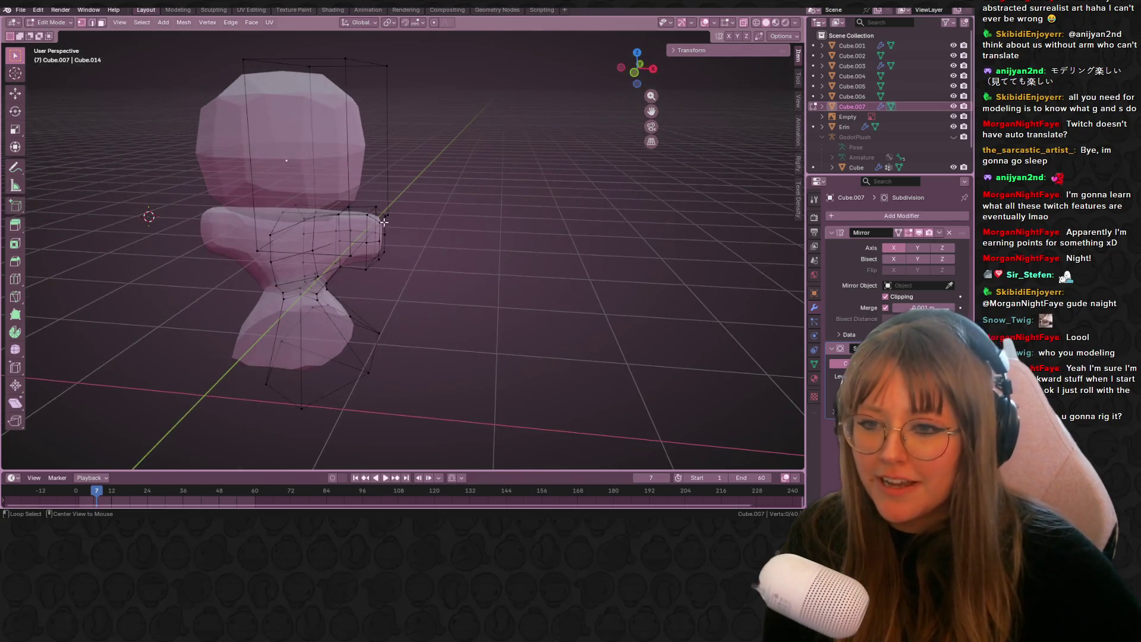
- Select the shoulder's outer-edge vertices and move them twice in front view
{"action": "key", "text": "KP_1"}
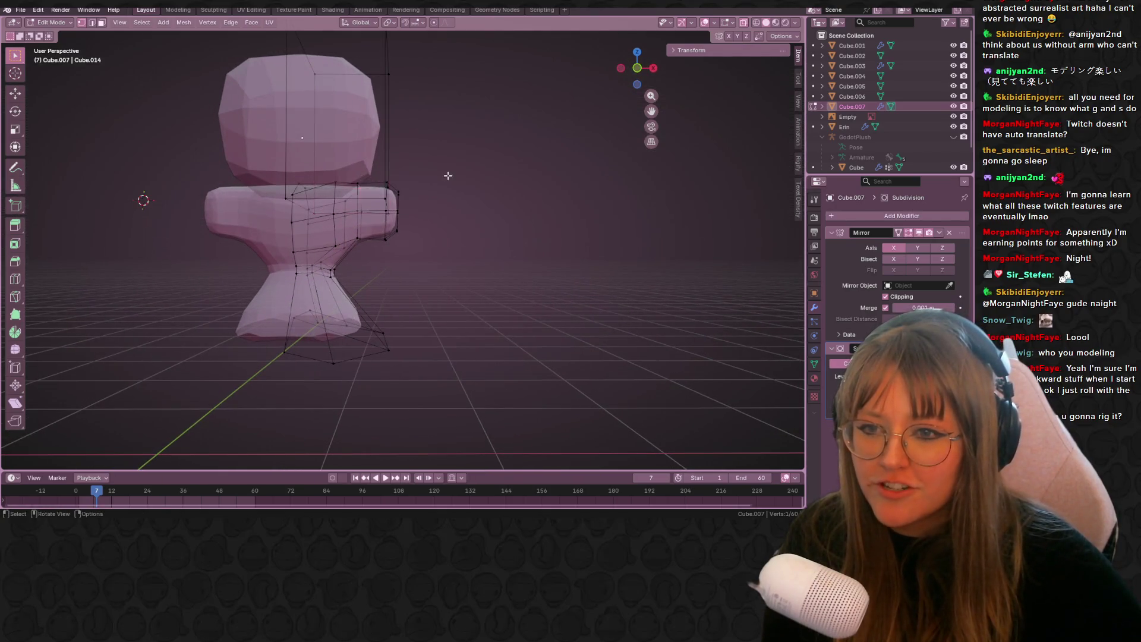
{"action": "middle_click_drag", "start_coordinate": [438, 178], "coordinate": [320, 200]}
{"action": "left_click_drag", "start_coordinate": [371, 202], "coordinate": [378, 206]}
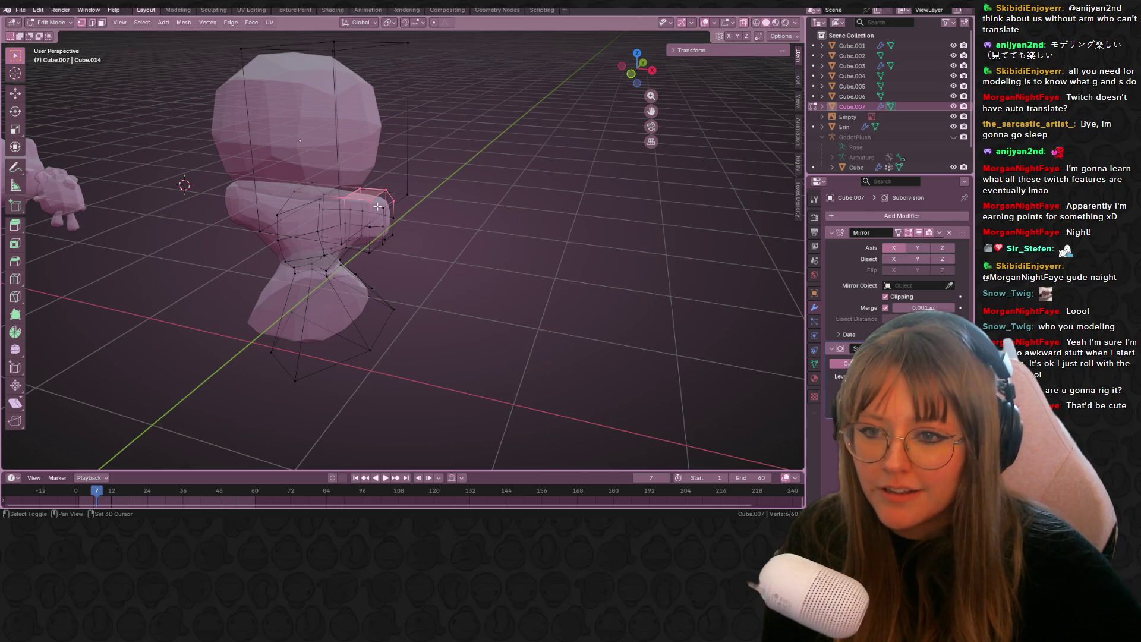
{"action": "key", "text": "KP_1"}
{"action": "scroll", "coordinate": [418, 154], "scroll_direction": "up", "scroll_amount": 3}
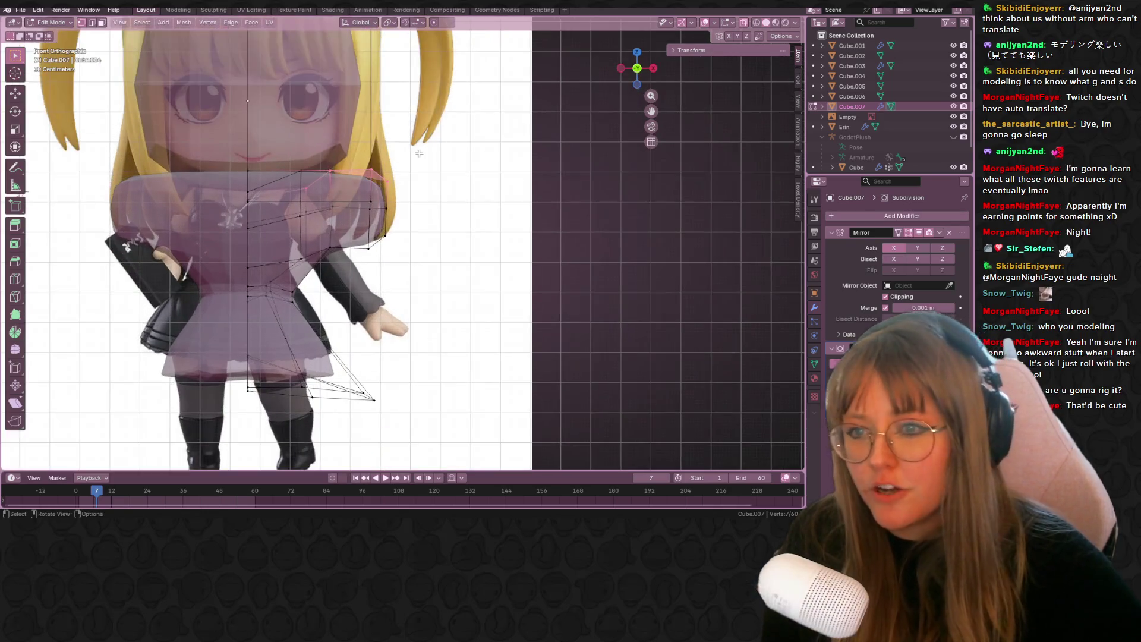
{"action": "middle_click_drag", "start_coordinate": [418, 154], "coordinate": [424, 177], "text": "shift"}
{"action": "key", "text": "g"}
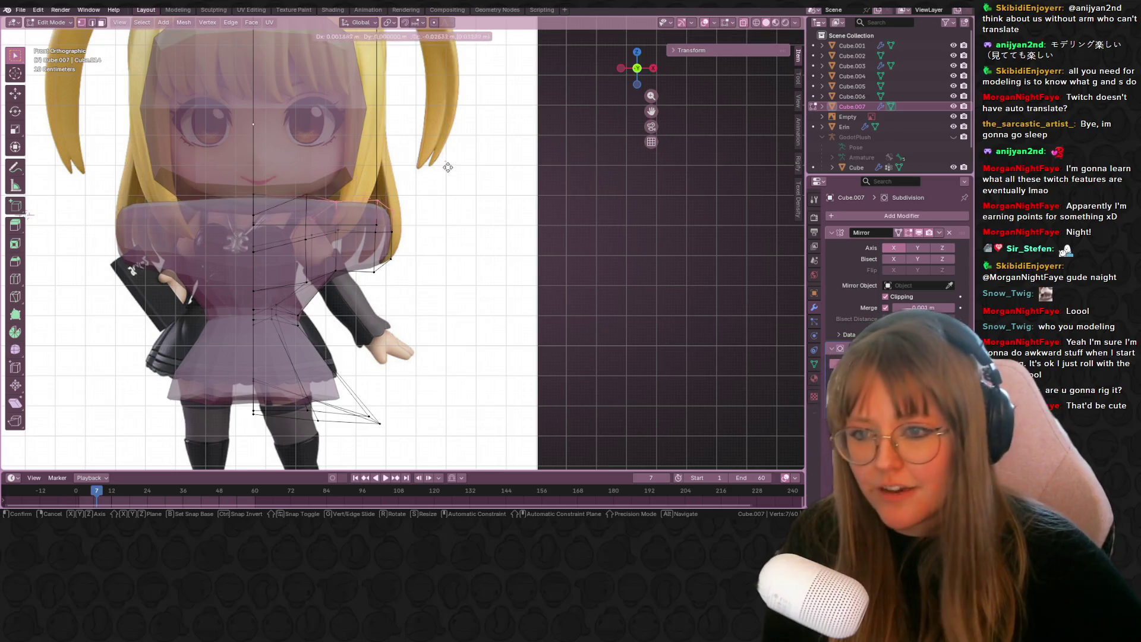
{"action": "left_click", "coordinate": [435, 175]}
{"action": "key", "text": "g"}
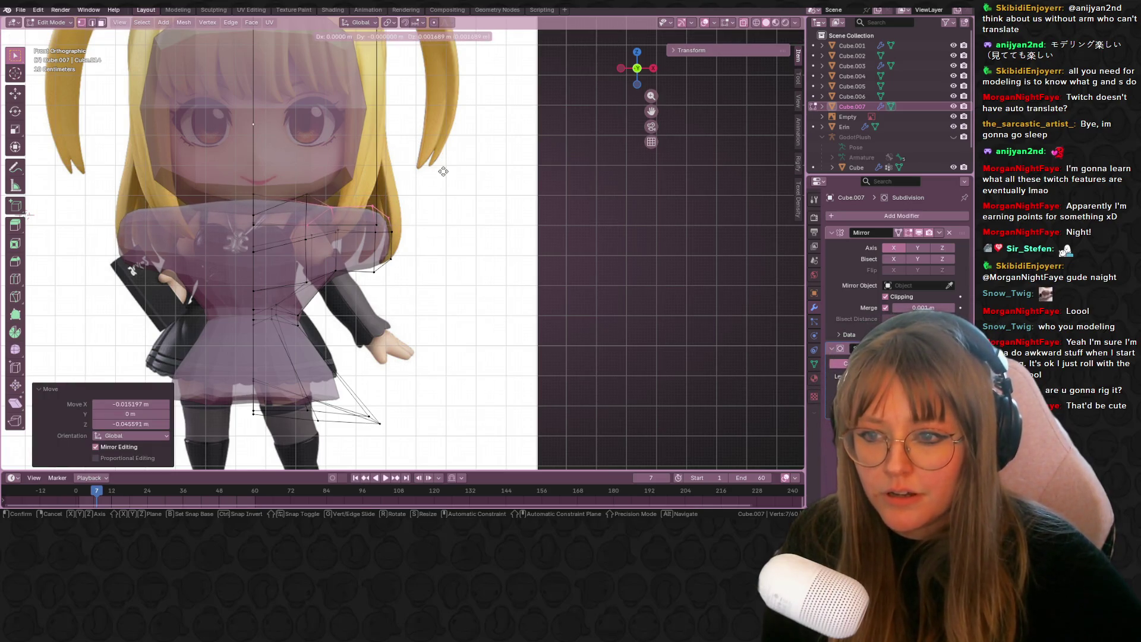
{"action": "left_click", "coordinate": [447, 168]}
- Move two shoulder vertices outward and then slightly lower
{"action": "left_click", "coordinate": [381, 207]}
{"action": "key", "text": "g"}
{"action": "left_click", "coordinate": [391, 204]}
{"action": "key", "text": "g"}
{"action": "left_click", "coordinate": [389, 230]}
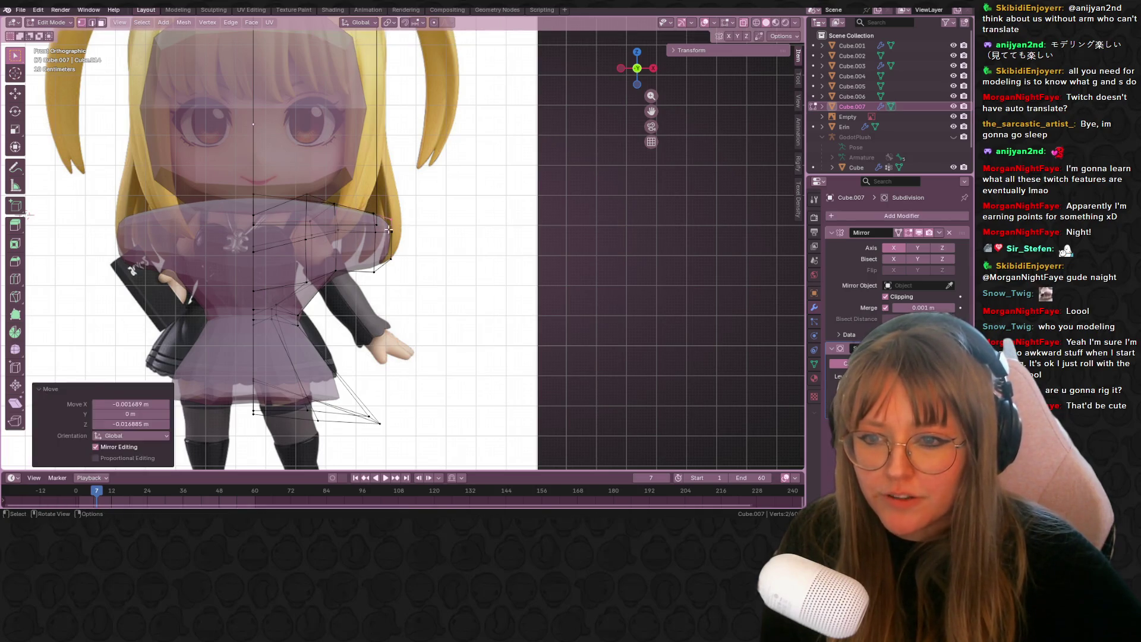
{"action": "left_click", "coordinate": [404, 267]}
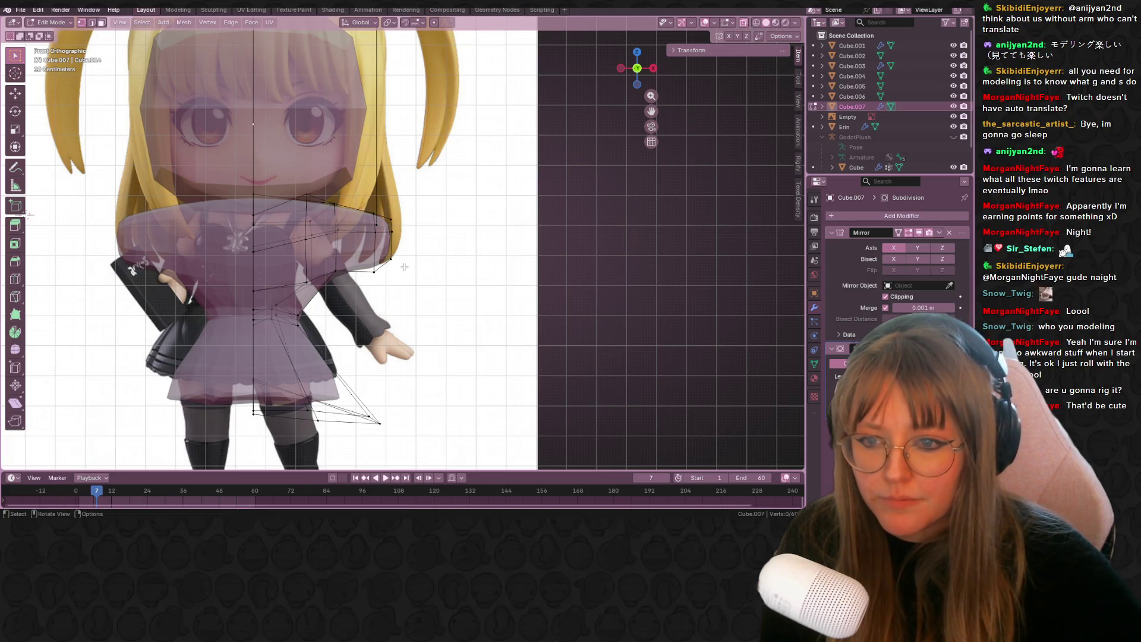
- Adjust the sleeve vertices, pushing the outer one further along the arm
{"action": "left_click_drag", "start_coordinate": [379, 280], "coordinate": [379, 279]}
{"action": "key", "text": "g"}
{"action": "left_click", "coordinate": [374, 271]}
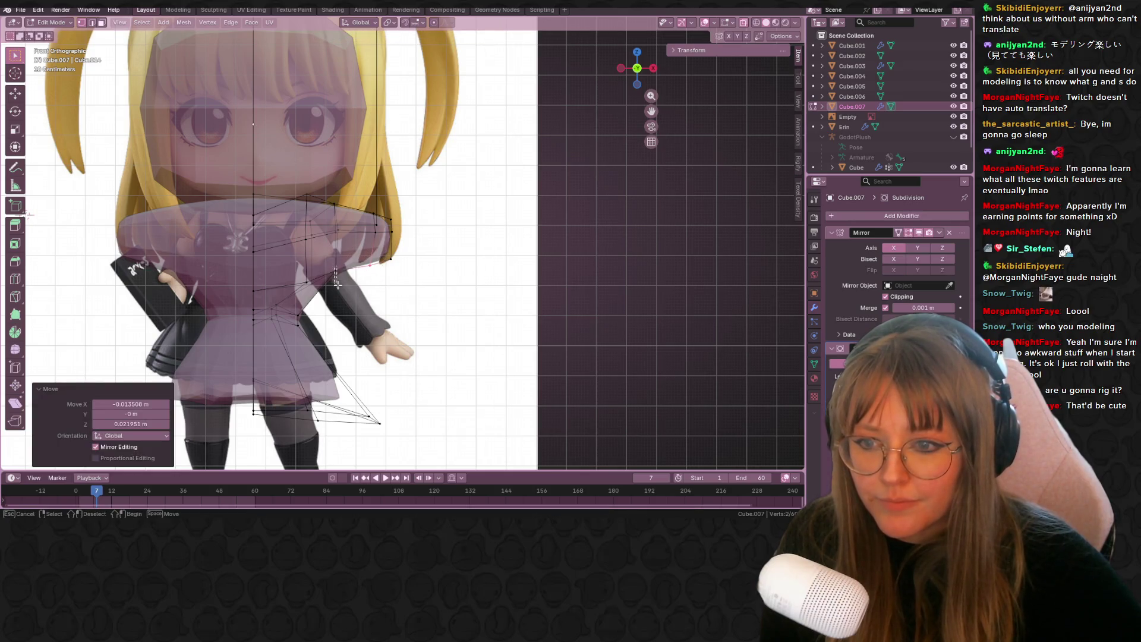
{"action": "left_click", "coordinate": [335, 281]}
{"action": "key", "text": "g"}
{"action": "left_click", "coordinate": [323, 276]}
{"action": "left_click", "coordinate": [307, 279]}
{"action": "key", "text": "g"}
{"action": "left_click", "coordinate": [297, 277]}
{"action": "key", "text": "g"}
{"action": "left_click", "coordinate": [404, 297]}
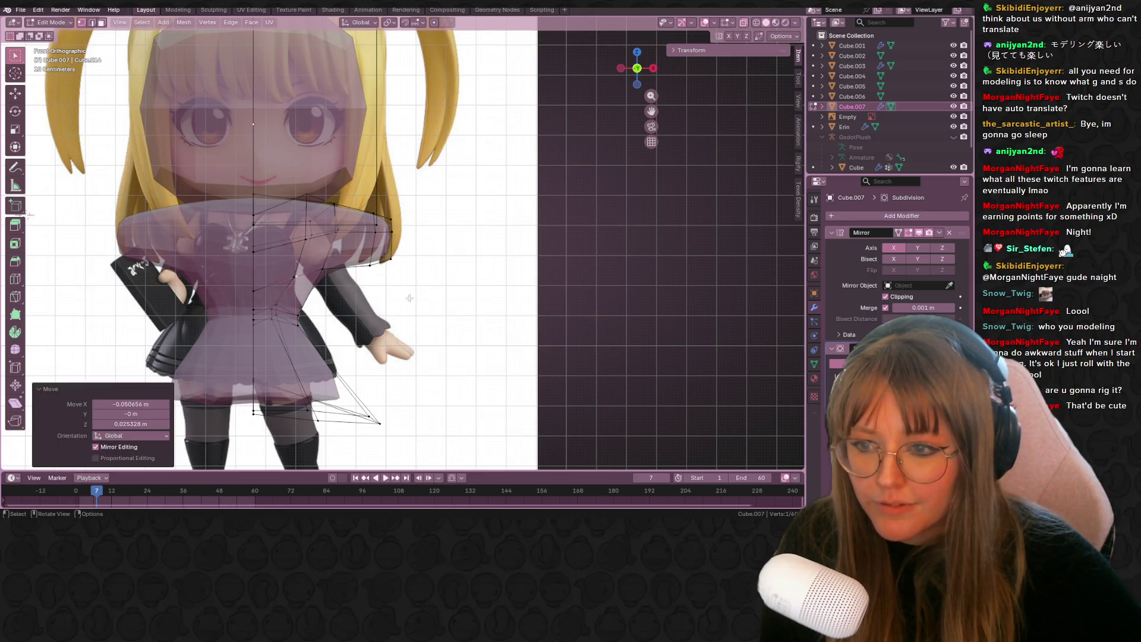
- Scale the skirt's bottom loop to 1.556, tilt it -25.8°, lower it, then return to Object Mode
{"action": "scroll", "coordinate": [404, 296], "scroll_direction": "down", "scroll_amount": 3}
{"action": "left_click", "coordinate": [302, 319], "text": "alt"}
{"action": "key", "text": "s"}
{"action": "left_click", "coordinate": [507, 378]}
{"action": "key", "text": "g"}
{"action": "left_click", "coordinate": [511, 360]}
{"action": "key", "text": "r"}
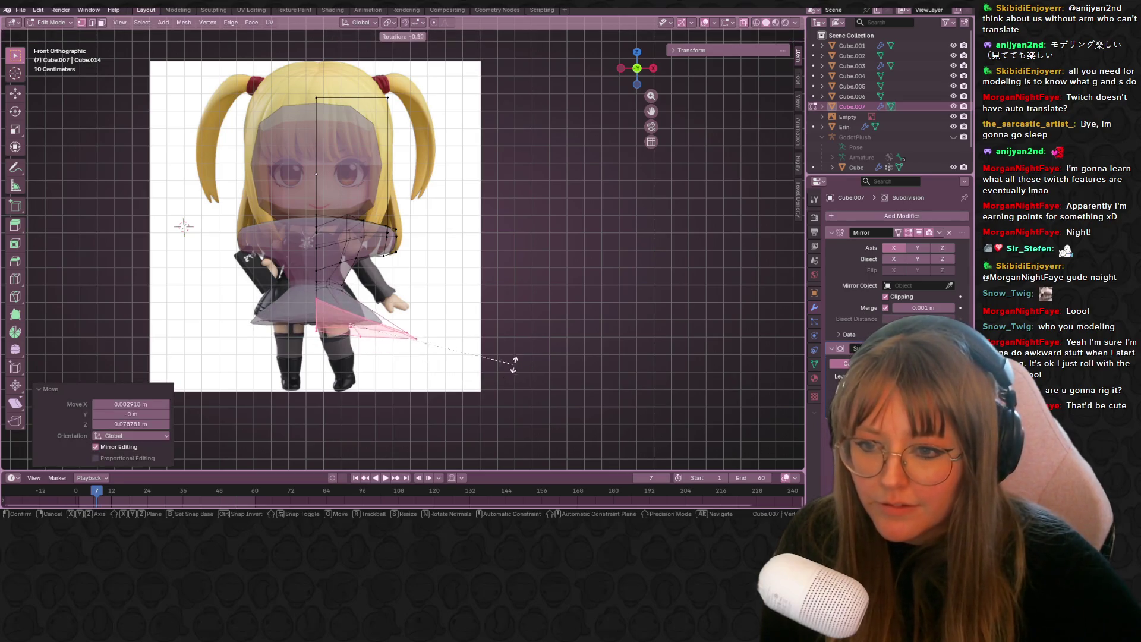
{"action": "left_click", "coordinate": [503, 292]}
{"action": "key", "text": "g"}
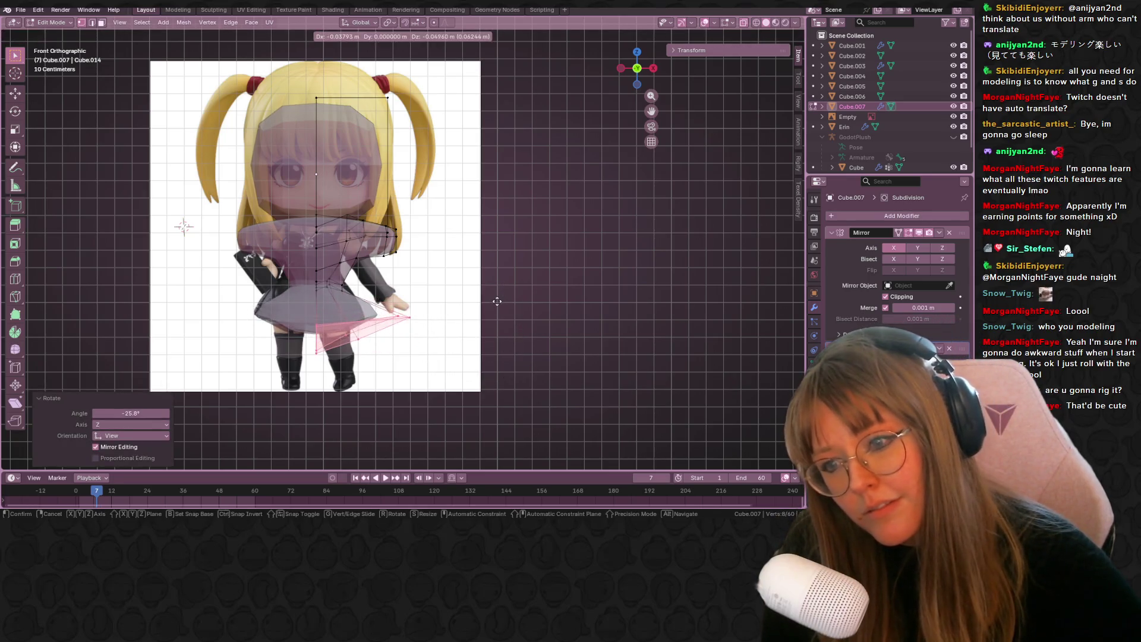
{"action": "left_click", "coordinate": [503, 302]}
{"action": "key", "text": "Tab"}
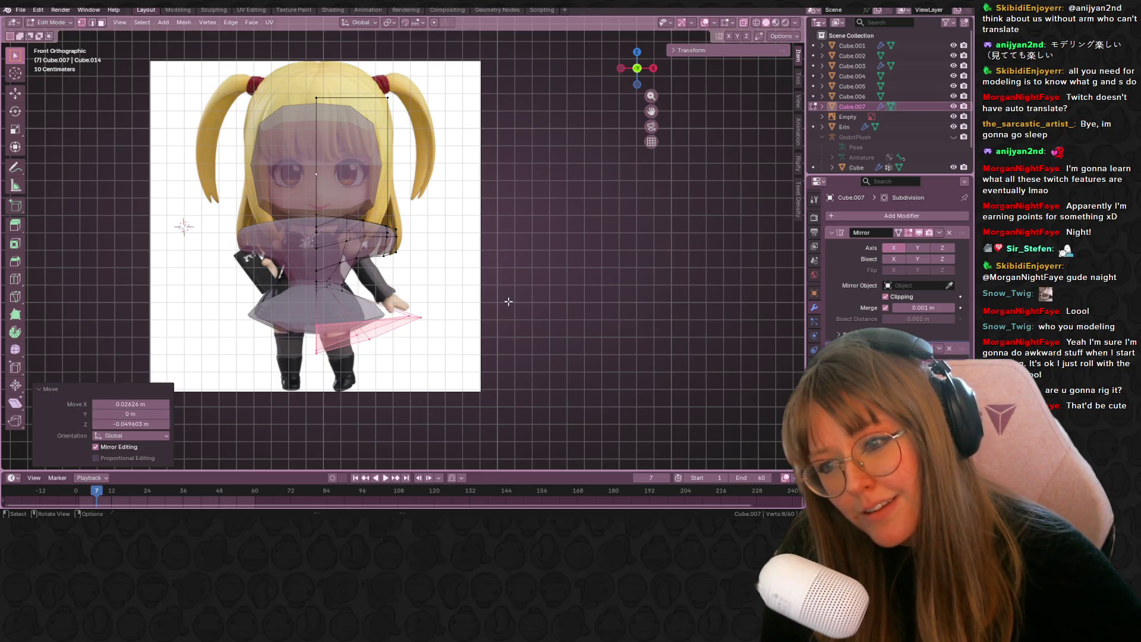
{"action": "middle_click_drag", "start_coordinate": [520, 360], "coordinate": [507, 327], "text": "shift"}
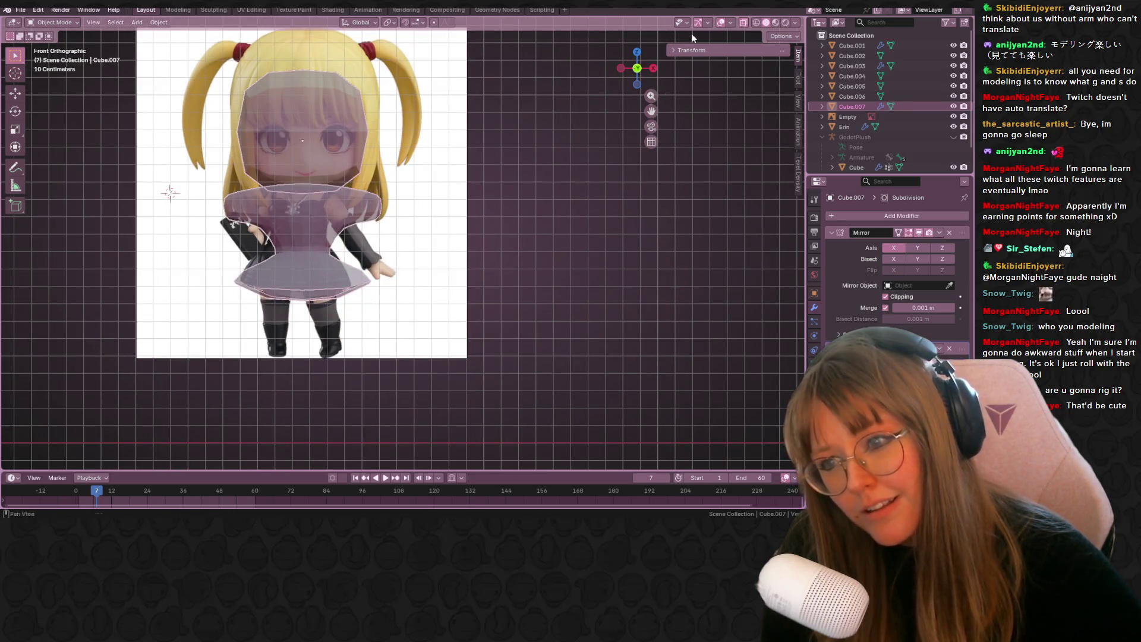
{"action": "mouse_move", "coordinate": [476, 149]}
{"action": "middle_mouse_down"}
{"action": "mouse_move", "coordinate": [492, 217]}
{"action": "mouse_move", "coordinate": [412, 186]}
{"action": "mouse_move", "coordinate": [172, 268]}
{"action": "mouse_move", "coordinate": [76, 252]}
{"action": "mouse_move", "coordinate": [141, 237]}
{"action": "mouse_move", "coordinate": [141, 217]}
{"action": "middle_mouse_up"}
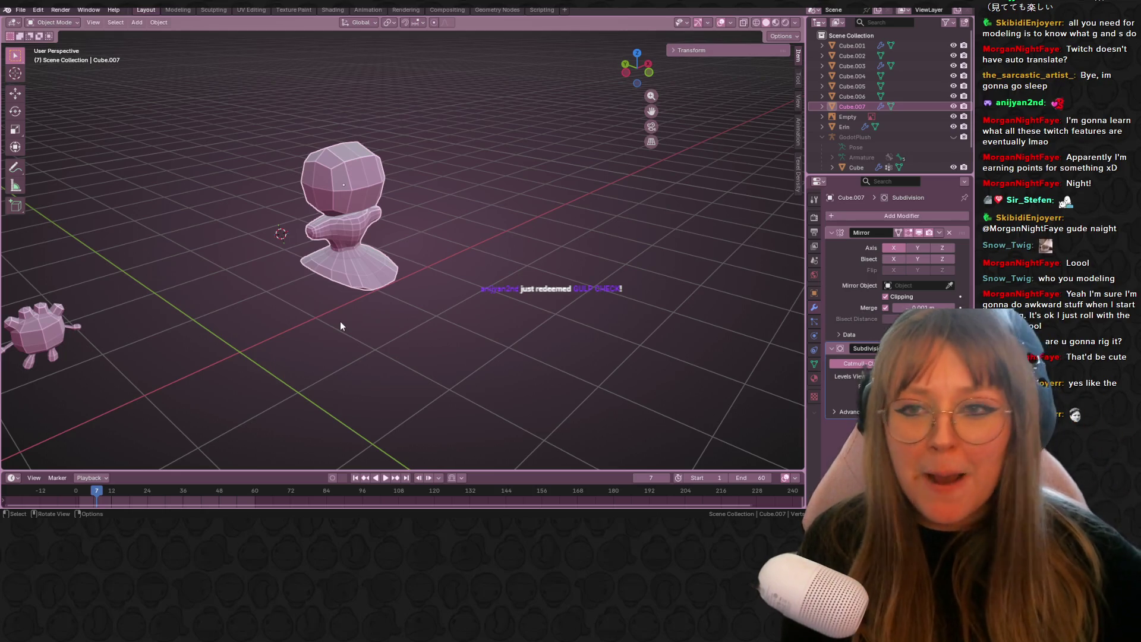
- In Edit Mode, move a selected skirt vertex to a new position
{"action": "mouse_move", "coordinate": [343, 252]}
{"action": "middle_mouse_down"}
{"action": "mouse_move", "coordinate": [471, 266]}
{"action": "mouse_move", "coordinate": [454, 285]}
{"action": "mouse_move", "coordinate": [335, 315]}
{"action": "middle_mouse_up"}
{"action": "key", "text": "Tab"}
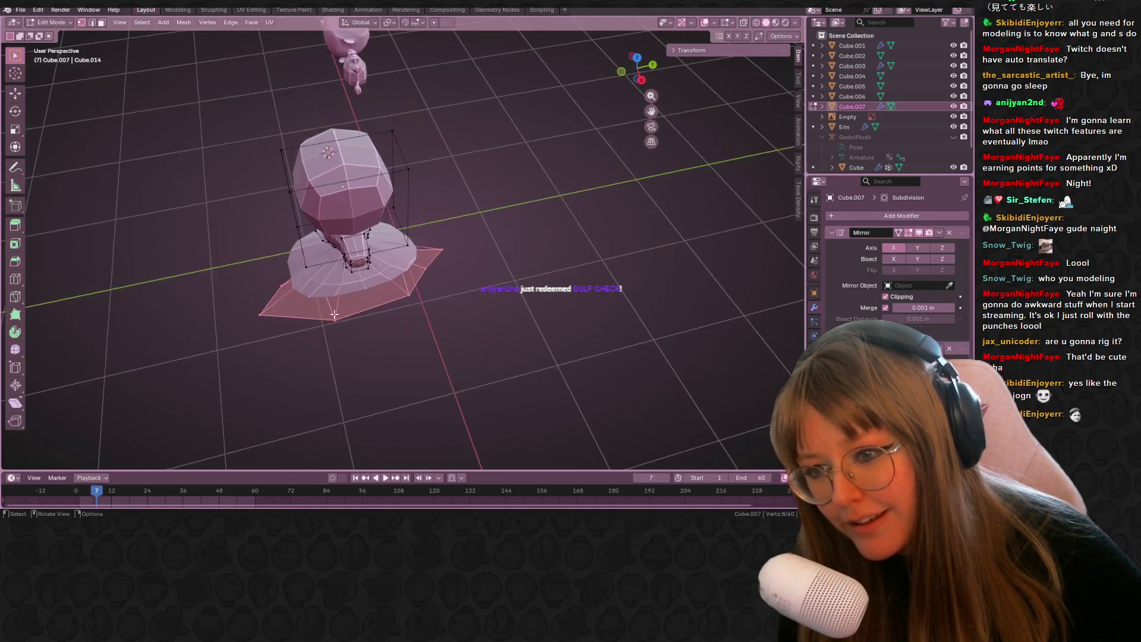
{"action": "left_click", "coordinate": [412, 303]}
{"action": "mouse_move", "coordinate": [421, 316]}
{"action": "middle_mouse_down"}
{"action": "mouse_move", "coordinate": [433, 356]}
{"action": "mouse_move", "coordinate": [594, 326]}
{"action": "middle_mouse_up"}
{"action": "key", "text": "g"}
{"action": "left_click", "coordinate": [446, 366]}
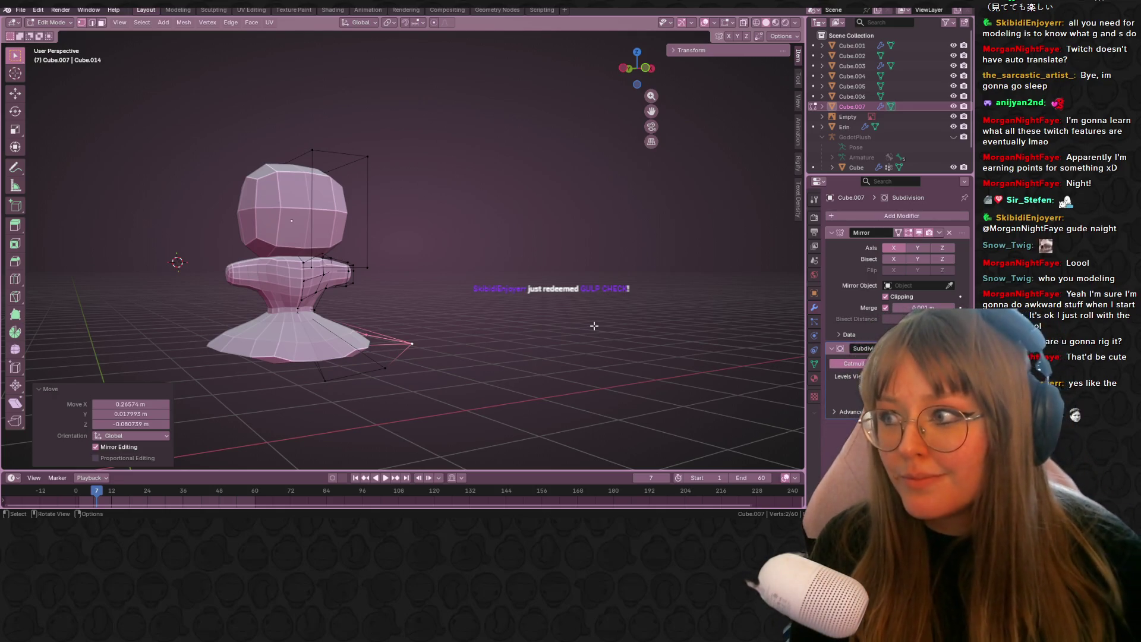
{"action": "mouse_move", "coordinate": [593, 326]}
{"action": "middle_mouse_down"}
{"action": "mouse_move", "coordinate": [445, 198]}
{"action": "mouse_move", "coordinate": [532, 188]}
{"action": "mouse_move", "coordinate": [597, 215]}
{"action": "middle_mouse_up"}
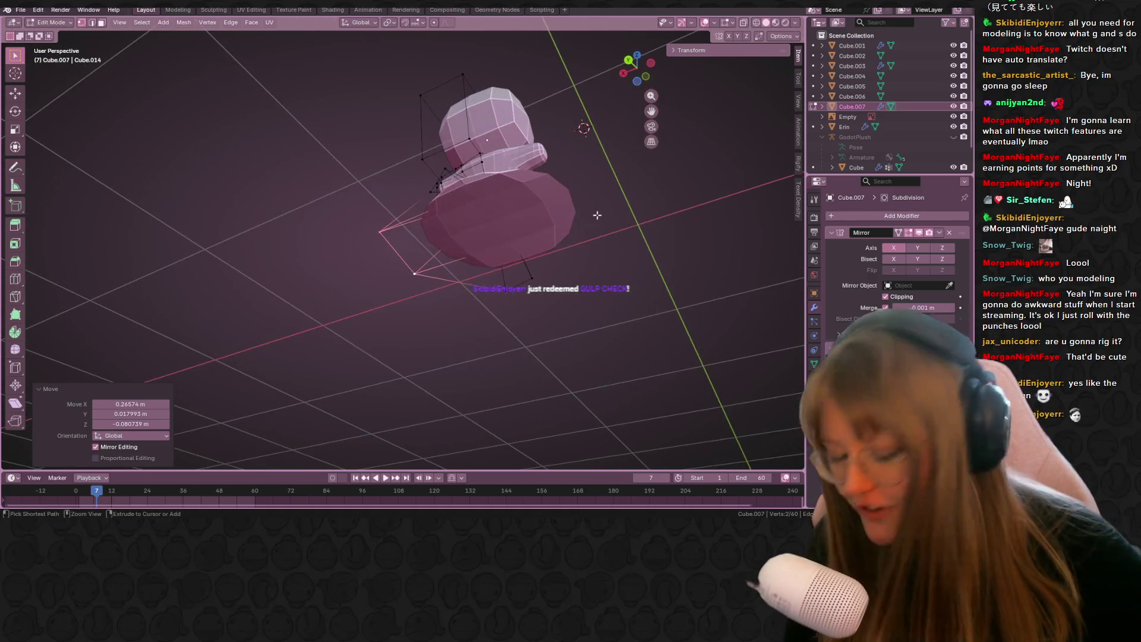
- Add two centred loop cuts across the mesh with Ctrl+R
{"action": "key", "text": "ctrl+r"}
{"action": "left_click", "coordinate": [413, 244]}
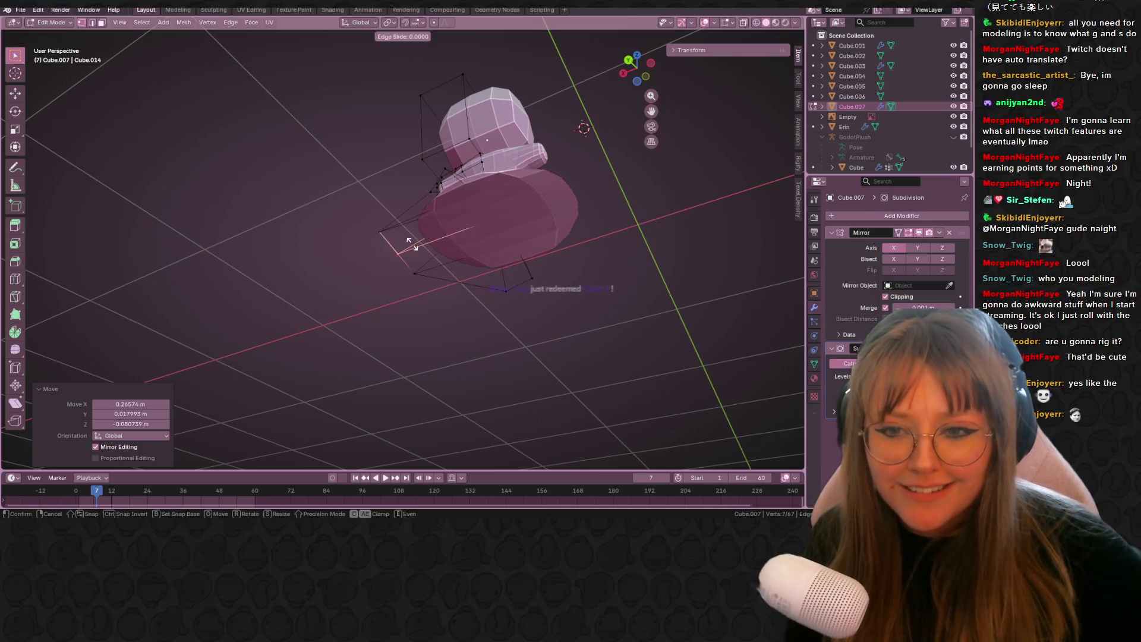
{"action": "right_click", "coordinate": [400, 242]}
{"action": "mouse_move", "coordinate": [612, 252]}
{"action": "middle_mouse_down"}
{"action": "mouse_move", "coordinate": [640, 196]}
{"action": "mouse_move", "coordinate": [491, 208]}
{"action": "middle_mouse_up"}
{"action": "key", "text": "ctrl+r"}
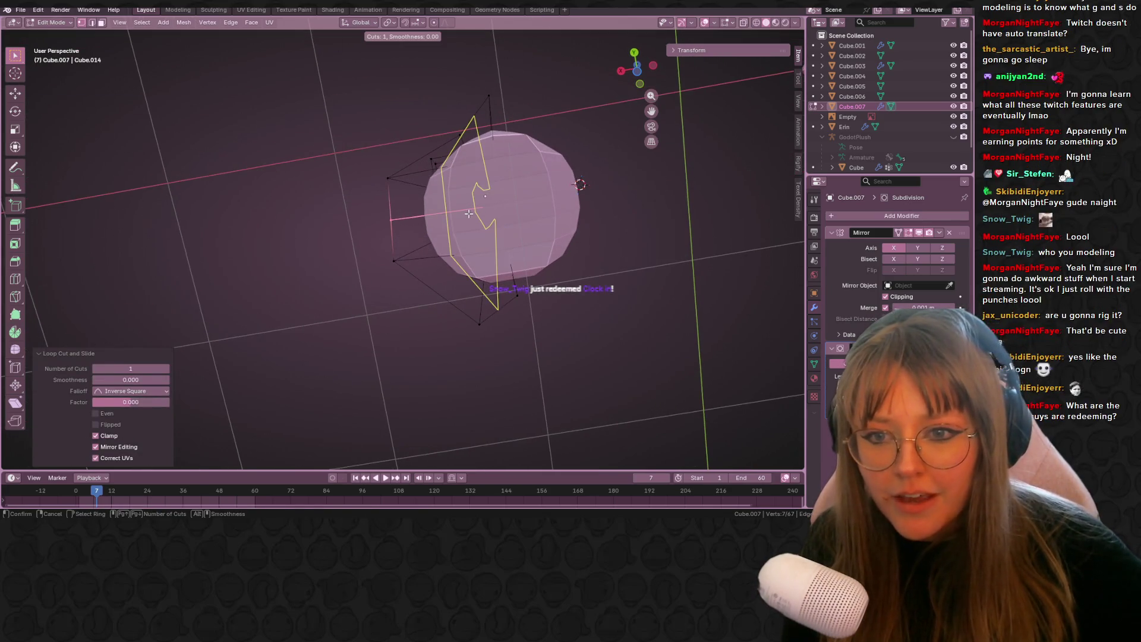
{"action": "left_click", "coordinate": [466, 236]}
{"action": "right_click", "coordinate": [466, 236]}
{"action": "mouse_move", "coordinate": [466, 235]}
{"action": "middle_mouse_down"}
{"action": "mouse_move", "coordinate": [470, 205]}
{"action": "mouse_move", "coordinate": [477, 214]}
{"action": "middle_mouse_up"}
- Select and reposition vertices on the skirt's underside
{"action": "left_click", "coordinate": [470, 205]}
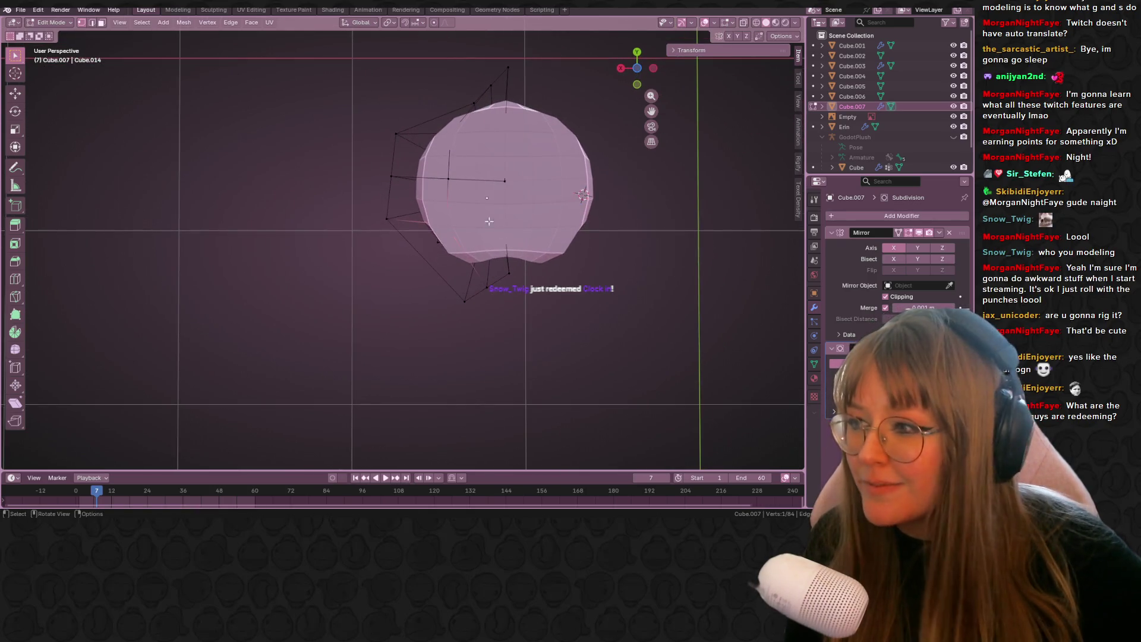
{"action": "middle_click_drag", "start_coordinate": [530, 166], "coordinate": [463, 203], "text": "shift"}
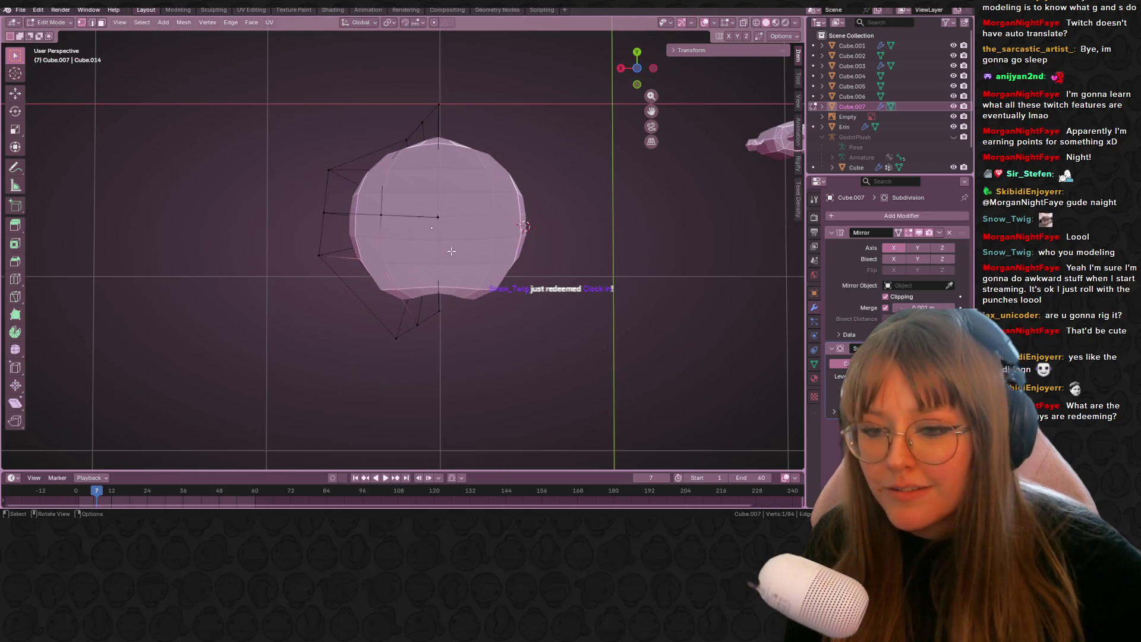
{"action": "left_click", "coordinate": [386, 213]}
{"action": "key", "text": "g"}
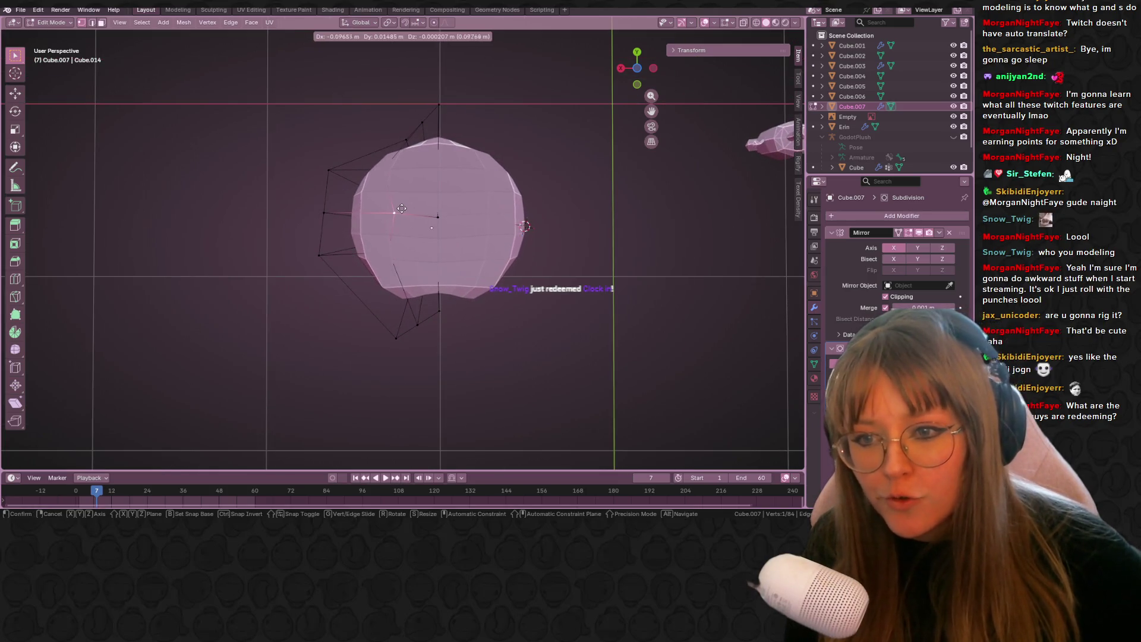
{"action": "left_click", "coordinate": [397, 209]}
{"action": "left_click", "coordinate": [433, 218], "text": "shift"}
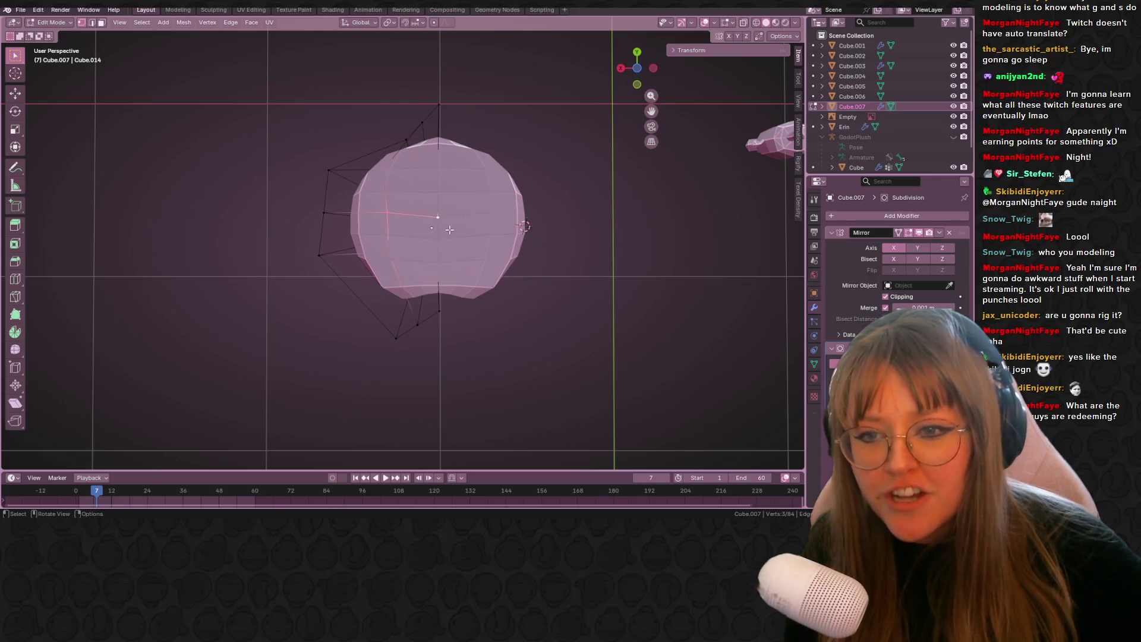
- Add another loop cut slid to factor 0.648, then view front-on against the reference
{"action": "middle_click_drag", "start_coordinate": [593, 254], "coordinate": [556, 331]}
{"action": "key", "text": "ctrl+r"}
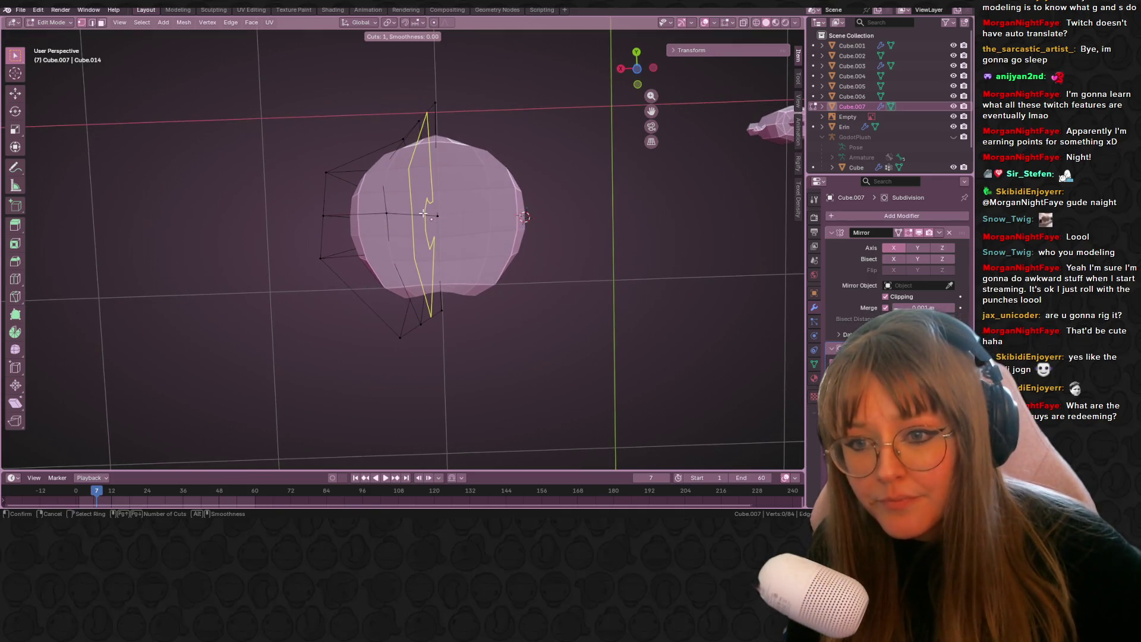
{"action": "left_click", "coordinate": [427, 214]}
{"action": "left_click", "coordinate": [434, 215]}
{"action": "middle_click_drag", "start_coordinate": [433, 215], "coordinate": [393, 275]}
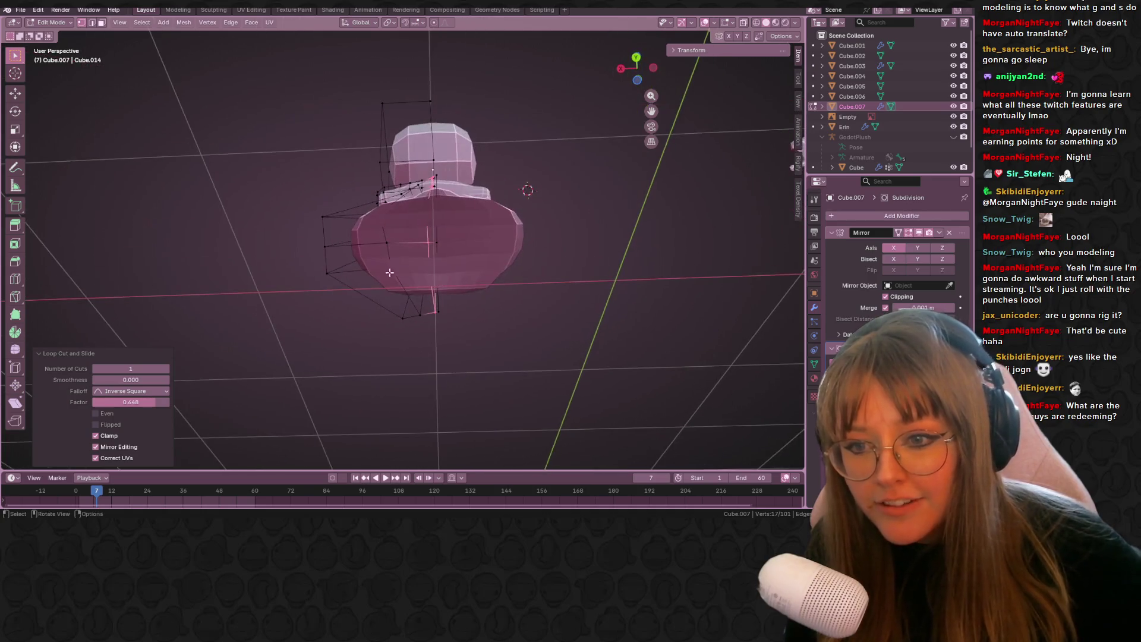
{"action": "left_click", "coordinate": [396, 274], "text": "shift"}
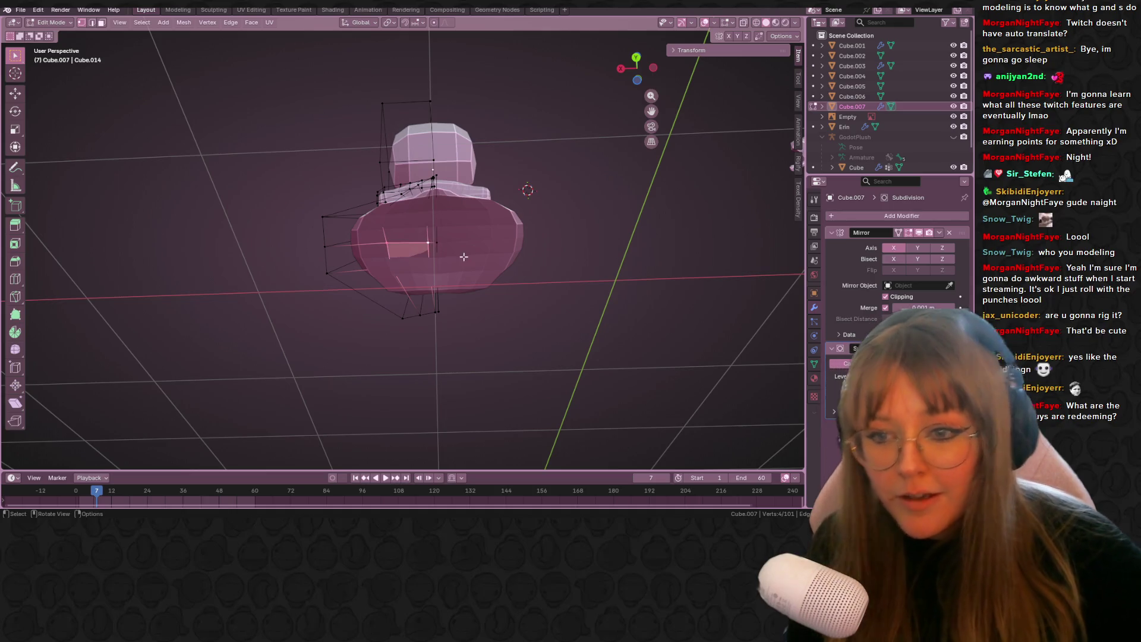
{"action": "middle_click_drag", "start_coordinate": [624, 98], "coordinate": [571, 178]}
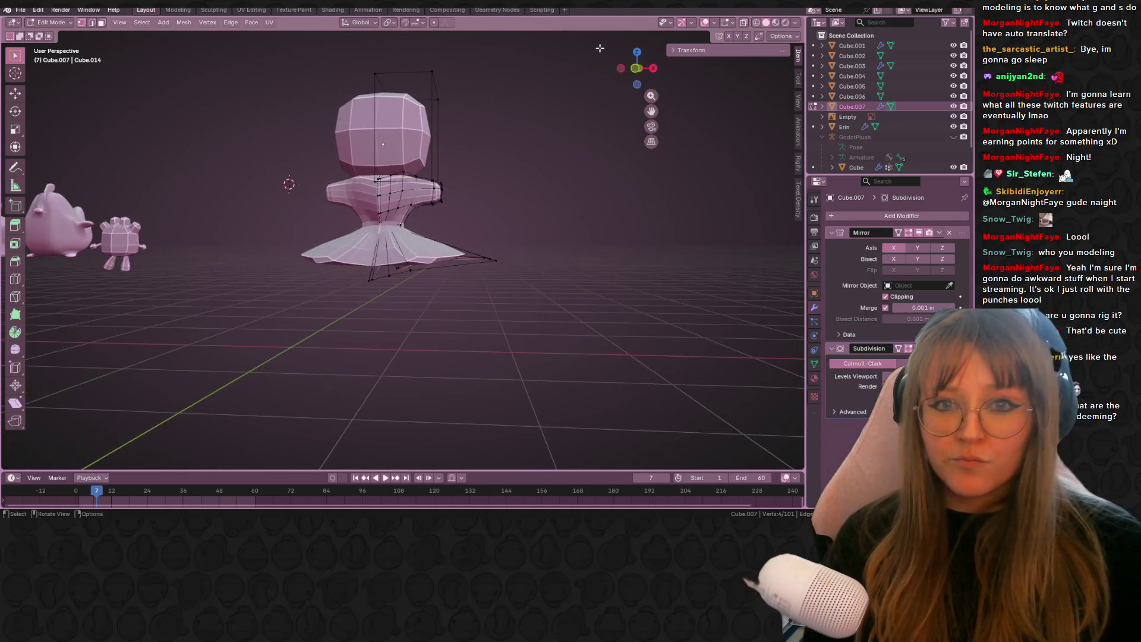
{"action": "key", "text": "KP_1"}
{"action": "scroll", "coordinate": [538, 317], "scroll_direction": "up", "scroll_amount": 2}
{"action": "scroll", "coordinate": [537, 317], "scroll_direction": "right", "scroll_amount": 1, "text": "ctrl"}
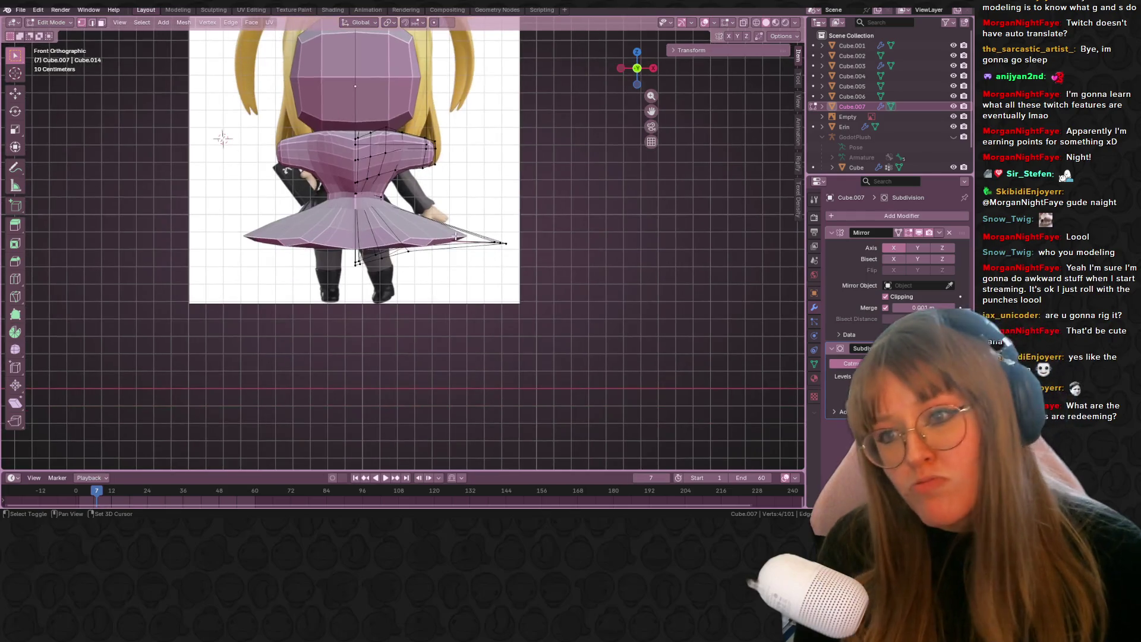
- Extrude the selected skirt faces downward along Z and adjust their height
{"action": "scroll", "coordinate": [475, 324], "scroll_direction": "down", "scroll_amount": 1, "text": "shift"}
{"action": "key", "text": "g"}
{"action": "key", "text": "z"}
{"action": "key", "text": "z"}
{"action": "left_click", "coordinate": [411, 347]}
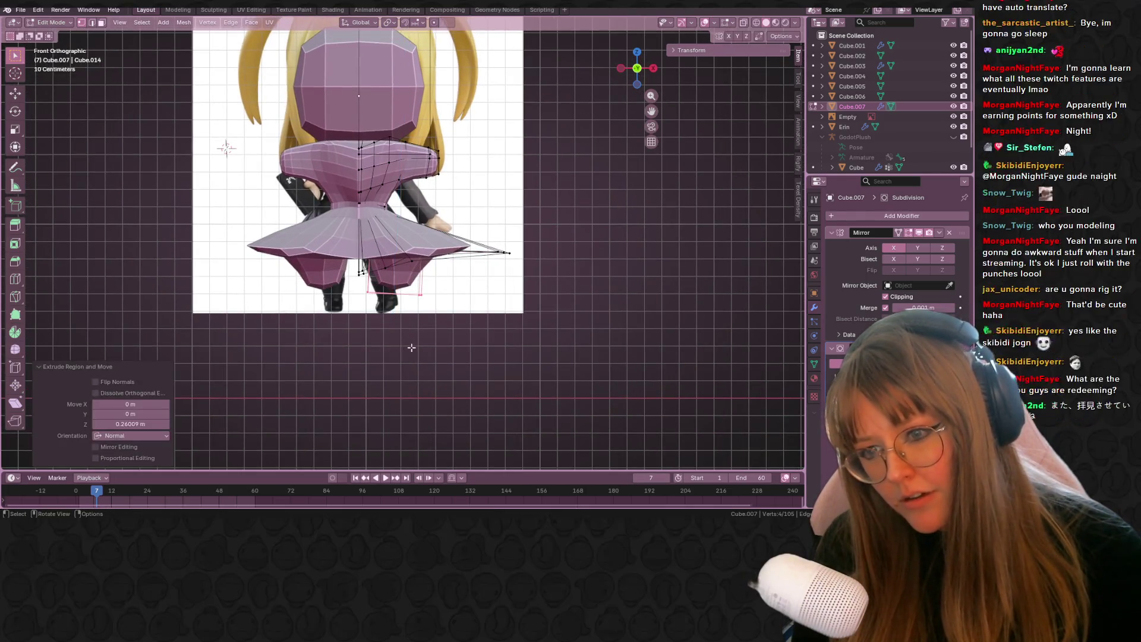
{"action": "middle_click_drag", "start_coordinate": [459, 344], "coordinate": [468, 350], "text": "shift"}
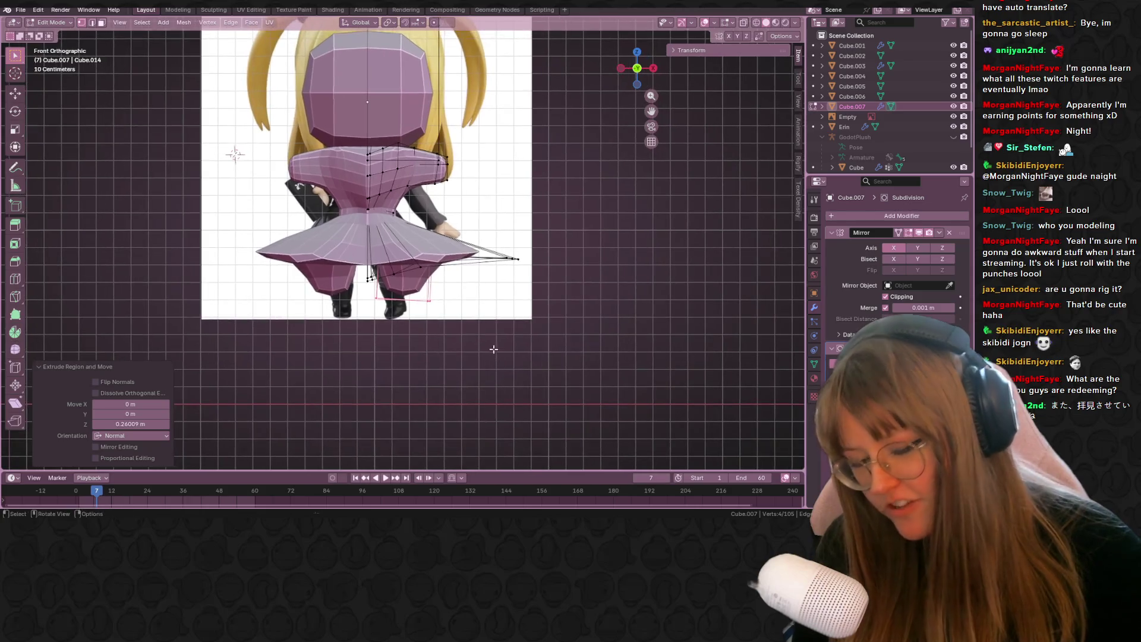
{"action": "key", "text": "g"}
{"action": "left_click", "coordinate": [493, 335]}
- Tilt the skirt selection by -18° and reposition it
{"action": "key", "text": "r"}
{"action": "left_click", "coordinate": [502, 306]}
{"action": "key", "text": "g"}
{"action": "left_click", "coordinate": [517, 317]}
{"action": "mouse_move", "coordinate": [517, 317]}
{"action": "middle_mouse_down"}
{"action": "mouse_move", "coordinate": [521, 275]}
{"action": "mouse_move", "coordinate": [546, 238]}
{"action": "middle_mouse_up"}
{"action": "key", "text": "g"}
{"action": "left_click", "coordinate": [522, 276]}
- Deselect all, return to Object Mode, and snap to the front orthographic view
{"action": "left_click", "coordinate": [529, 265]}
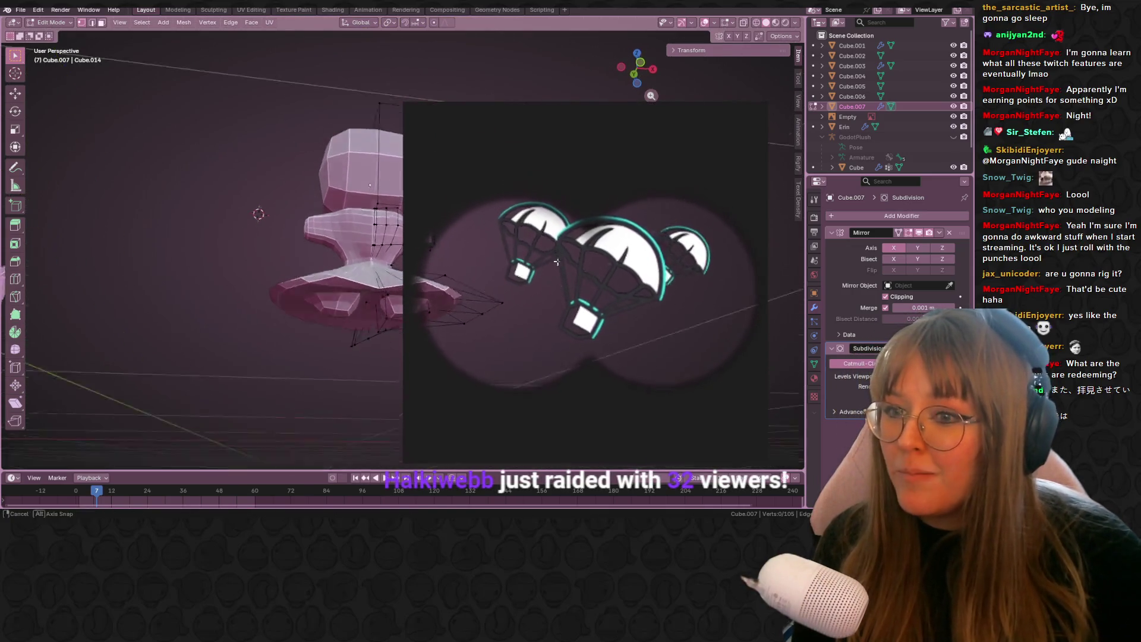
{"action": "key", "text": "Tab"}
{"action": "scroll", "coordinate": [545, 238], "scroll_direction": "down", "scroll_amount": 3}
{"action": "left_click", "coordinate": [634, 72]}
{"action": "middle_click_drag", "start_coordinate": [633, 71], "coordinate": [657, 95], "text": "shift"}
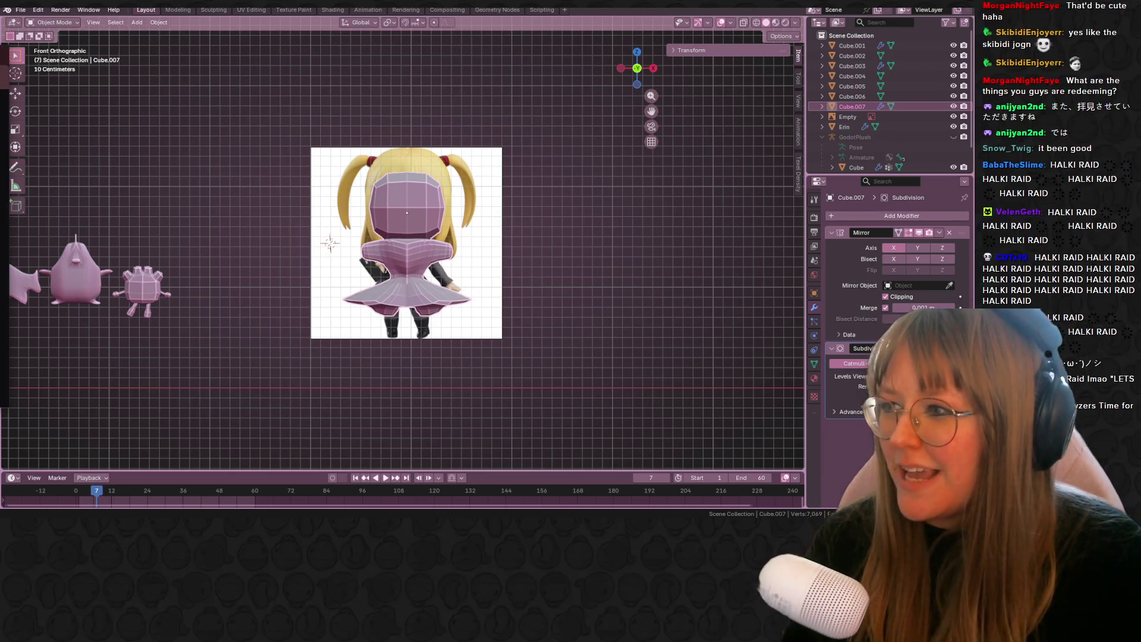
- Drag the Chrome window with the raiding streamer's Twitch channel onto the screen
{"action": "mouse_move", "coordinate": [755, 225]}
{"action": "left_mouse_down"}
{"action": "mouse_move", "coordinate": [846, 64]}
{"action": "mouse_move", "coordinate": [866, 91]}
{"action": "left_mouse_up"}
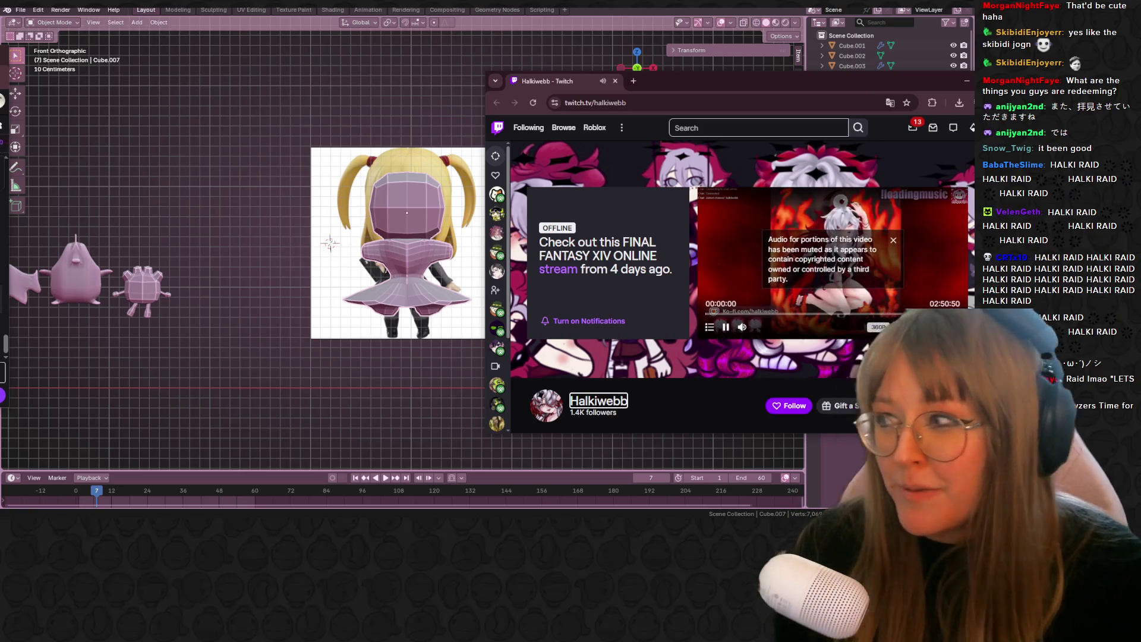
- Pause the channel's video, follow the streamer, and move the browser window aside
{"action": "left_click", "coordinate": [726, 327]}
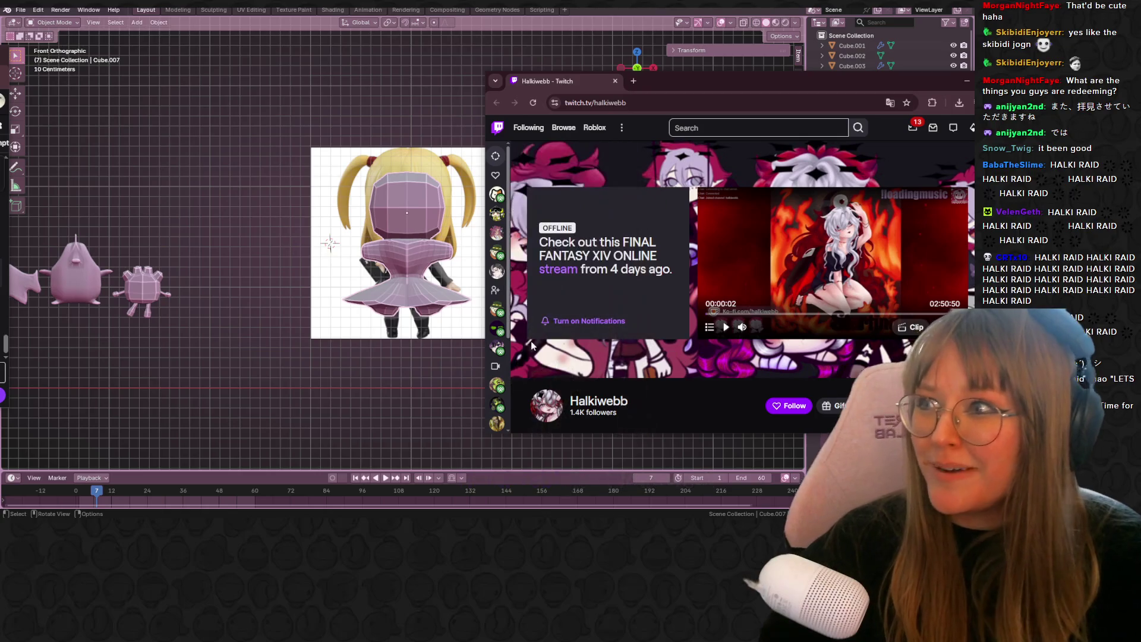
{"action": "left_click", "coordinate": [778, 410]}
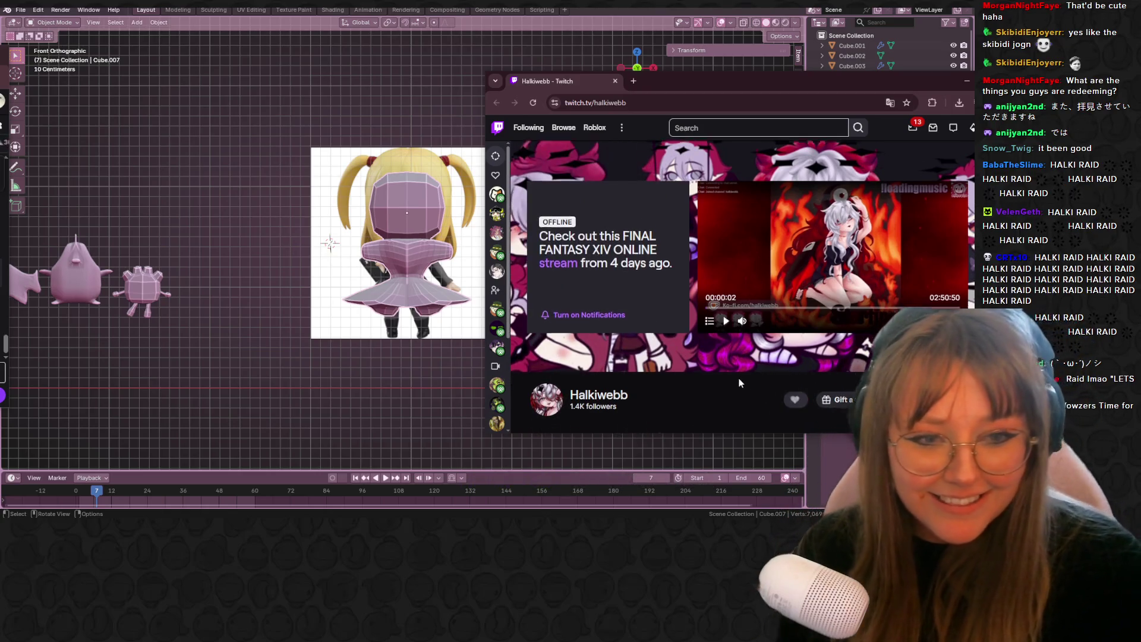
{"action": "scroll", "coordinate": [740, 381], "scroll_direction": "down", "scroll_amount": 3}
{"action": "left_click_drag", "start_coordinate": [770, 89], "coordinate": [491, 125]}
{"action": "scroll", "coordinate": [595, 327], "scroll_direction": "up", "scroll_amount": 3}
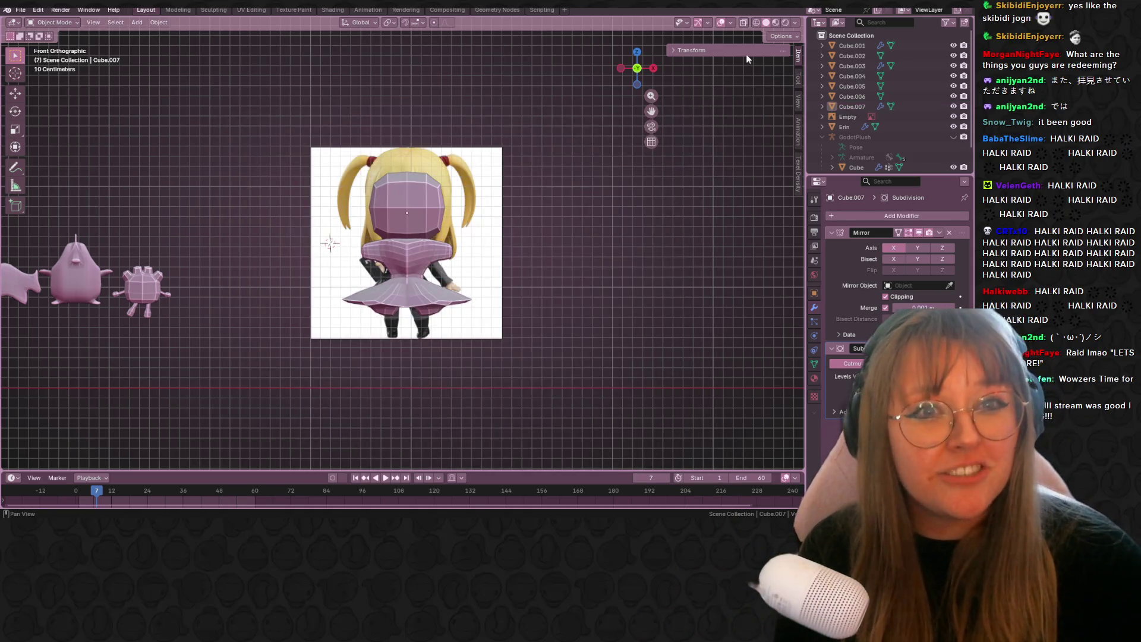
- Switch to Material Preview, centre the row of figures, and bring the Twitch window back
{"action": "left_click", "coordinate": [776, 22]}
{"action": "middle_click_drag", "start_coordinate": [220, 252], "coordinate": [591, 219], "text": "shift"}
{"action": "scroll", "coordinate": [591, 219], "scroll_direction": "up", "scroll_amount": 2}
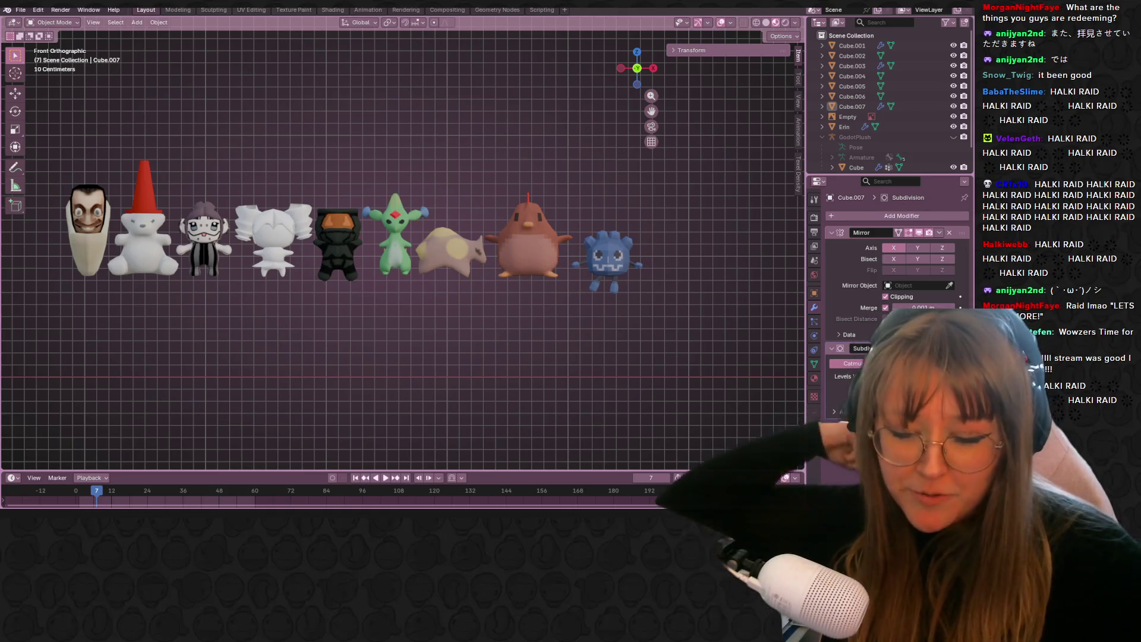
{"action": "mouse_move", "coordinate": [191, 514]}
{"action": "left_click", "coordinate": [190, 487]}
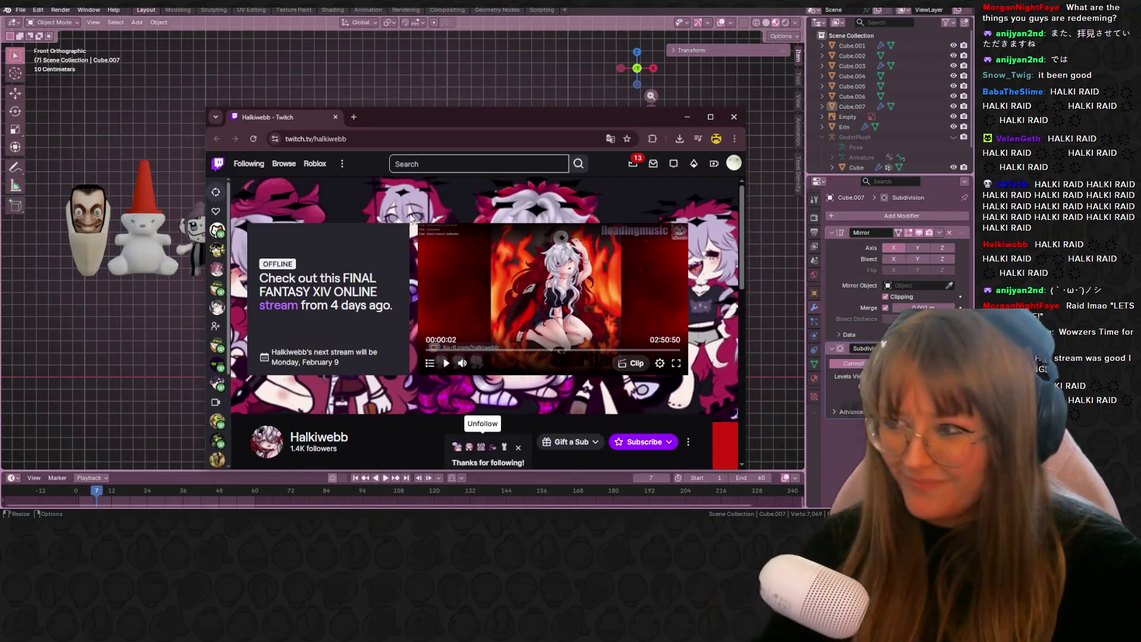
- Maximize the browser, skip ahead in the channel's recent video, watch it fullscreen, then pause it
{"action": "double_click", "coordinate": [507, 110]}
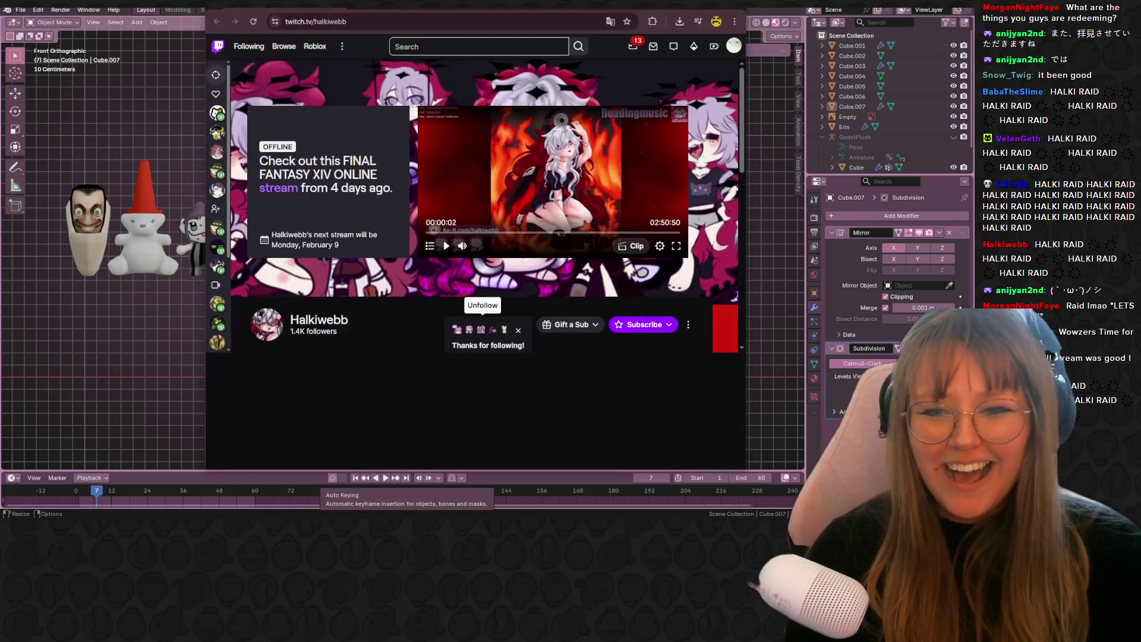
{"action": "left_click", "coordinate": [658, 234]}
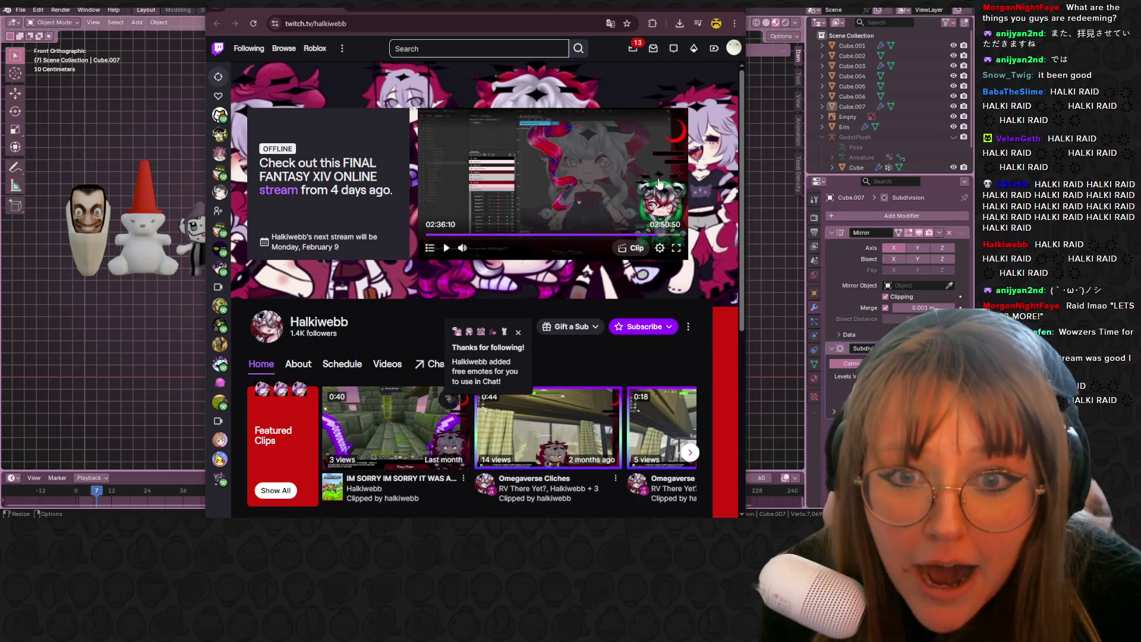
{"action": "left_click", "coordinate": [676, 248]}
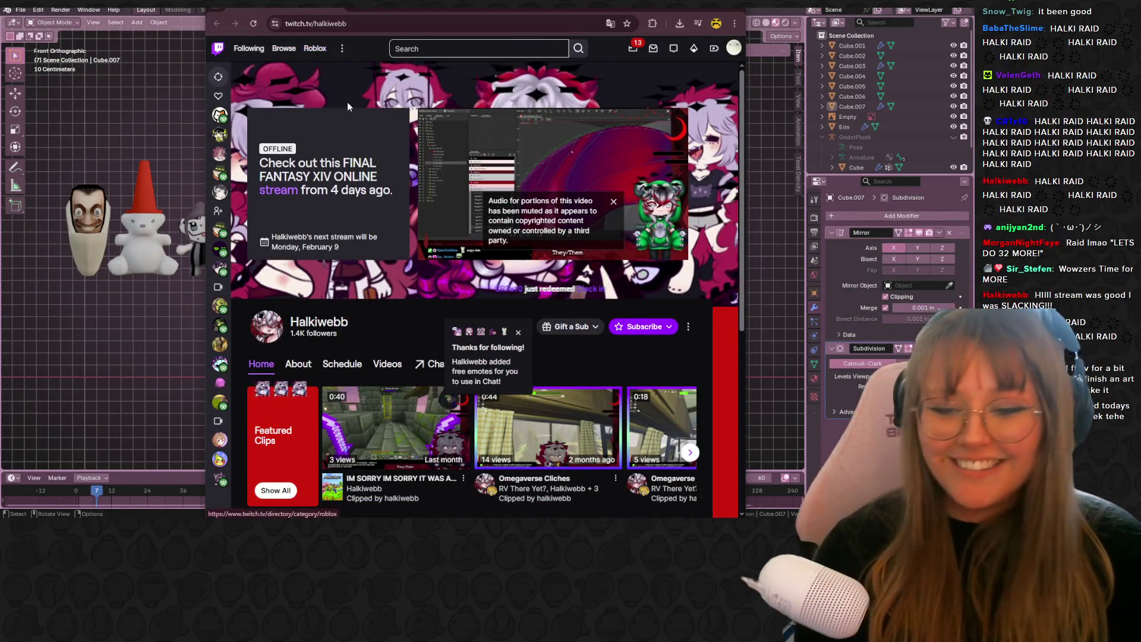
{"action": "left_click", "coordinate": [447, 250]}
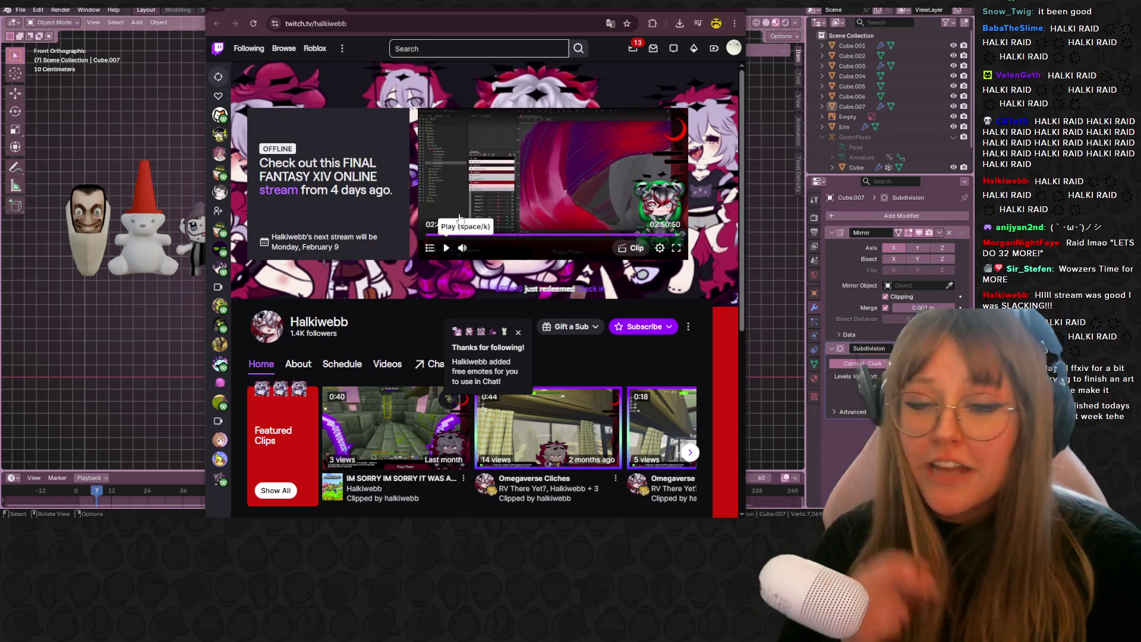
- Reload the channel page, watch the video fullscreen briefly, then switch back to Blender
{"action": "left_click", "coordinate": [252, 24]}
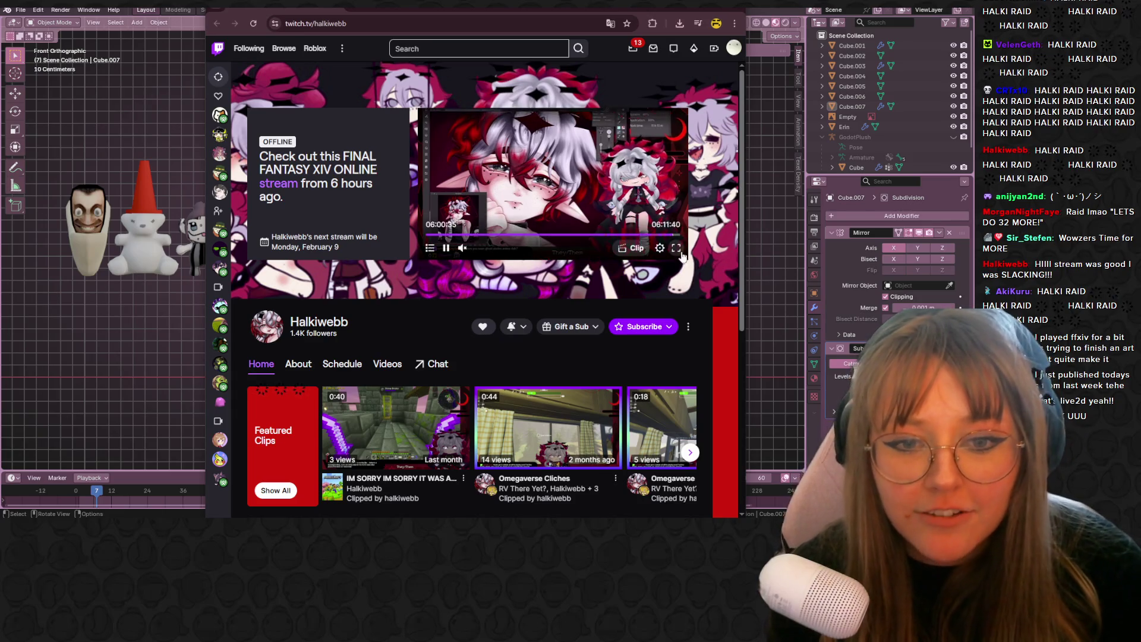
{"action": "double_click", "coordinate": [612, 215]}
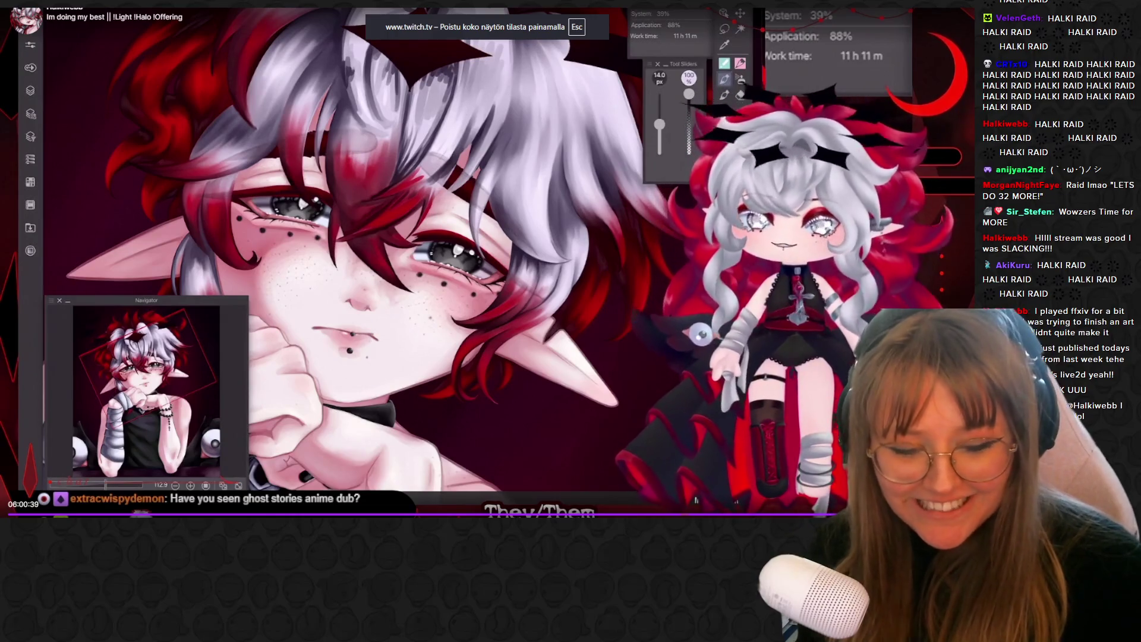
{"action": "key", "text": "Escape"}
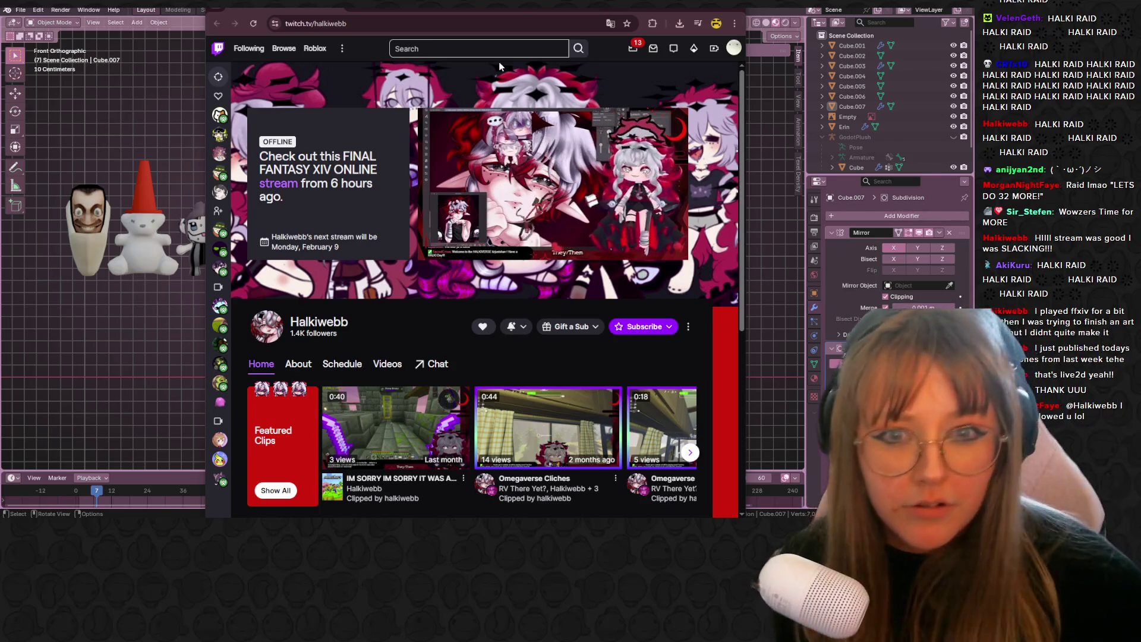
{"action": "key", "text": "alt+Tab"}
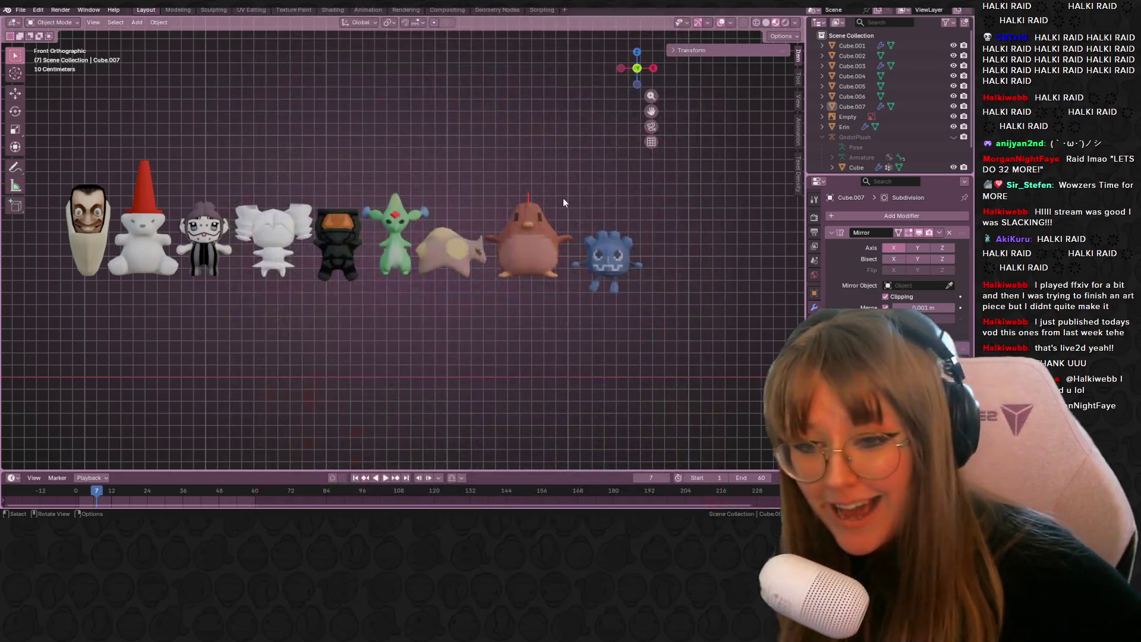
- Look over the finished figures, selecting the black figure, chicken, striped girl and teddy bear
{"action": "scroll", "coordinate": [599, 188], "scroll_direction": "down", "scroll_amount": 2}
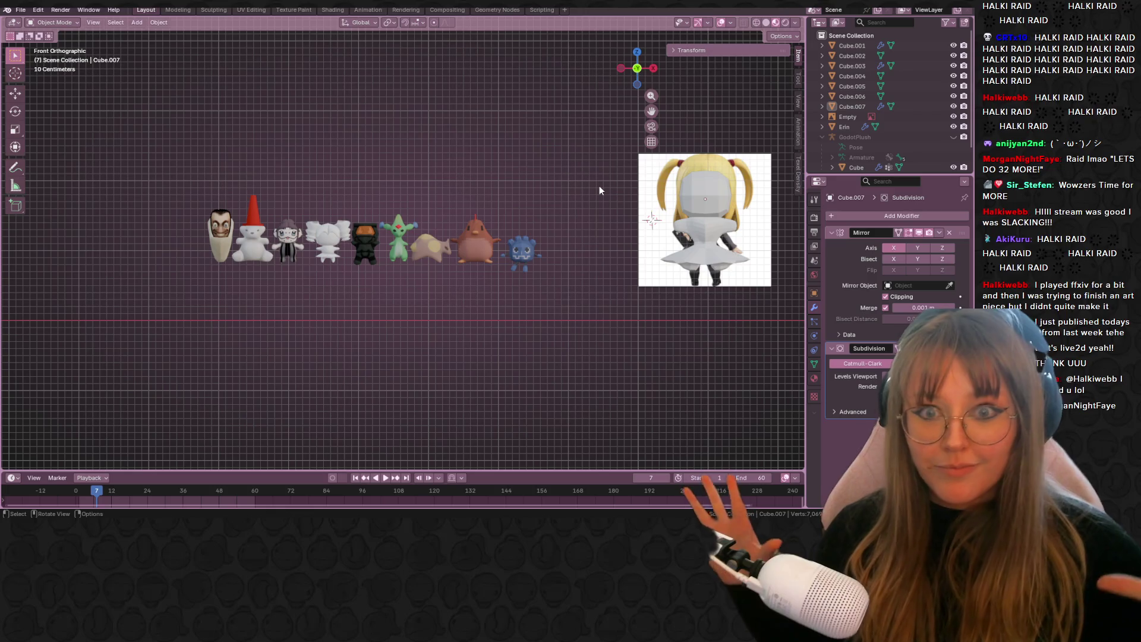
{"action": "scroll", "coordinate": [545, 185], "scroll_direction": "up", "scroll_amount": 1}
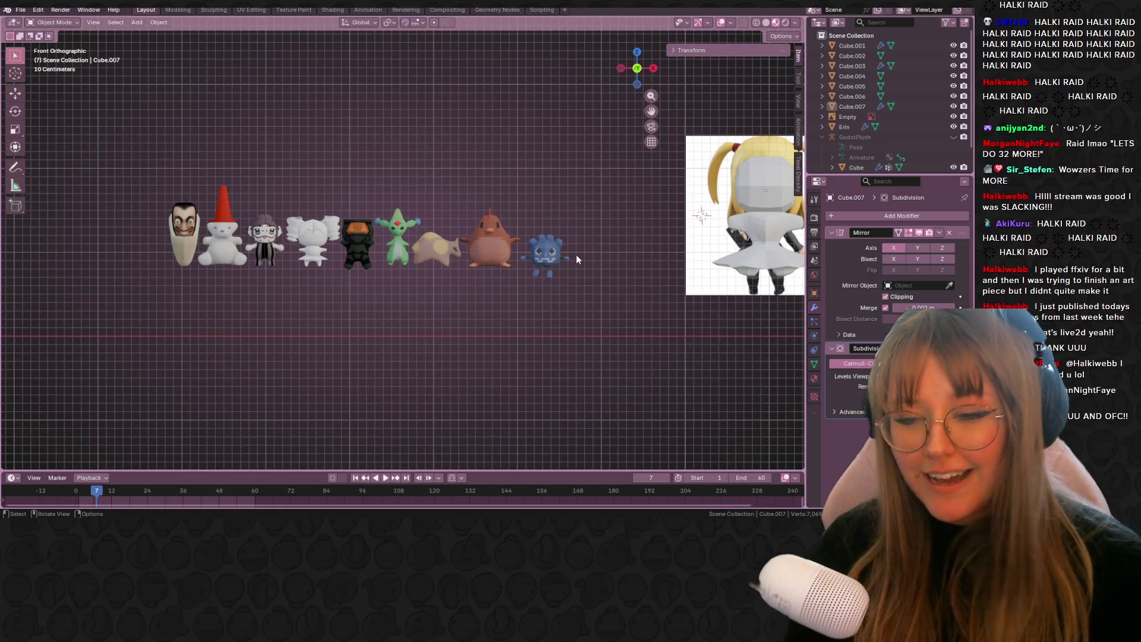
{"action": "middle_click_drag", "start_coordinate": [525, 231], "coordinate": [535, 245], "text": "shift"}
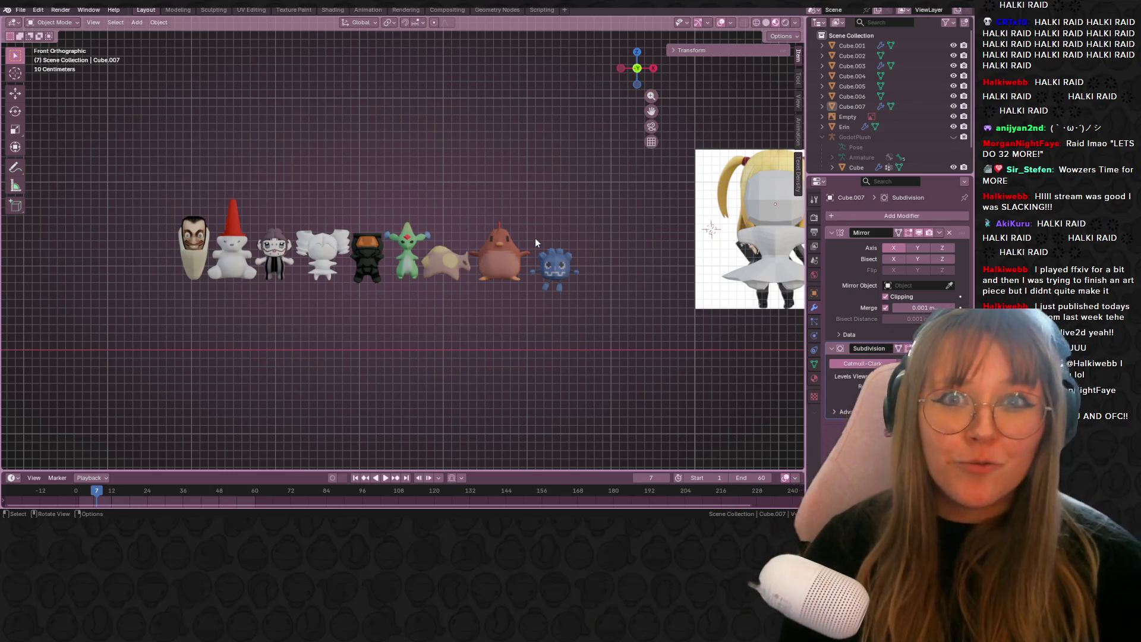
{"action": "scroll", "coordinate": [529, 232], "scroll_direction": "up", "scroll_amount": 2}
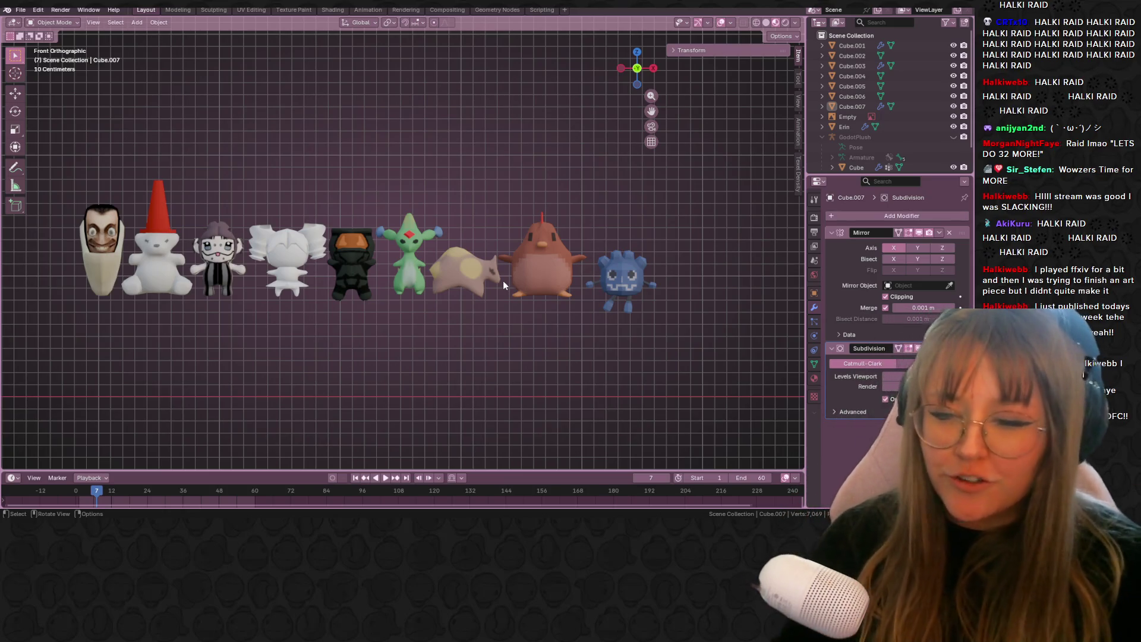
{"action": "left_click", "coordinate": [353, 270]}
{"action": "middle_click_drag", "start_coordinate": [457, 276], "coordinate": [469, 258], "text": "shift"}
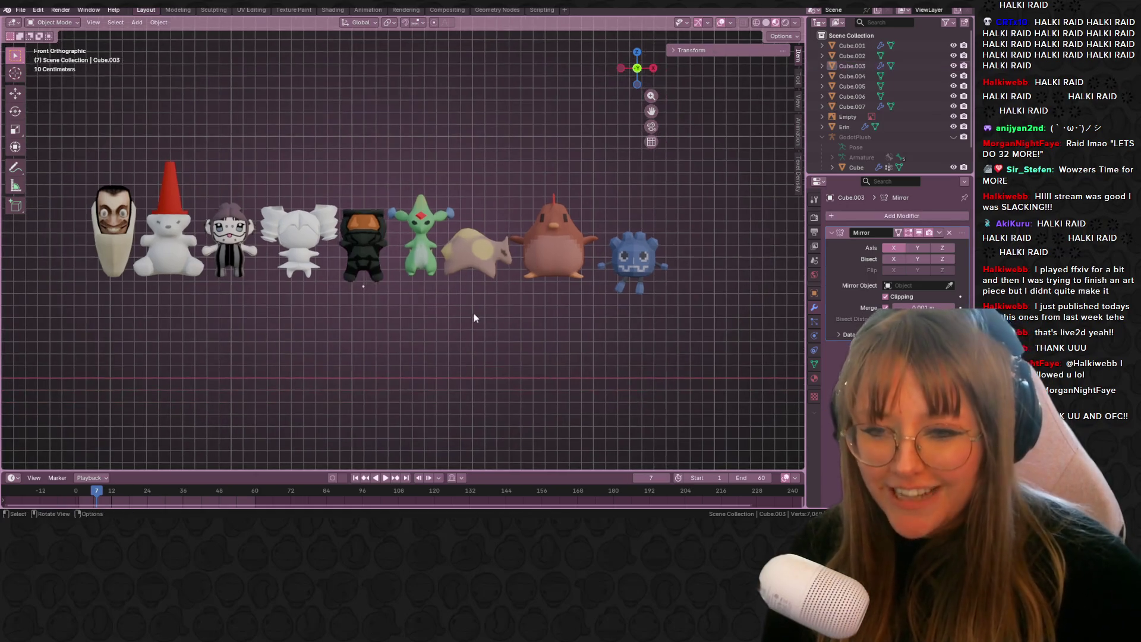
{"action": "scroll", "coordinate": [687, 250], "scroll_direction": "up", "scroll_amount": 3}
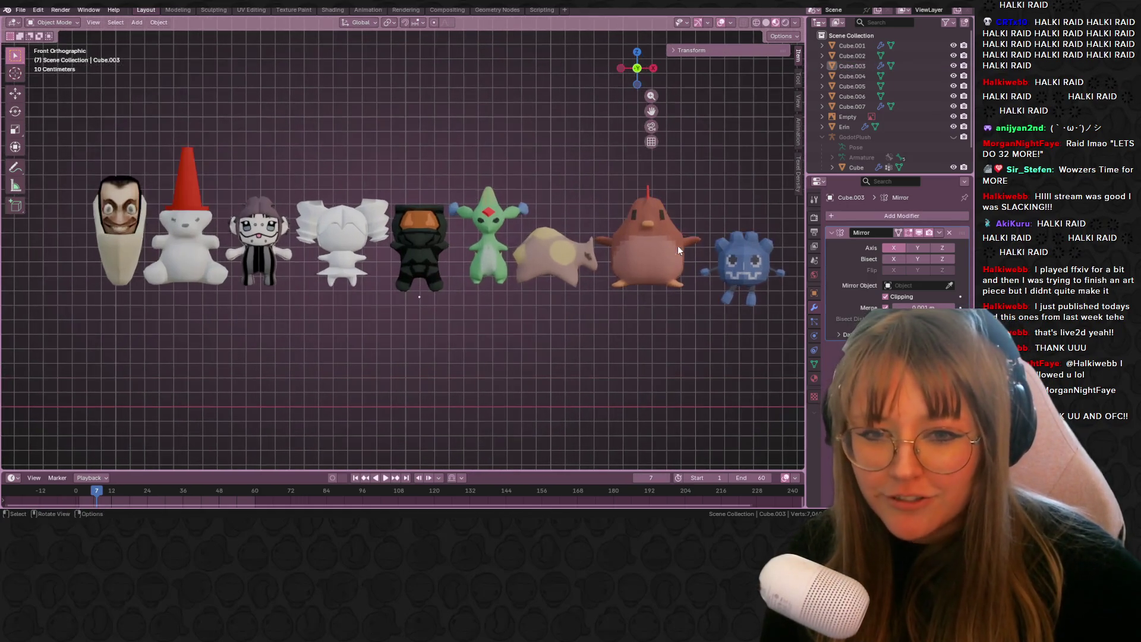
{"action": "left_click", "coordinate": [680, 259]}
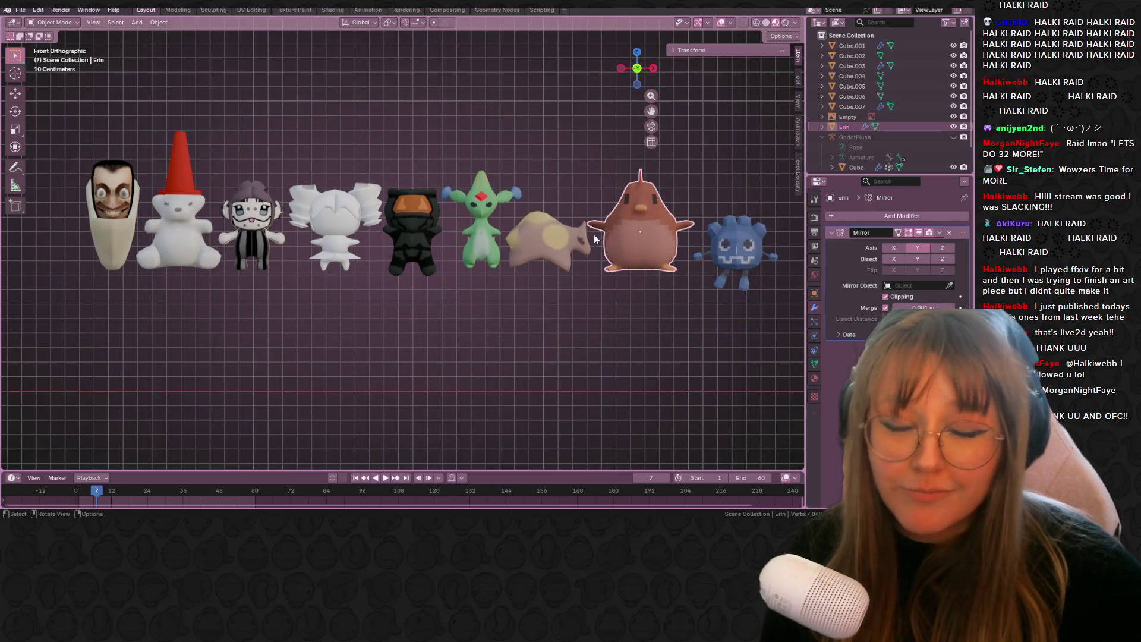
{"action": "left_click", "coordinate": [271, 237]}
{"action": "scroll", "coordinate": [375, 240], "scroll_direction": "up", "scroll_amount": 4}
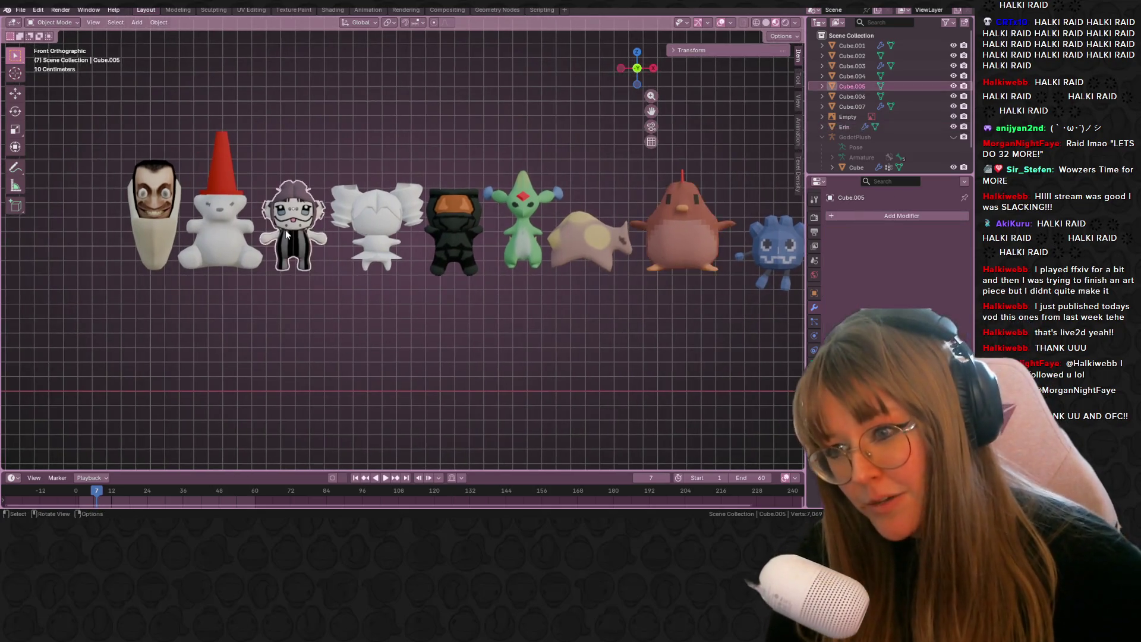
{"action": "scroll", "coordinate": [375, 241], "scroll_direction": "up", "scroll_amount": 1}
{"action": "left_click", "coordinate": [266, 239]}
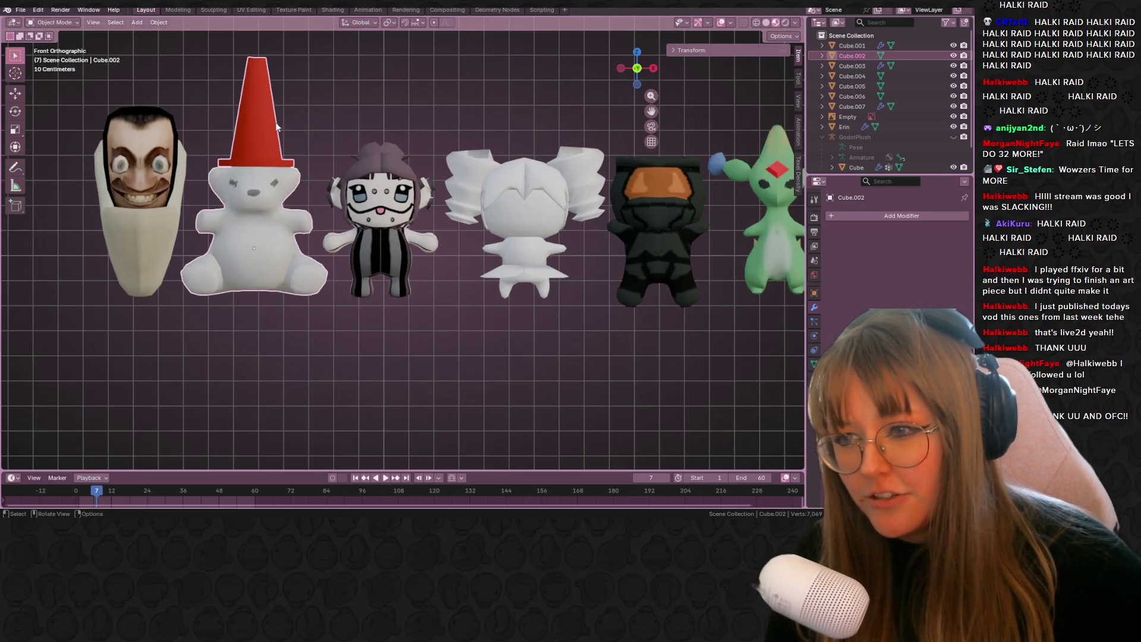
- Select only the striped girl figure and orbit to a high diagonal view of the row
{"action": "mouse_move", "coordinate": [281, 68]}
{"action": "left_mouse_down"}
{"action": "mouse_move", "coordinate": [420, 118]}
{"action": "mouse_move", "coordinate": [429, 172]}
{"action": "left_mouse_up"}
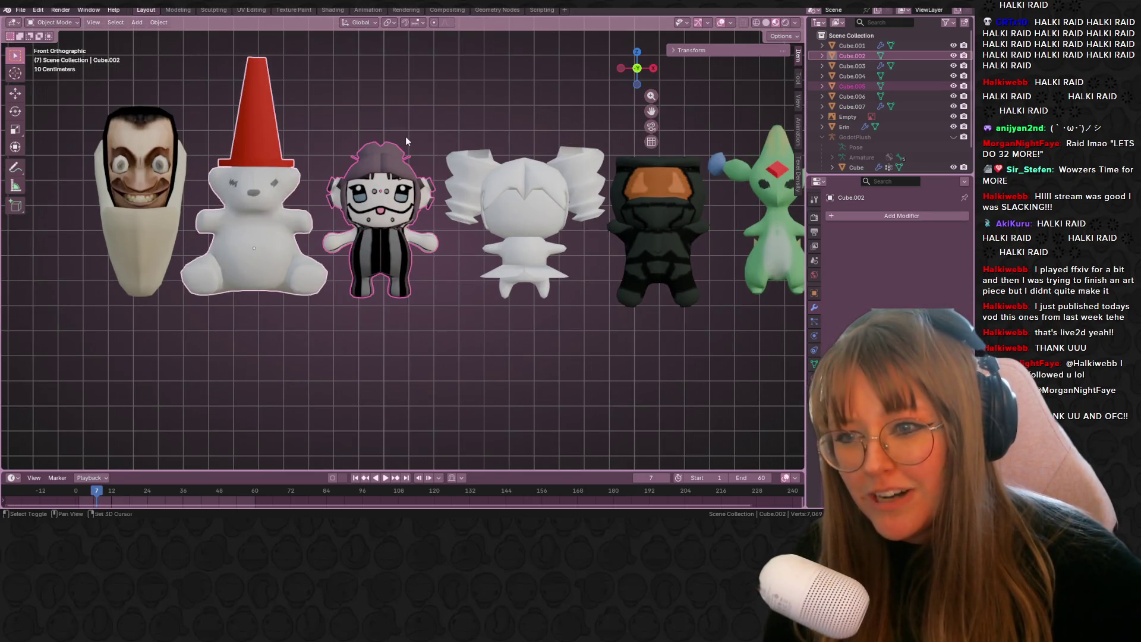
{"action": "scroll", "coordinate": [405, 137], "scroll_direction": "up", "scroll_amount": 2}
{"action": "scroll", "coordinate": [575, 184], "scroll_direction": "down", "scroll_amount": 1}
{"action": "scroll", "coordinate": [459, 173], "scroll_direction": "up", "scroll_amount": 2}
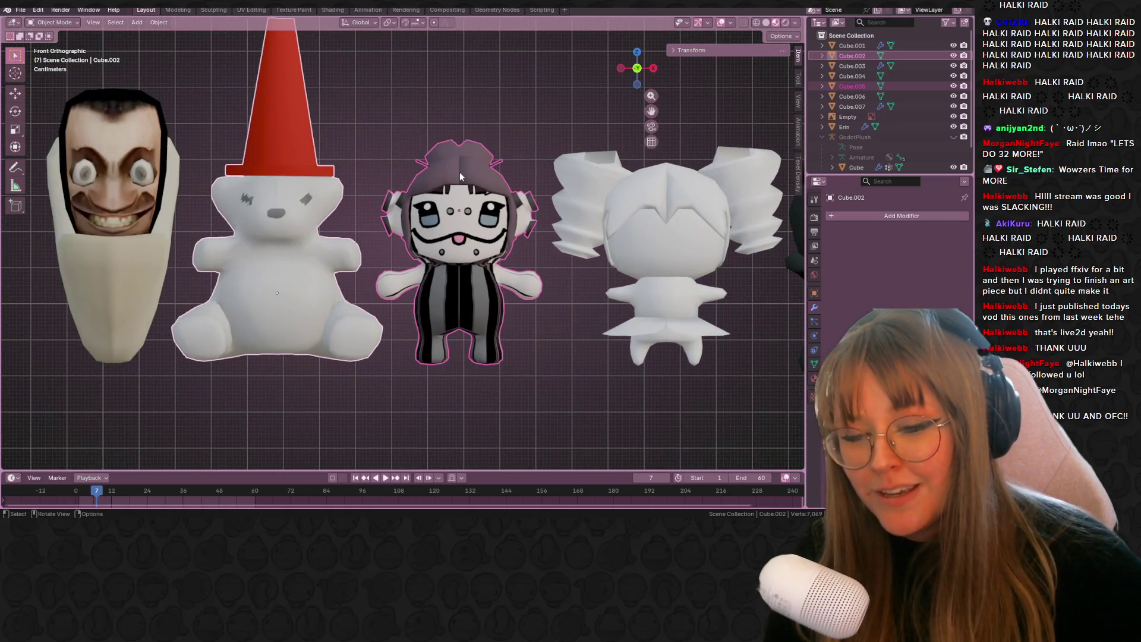
{"action": "left_click", "coordinate": [460, 176]}
{"action": "mouse_move", "coordinate": [476, 243]}
{"action": "middle_mouse_down"}
{"action": "mouse_move", "coordinate": [463, 187]}
{"action": "mouse_move", "coordinate": [493, 309]}
{"action": "mouse_move", "coordinate": [488, 192]}
{"action": "mouse_move", "coordinate": [508, 194]}
{"action": "mouse_move", "coordinate": [463, 185]}
{"action": "mouse_move", "coordinate": [465, 195]}
{"action": "middle_mouse_up"}
{"action": "scroll", "coordinate": [468, 205], "scroll_direction": "up", "scroll_amount": 2}
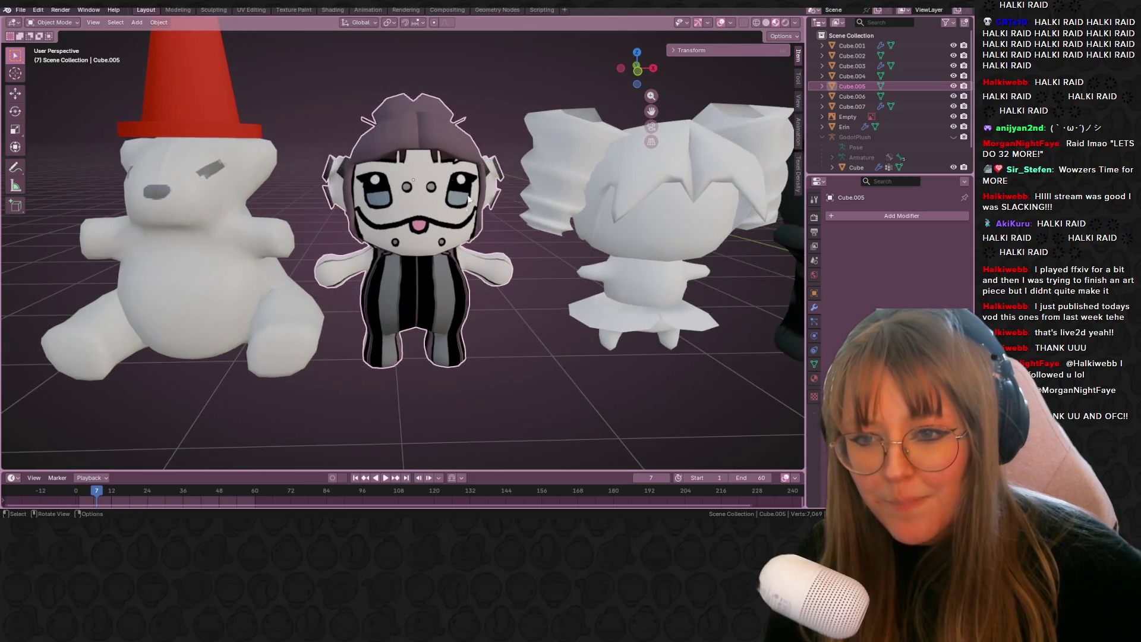
{"action": "scroll", "coordinate": [519, 164], "scroll_direction": "down", "scroll_amount": 5}
{"action": "mouse_move", "coordinate": [490, 140]}
{"action": "middle_mouse_down"}
{"action": "mouse_move", "coordinate": [604, 319]}
{"action": "mouse_move", "coordinate": [661, 83]}
{"action": "mouse_move", "coordinate": [611, 305]}
{"action": "mouse_move", "coordinate": [672, 127]}
{"action": "middle_mouse_up"}
{"action": "scroll", "coordinate": [605, 376], "scroll_direction": "down", "scroll_amount": 1}
- Snap to the front view with the reference image and select the chibi block-out, Cube.007
{"action": "key", "text": "Tab"}
{"action": "key", "text": "Tab"}
{"action": "left_click", "coordinate": [637, 80]}
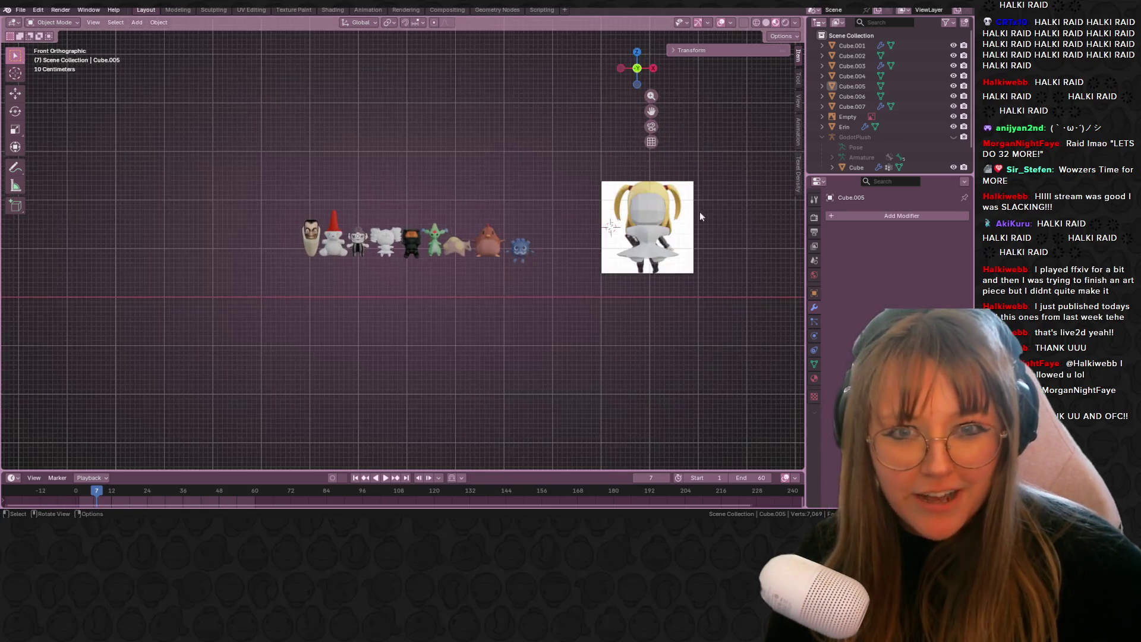
{"action": "scroll", "coordinate": [501, 240], "scroll_direction": "up", "scroll_amount": 5}
{"action": "left_click", "coordinate": [502, 202]}
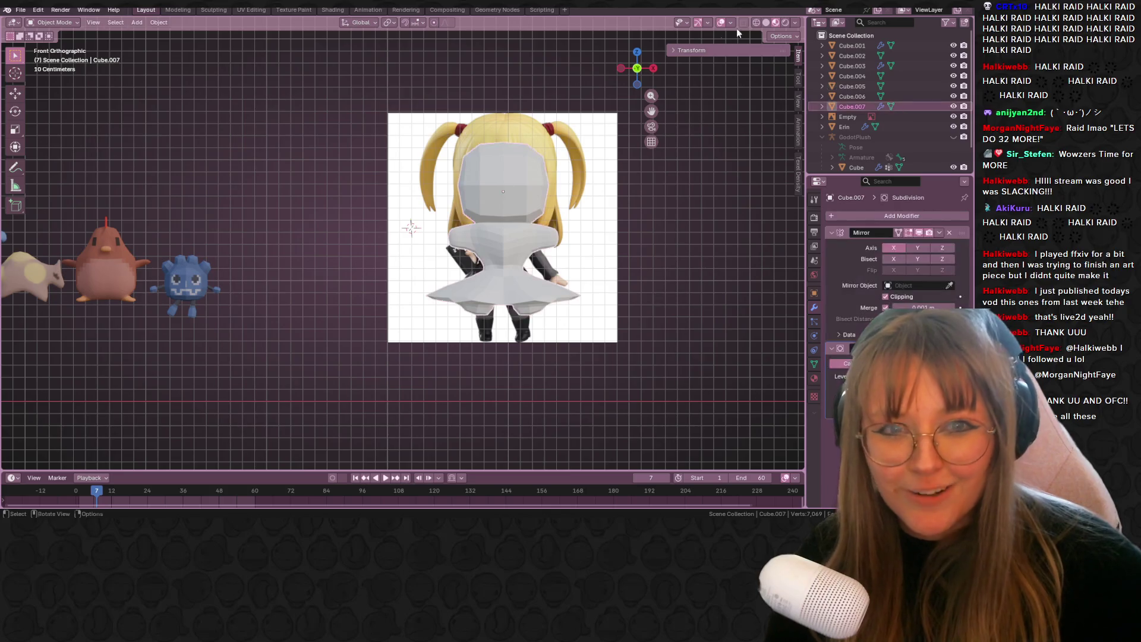
- Switch the viewport to Solid shading, centre the block-out, and enter Edit Mode on its mesh
{"action": "left_click", "coordinate": [767, 22]}
{"action": "middle_click_drag", "start_coordinate": [566, 173], "coordinate": [504, 176], "text": "shift"}
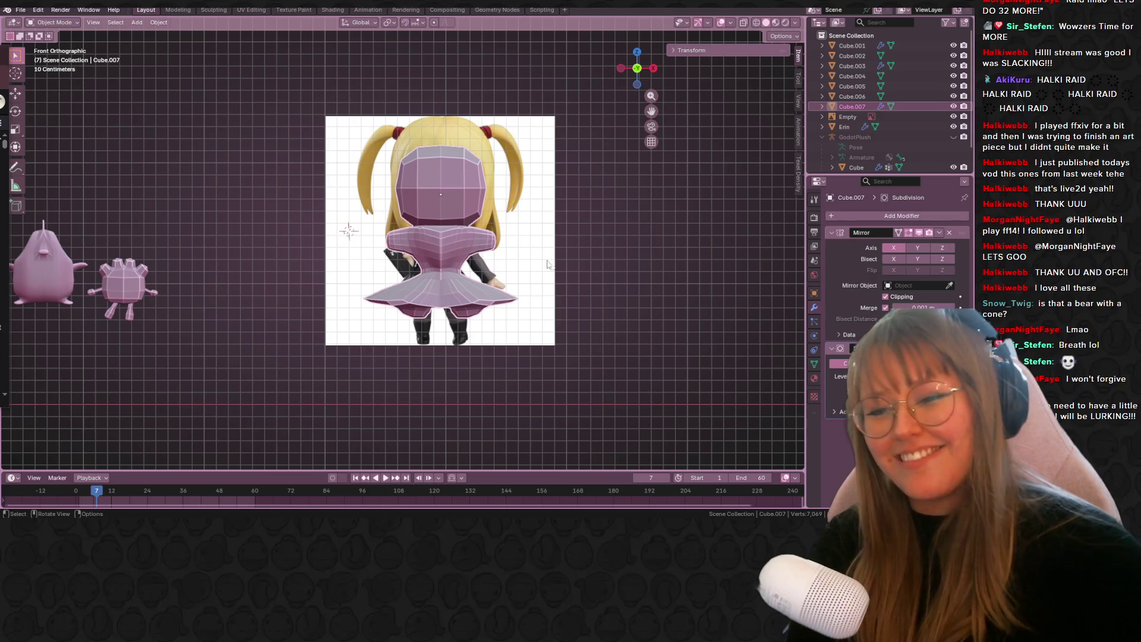
{"action": "scroll", "coordinate": [529, 241], "scroll_direction": "up", "scroll_amount": 2}
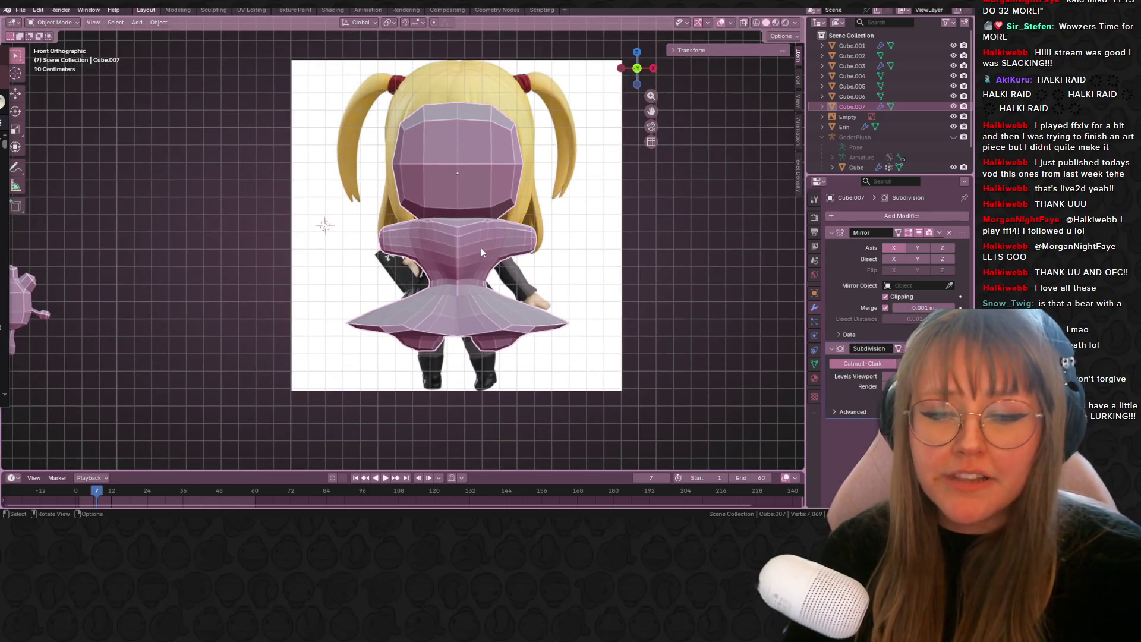
{"action": "key", "text": "Tab"}
{"action": "scroll", "coordinate": [484, 232], "scroll_direction": "up", "scroll_amount": 4}
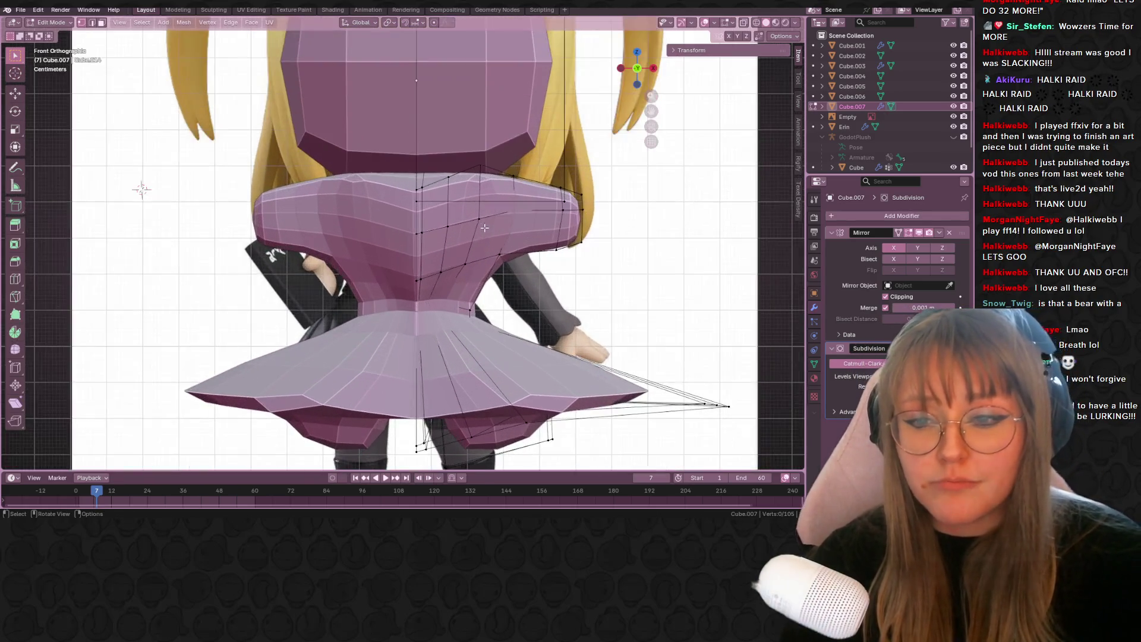
- Nudge a waist vertex slightly to the right
{"action": "middle_click_drag", "start_coordinate": [484, 227], "coordinate": [397, 254], "text": "shift"}
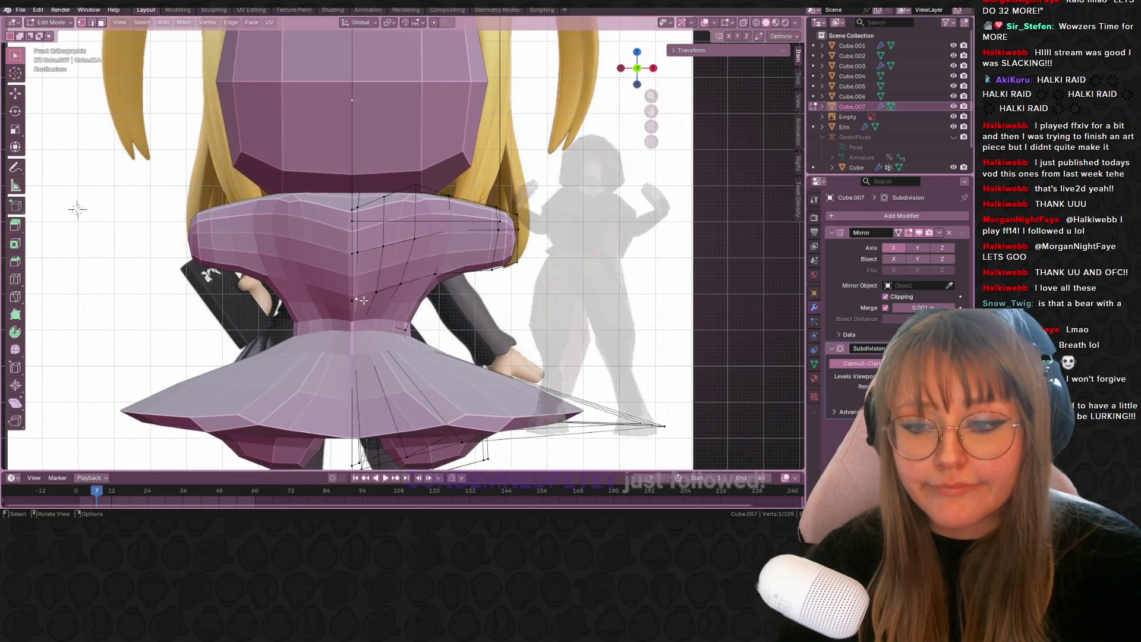
{"action": "left_click_drag", "start_coordinate": [363, 298], "coordinate": [370, 297]}
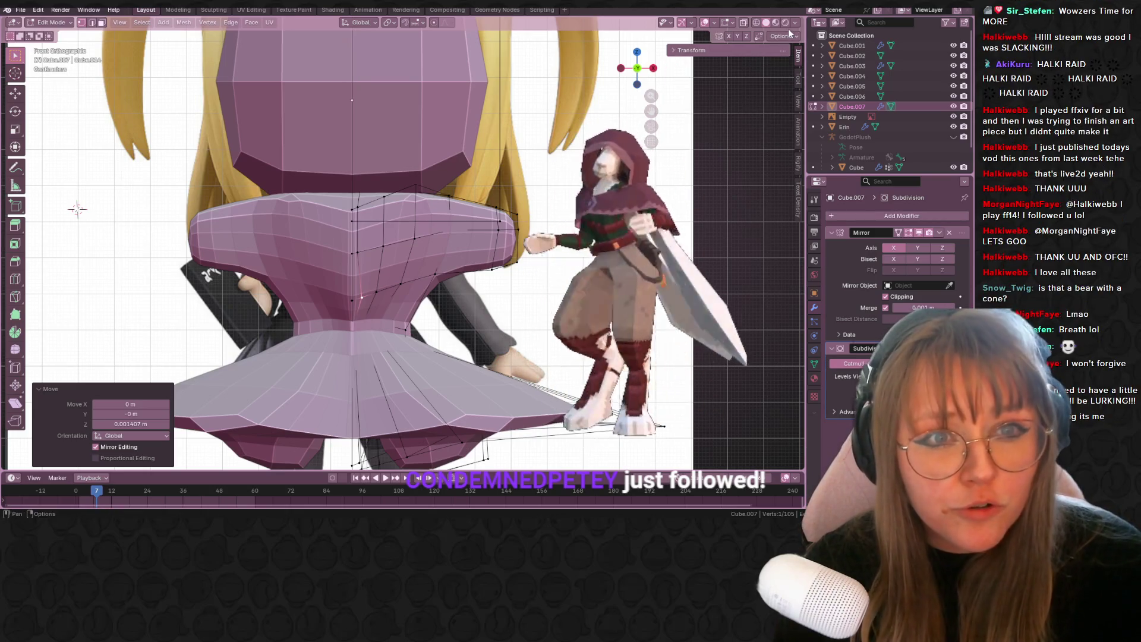
{"action": "scroll", "coordinate": [485, 242], "scroll_direction": "up", "scroll_amount": 1}
{"action": "middle_click_drag", "start_coordinate": [355, 255], "coordinate": [392, 209], "text": "shift"}
- Dissolve the extra torso vertices near the waist, then deselect everything
{"action": "key", "text": "ctrl+x"}
{"action": "left_click", "coordinate": [387, 210]}
{"action": "key", "text": "ctrl+x"}
{"action": "left_click", "coordinate": [386, 177]}
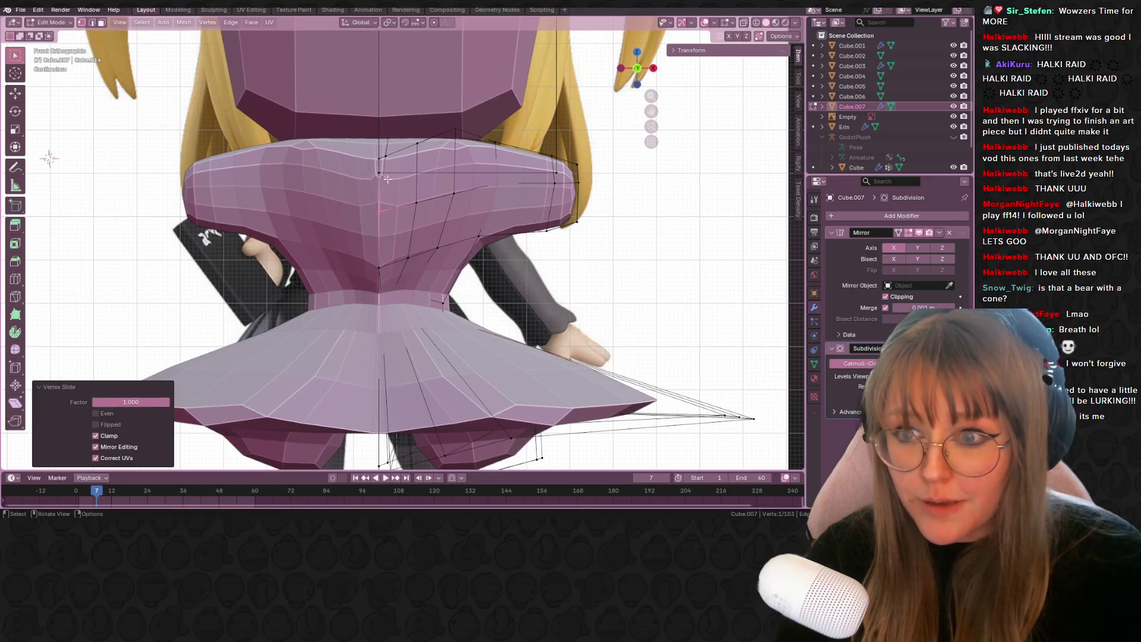
{"action": "key", "text": "ctrl+x"}
{"action": "left_click", "coordinate": [395, 154]}
{"action": "key", "text": "alt+a"}
- Orbit into a high-angle perspective view to inspect the tidied torso mesh
{"action": "middle_click_drag", "start_coordinate": [386, 154], "coordinate": [397, 181]}
{"action": "scroll", "coordinate": [390, 157], "scroll_direction": "down", "scroll_amount": 5}
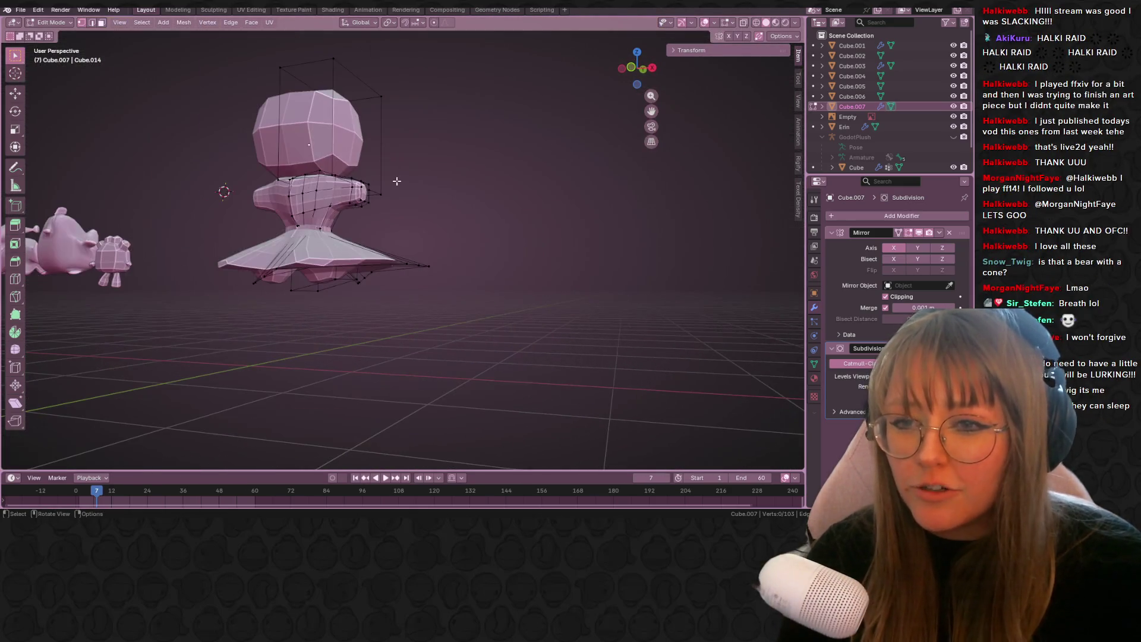
{"action": "mouse_move", "coordinate": [478, 197]}
{"action": "middle_mouse_down"}
{"action": "mouse_move", "coordinate": [488, 244]}
{"action": "mouse_move", "coordinate": [255, 201]}
{"action": "mouse_move", "coordinate": [388, 227]}
{"action": "middle_mouse_up"}
{"action": "scroll", "coordinate": [482, 211], "scroll_direction": "up", "scroll_amount": 5}
{"action": "scroll", "coordinate": [483, 211], "scroll_direction": "down", "scroll_amount": 4}
{"action": "scroll", "coordinate": [255, 202], "scroll_direction": "up", "scroll_amount": 3}
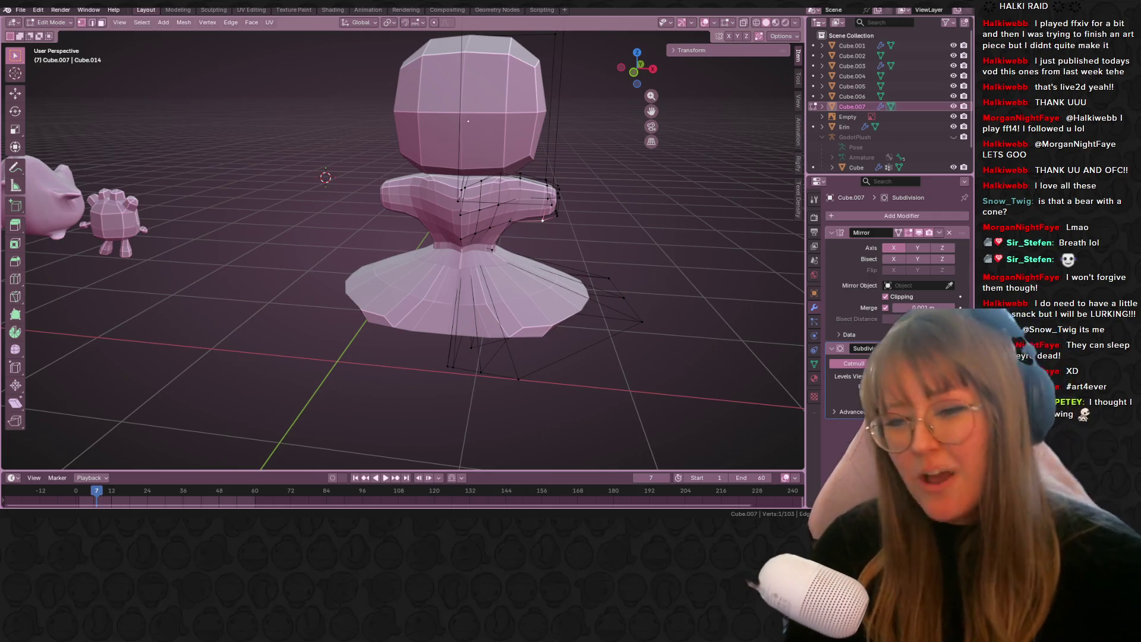
- Slide the neck vertex up to the top rim, then slide a second vertex along its edge
{"action": "mouse_move", "coordinate": [566, 240]}
{"action": "middle_mouse_down"}
{"action": "mouse_move", "coordinate": [449, 199]}
{"action": "mouse_move", "coordinate": [437, 173]}
{"action": "middle_mouse_up"}
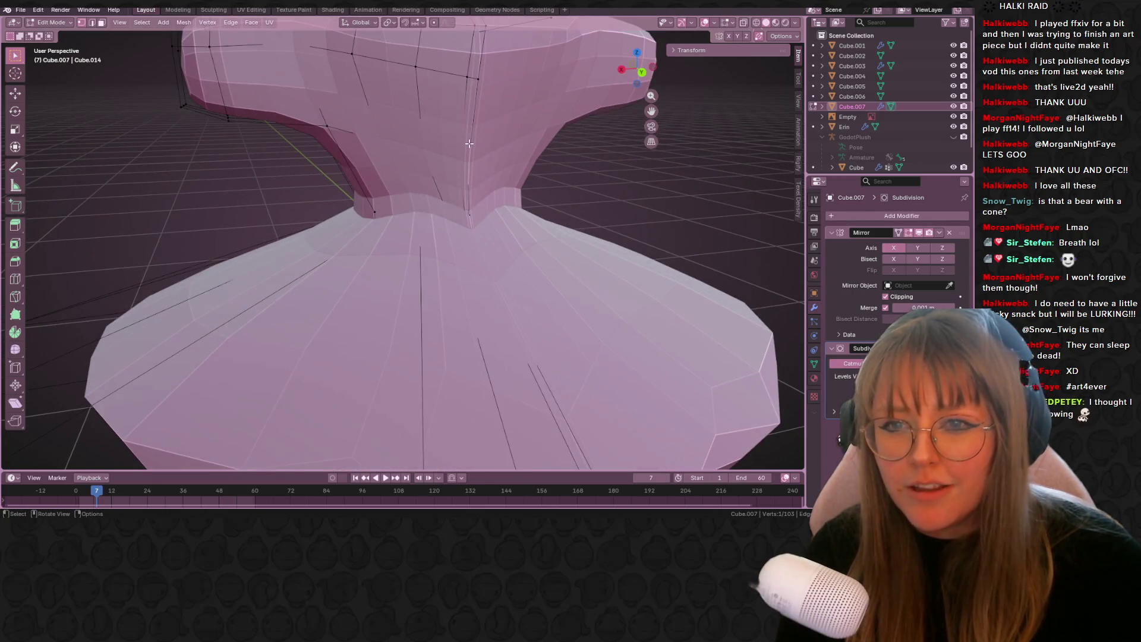
{"action": "key", "text": "shift+v"}
{"action": "left_click", "coordinate": [470, 101]}
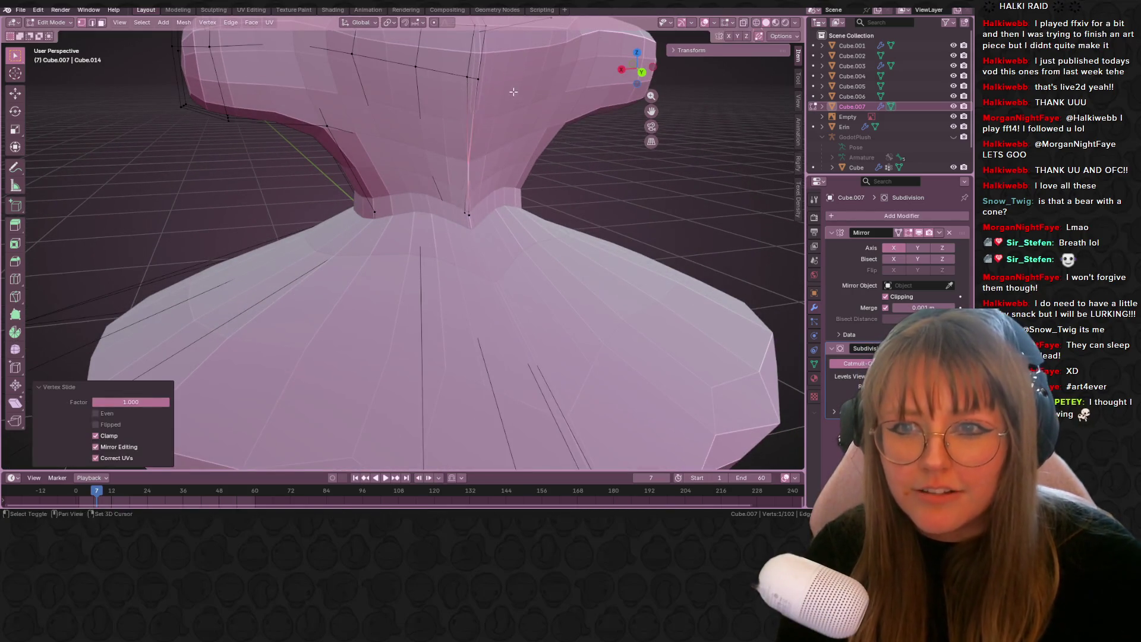
{"action": "key", "text": "g"}
{"action": "key", "text": "Escape"}
{"action": "key", "text": "g"}
{"action": "key", "text": "g"}
{"action": "left_click", "coordinate": [468, 237]}
{"action": "scroll", "coordinate": [497, 258], "scroll_direction": "down", "scroll_amount": 4}
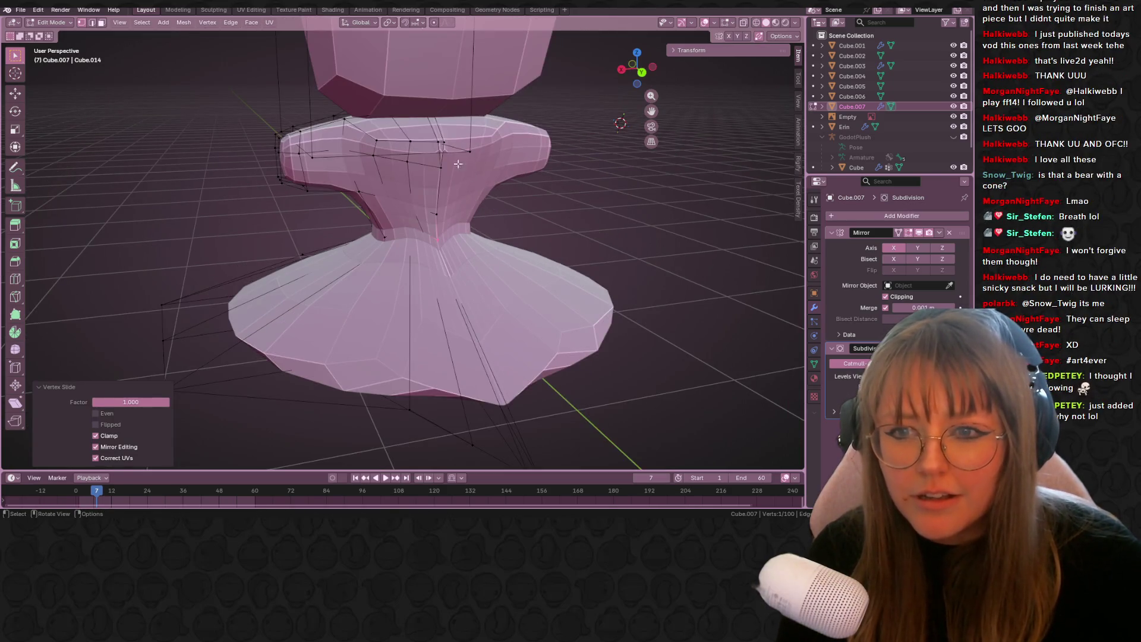
- Turn on X-ray and vertex-slide waist vertices, merging one into its neighbour
{"action": "middle_click_drag", "start_coordinate": [464, 170], "coordinate": [424, 136]}
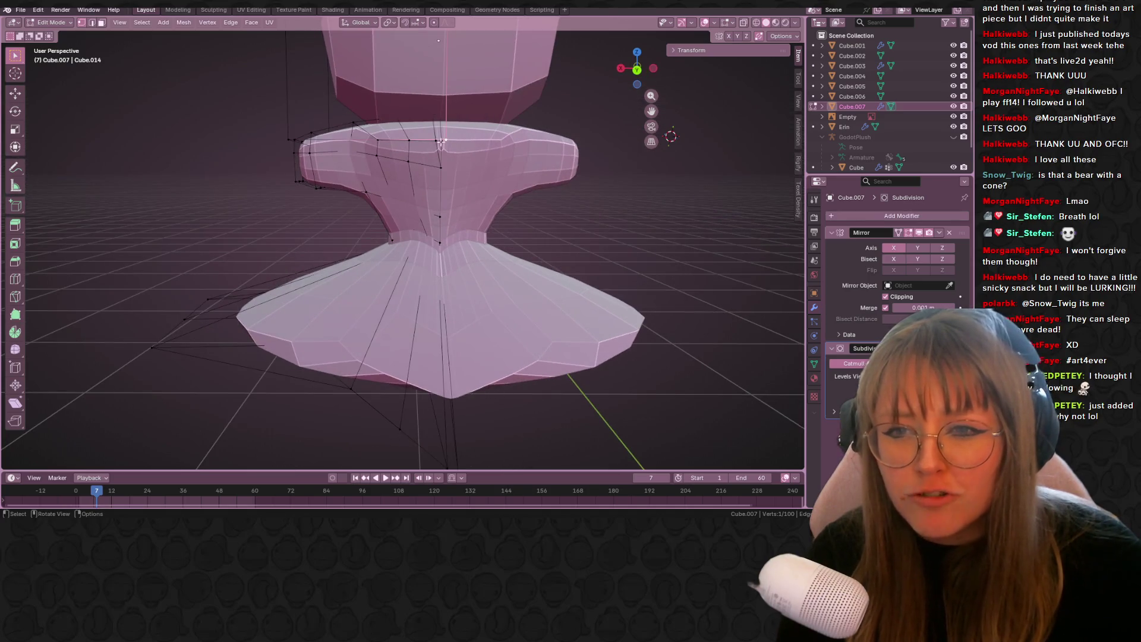
{"action": "scroll", "coordinate": [438, 141], "scroll_direction": "up", "scroll_amount": 3}
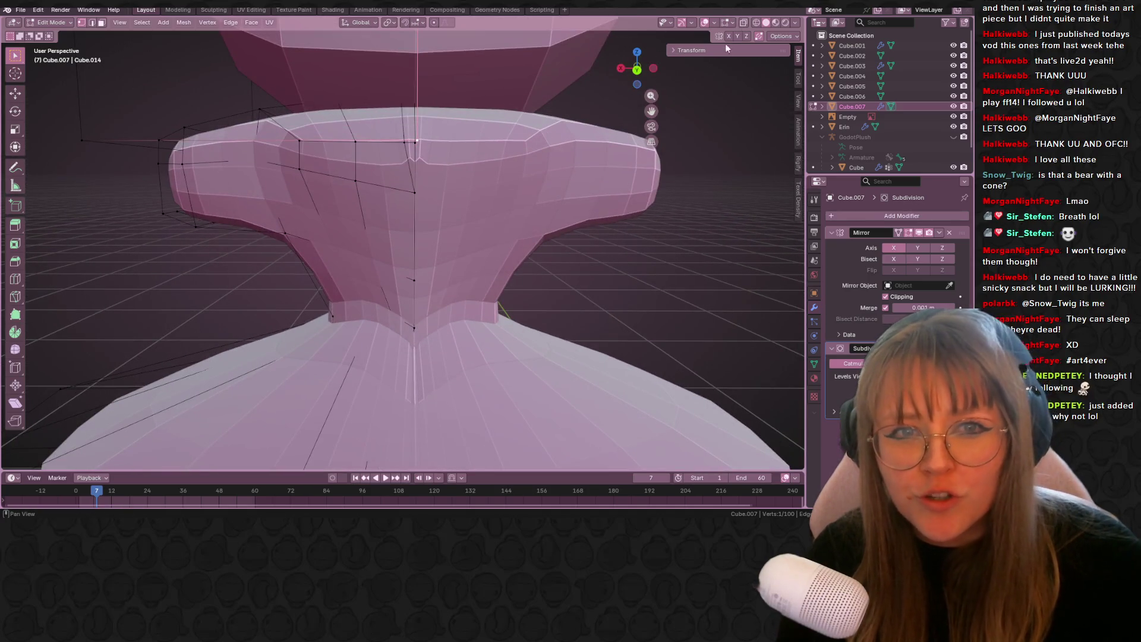
{"action": "left_click", "coordinate": [745, 22]}
{"action": "key", "text": "shift+v"}
{"action": "middle_click_drag", "start_coordinate": [409, 151], "coordinate": [465, 173]}
{"action": "left_click", "coordinate": [447, 136]}
{"action": "key", "text": "shift+v"}
{"action": "left_click", "coordinate": [397, 179]}
- Merge three more waist vertices into their neighbours with vertex slide
{"action": "mouse_move", "coordinate": [396, 182]}
{"action": "middle_mouse_down"}
{"action": "mouse_move", "coordinate": [535, 249]}
{"action": "mouse_move", "coordinate": [459, 197]}
{"action": "middle_mouse_up"}
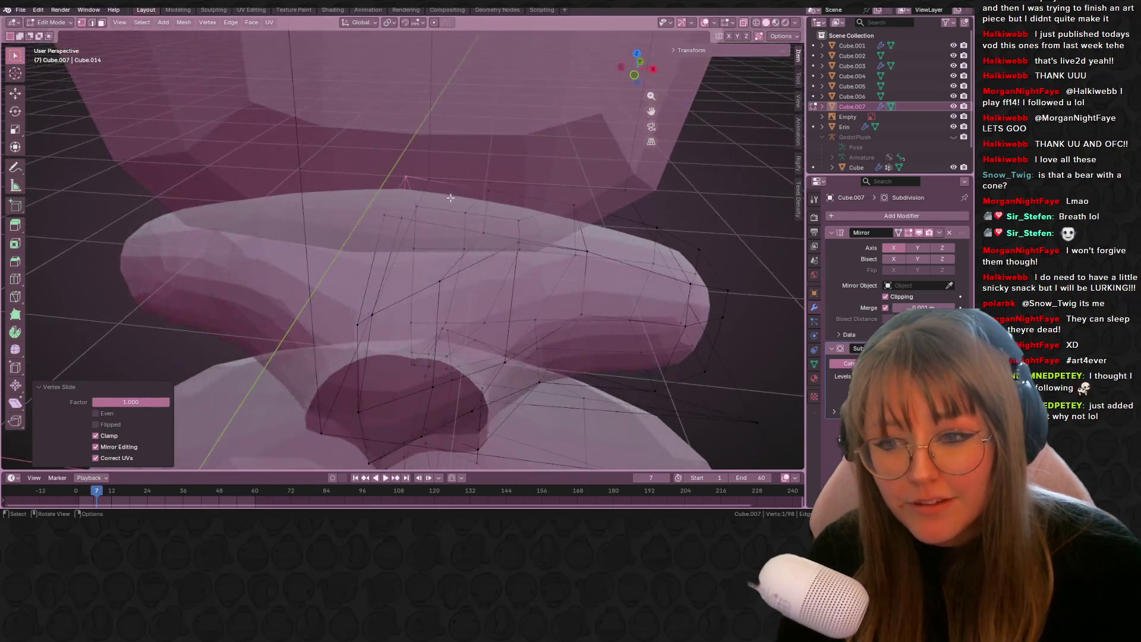
{"action": "key", "text": "shift+v"}
{"action": "left_click", "coordinate": [352, 196]}
{"action": "mouse_move", "coordinate": [352, 196]}
{"action": "middle_mouse_down"}
{"action": "mouse_move", "coordinate": [385, 136]}
{"action": "mouse_move", "coordinate": [458, 244]}
{"action": "mouse_move", "coordinate": [433, 225]}
{"action": "mouse_move", "coordinate": [461, 241]}
{"action": "middle_mouse_up"}
{"action": "key", "text": "shift+v"}
{"action": "left_click", "coordinate": [463, 247]}
{"action": "scroll", "coordinate": [433, 226], "scroll_direction": "up", "scroll_amount": 5}
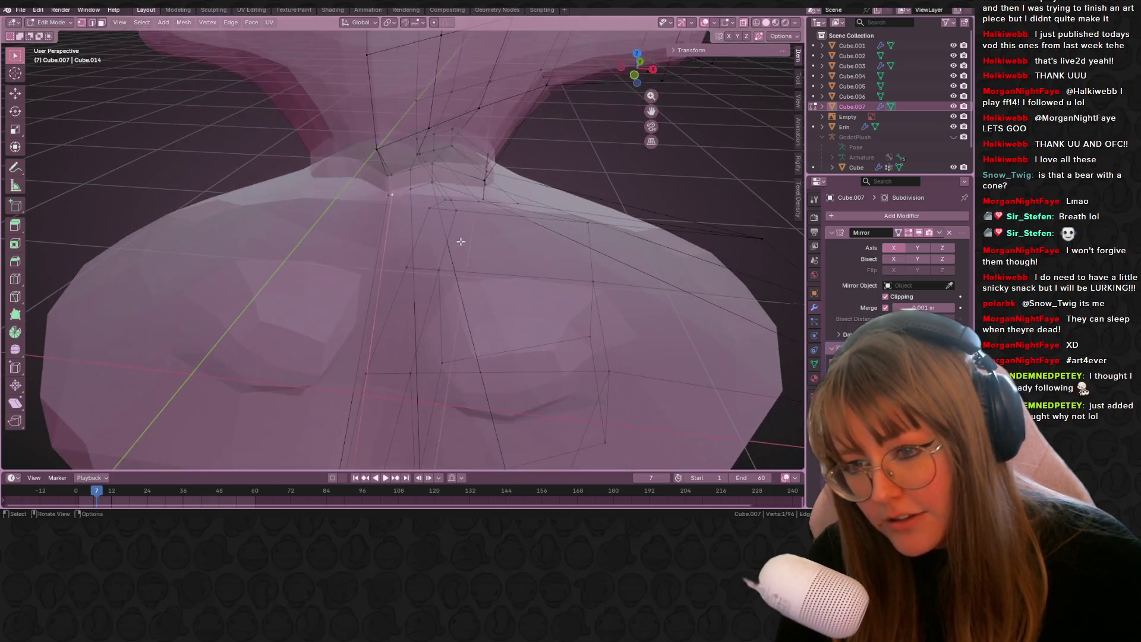
{"action": "key", "text": "shift+v"}
{"action": "left_click", "coordinate": [433, 241]}
- Slide two more skirt vertices onto their neighbours to merge them away
{"action": "key", "text": "shift+v"}
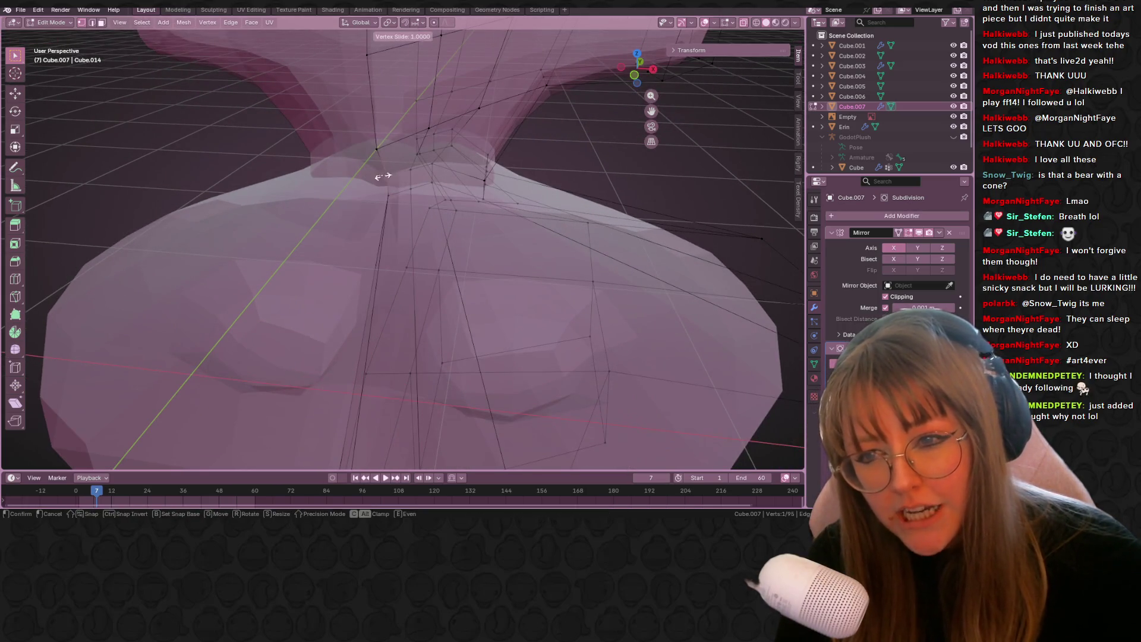
{"action": "left_click", "coordinate": [384, 177]}
{"action": "scroll", "coordinate": [395, 241], "scroll_direction": "down", "scroll_amount": 6}
{"action": "key", "text": "shift+v"}
{"action": "left_click", "coordinate": [389, 299]}
{"action": "middle_click_drag", "start_coordinate": [389, 299], "coordinate": [416, 285]}
{"action": "scroll", "coordinate": [445, 303], "scroll_direction": "up", "scroll_amount": 3}
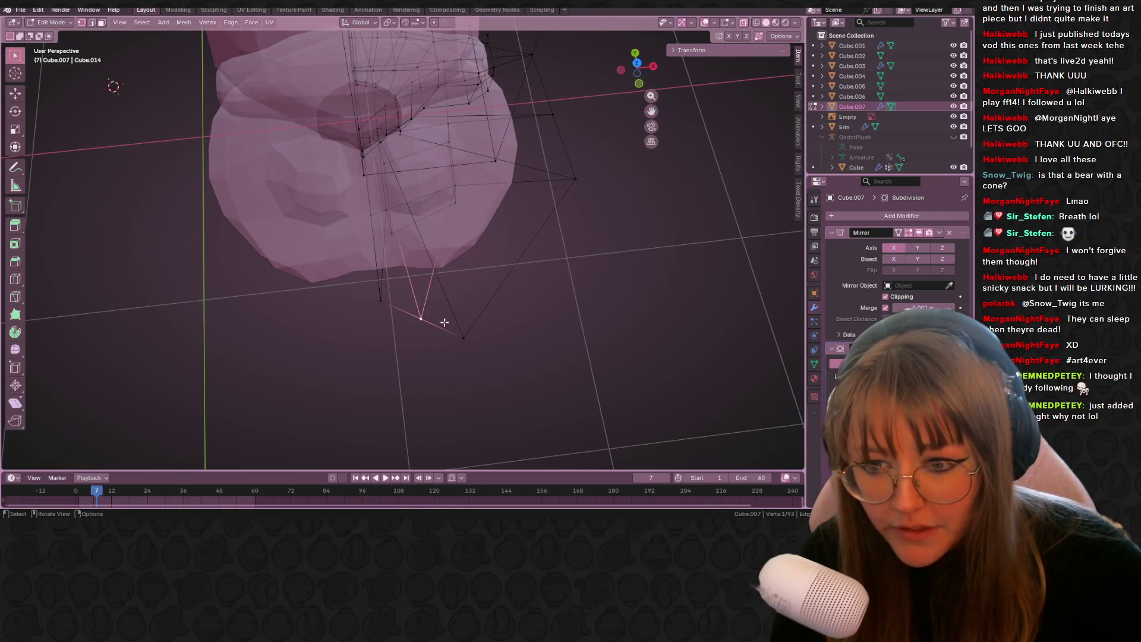
- Reposition the remaining vertex with three successive moves
{"action": "key", "text": "g"}
{"action": "left_click", "coordinate": [466, 333]}
{"action": "key", "text": "g"}
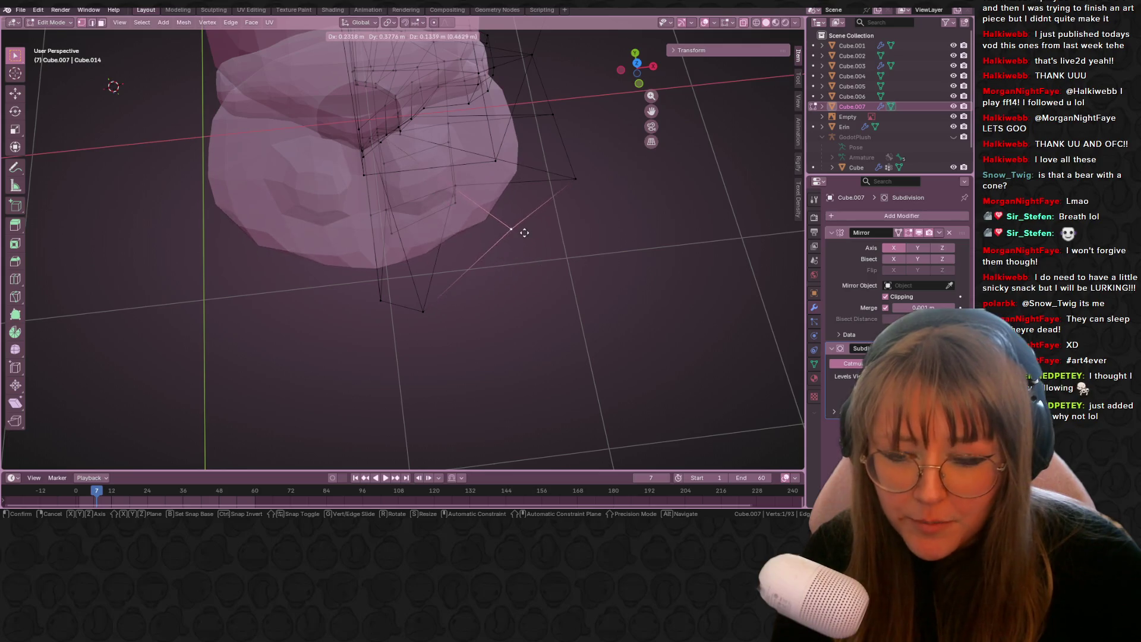
{"action": "left_click", "coordinate": [517, 243]}
{"action": "key", "text": "g"}
{"action": "left_click", "coordinate": [604, 196]}
{"action": "mouse_move", "coordinate": [604, 214]}
{"action": "middle_mouse_down"}
{"action": "mouse_move", "coordinate": [550, 173]}
{"action": "mouse_move", "coordinate": [541, 309]}
{"action": "middle_mouse_up"}
{"action": "scroll", "coordinate": [541, 309], "scroll_direction": "down", "scroll_amount": 4}
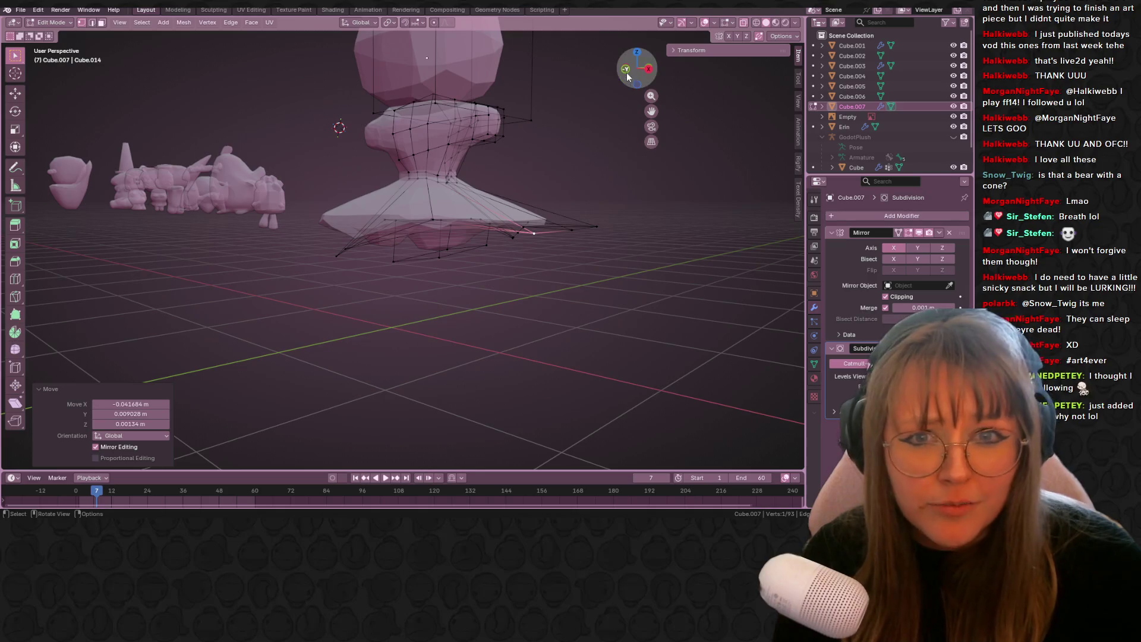
- In solid front view, move two skirt hem vertices to the reference, one 0.085103 m in, 0.030394 m down
{"action": "left_click", "coordinate": [627, 76]}
{"action": "scroll", "coordinate": [627, 76], "scroll_direction": "up", "scroll_amount": 4}
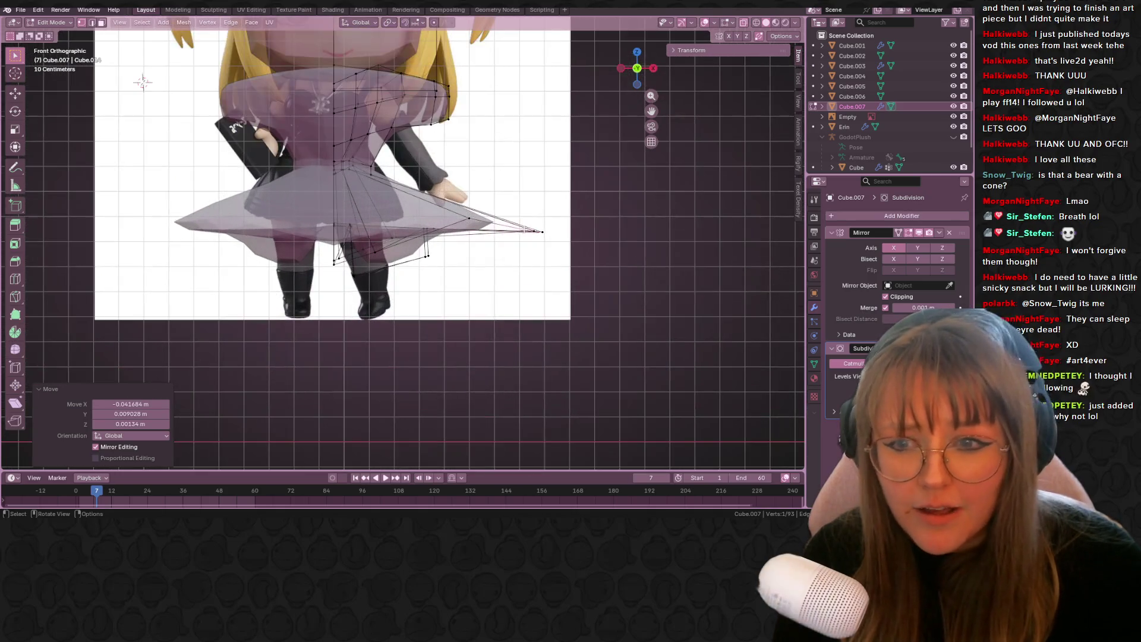
{"action": "left_click", "coordinate": [756, 22]}
{"action": "left_click", "coordinate": [462, 212]}
{"action": "key", "text": "g"}
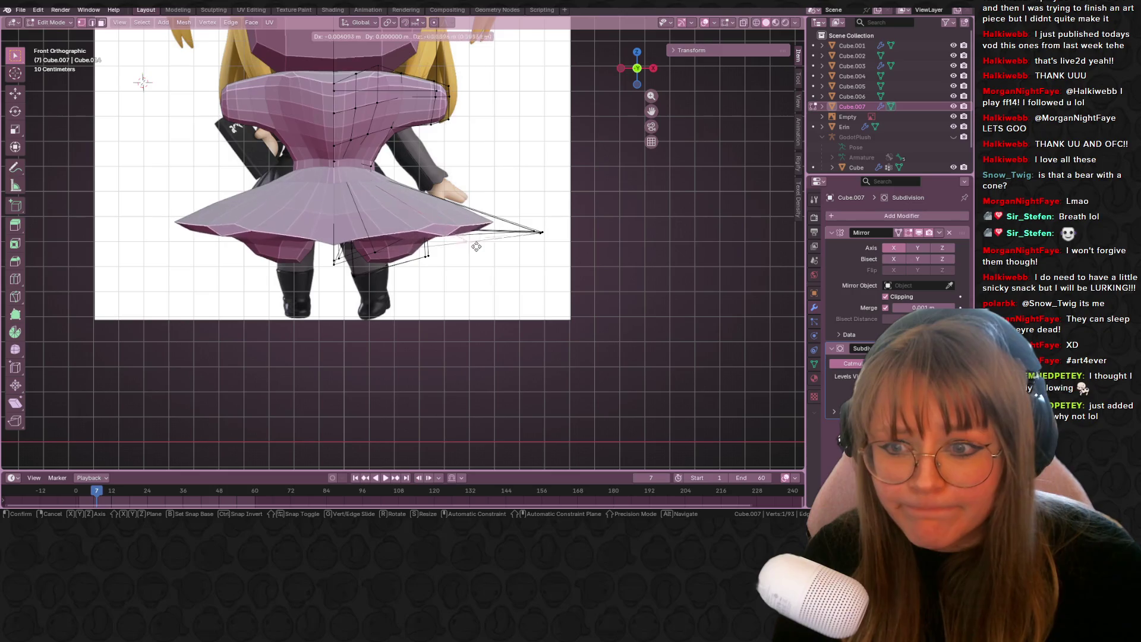
{"action": "left_click", "coordinate": [364, 254]}
{"action": "left_click", "coordinate": [341, 264]}
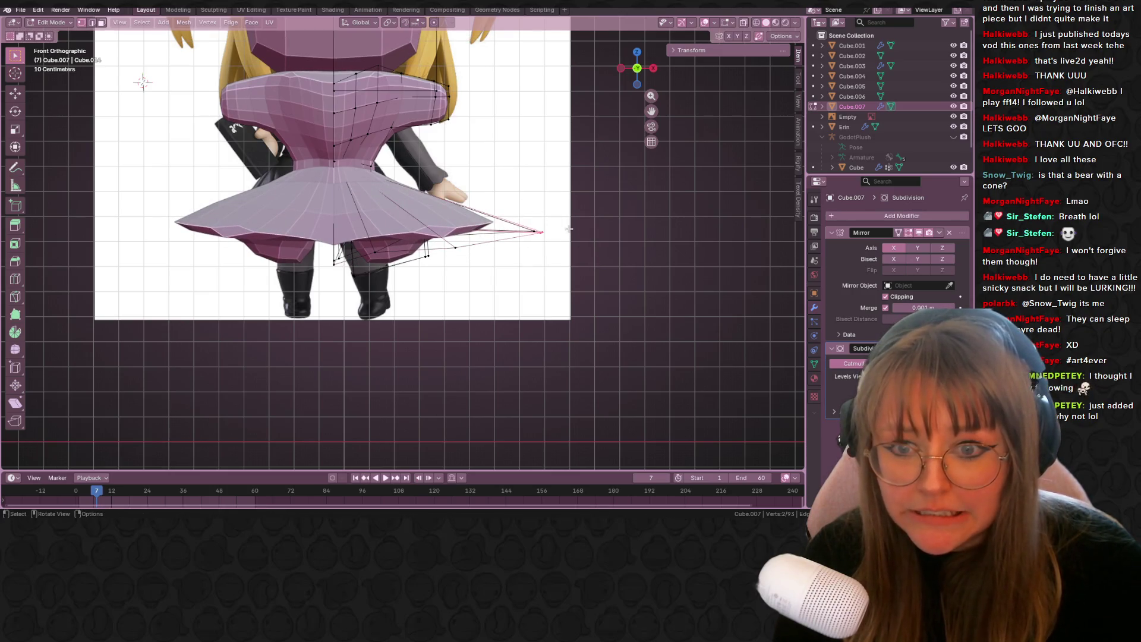
{"action": "key", "text": "g"}
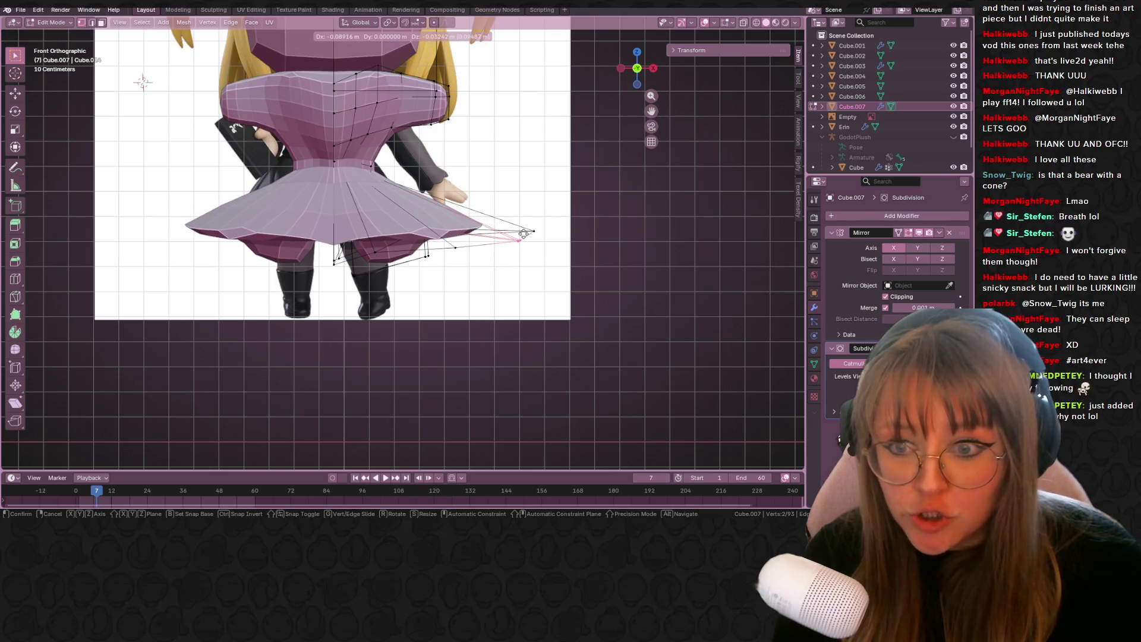
{"action": "left_click", "coordinate": [524, 234]}
{"action": "mouse_move", "coordinate": [469, 277]}
{"action": "middle_mouse_down"}
{"action": "mouse_move", "coordinate": [489, 238]}
{"action": "mouse_move", "coordinate": [469, 236]}
{"action": "middle_mouse_up"}
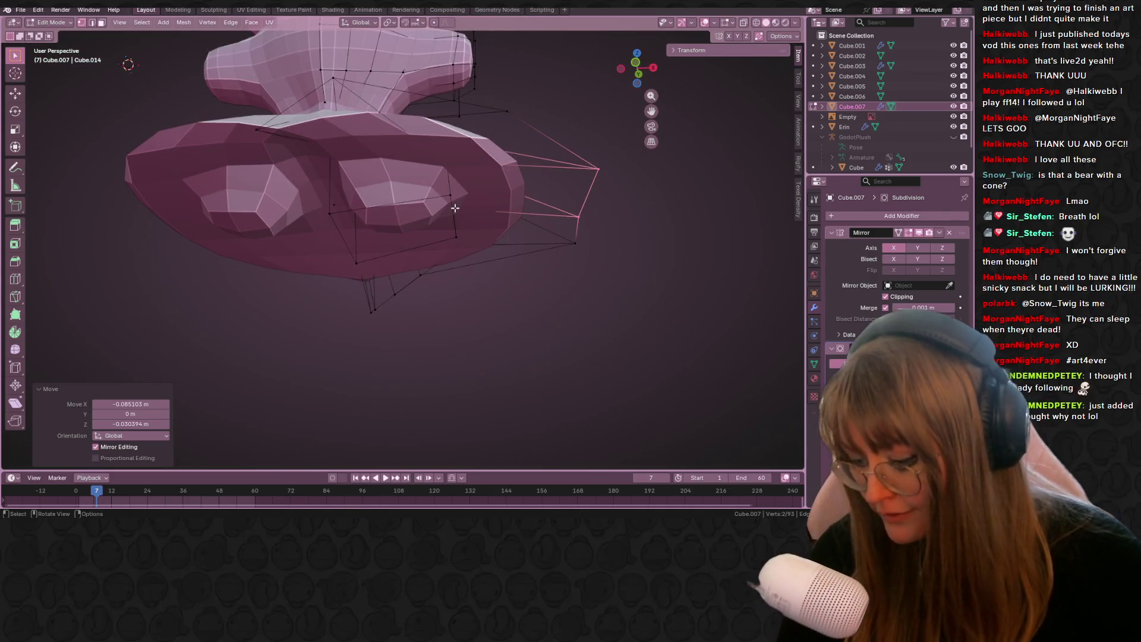
- Add a centred edge loop around the leg stumps under the skirt
{"action": "key", "text": "ctrl+r"}
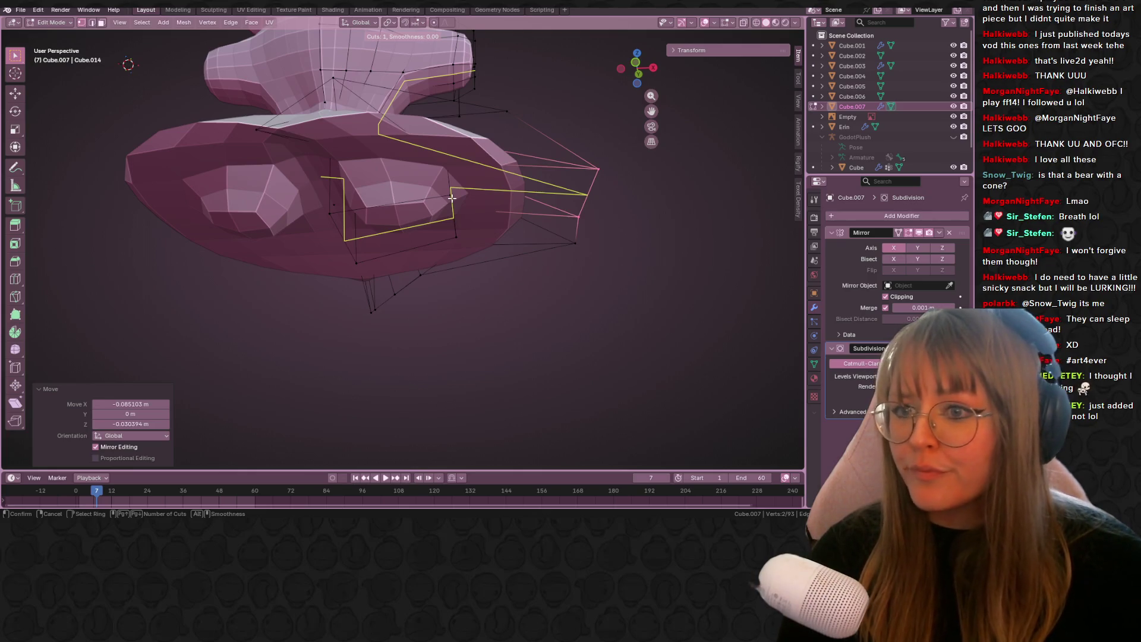
{"action": "left_click", "coordinate": [419, 189]}
{"action": "right_click", "coordinate": [419, 189]}
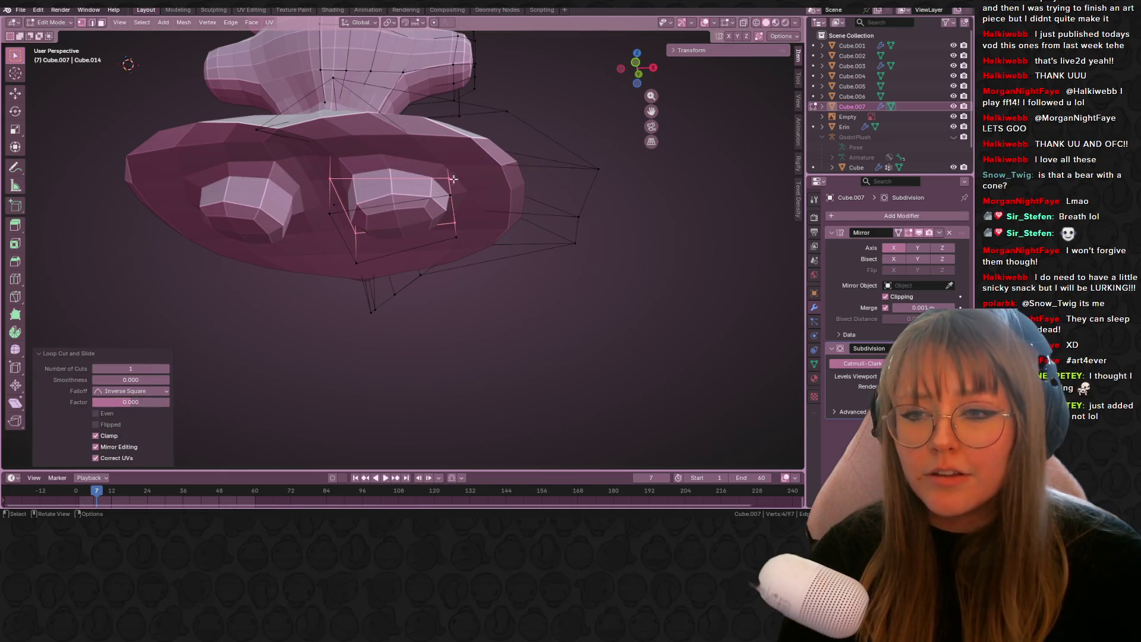
{"action": "middle_click_drag", "start_coordinate": [419, 189], "coordinate": [529, 217]}
{"action": "left_click", "coordinate": [646, 72]}
{"action": "scroll", "coordinate": [419, 251], "scroll_direction": "up", "scroll_amount": 4}
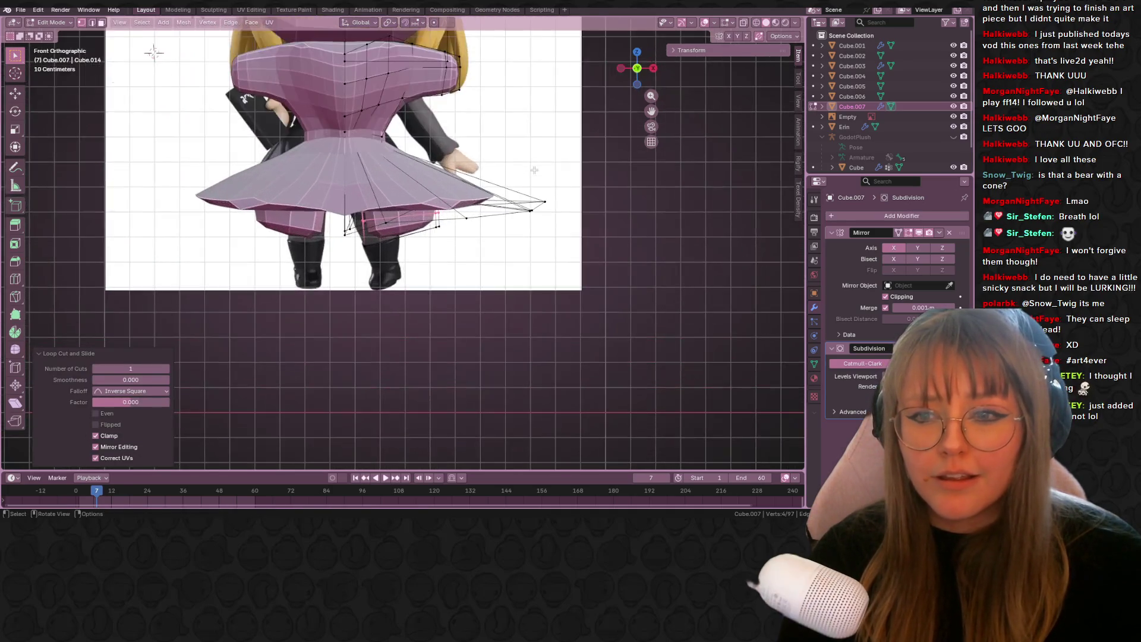
- Select the leg-top edge vertices and rotate them 13° in front view
{"action": "left_click", "coordinate": [346, 248]}
{"action": "middle_click_drag", "start_coordinate": [488, 232], "coordinate": [389, 119]}
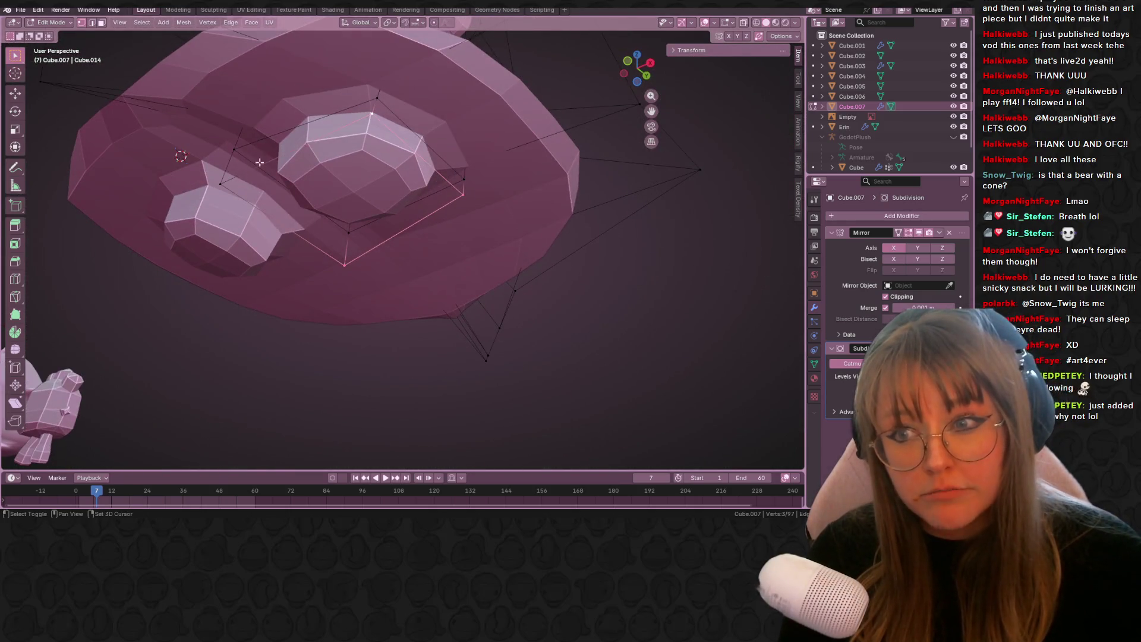
{"action": "left_click", "coordinate": [222, 183], "text": "shift"}
{"action": "left_click", "coordinate": [627, 60]}
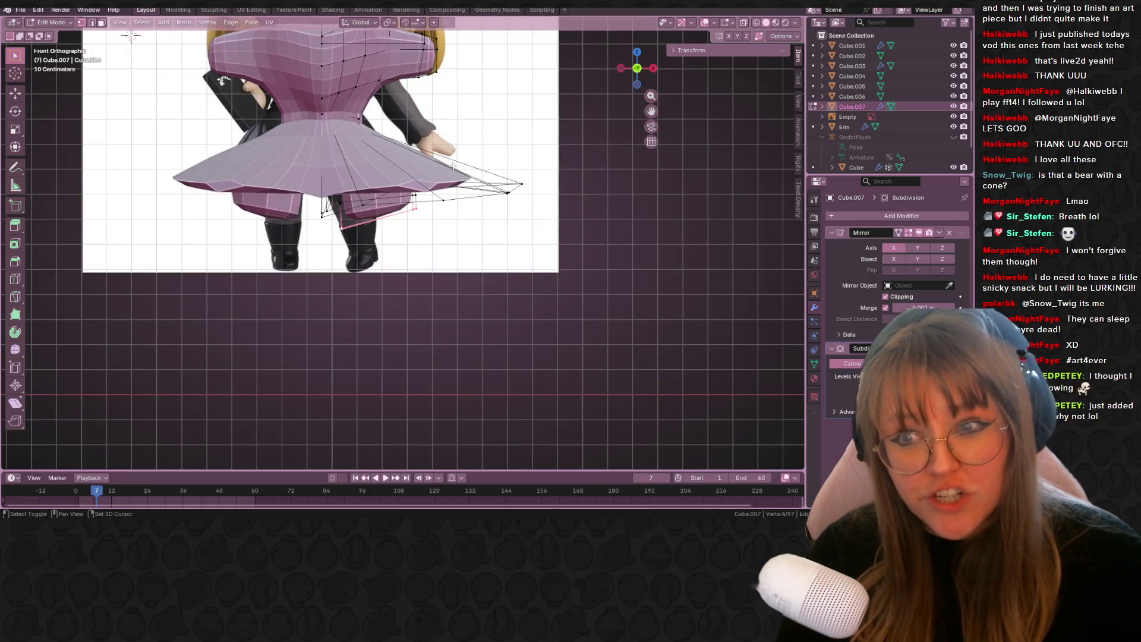
{"action": "key", "text": "r"}
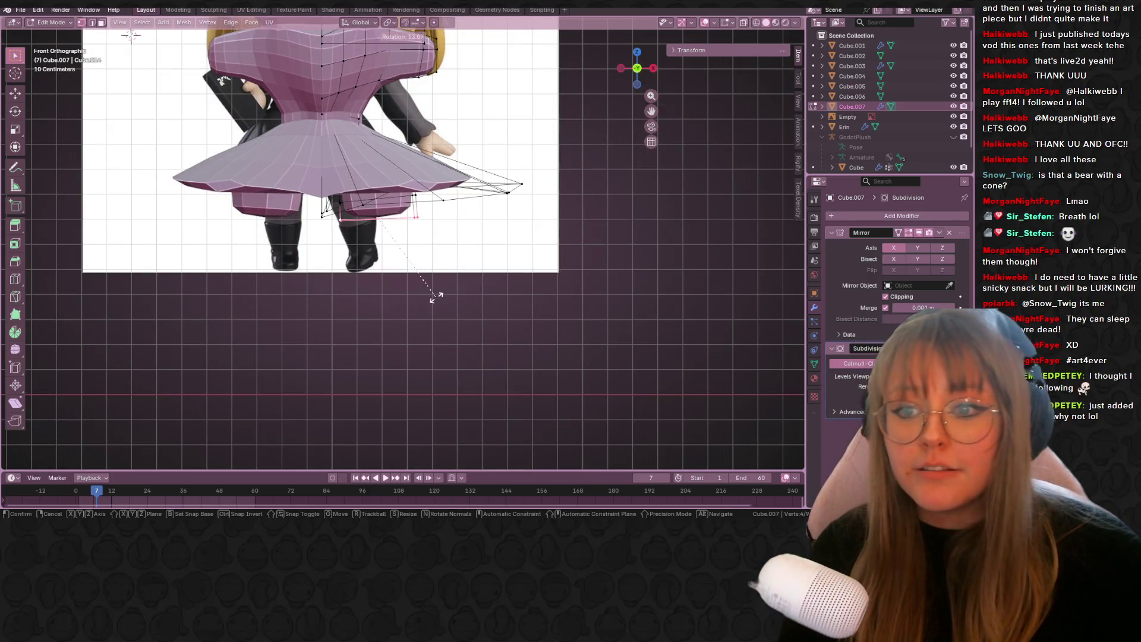
{"action": "left_click", "coordinate": [436, 297]}
- Select the loop around one leg stump and nudge it slightly in front view
{"action": "mouse_move", "coordinate": [492, 262]}
{"action": "middle_mouse_down", "text": "shift"}
{"action": "mouse_move", "coordinate": [523, 273]}
{"action": "mouse_move", "coordinate": [523, 298]}
{"action": "mouse_move", "coordinate": [451, 156]}
{"action": "mouse_move", "coordinate": [535, 107]}
{"action": "mouse_move", "coordinate": [644, 70]}
{"action": "middle_mouse_up", "text": "shift"}
{"action": "left_click", "coordinate": [458, 145], "text": "alt"}
{"action": "left_click", "coordinate": [646, 70]}
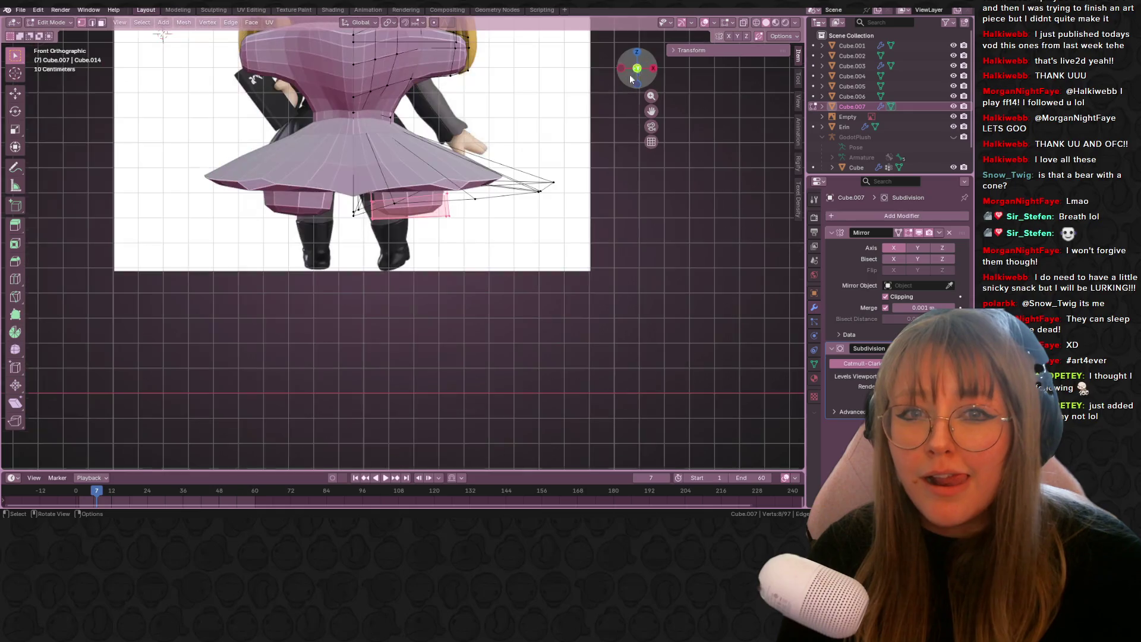
{"action": "key", "text": "g"}
{"action": "left_click", "coordinate": [443, 213]}
{"action": "mouse_move", "coordinate": [442, 214]}
{"action": "middle_mouse_down"}
{"action": "mouse_move", "coordinate": [489, 157]}
{"action": "mouse_move", "coordinate": [359, 129]}
{"action": "mouse_move", "coordinate": [380, 161]}
{"action": "mouse_move", "coordinate": [461, 149]}
{"action": "mouse_move", "coordinate": [431, 122]}
{"action": "middle_mouse_up"}
- With X-ray on, move two leg-top vertices in front view toward the reference legs
{"action": "left_click", "coordinate": [743, 23]}
{"action": "left_click", "coordinate": [454, 147]}
{"action": "scroll", "coordinate": [453, 146], "scroll_direction": "up", "scroll_amount": 1, "text": "alt"}
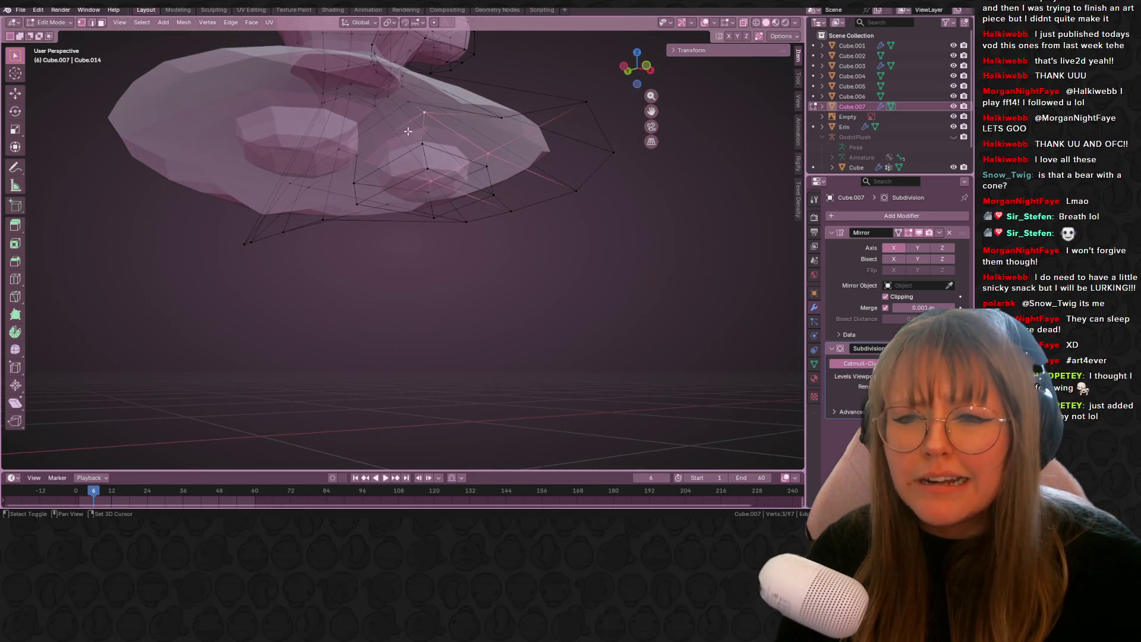
{"action": "left_click", "coordinate": [367, 155], "text": "shift"}
{"action": "key", "text": "KP_1"}
{"action": "key", "text": "g"}
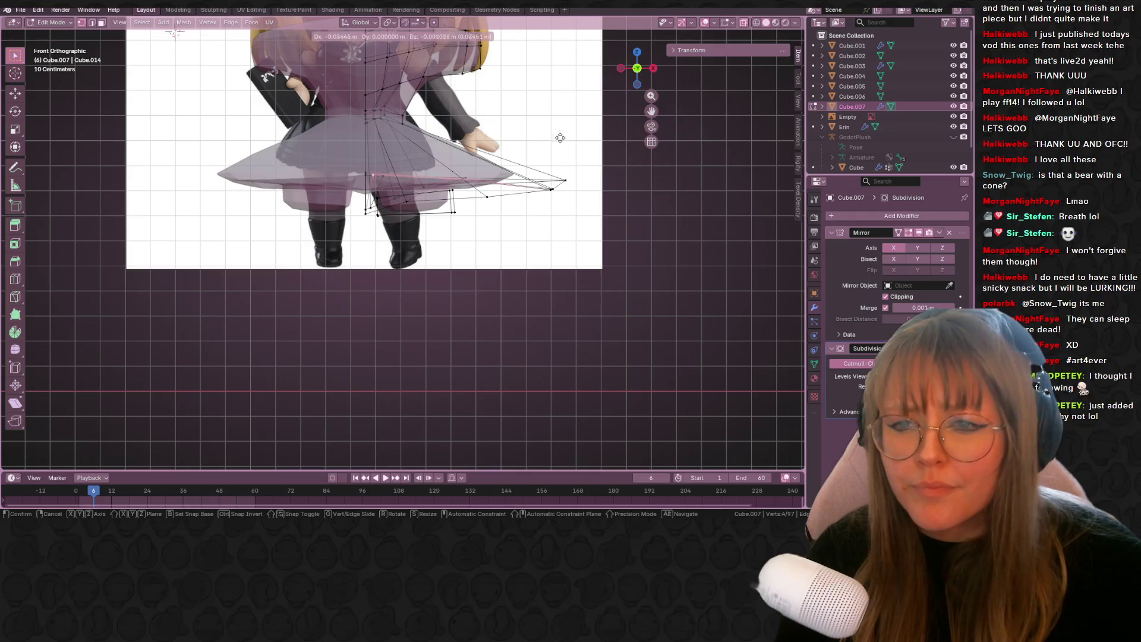
{"action": "left_click", "coordinate": [560, 137]}
- Reposition a leg-top vertex to match the reference leg, then turn X-ray off
{"action": "scroll", "coordinate": [424, 155], "scroll_direction": "up", "scroll_amount": 3}
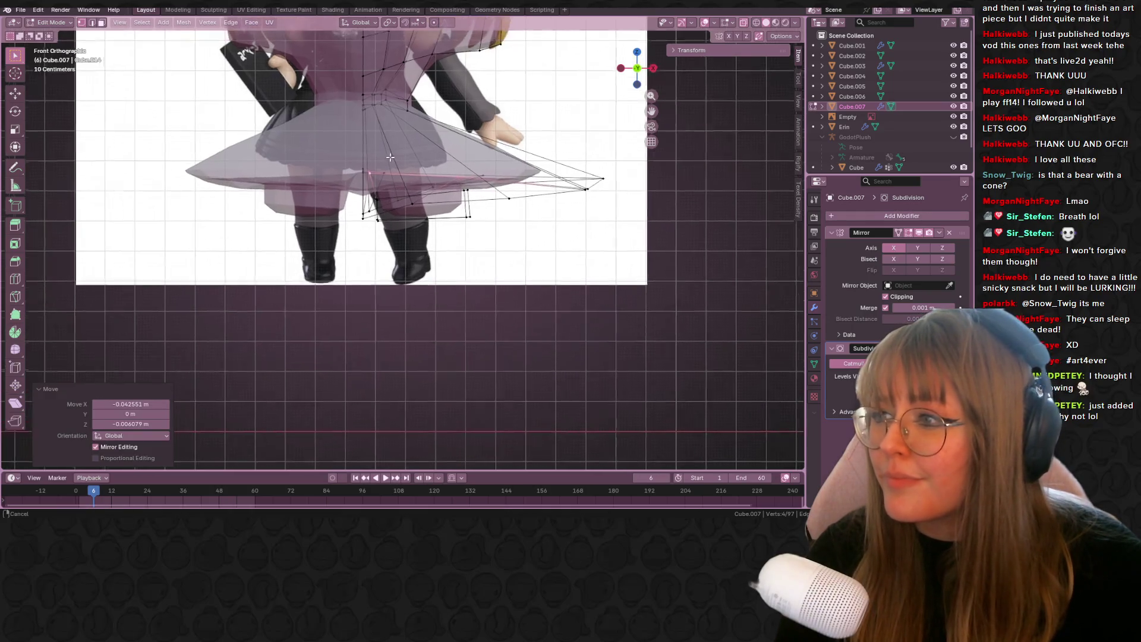
{"action": "mouse_move", "coordinate": [425, 156]}
{"action": "middle_mouse_down", "text": "shift"}
{"action": "mouse_move", "coordinate": [537, 220]}
{"action": "mouse_move", "coordinate": [467, 217]}
{"action": "mouse_move", "coordinate": [473, 205]}
{"action": "mouse_move", "coordinate": [473, 222]}
{"action": "middle_mouse_up", "text": "shift"}
{"action": "key", "text": "g"}
{"action": "left_click", "coordinate": [476, 173]}
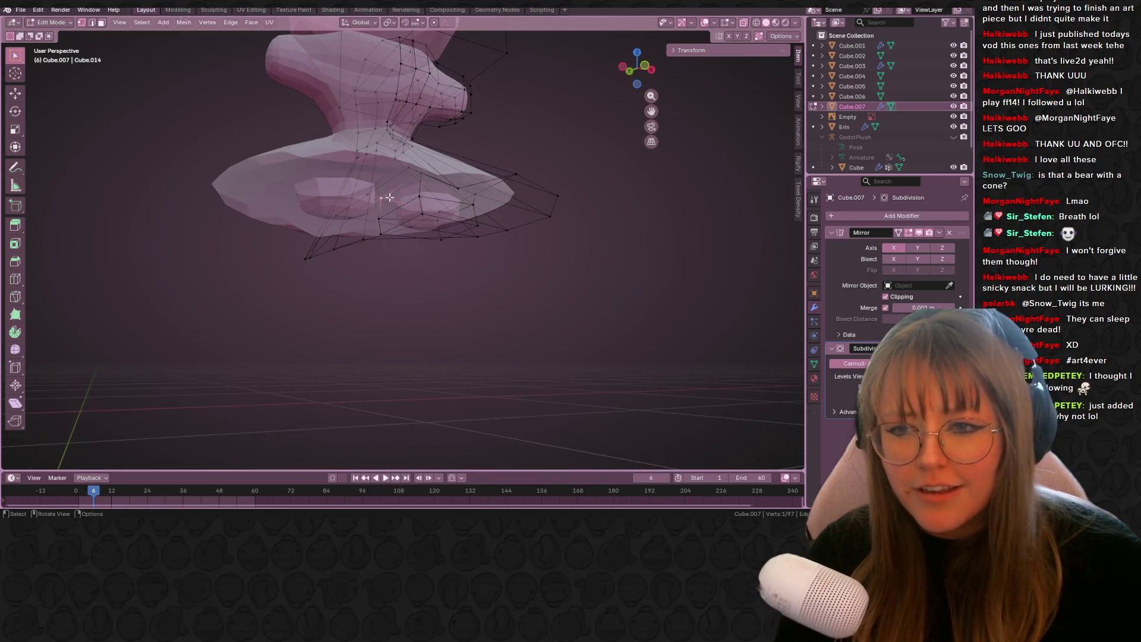
{"action": "left_click", "coordinate": [629, 71]}
{"action": "key", "text": "g"}
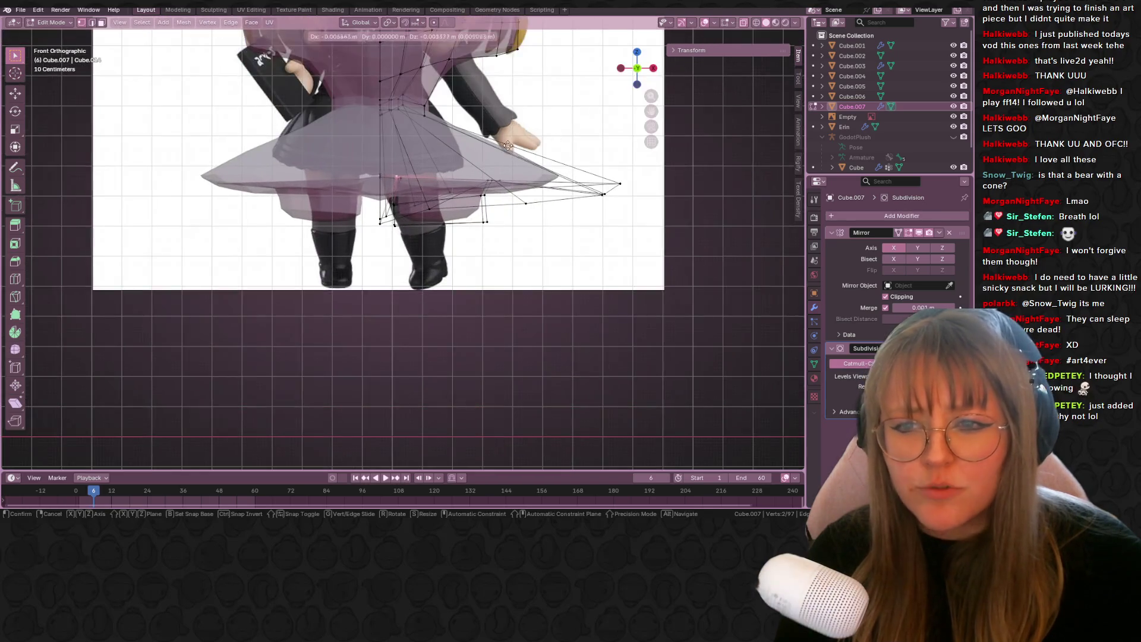
{"action": "left_click", "coordinate": [603, 94]}
{"action": "key", "text": "alt+z"}
- Add more leg-top vertices and move them in front view to fit the reference
{"action": "mouse_move", "coordinate": [603, 94]}
{"action": "middle_mouse_down"}
{"action": "mouse_move", "coordinate": [489, 162]}
{"action": "mouse_move", "coordinate": [461, 206]}
{"action": "mouse_move", "coordinate": [413, 200]}
{"action": "middle_mouse_up"}
{"action": "left_click", "coordinate": [462, 206], "text": "alt"}
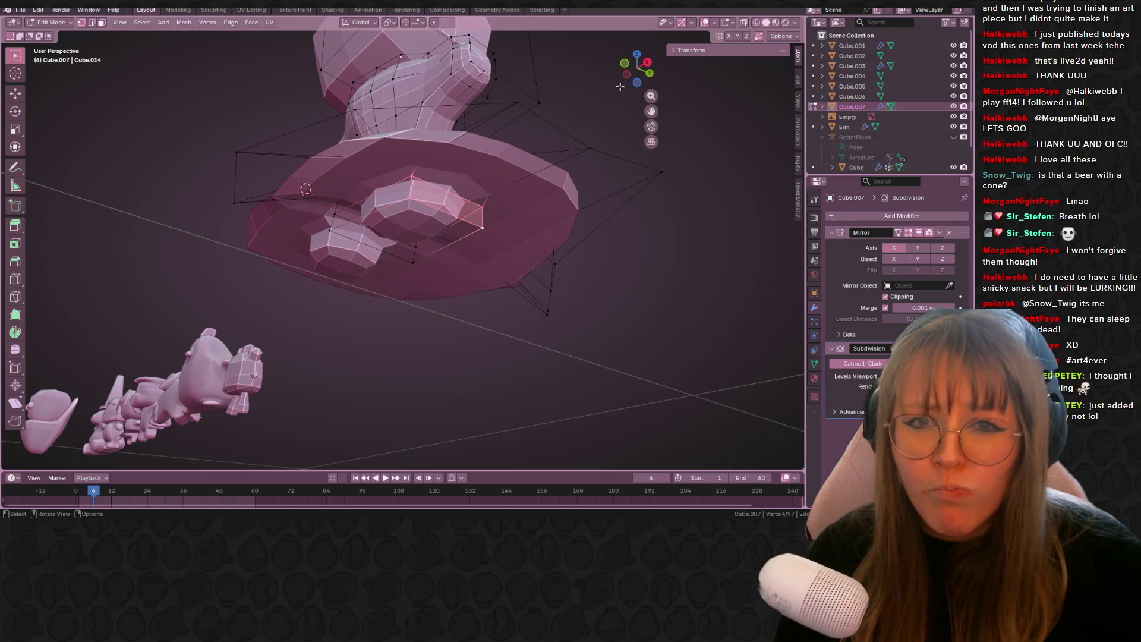
{"action": "key", "text": "KP_1"}
{"action": "key", "text": "g"}
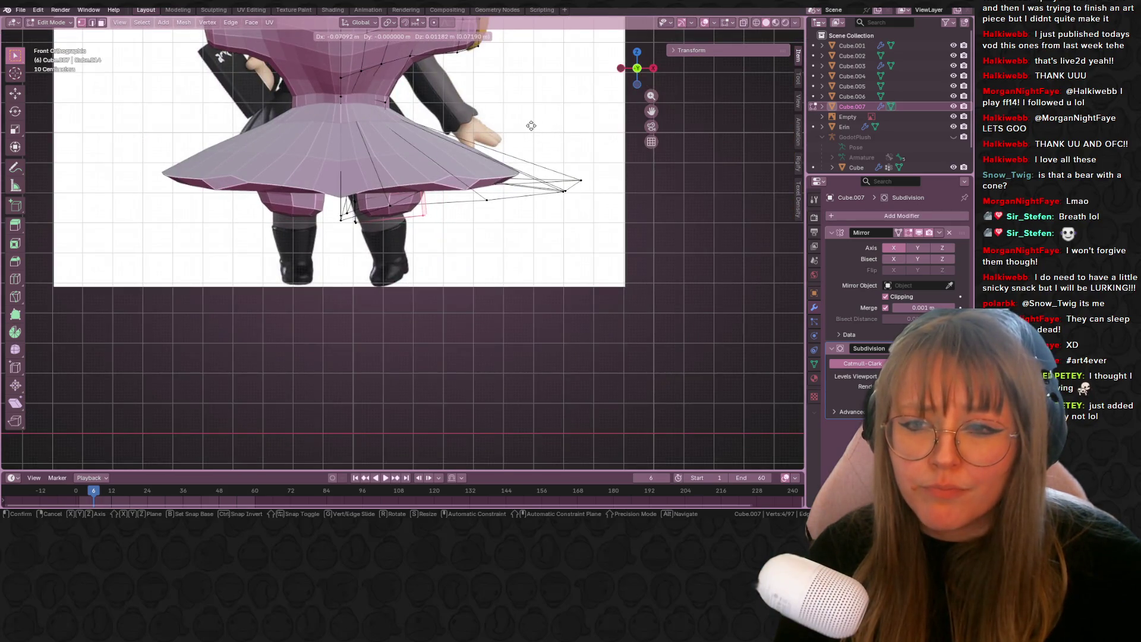
{"action": "left_click", "coordinate": [525, 125]}
- Try moving a single leg vertex along Y, then undo it
{"action": "mouse_move", "coordinate": [525, 126]}
{"action": "middle_mouse_down"}
{"action": "mouse_move", "coordinate": [505, 101]}
{"action": "mouse_move", "coordinate": [464, 90]}
{"action": "mouse_move", "coordinate": [395, 119]}
{"action": "mouse_move", "coordinate": [438, 166]}
{"action": "middle_mouse_up"}
{"action": "left_click", "coordinate": [396, 119]}
{"action": "key", "text": "g"}
{"action": "key", "text": "y"}
{"action": "left_click", "coordinate": [441, 156]}
{"action": "key", "text": "ctrl+z"}
- Edge-slide two leg vertices at factor 0.182 after undoing a stray extrusion
{"action": "mouse_move", "coordinate": [434, 158]}
{"action": "middle_mouse_down"}
{"action": "mouse_move", "coordinate": [413, 164]}
{"action": "mouse_move", "coordinate": [466, 196]}
{"action": "mouse_move", "coordinate": [505, 190]}
{"action": "mouse_move", "coordinate": [473, 161]}
{"action": "mouse_move", "coordinate": [483, 180]}
{"action": "mouse_move", "coordinate": [458, 184]}
{"action": "mouse_move", "coordinate": [396, 260]}
{"action": "middle_mouse_up"}
{"action": "right_click", "coordinate": [413, 163]}
{"action": "key", "text": "e"}
{"action": "right_click", "coordinate": [481, 184]}
{"action": "key", "text": "ctrl+z"}
{"action": "key", "text": "g"}
{"action": "key", "text": "g"}
{"action": "left_click", "coordinate": [473, 183]}
{"action": "left_click", "coordinate": [430, 175]}
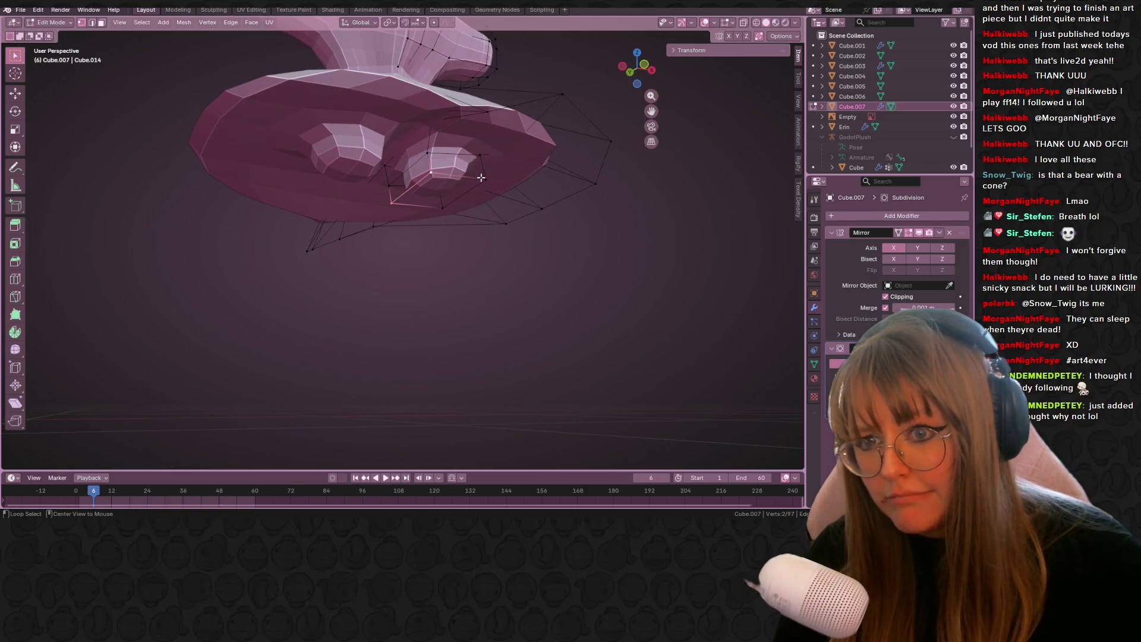
- Extrude the leg bottom down to the boot tops and slide a loop along it at factor 0.315
{"action": "left_click", "coordinate": [650, 63]}
{"action": "key", "text": "e"}
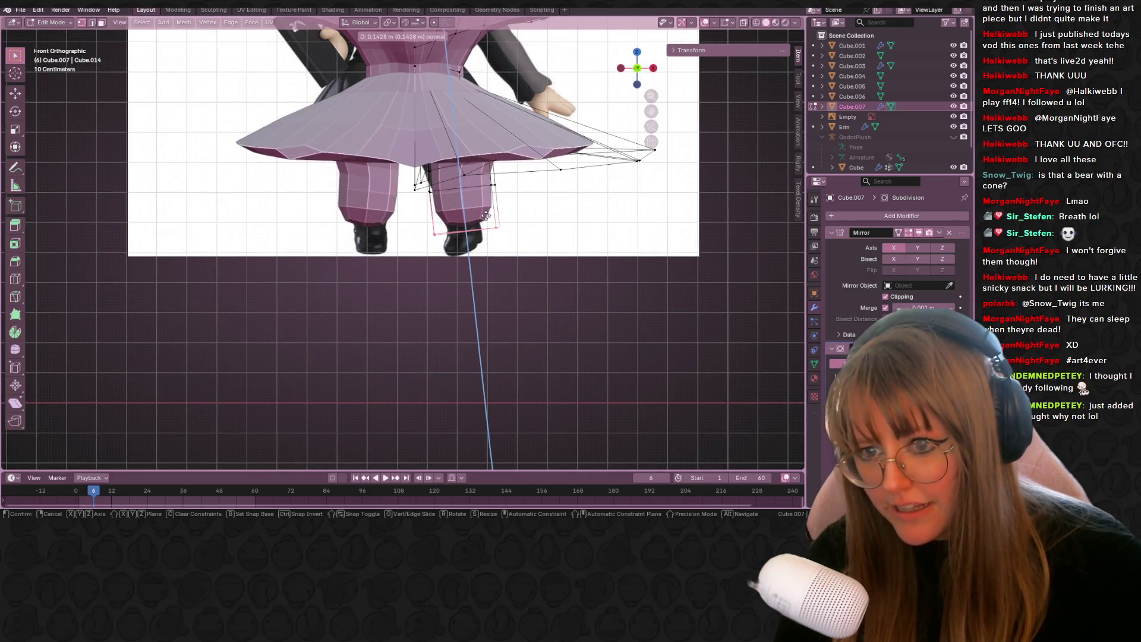
{"action": "left_click", "coordinate": [507, 214]}
{"action": "key", "text": "r"}
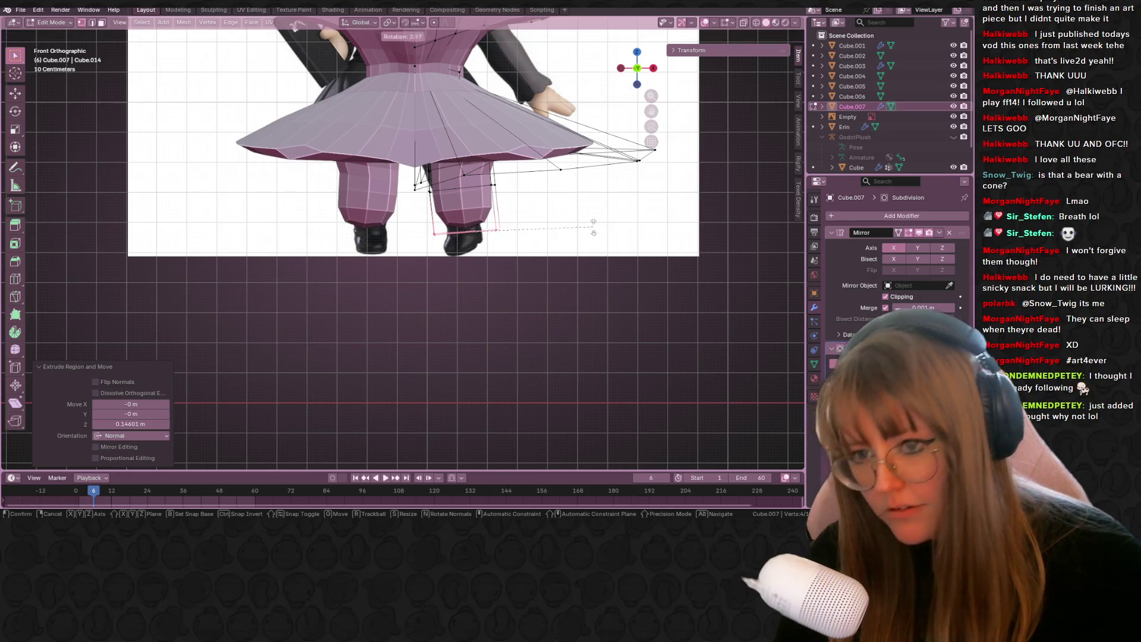
{"action": "key", "text": "Escape"}
{"action": "key", "text": "g"}
{"action": "left_click", "coordinate": [574, 213]}
{"action": "key", "text": "g"}
{"action": "left_click", "coordinate": [572, 201]}
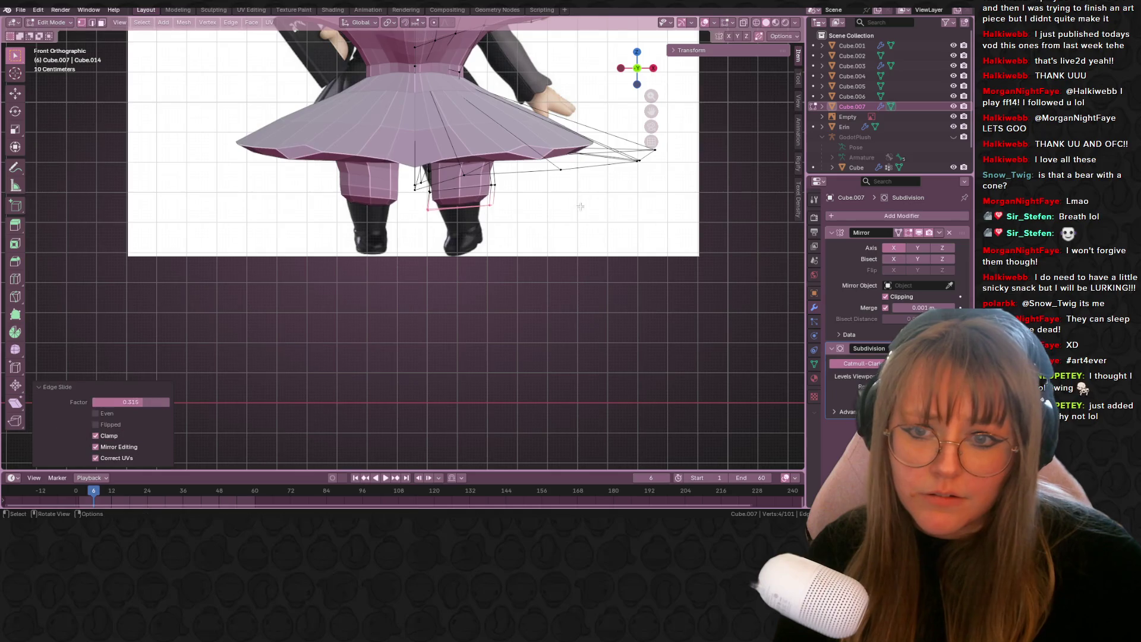
- Orbit around the model and select the lower skirt vertices and edge loop
{"action": "scroll", "coordinate": [571, 201], "scroll_direction": "down", "scroll_amount": 3}
{"action": "mouse_move", "coordinate": [571, 201]}
{"action": "middle_mouse_down"}
{"action": "mouse_move", "coordinate": [540, 252]}
{"action": "mouse_move", "coordinate": [470, 238]}
{"action": "mouse_move", "coordinate": [583, 274]}
{"action": "mouse_move", "coordinate": [573, 235]}
{"action": "mouse_move", "coordinate": [629, 238]}
{"action": "mouse_move", "coordinate": [589, 214]}
{"action": "mouse_move", "coordinate": [516, 274]}
{"action": "mouse_move", "coordinate": [422, 270]}
{"action": "mouse_move", "coordinate": [341, 234]}
{"action": "mouse_move", "coordinate": [127, 221]}
{"action": "mouse_move", "coordinate": [35, 293]}
{"action": "mouse_move", "coordinate": [226, 306]}
{"action": "middle_mouse_up"}
{"action": "mouse_move", "coordinate": [549, 144]}
{"action": "middle_mouse_down"}
{"action": "mouse_move", "coordinate": [589, 137]}
{"action": "mouse_move", "coordinate": [537, 119]}
{"action": "mouse_move", "coordinate": [309, 127]}
{"action": "mouse_move", "coordinate": [306, 159]}
{"action": "mouse_move", "coordinate": [500, 206]}
{"action": "mouse_move", "coordinate": [381, 209]}
{"action": "middle_mouse_up"}
{"action": "left_click", "coordinate": [306, 158]}
{"action": "left_click_drag", "start_coordinate": [382, 209], "coordinate": [443, 234]}
{"action": "mouse_move", "coordinate": [339, 214]}
{"action": "middle_mouse_down"}
{"action": "mouse_move", "coordinate": [454, 273]}
{"action": "mouse_move", "coordinate": [395, 179]}
{"action": "middle_mouse_up"}
{"action": "left_click", "coordinate": [393, 178], "text": "alt+shift"}
{"action": "left_click", "coordinate": [461, 229], "text": "alt+shift"}
- Return to the front view with the reference, clear the selection and zoom in
{"action": "mouse_move", "coordinate": [462, 230]}
{"action": "middle_mouse_down"}
{"action": "mouse_move", "coordinate": [234, 219]}
{"action": "mouse_move", "coordinate": [92, 236]}
{"action": "mouse_move", "coordinate": [101, 233]}
{"action": "middle_mouse_up"}
{"action": "left_click", "coordinate": [636, 66]}
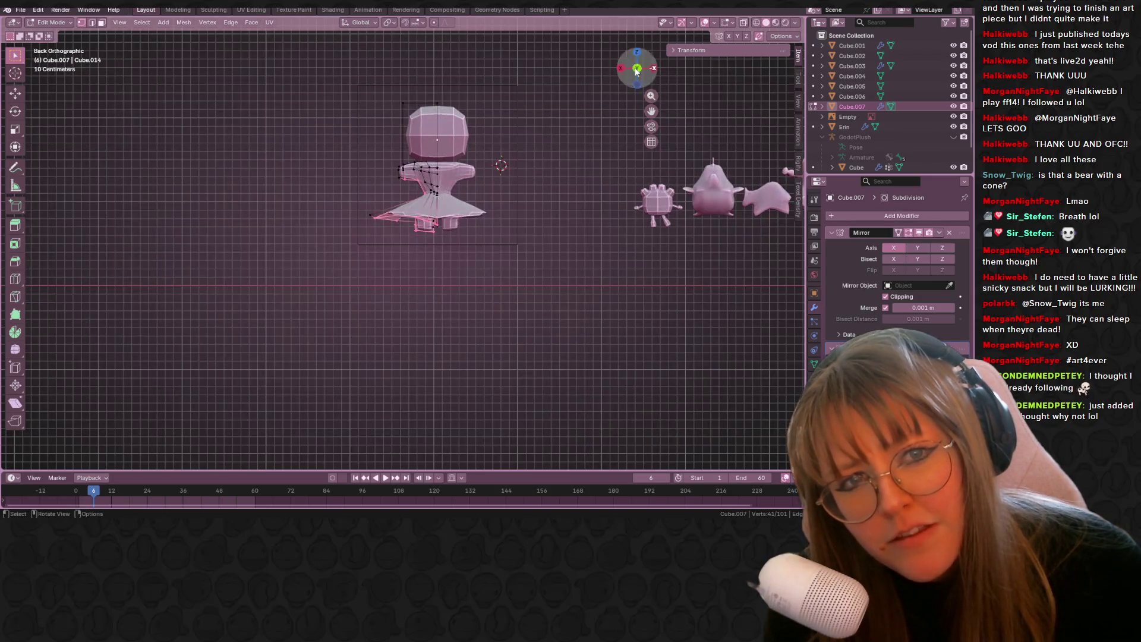
{"action": "left_click", "coordinate": [636, 68]}
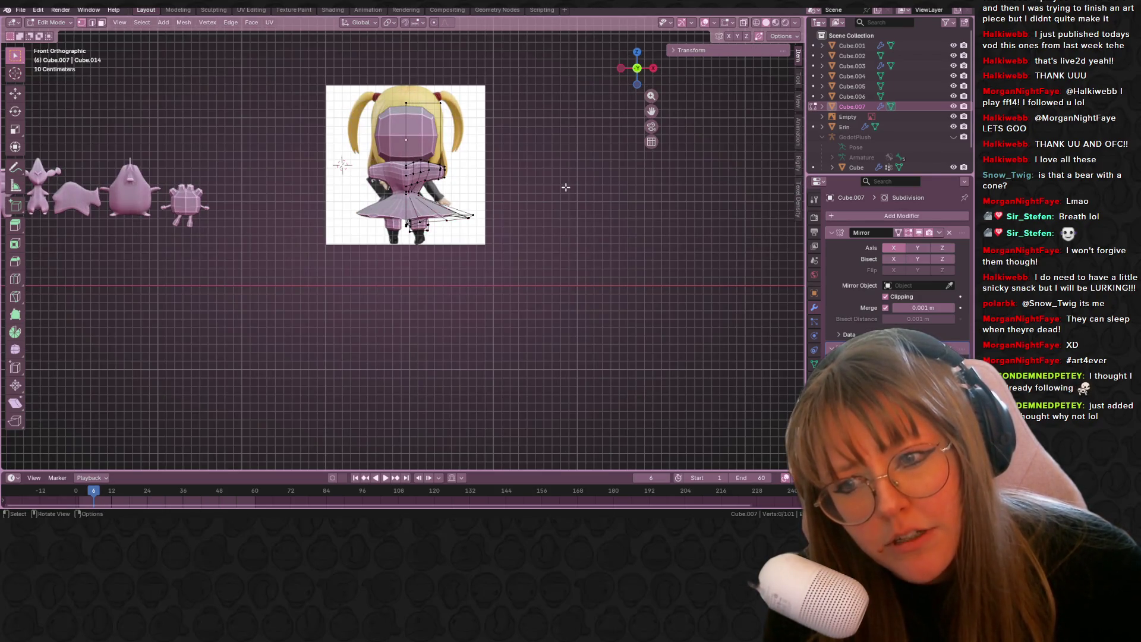
{"action": "left_click", "coordinate": [566, 187]}
{"action": "scroll", "coordinate": [566, 178], "scroll_direction": "up", "scroll_amount": 3}
{"action": "scroll", "coordinate": [581, 160], "scroll_direction": "up", "scroll_amount": 2, "text": "shift"}
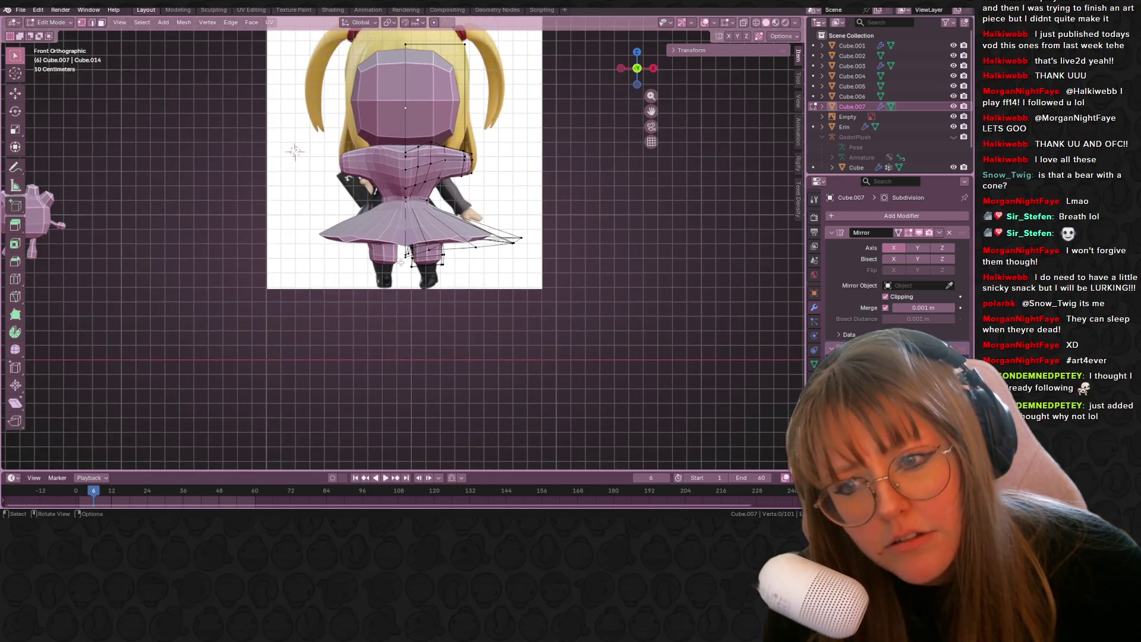
- Select the two bottom skirt loops, scale them narrower and raise them
{"action": "left_click", "coordinate": [405, 257], "text": "alt"}
{"action": "mouse_move", "coordinate": [405, 257]}
{"action": "middle_mouse_down"}
{"action": "mouse_move", "coordinate": [550, 237]}
{"action": "mouse_move", "coordinate": [571, 213]}
{"action": "mouse_move", "coordinate": [640, 230]}
{"action": "middle_mouse_up"}
{"action": "left_click", "coordinate": [538, 204], "text": "alt+shift"}
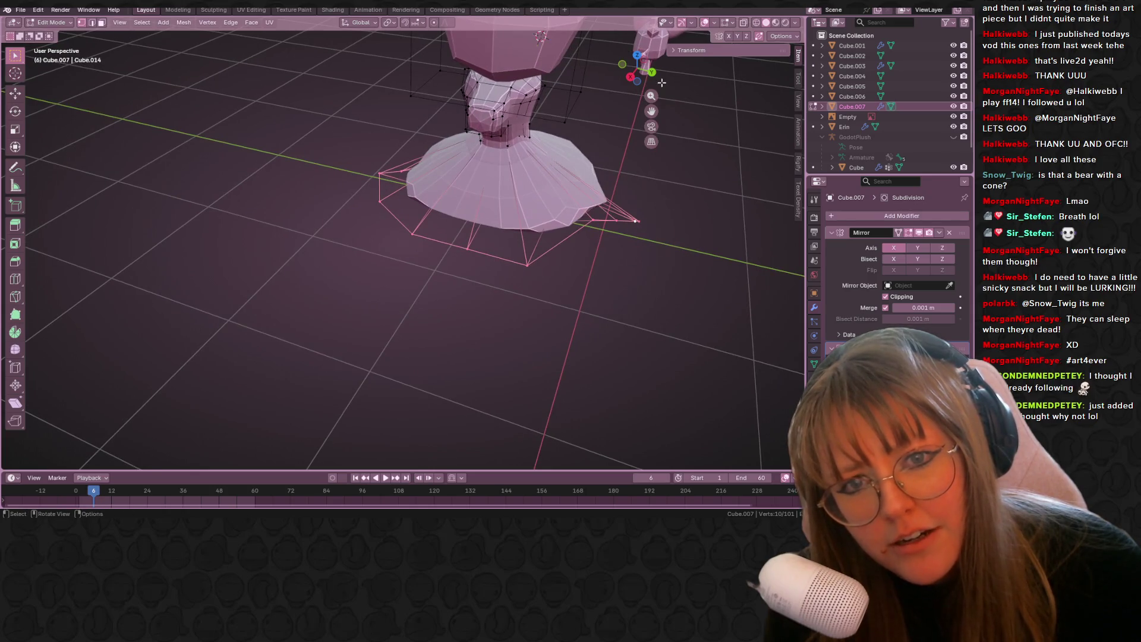
{"action": "middle_click_drag", "start_coordinate": [662, 82], "coordinate": [606, 238]}
{"action": "key", "text": "s"}
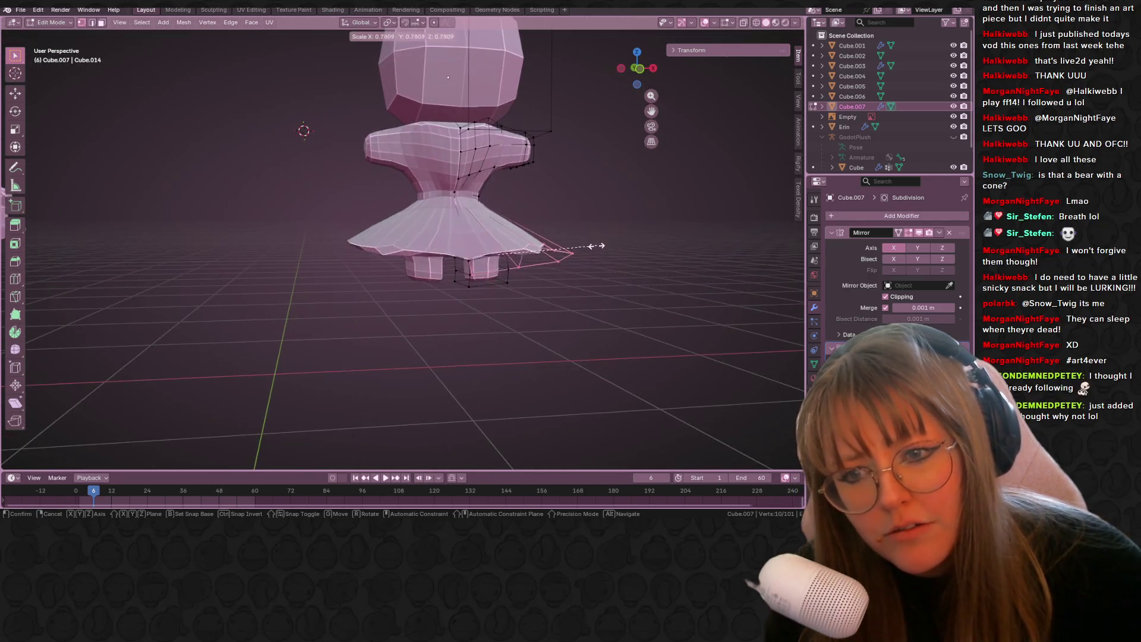
{"action": "left_click", "coordinate": [598, 246]}
{"action": "key", "text": "g"}
{"action": "left_click", "coordinate": [619, 148]}
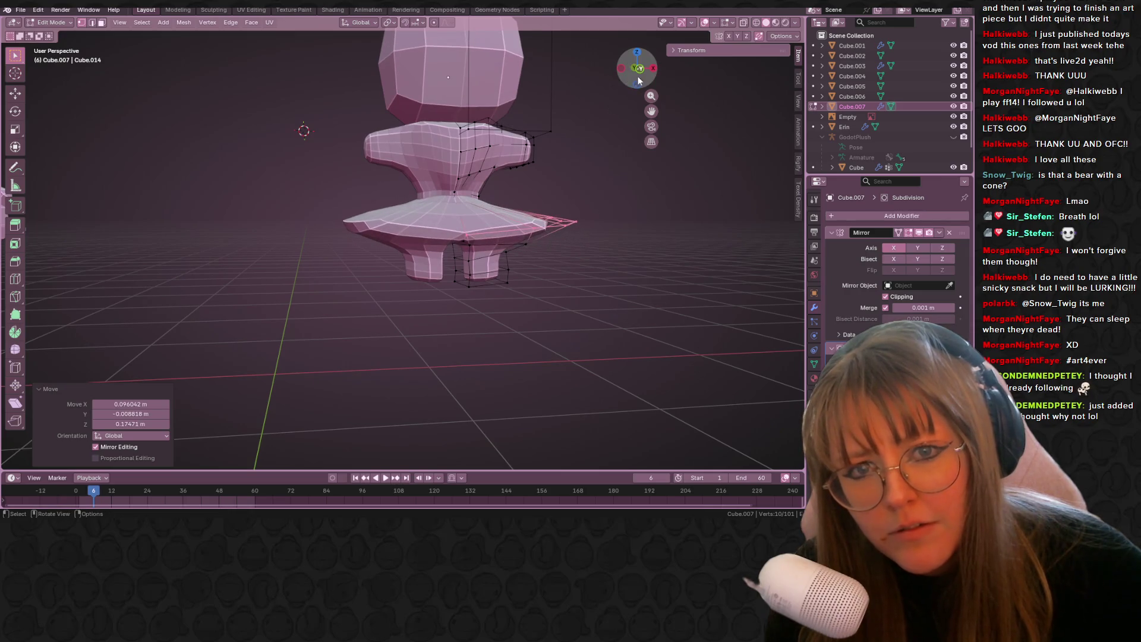
- In front view, tilt the skirt hem 15.5° and move it to fit the reference
{"action": "left_click", "coordinate": [635, 83]}
{"action": "left_click", "coordinate": [637, 66]}
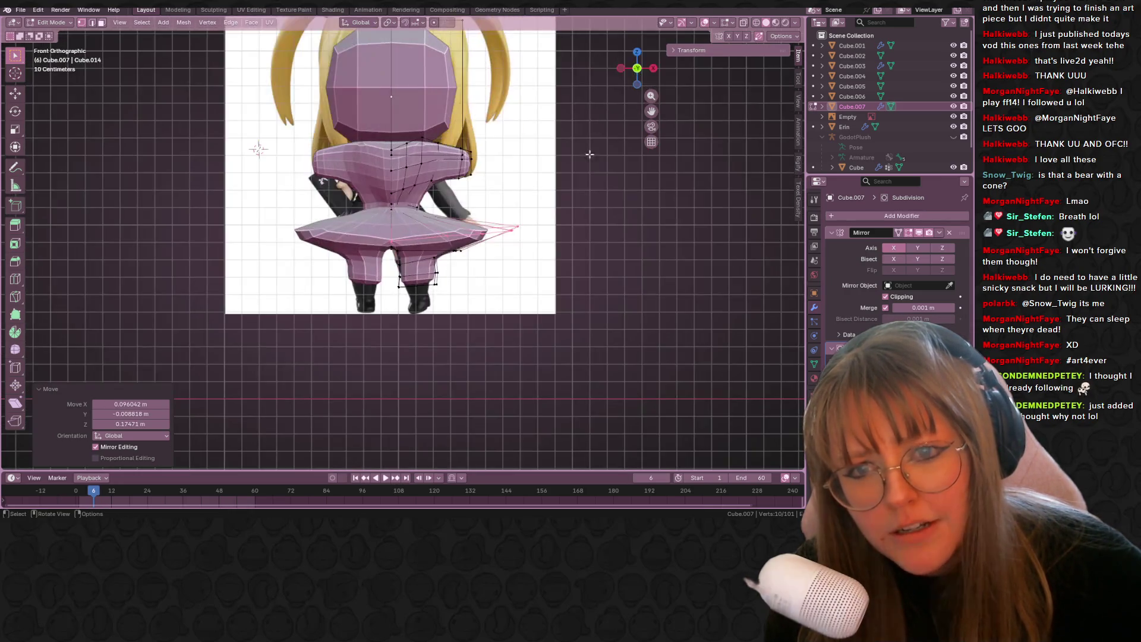
{"action": "key", "text": "r"}
{"action": "left_click", "coordinate": [586, 242]}
{"action": "key", "text": "g"}
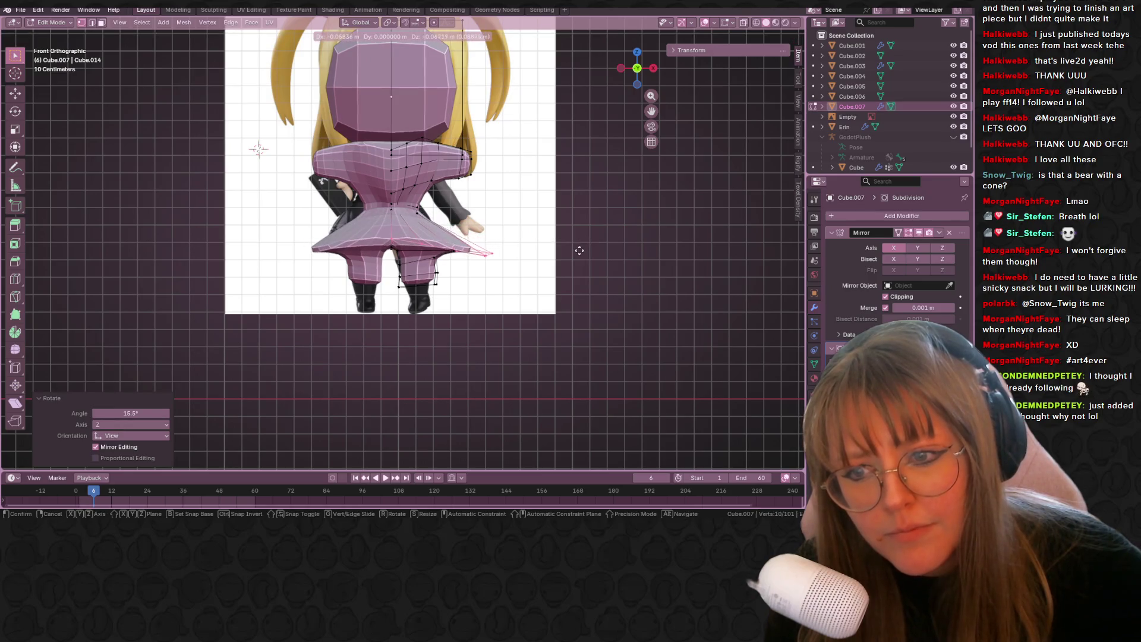
{"action": "left_click", "coordinate": [577, 257]}
- Turn on X-ray and box-select the right half of the skirt
{"action": "middle_click_drag", "start_coordinate": [388, 128], "coordinate": [431, 136], "text": "shift"}
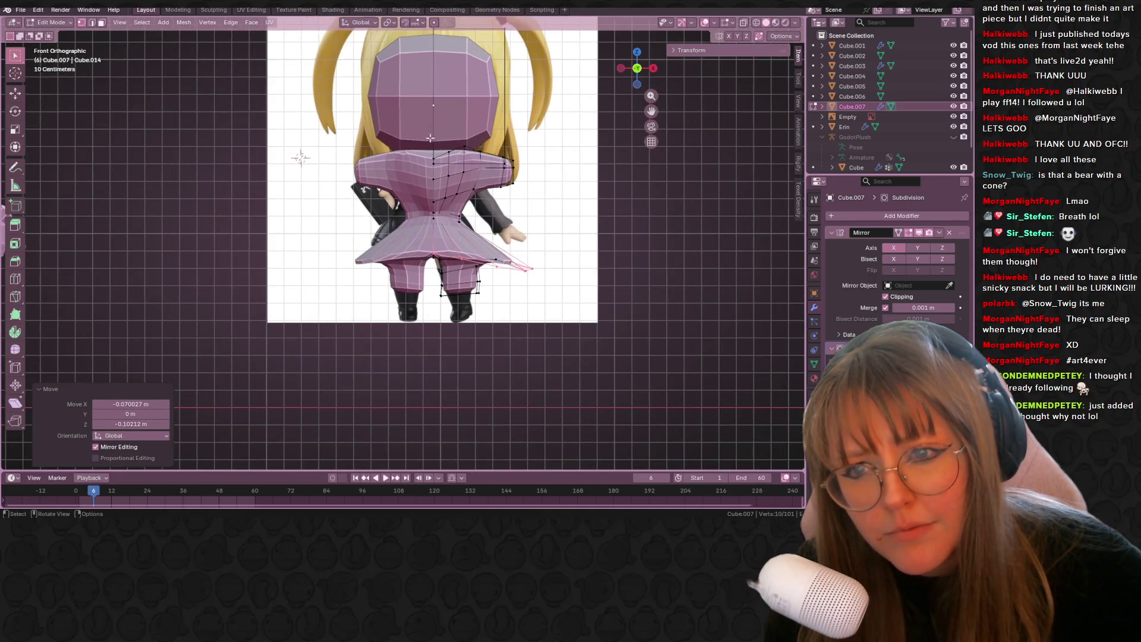
{"action": "left_click", "coordinate": [743, 23]}
{"action": "left_click_drag", "start_coordinate": [556, 355], "coordinate": [314, 206]}
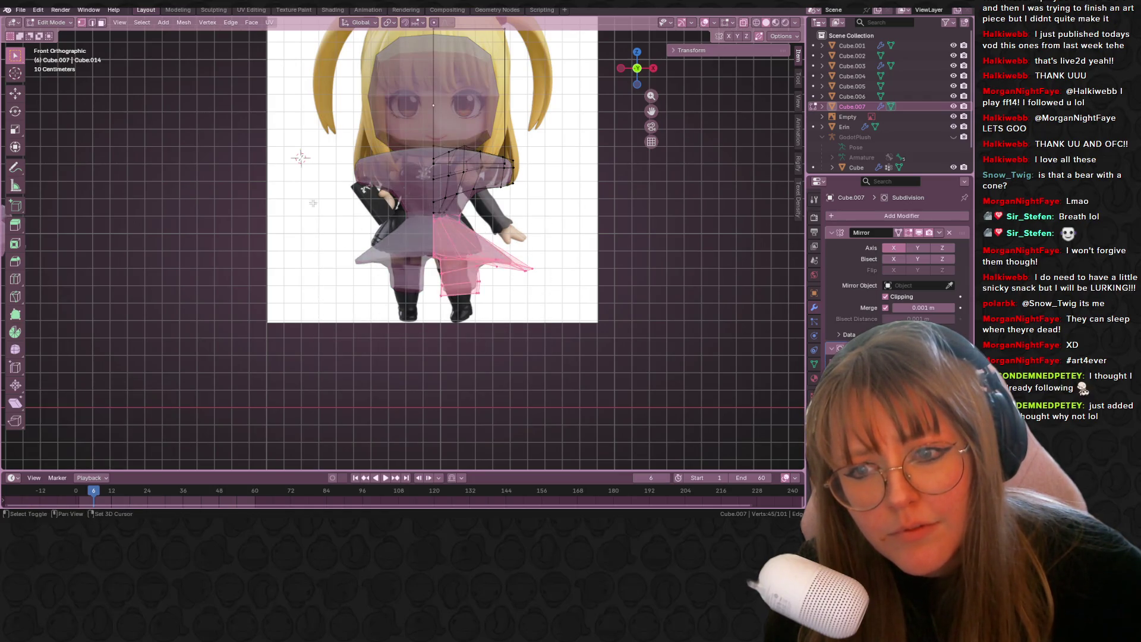
- Move the right half of the skirt, then the upper skirt section, into place
{"action": "key", "text": "g"}
{"action": "left_click", "coordinate": [570, 361]}
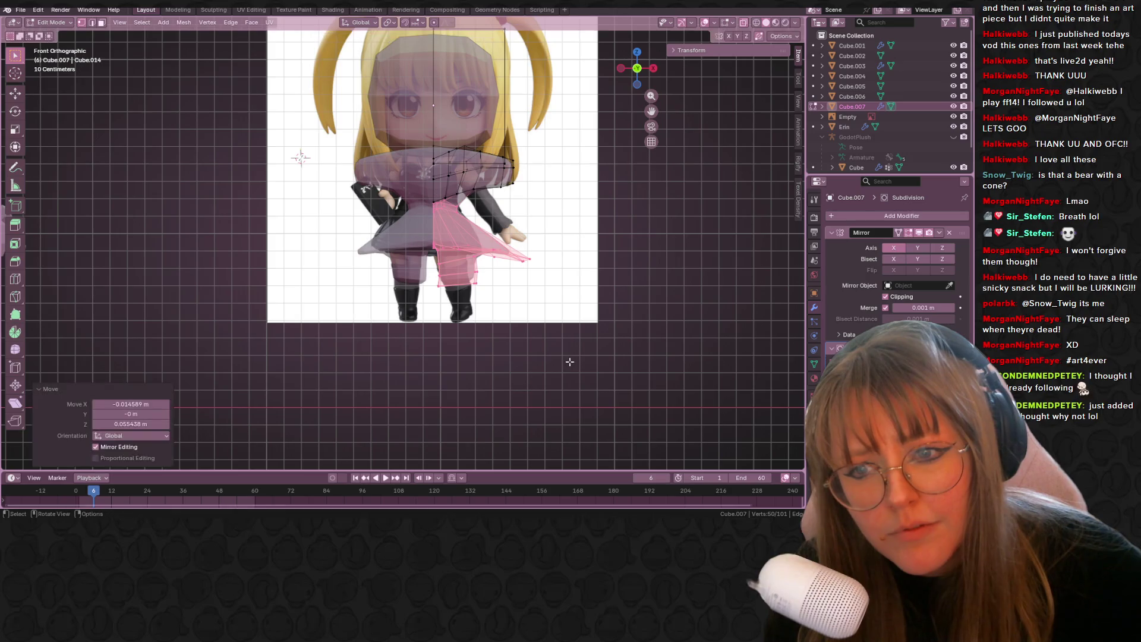
{"action": "scroll", "coordinate": [416, 238], "scroll_direction": "up", "scroll_amount": 2}
{"action": "left_click_drag", "start_coordinate": [392, 235], "coordinate": [511, 304]}
{"action": "left_click_drag", "start_coordinate": [428, 220], "coordinate": [512, 252], "text": "shift"}
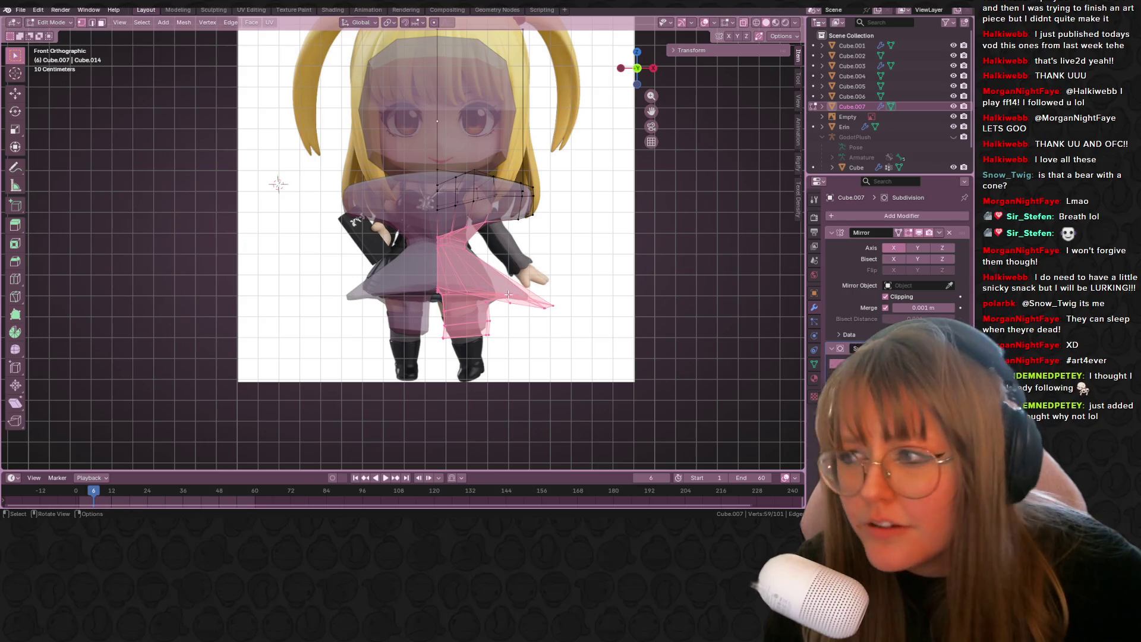
{"action": "key", "text": "g"}
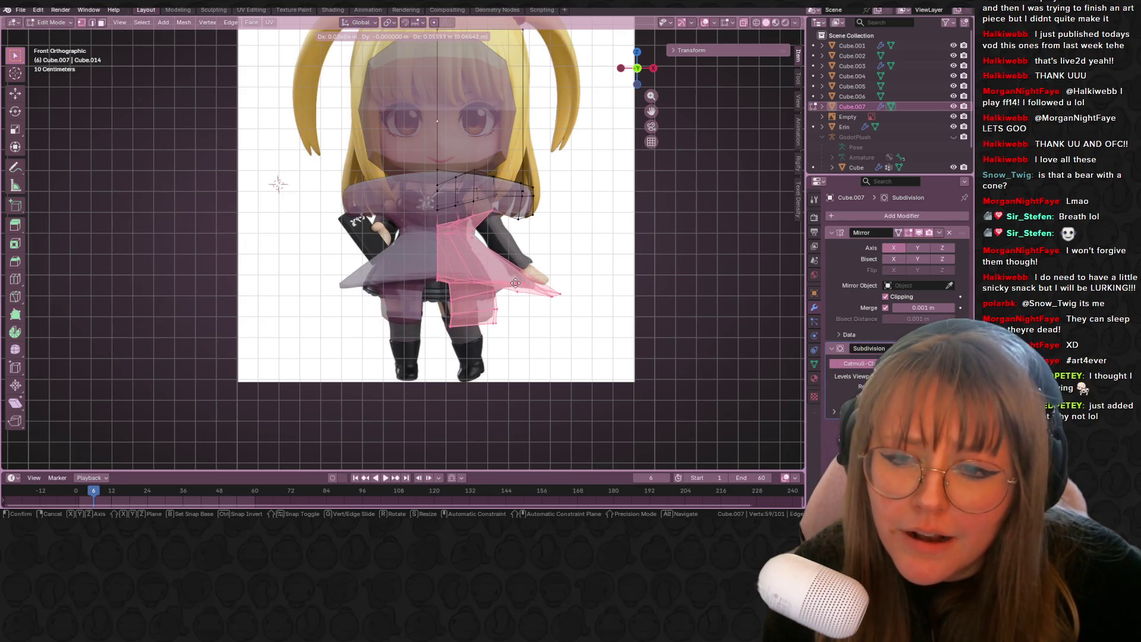
{"action": "left_click", "coordinate": [511, 281]}
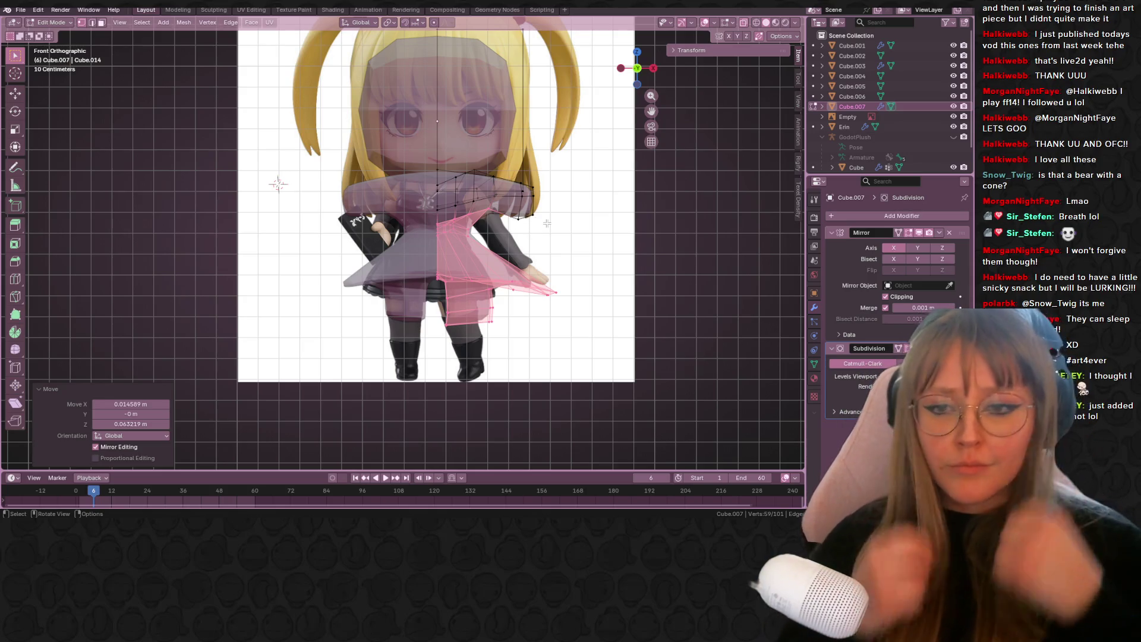
- Slide a sleeve-edge vertex along its edge to factor 0.215
{"action": "key", "text": "alt+a"}
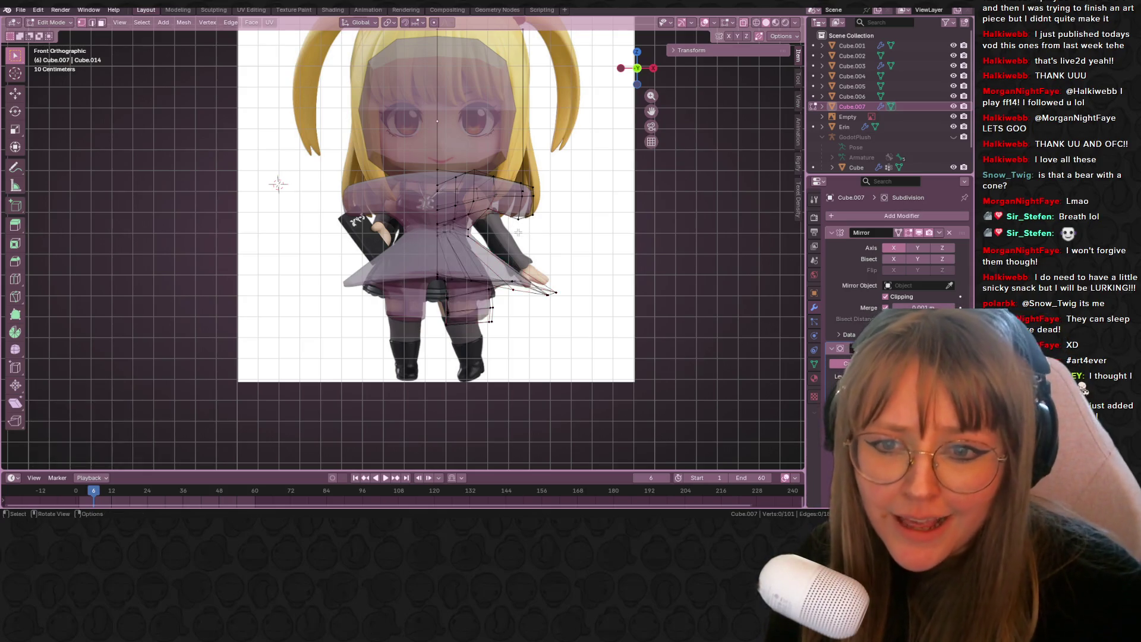
{"action": "left_click_drag", "start_coordinate": [518, 226], "coordinate": [505, 202]}
{"action": "key", "text": "g"}
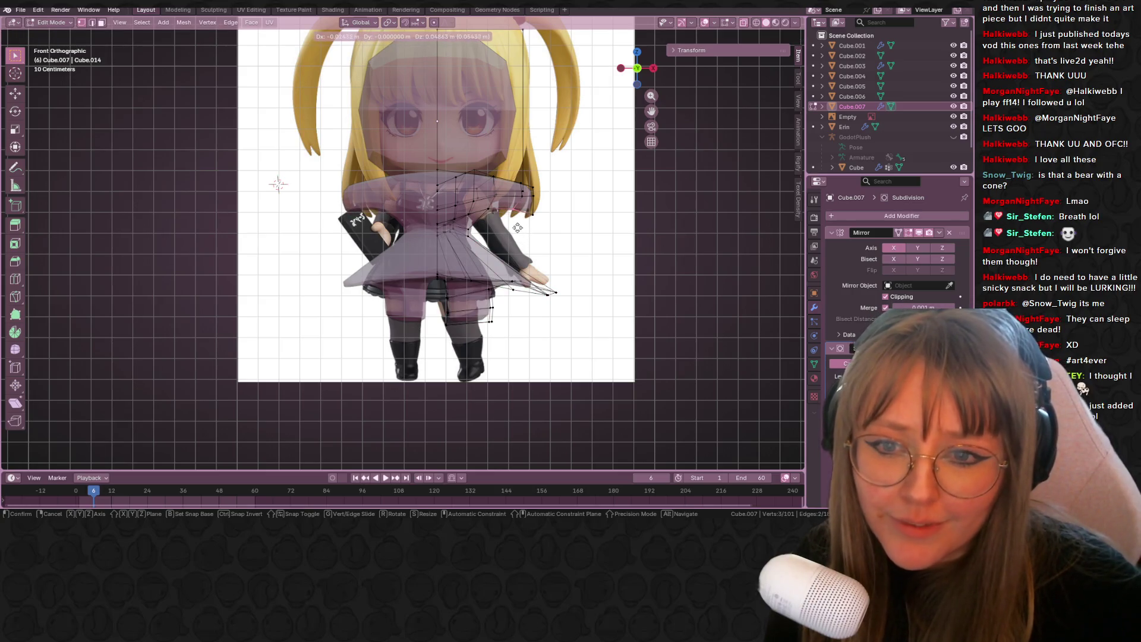
{"action": "key", "text": "g"}
{"action": "left_click", "coordinate": [518, 227]}
{"action": "left_click", "coordinate": [529, 195]}
{"action": "key", "text": "g"}
{"action": "key", "text": "g"}
{"action": "left_click", "coordinate": [531, 196]}
{"action": "key", "text": "g"}
{"action": "key", "text": "g"}
{"action": "left_click", "coordinate": [535, 192]}
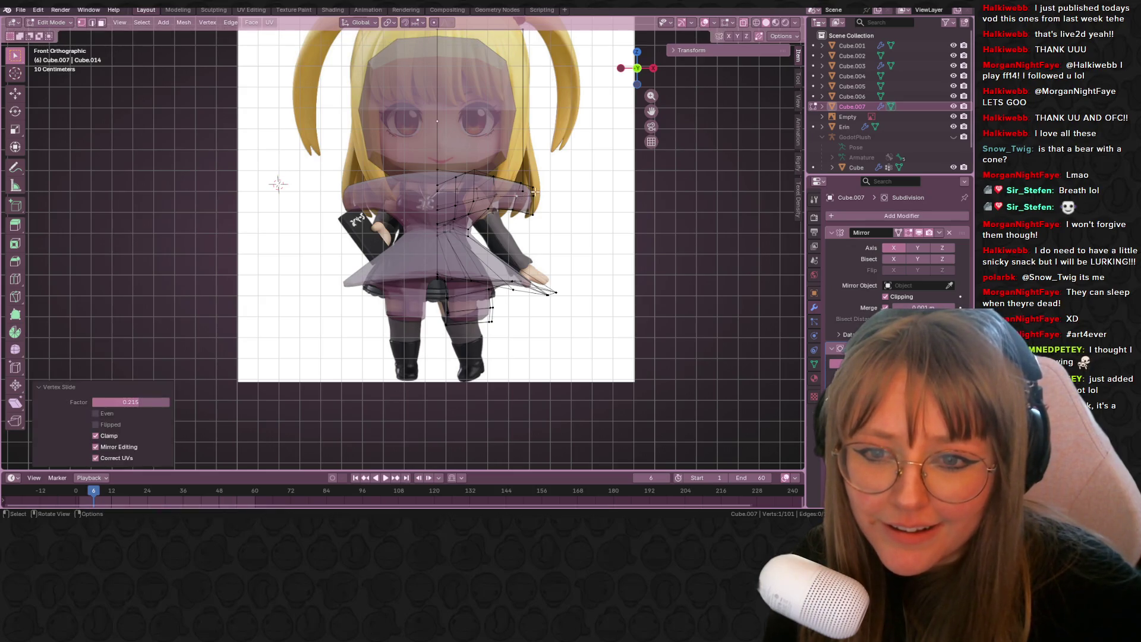
- Tilt seven shoulder vertices about 7° and move them 0.019452 m down, then view from the right
{"action": "left_click_drag", "start_coordinate": [554, 233], "coordinate": [555, 233]}
{"action": "key", "text": "r"}
{"action": "left_click", "coordinate": [560, 226]}
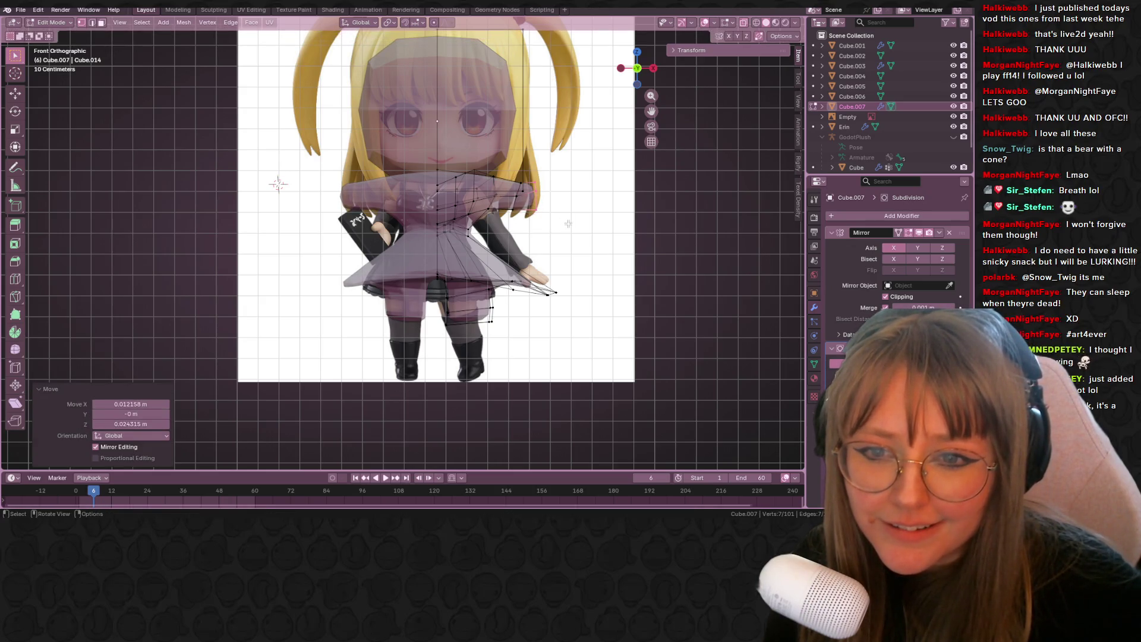
{"action": "key", "text": "g"}
{"action": "left_click", "coordinate": [576, 237]}
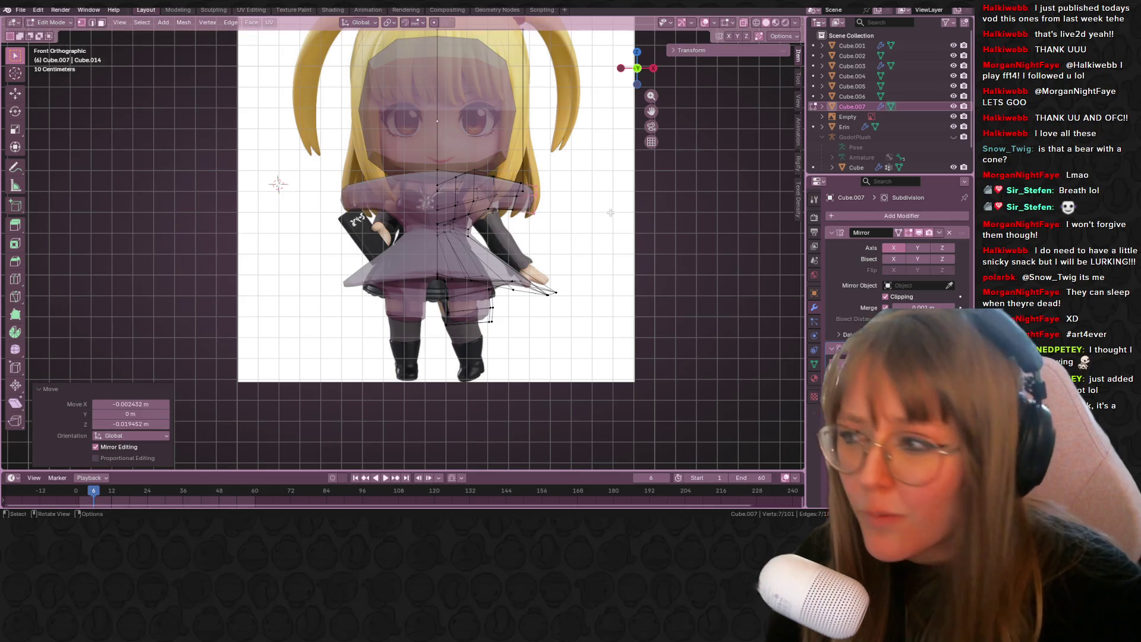
{"action": "mouse_move", "coordinate": [576, 239]}
{"action": "middle_mouse_down"}
{"action": "mouse_move", "coordinate": [551, 260]}
{"action": "mouse_move", "coordinate": [736, 16]}
{"action": "mouse_move", "coordinate": [535, 89]}
{"action": "mouse_move", "coordinate": [339, 140]}
{"action": "mouse_move", "coordinate": [497, 235]}
{"action": "mouse_move", "coordinate": [458, 227]}
{"action": "middle_mouse_up"}
{"action": "left_click", "coordinate": [633, 67]}
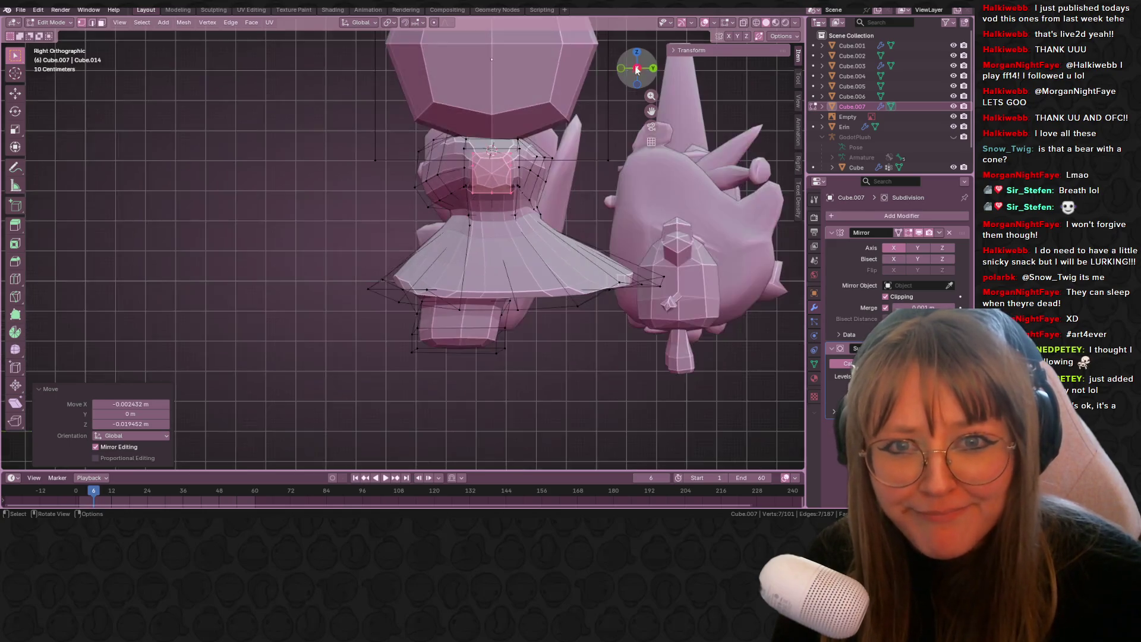
- Hide the head's left-side faces and turn on X-ray to see the torso
{"action": "scroll", "coordinate": [469, 171], "scroll_direction": "up", "scroll_amount": 4}
{"action": "middle_click_drag", "start_coordinate": [470, 170], "coordinate": [440, 206], "text": "shift"}
{"action": "mouse_move", "coordinate": [284, 153]}
{"action": "left_mouse_down"}
{"action": "mouse_move", "coordinate": [344, 232]}
{"action": "mouse_move", "coordinate": [381, 250]}
{"action": "left_mouse_up"}
{"action": "key", "text": "h"}
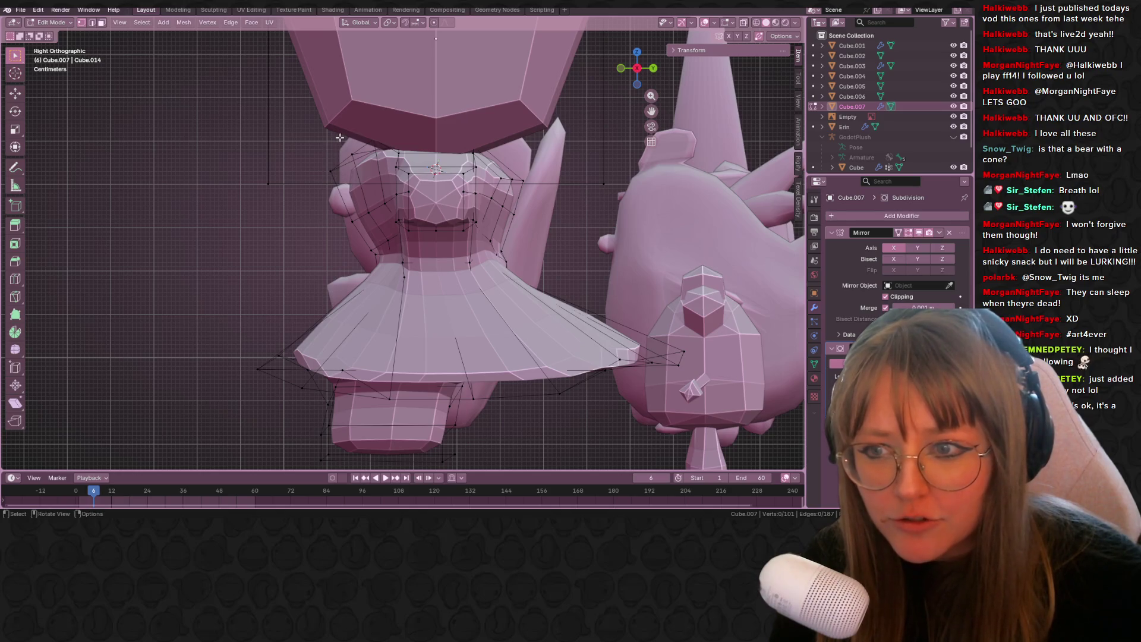
{"action": "key", "text": "alt+z"}
- Merge a stray upper-torso vertex by sliding it fully onto its neighbour
{"action": "left_click", "coordinate": [342, 170]}
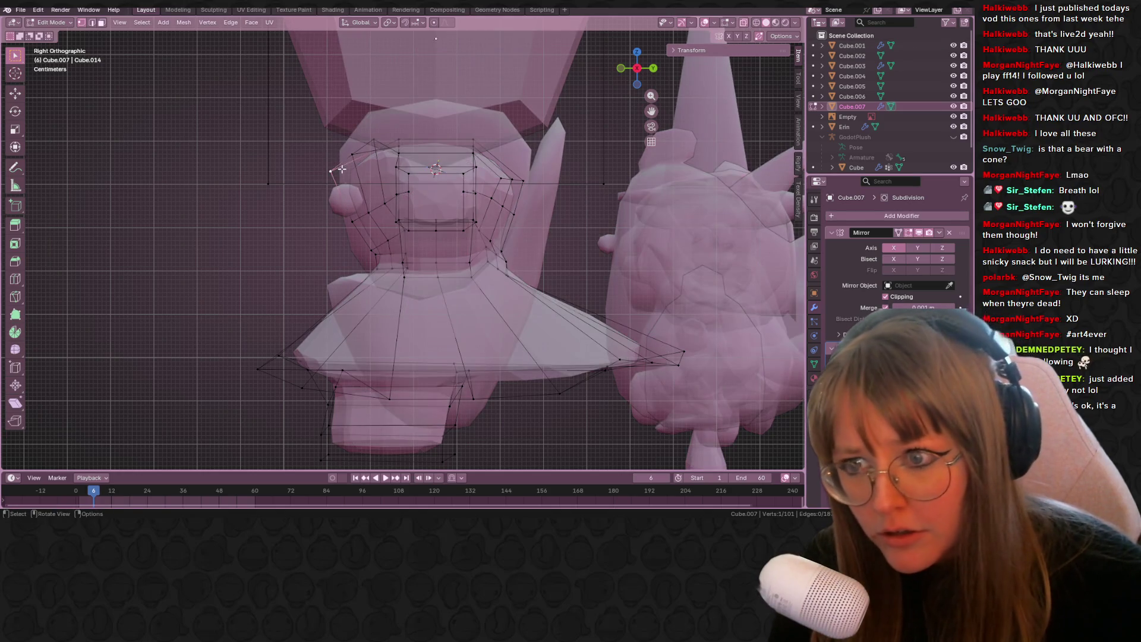
{"action": "key", "text": "g"}
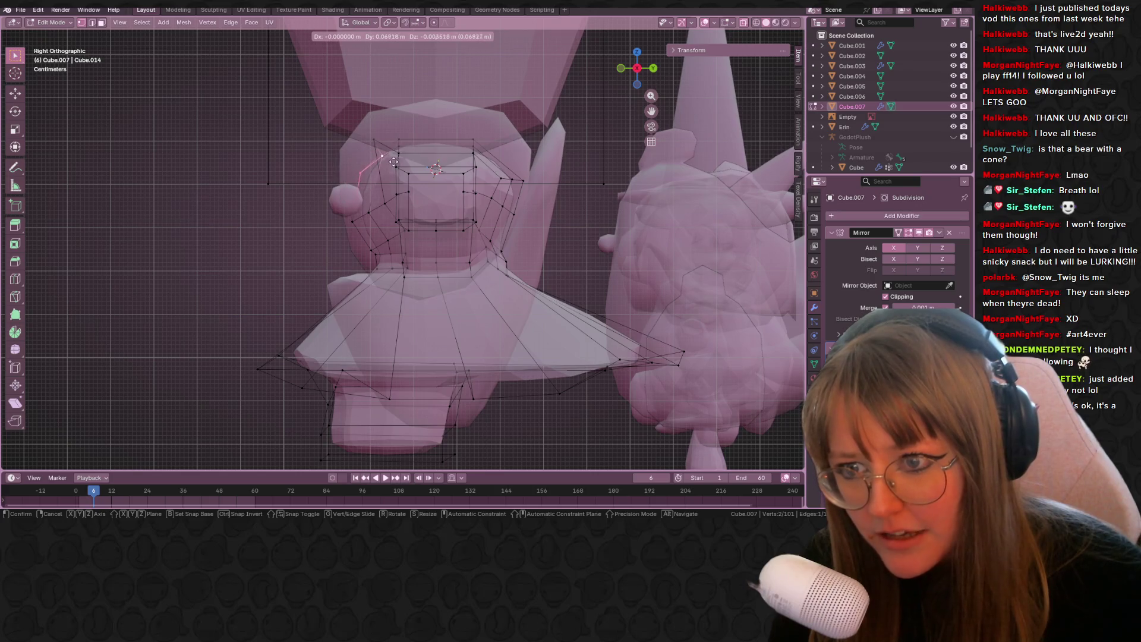
{"action": "left_click", "coordinate": [401, 156]}
{"action": "key", "text": "g"}
{"action": "key", "text": "g"}
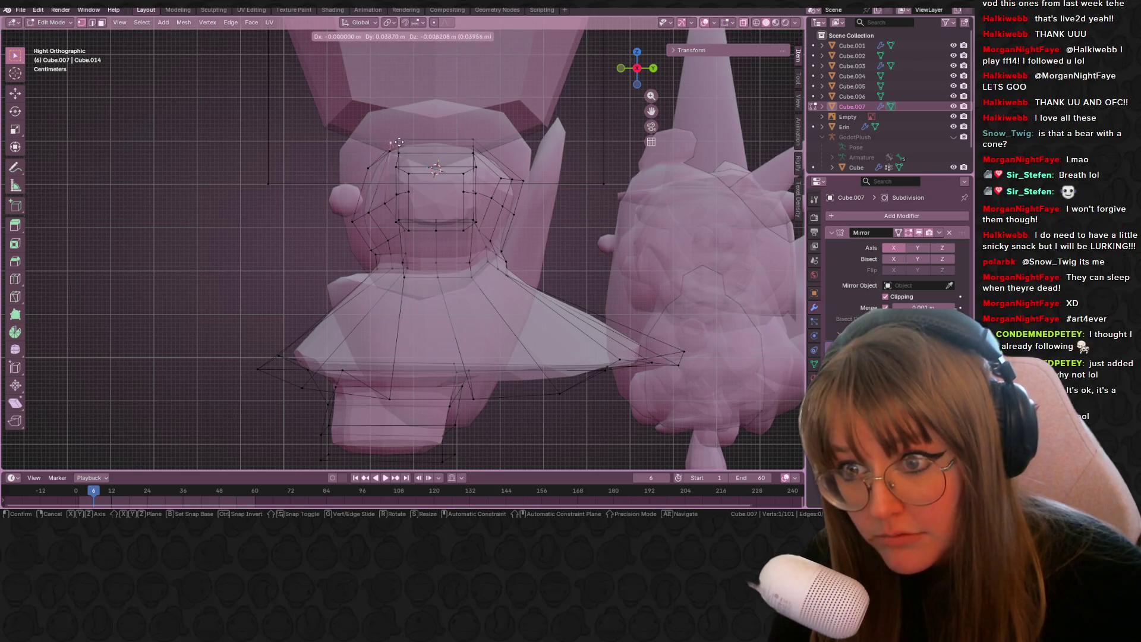
{"action": "left_click", "coordinate": [435, 162]}
- Nudge four upper chest and torso vertices closer to the body in side view
{"action": "left_click", "coordinate": [353, 217]}
{"action": "key", "text": "g"}
{"action": "left_click", "coordinate": [348, 223]}
{"action": "left_click", "coordinate": [343, 230]}
{"action": "key", "text": "g"}
{"action": "left_click", "coordinate": [358, 231]}
{"action": "left_click", "coordinate": [371, 244]}
{"action": "key", "text": "g"}
{"action": "left_click", "coordinate": [378, 234]}
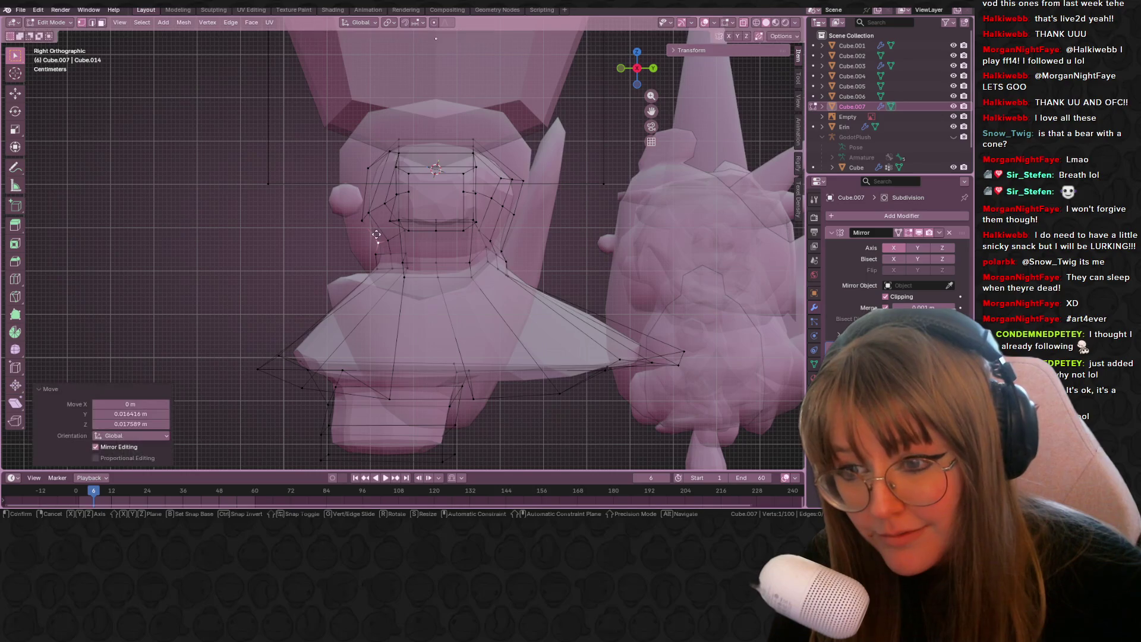
{"action": "left_click", "coordinate": [383, 260]}
{"action": "key", "text": "g"}
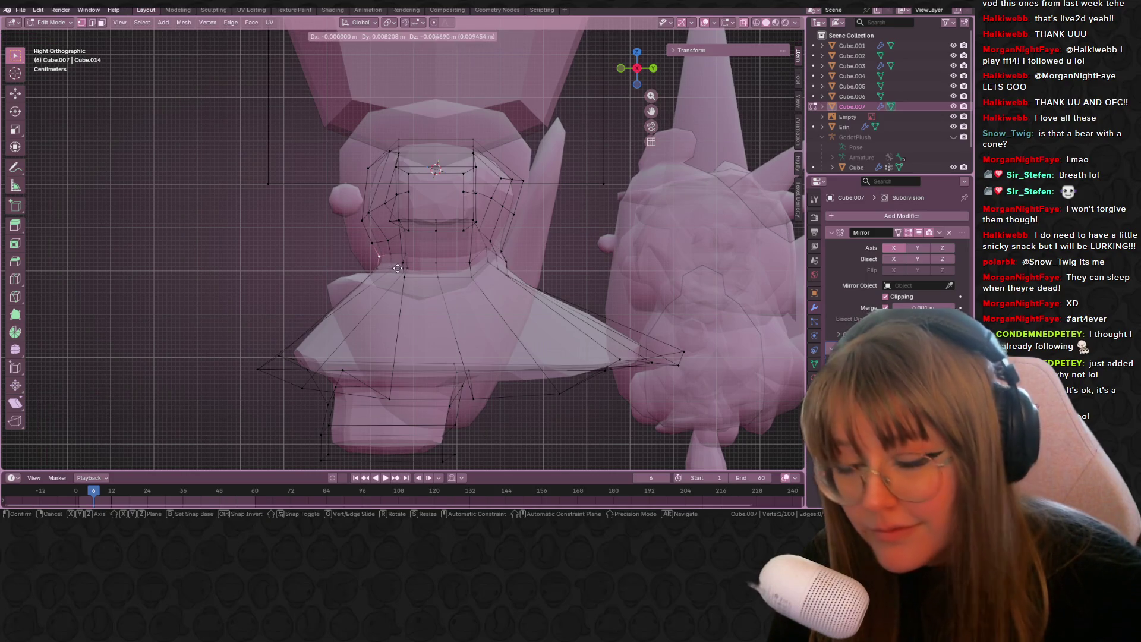
{"action": "left_click", "coordinate": [398, 268]}
- Orbit into perspective and select the edge loop at the shoulder flare's end
{"action": "scroll", "coordinate": [398, 268], "scroll_direction": "up", "scroll_amount": 4}
{"action": "middle_click_drag", "start_coordinate": [397, 268], "coordinate": [576, 219]}
{"action": "left_click", "coordinate": [575, 219], "text": "alt"}
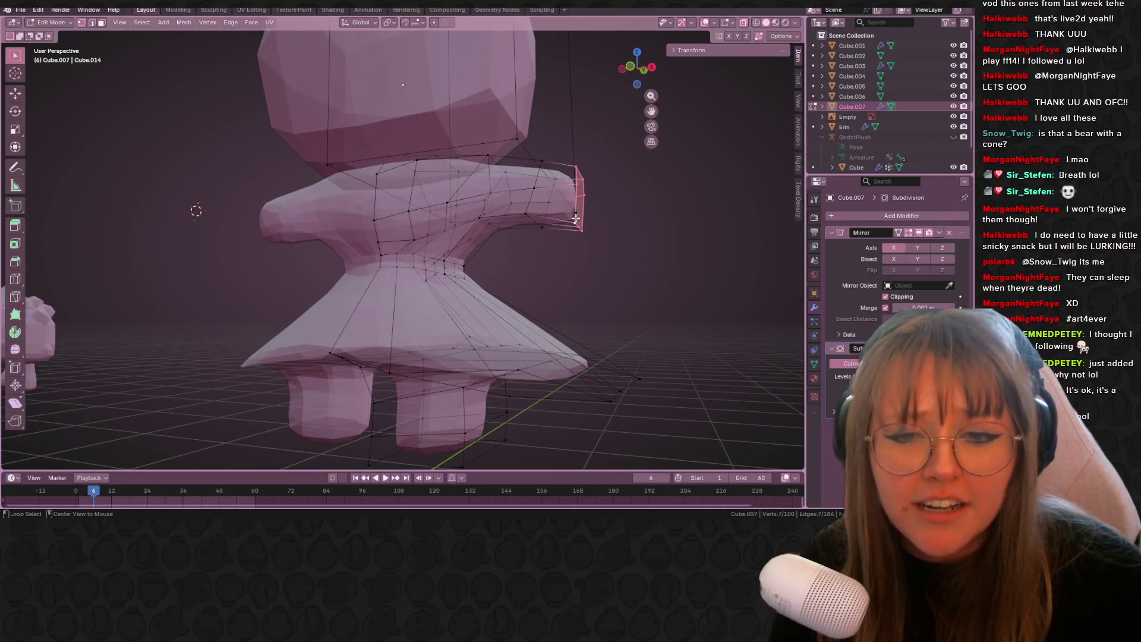
- In front view, edge-slide the shoulder-flare loop inward at factor 0.438
{"action": "key", "text": "KP_1"}
{"action": "key", "text": "KP_5"}
{"action": "key", "text": "g"}
{"action": "key", "text": "g"}
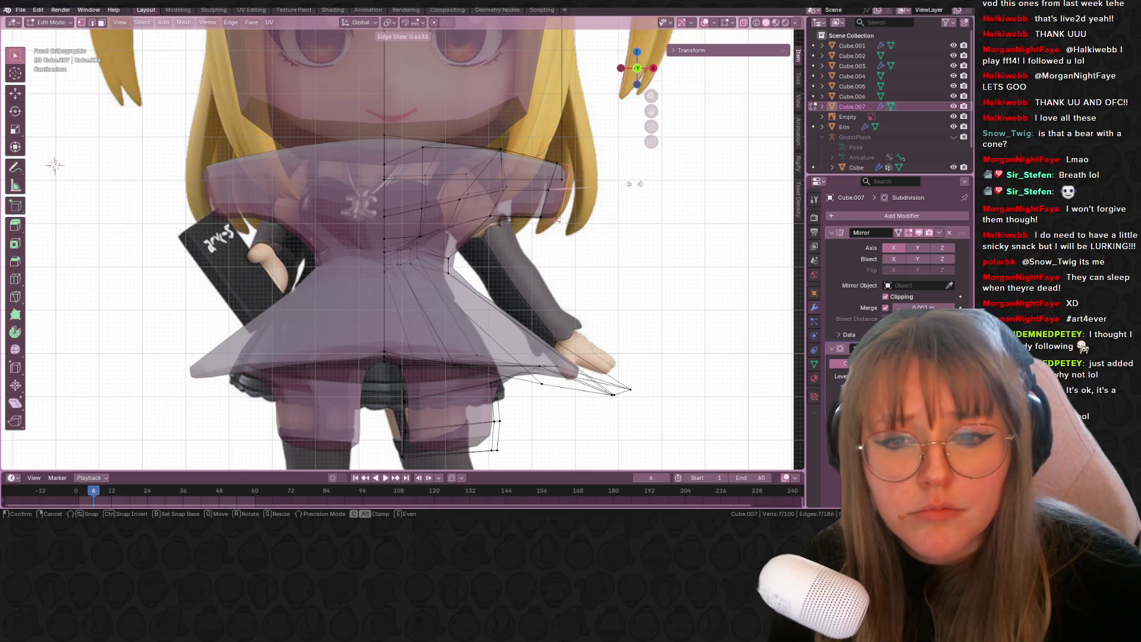
{"action": "left_click", "coordinate": [638, 184]}
{"action": "scroll", "coordinate": [599, 232], "scroll_direction": "down", "scroll_amount": 6}
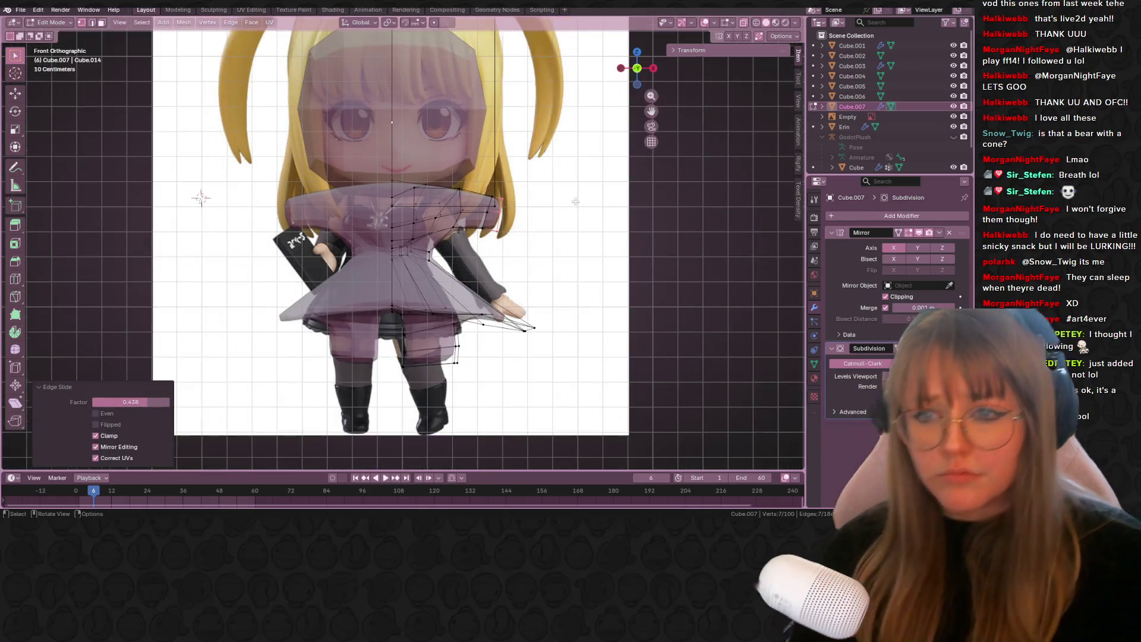
- Check the subdivided body in opaque Solid shading, then orbit the torso with see-through off
{"action": "key", "text": "Tab"}
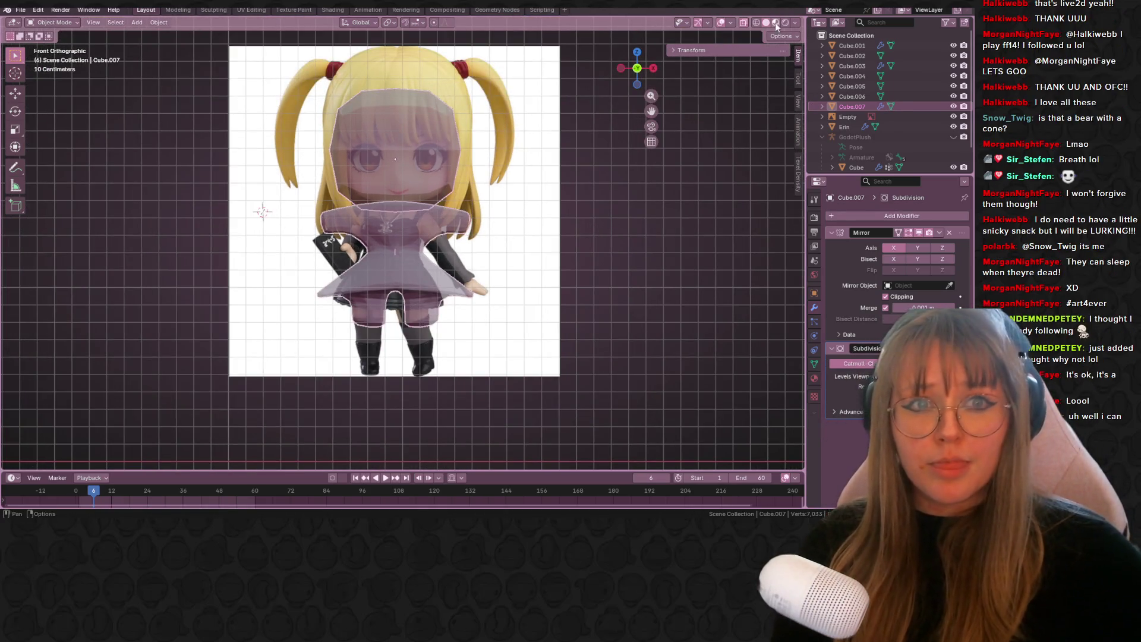
{"action": "left_click", "coordinate": [776, 22]}
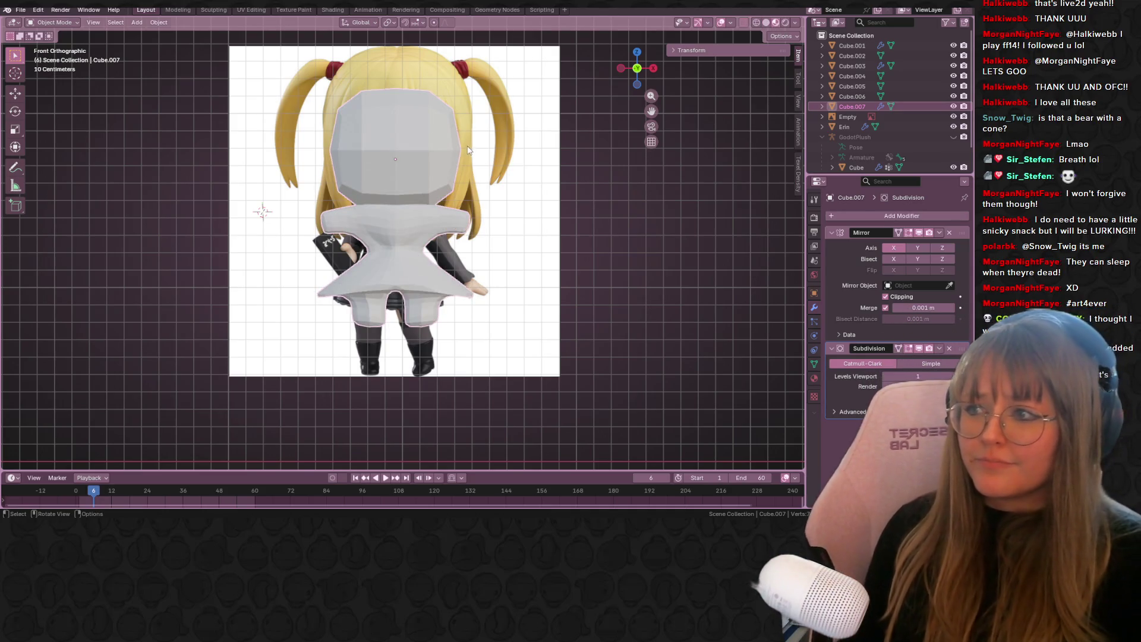
{"action": "scroll", "coordinate": [442, 220], "scroll_direction": "up", "scroll_amount": 1}
{"action": "key", "text": "Tab"}
{"action": "scroll", "coordinate": [451, 238], "scroll_direction": "up", "scroll_amount": 3}
{"action": "mouse_move", "coordinate": [458, 244]}
{"action": "middle_mouse_down"}
{"action": "mouse_move", "coordinate": [479, 271]}
{"action": "mouse_move", "coordinate": [688, 13]}
{"action": "middle_mouse_up"}
{"action": "left_click", "coordinate": [742, 23]}
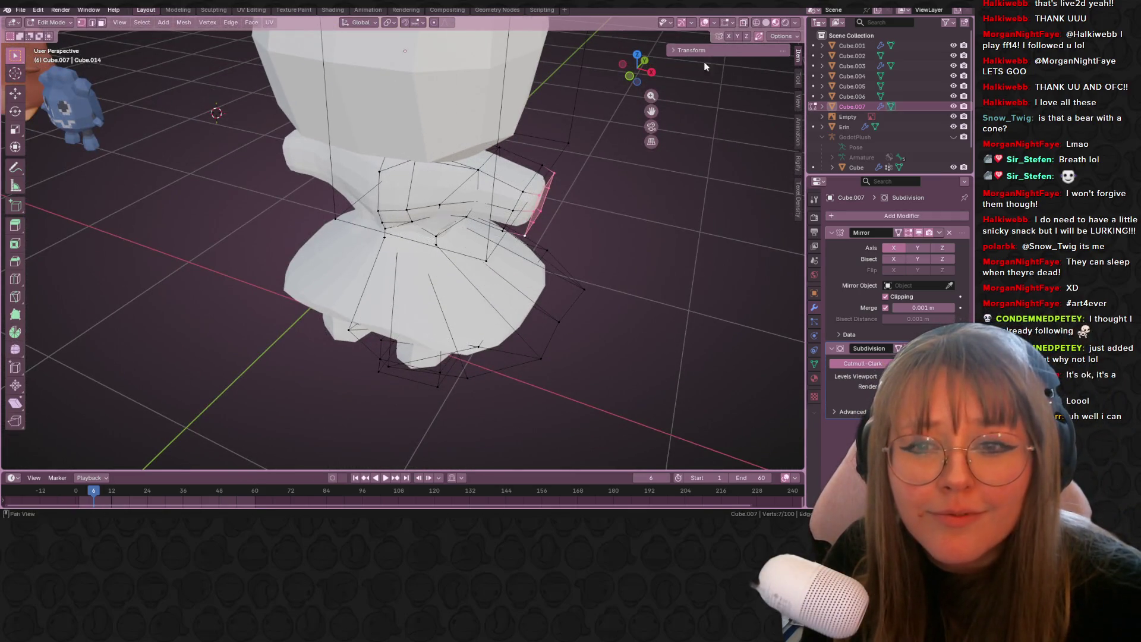
- Inspect the waist by toggling X-ray and hiding, then revealing, the waist faces
{"action": "left_click", "coordinate": [775, 22]}
{"action": "left_click", "coordinate": [743, 22]}
{"action": "middle_click_drag", "start_coordinate": [451, 190], "coordinate": [497, 153]}
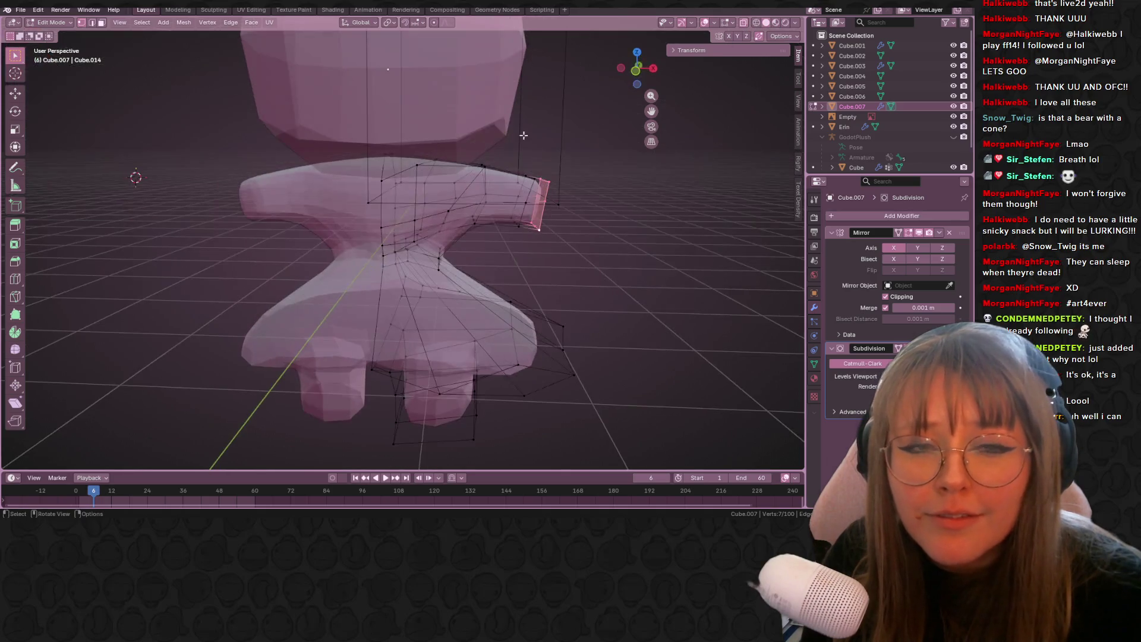
{"action": "left_click", "coordinate": [743, 23]}
{"action": "mouse_move", "coordinate": [356, 237]}
{"action": "middle_mouse_down"}
{"action": "mouse_move", "coordinate": [527, 255]}
{"action": "mouse_move", "coordinate": [382, 211]}
{"action": "mouse_move", "coordinate": [301, 241]}
{"action": "mouse_move", "coordinate": [506, 238]}
{"action": "mouse_move", "coordinate": [393, 238]}
{"action": "middle_mouse_up"}
{"action": "key", "text": "h"}
{"action": "key", "text": "alt+h"}
- Vertex-slide a waist vertex along its edge near the skirt, then deselect it
{"action": "left_click", "coordinate": [743, 22]}
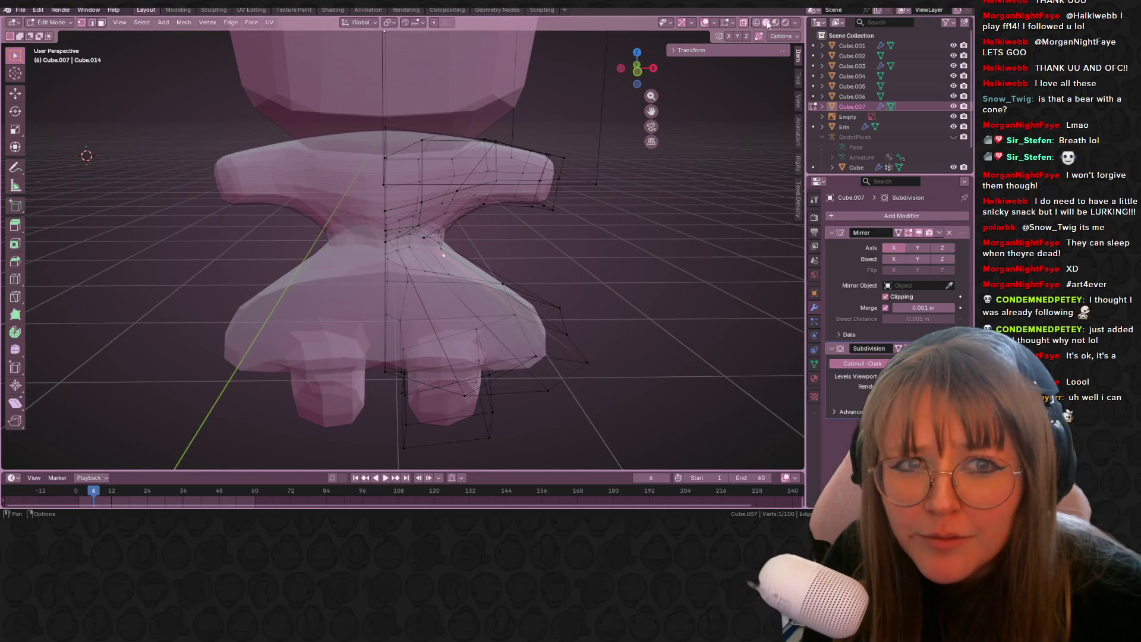
{"action": "left_click", "coordinate": [743, 22]}
{"action": "scroll", "coordinate": [464, 226], "scroll_direction": "up", "scroll_amount": 4}
{"action": "mouse_move", "coordinate": [451, 214]}
{"action": "middle_mouse_down"}
{"action": "mouse_move", "coordinate": [476, 201]}
{"action": "mouse_move", "coordinate": [469, 214]}
{"action": "mouse_move", "coordinate": [451, 202]}
{"action": "mouse_move", "coordinate": [414, 159]}
{"action": "middle_mouse_up"}
{"action": "key", "text": "shift+v"}
{"action": "left_click", "coordinate": [469, 220]}
{"action": "scroll", "coordinate": [469, 219], "scroll_direction": "up", "scroll_amount": 2}
{"action": "key", "text": "shift+v"}
{"action": "left_click", "coordinate": [470, 223]}
{"action": "left_click", "coordinate": [470, 222]}
- Move a vertex on the skirt underside, undoing a second attempted move
{"action": "mouse_move", "coordinate": [497, 134]}
{"action": "middle_mouse_down"}
{"action": "mouse_move", "coordinate": [580, 254]}
{"action": "mouse_move", "coordinate": [556, 178]}
{"action": "mouse_move", "coordinate": [483, 139]}
{"action": "middle_mouse_up"}
{"action": "key", "text": "g"}
{"action": "left_click", "coordinate": [546, 181]}
{"action": "key", "text": "g"}
{"action": "left_click", "coordinate": [482, 140]}
{"action": "key", "text": "ctrl+z"}
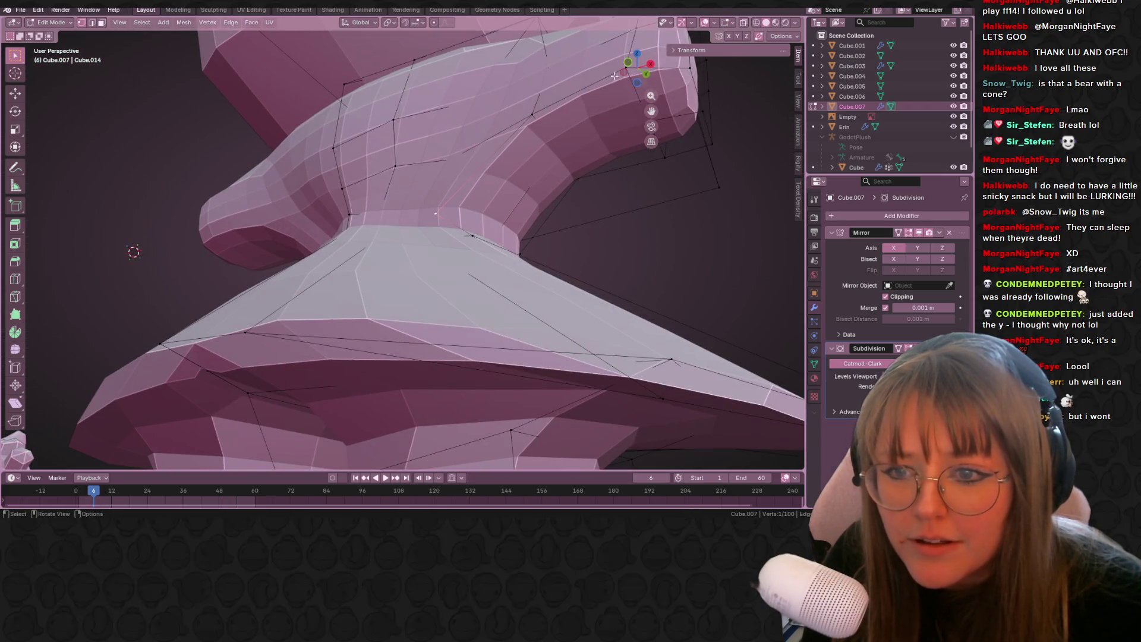
- In X-ray, move interior waist vertices about 0.021 m in Y, tightening the waistline
{"action": "left_click", "coordinate": [740, 22]}
{"action": "mouse_move", "coordinate": [392, 214]}
{"action": "middle_mouse_down"}
{"action": "mouse_move", "coordinate": [458, 249]}
{"action": "mouse_move", "coordinate": [418, 232]}
{"action": "middle_mouse_up"}
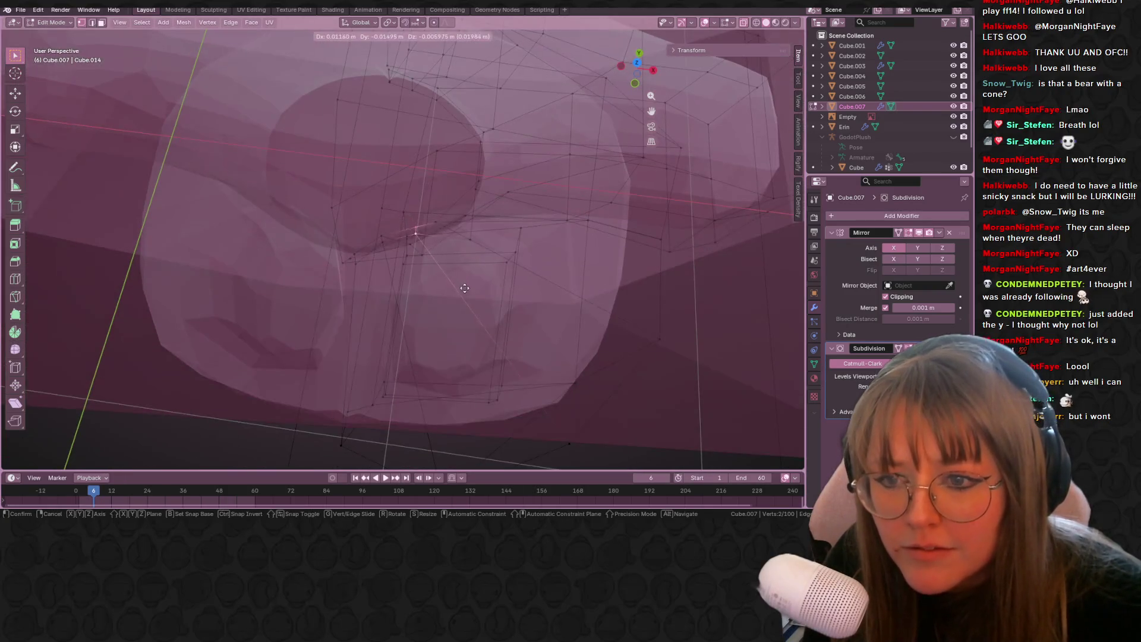
{"action": "left_click_drag", "start_coordinate": [418, 238], "coordinate": [424, 244]}
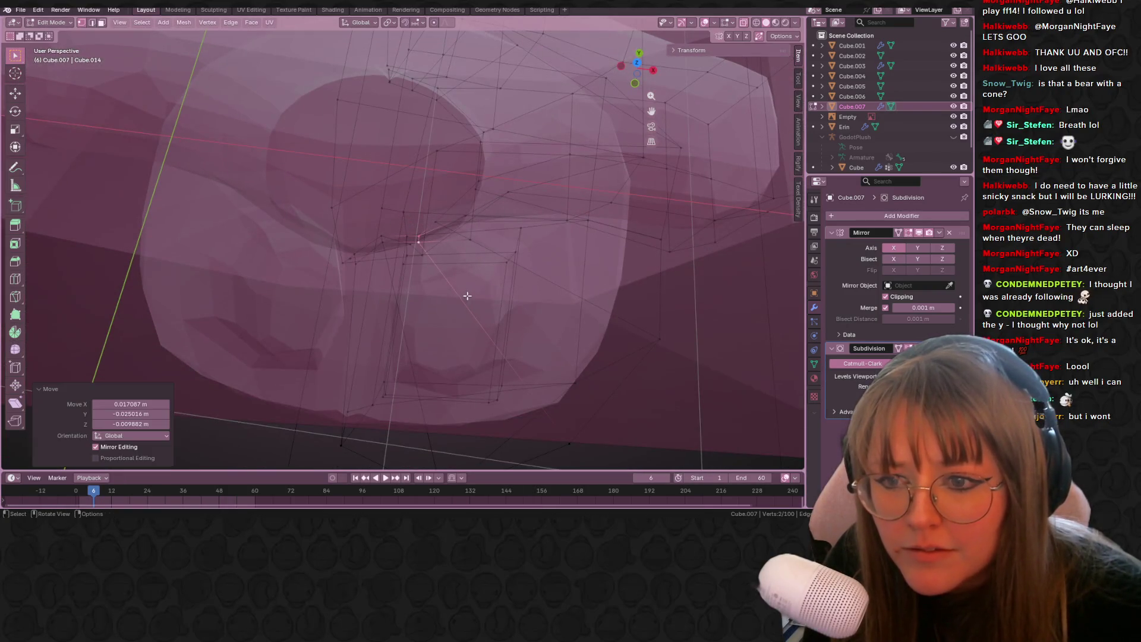
{"action": "left_click", "coordinate": [384, 249]}
{"action": "left_click_drag", "start_coordinate": [387, 242], "coordinate": [390, 257]}
{"action": "middle_click_drag", "start_coordinate": [390, 258], "coordinate": [458, 184]}
{"action": "scroll", "coordinate": [433, 199], "scroll_direction": "down", "scroll_amount": 3}
{"action": "left_click", "coordinate": [745, 22]}
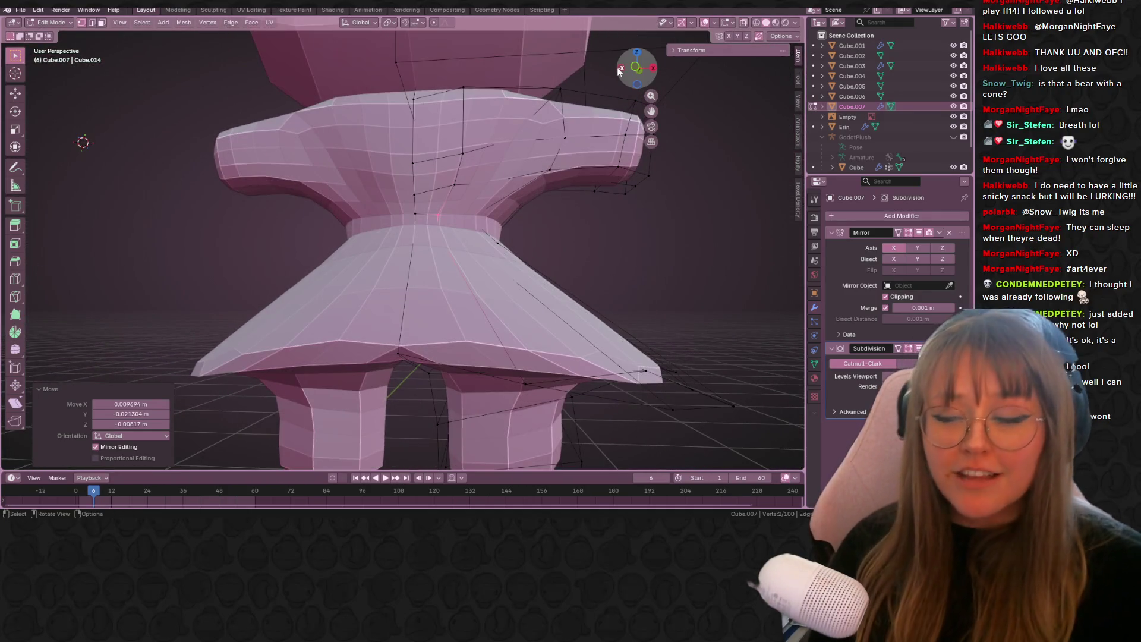
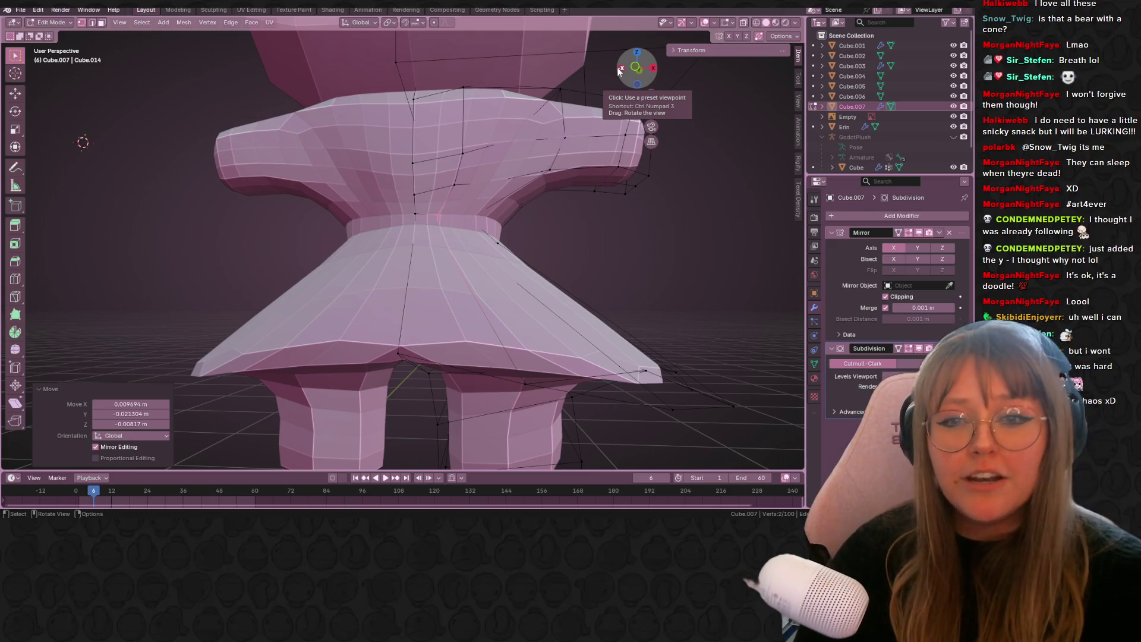
- Select two collar vertices and move them in front view to follow the reference outline
{"action": "mouse_move", "coordinate": [733, 181]}
{"action": "middle_mouse_down"}
{"action": "mouse_move", "coordinate": [518, 198]}
{"action": "mouse_move", "coordinate": [399, 158]}
{"action": "mouse_move", "coordinate": [571, 190]}
{"action": "mouse_move", "coordinate": [513, 182]}
{"action": "middle_mouse_up"}
{"action": "left_click", "coordinate": [517, 198]}
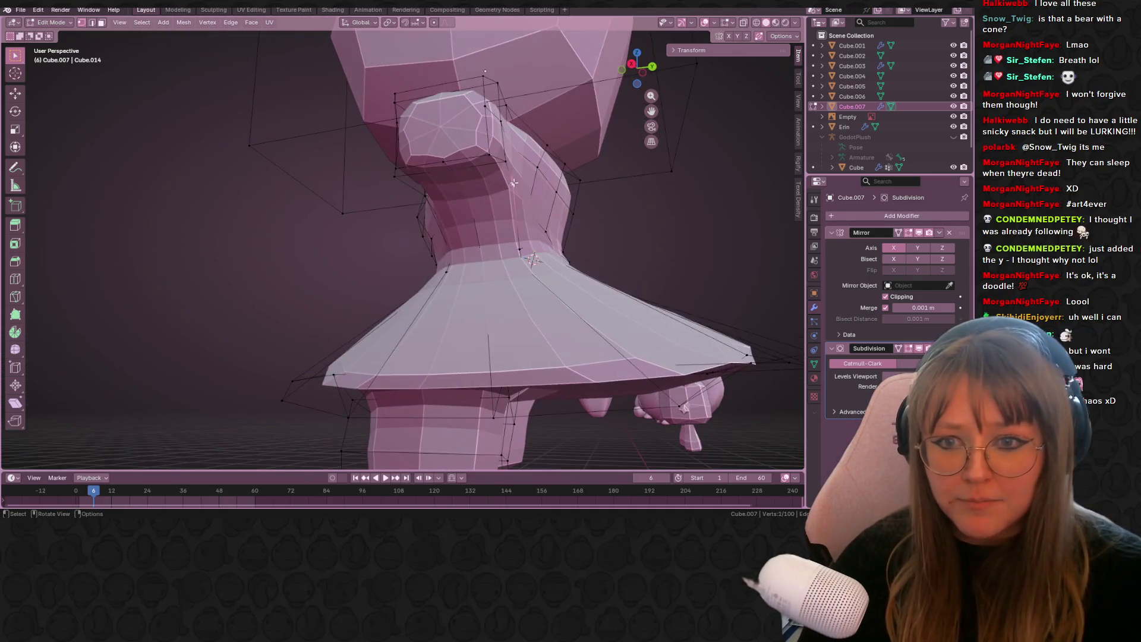
{"action": "left_click", "coordinate": [439, 202], "text": "shift"}
{"action": "key", "text": "KP_1"}
{"action": "scroll", "coordinate": [592, 132], "scroll_direction": "up", "scroll_amount": 5}
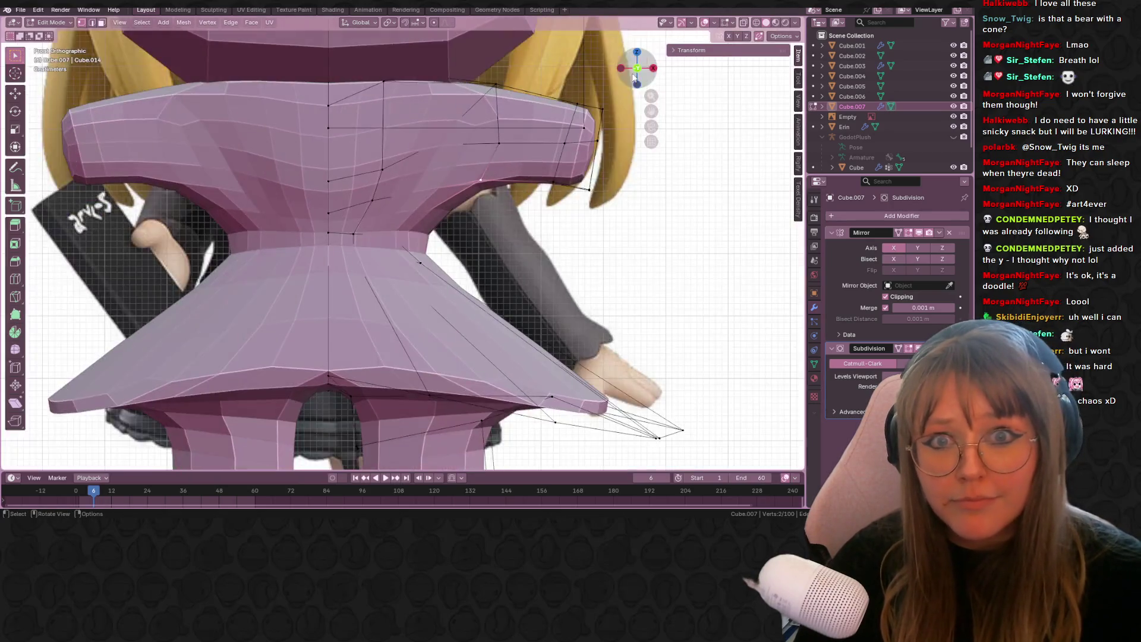
{"action": "middle_click_drag", "start_coordinate": [592, 133], "coordinate": [571, 197], "text": "shift"}
{"action": "key", "text": "g"}
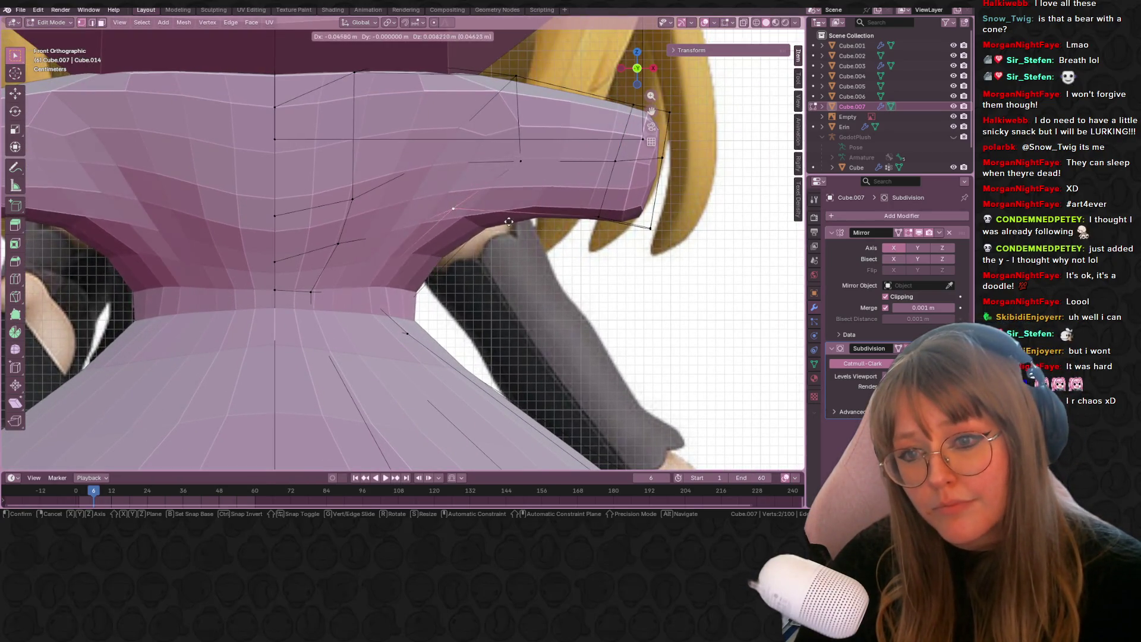
{"action": "left_click", "coordinate": [531, 241]}
{"action": "scroll", "coordinate": [464, 169], "scroll_direction": "down", "scroll_amount": 2}
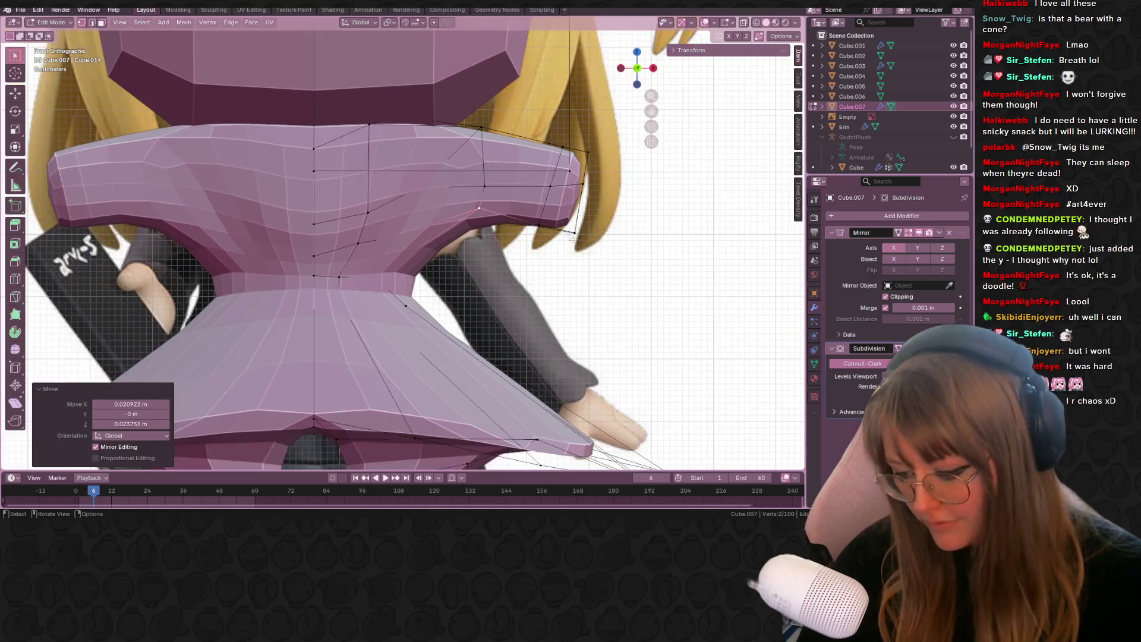
- Add an edge loop across the collar, then try a neck loop cut and undo it
{"action": "key", "text": "ctrl+r"}
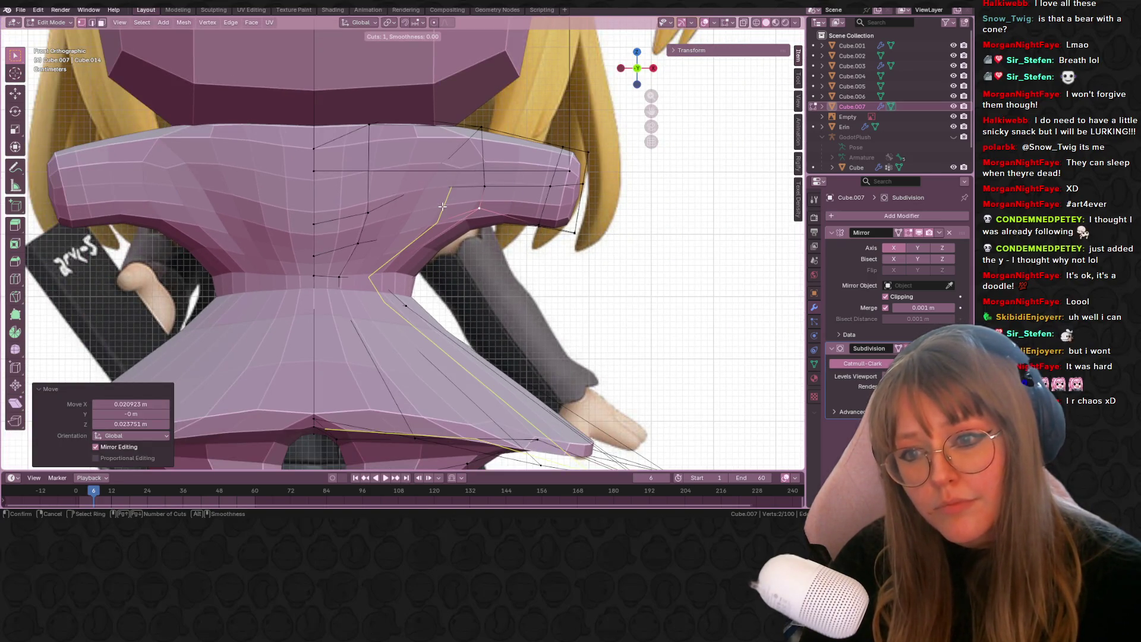
{"action": "left_click", "coordinate": [443, 206]}
{"action": "left_click", "coordinate": [443, 206]}
{"action": "mouse_move", "coordinate": [442, 206]}
{"action": "middle_mouse_down"}
{"action": "mouse_move", "coordinate": [538, 262]}
{"action": "mouse_move", "coordinate": [572, 300]}
{"action": "mouse_move", "coordinate": [565, 332]}
{"action": "mouse_move", "coordinate": [524, 307]}
{"action": "middle_mouse_up"}
{"action": "key", "text": "ctrl+r"}
{"action": "left_click", "coordinate": [569, 312]}
{"action": "left_click", "coordinate": [567, 321]}
{"action": "key", "text": "ctrl+z"}
- Select several neck and collar vertices from side angles, then return to front orthographic view
{"action": "mouse_move", "coordinate": [609, 318]}
{"action": "middle_mouse_down", "text": "shift"}
{"action": "mouse_move", "coordinate": [630, 331]}
{"action": "mouse_move", "coordinate": [550, 245]}
{"action": "middle_mouse_up", "text": "shift"}
{"action": "mouse_move", "coordinate": [667, 244]}
{"action": "middle_mouse_down"}
{"action": "mouse_move", "coordinate": [594, 262]}
{"action": "mouse_move", "coordinate": [519, 199]}
{"action": "mouse_move", "coordinate": [593, 219]}
{"action": "middle_mouse_up"}
{"action": "left_click", "coordinate": [554, 231]}
{"action": "middle_click_drag", "start_coordinate": [582, 279], "coordinate": [624, 301]}
{"action": "mouse_move", "coordinate": [649, 261]}
{"action": "middle_mouse_down"}
{"action": "mouse_move", "coordinate": [763, 269]}
{"action": "mouse_move", "coordinate": [572, 257]}
{"action": "middle_mouse_up"}
{"action": "left_click", "coordinate": [695, 267], "text": "shift"}
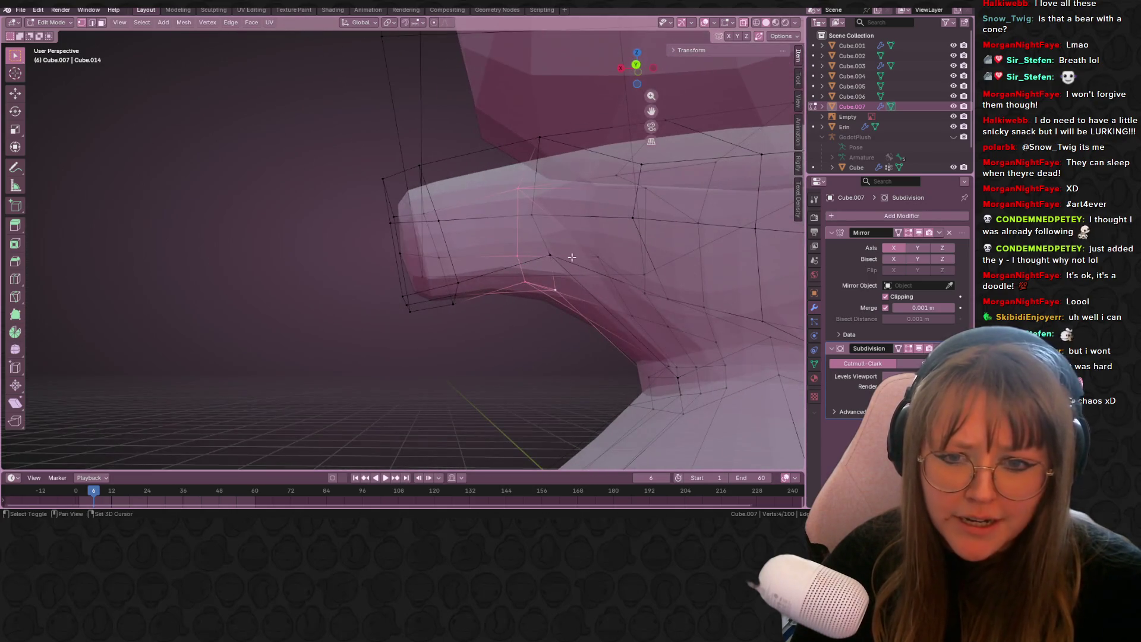
{"action": "left_click", "coordinate": [549, 227], "text": "shift"}
{"action": "middle_click_drag", "start_coordinate": [537, 219], "coordinate": [645, 88]}
{"action": "left_click", "coordinate": [630, 64]}
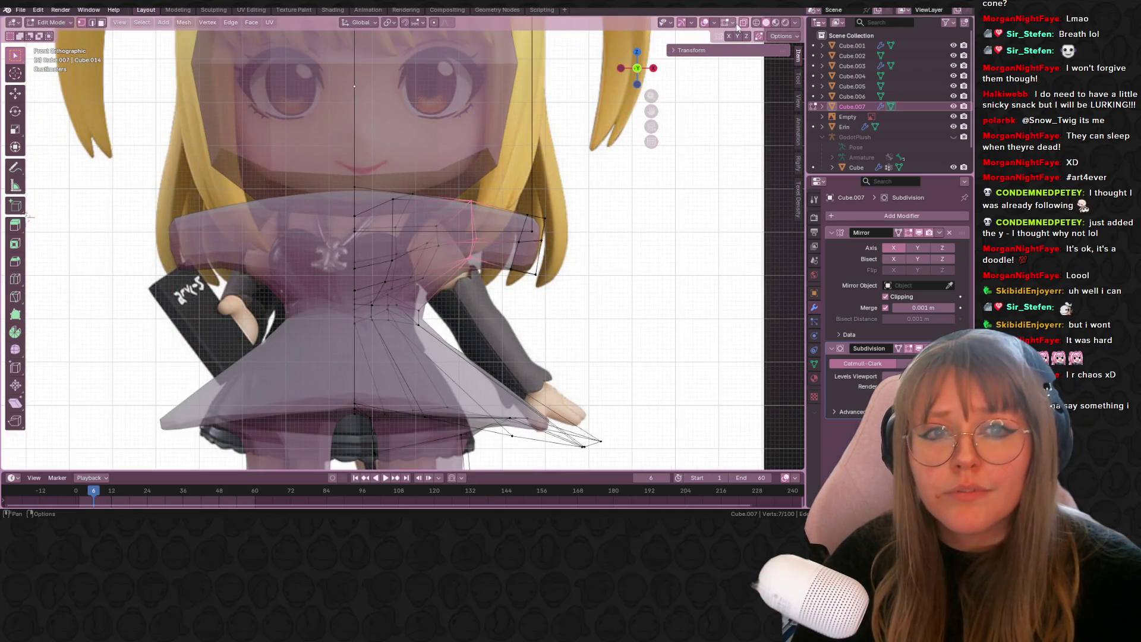
- Turn off X-ray and move the selected collar vertices three times to narrow the sides
{"action": "left_click", "coordinate": [742, 24]}
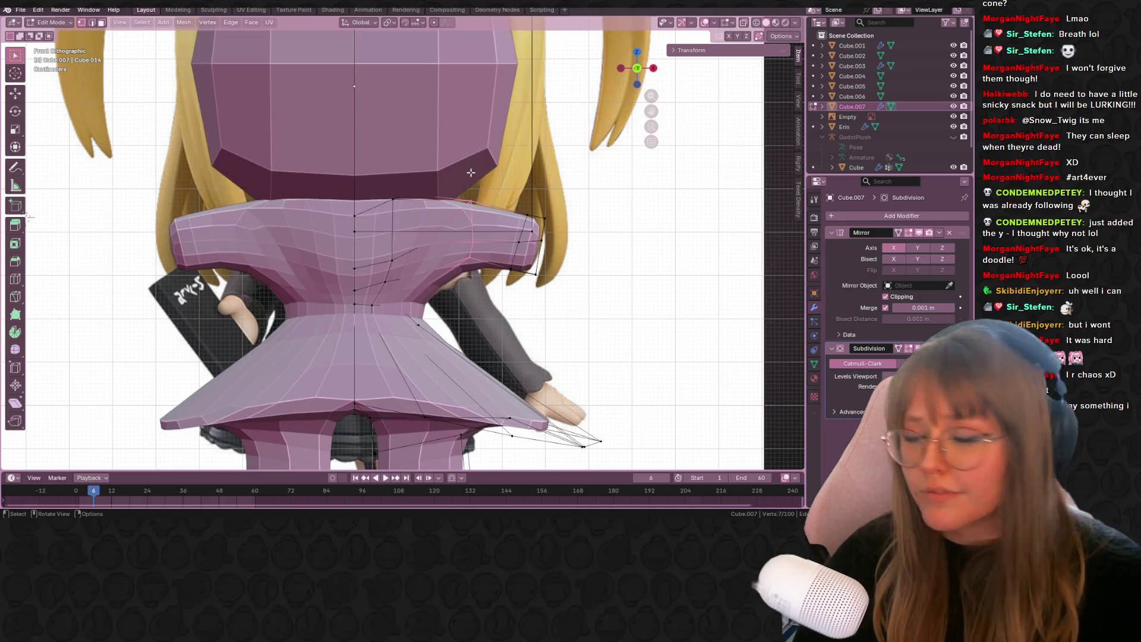
{"action": "scroll", "coordinate": [429, 192], "scroll_direction": "up", "scroll_amount": 4}
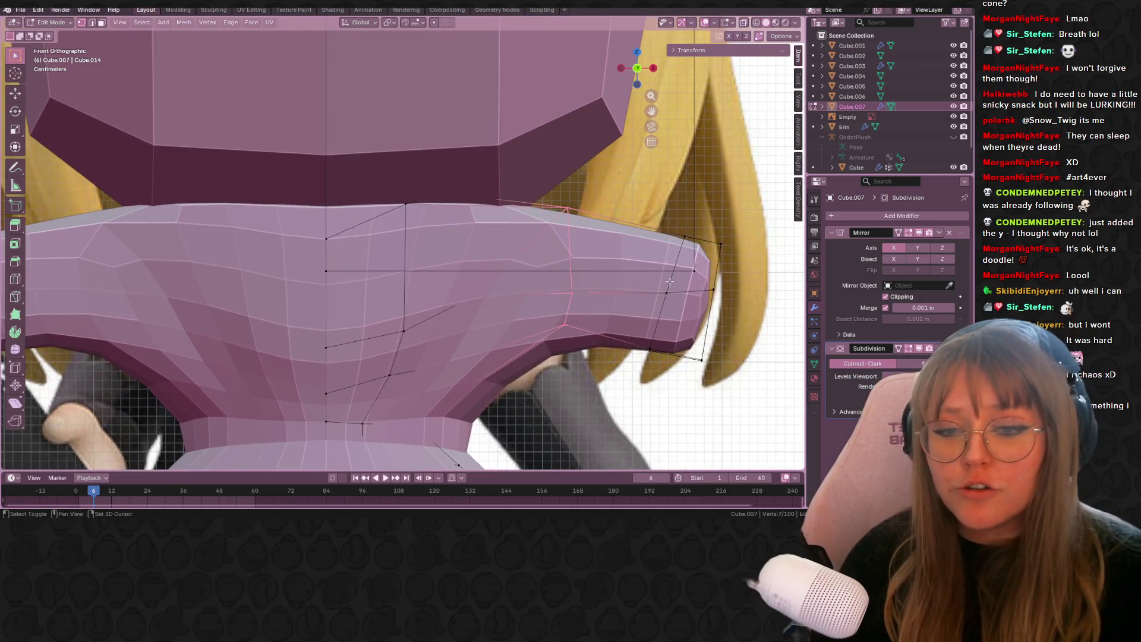
{"action": "middle_click_drag", "start_coordinate": [669, 282], "coordinate": [646, 225], "text": "shift"}
{"action": "key", "text": "g"}
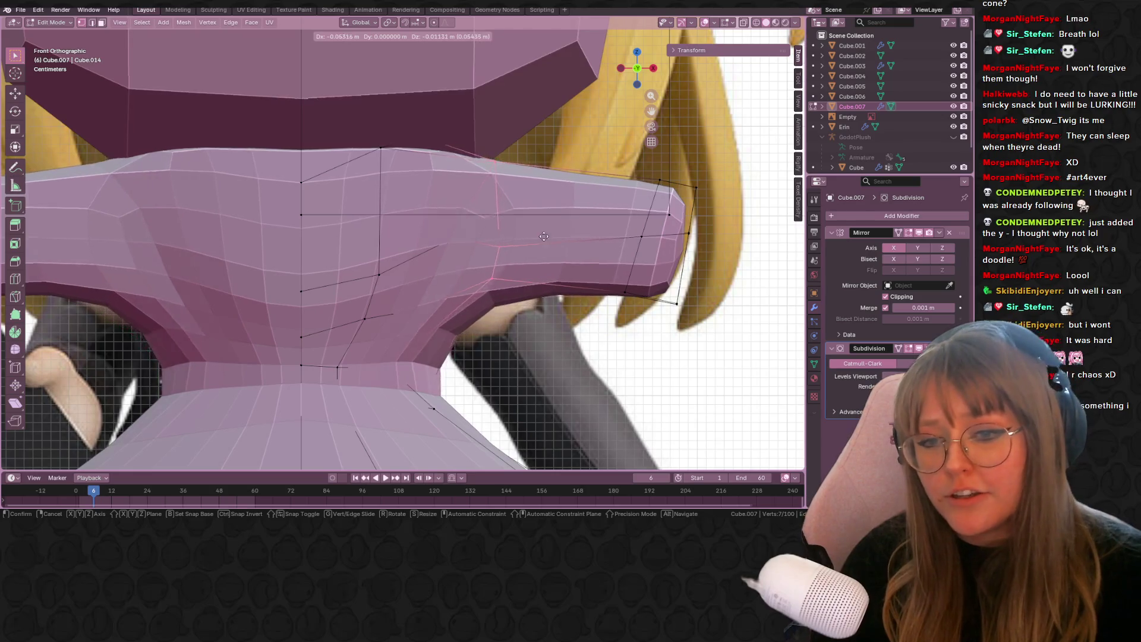
{"action": "left_click", "coordinate": [509, 237]}
{"action": "middle_click_drag", "start_coordinate": [508, 238], "coordinate": [538, 227], "text": "shift"}
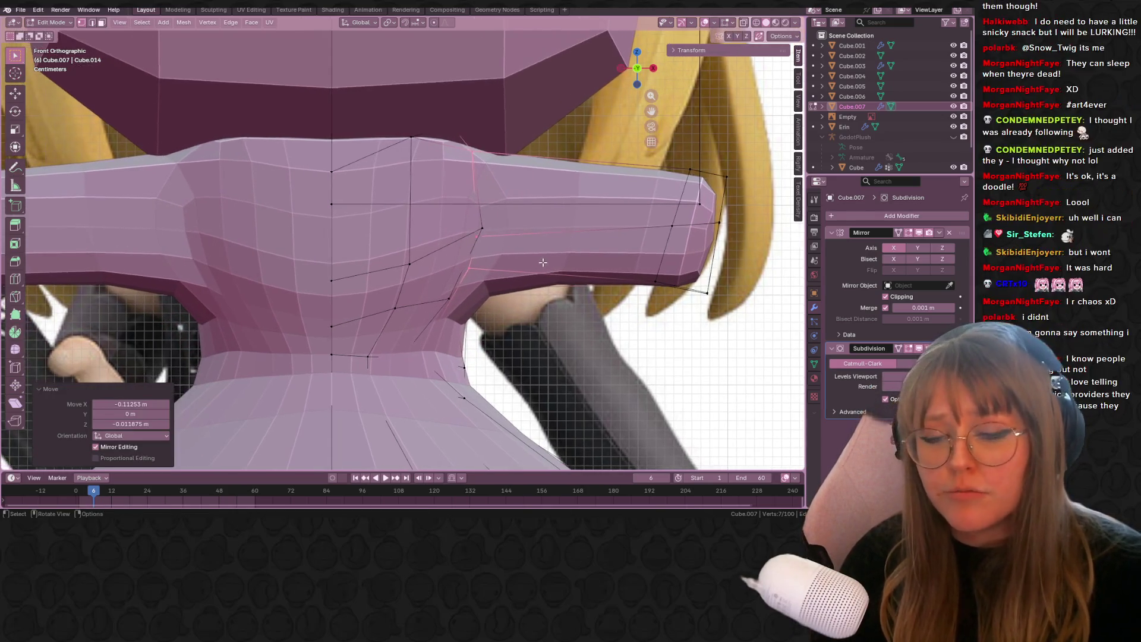
{"action": "key", "text": "g"}
{"action": "left_click", "coordinate": [594, 259]}
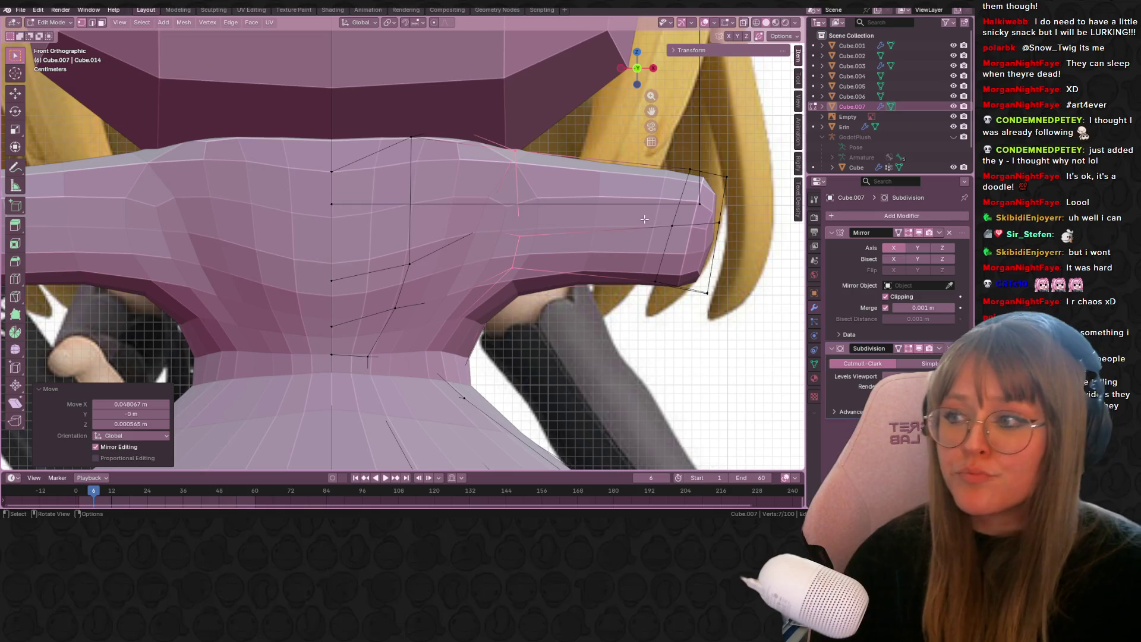
{"action": "middle_click_drag", "start_coordinate": [641, 290], "coordinate": [676, 315], "text": "shift"}
{"action": "key", "text": "g"}
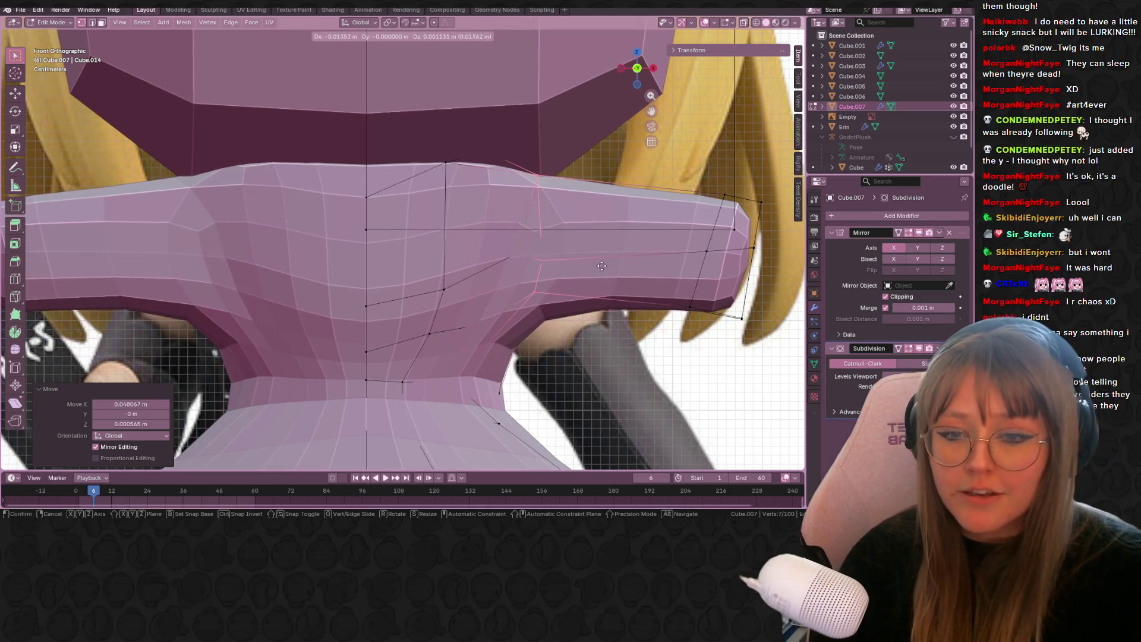
{"action": "left_click", "coordinate": [600, 286]}
- Slide a single collar vertex along its edge and nudge it into place
{"action": "left_click", "coordinate": [525, 255]}
{"action": "key", "text": "g"}
{"action": "key", "text": "g"}
{"action": "left_click", "coordinate": [514, 265]}
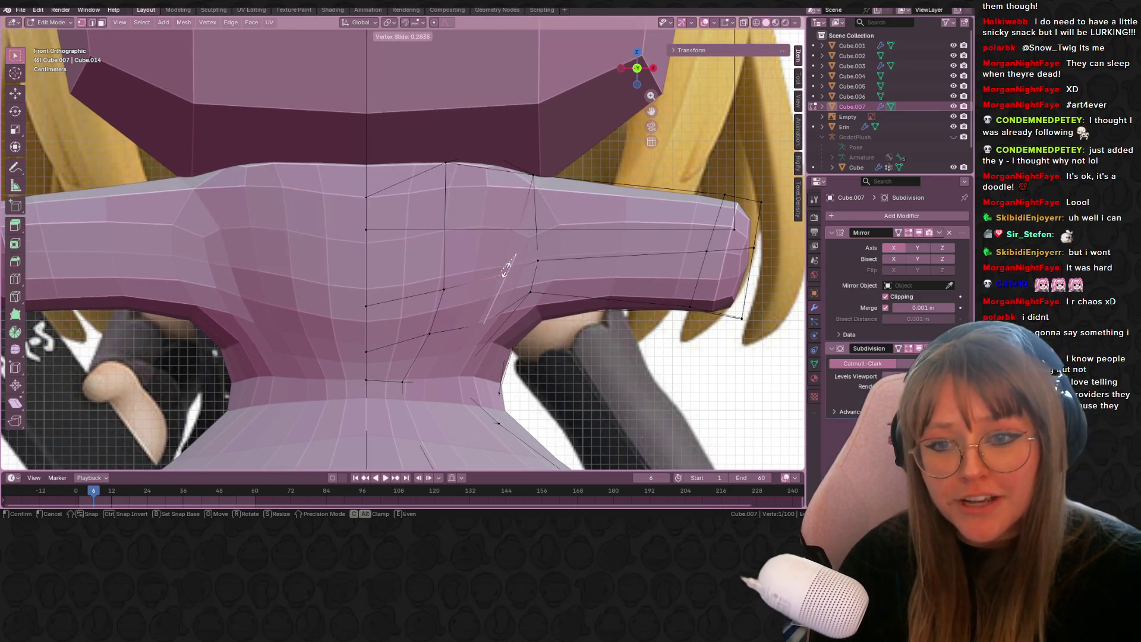
{"action": "key", "text": "g"}
{"action": "left_click", "coordinate": [501, 266]}
{"action": "middle_click_drag", "start_coordinate": [501, 266], "coordinate": [597, 211]}
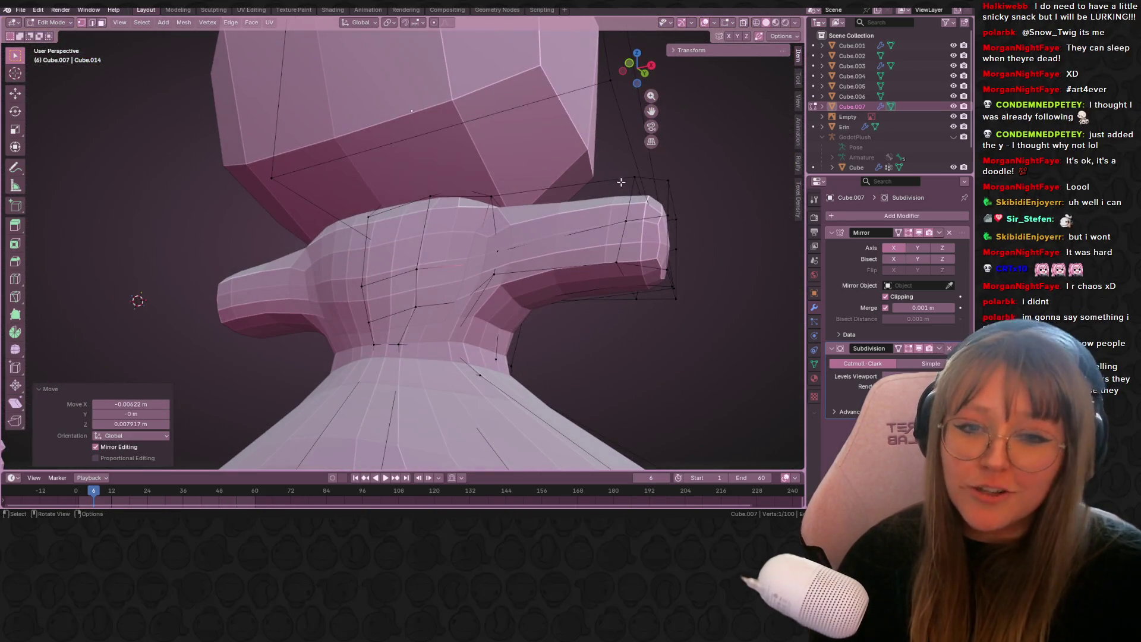
- Select the collar's outer end loop and edge-slide it inward, about 0.45, in front view
{"action": "left_click", "coordinate": [642, 219], "text": "alt"}
{"action": "left_click", "coordinate": [630, 61]}
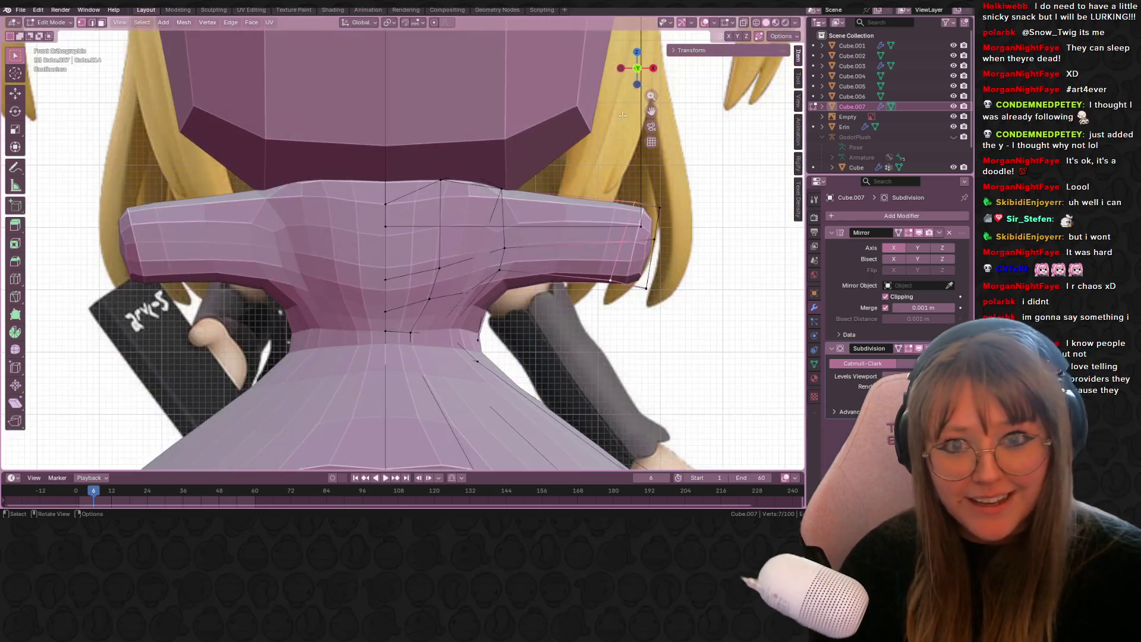
{"action": "key", "text": "g"}
{"action": "key", "text": "g"}
{"action": "left_click", "coordinate": [572, 214]}
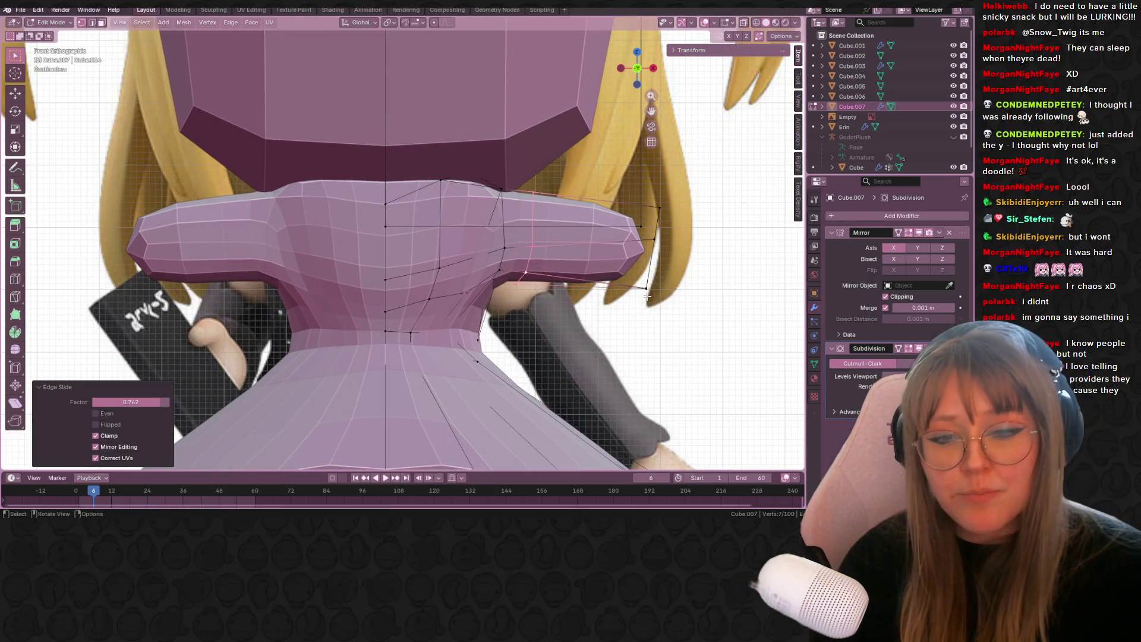
{"action": "left_click", "coordinate": [663, 277]}
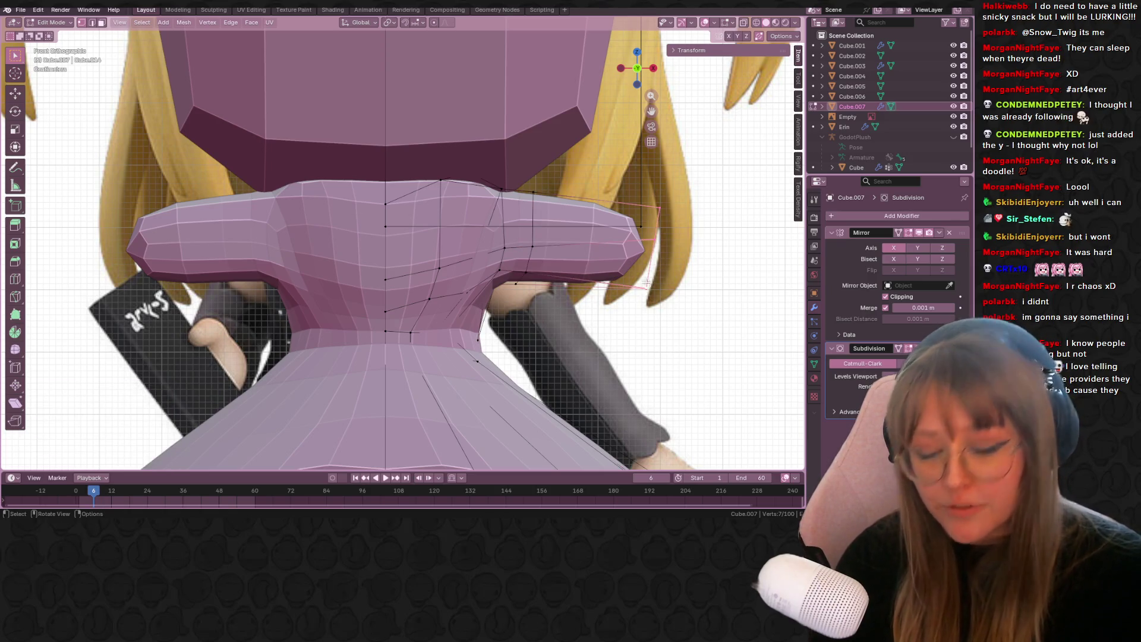
{"action": "key", "text": "g"}
{"action": "key", "text": "g"}
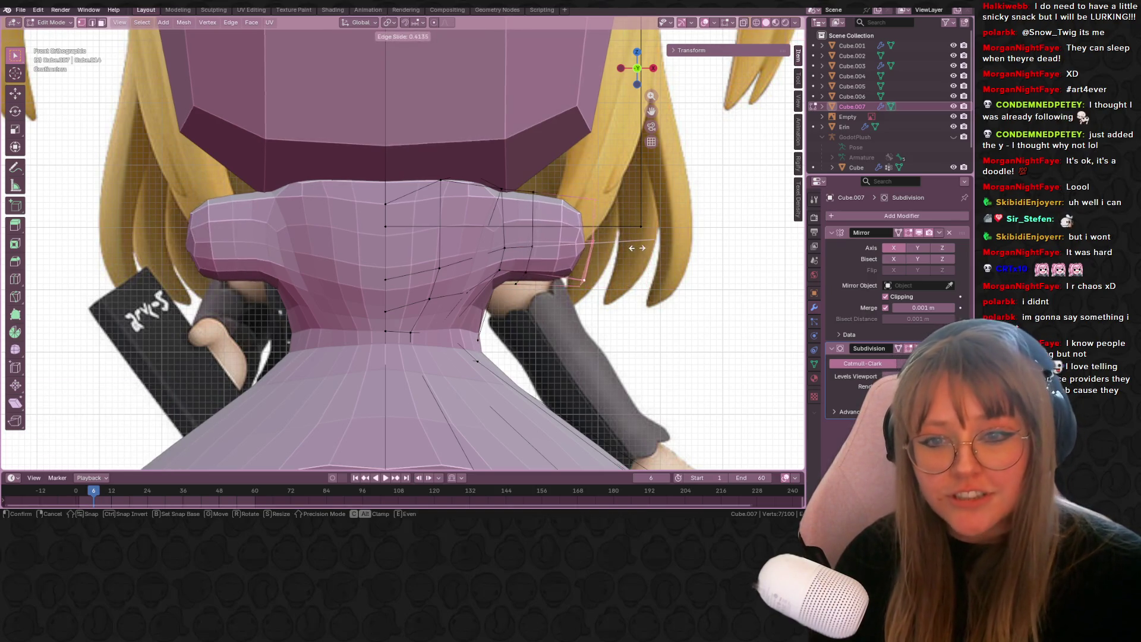
{"action": "left_click", "coordinate": [633, 247]}
{"action": "key", "text": "g"}
{"action": "key", "text": "g"}
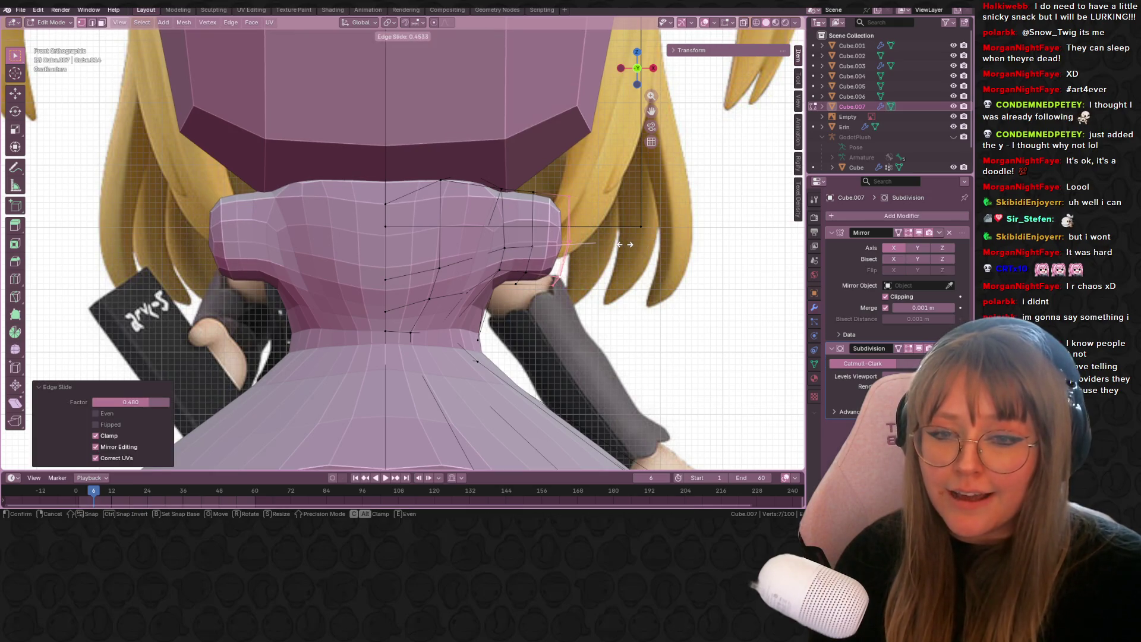
{"action": "left_click", "coordinate": [624, 245]}
- Exit Edit Mode and view the skirt from below, picking a hem vertex
{"action": "mouse_move", "coordinate": [624, 245]}
{"action": "middle_mouse_down"}
{"action": "mouse_move", "coordinate": [687, 255]}
{"action": "mouse_move", "coordinate": [646, 274]}
{"action": "mouse_move", "coordinate": [690, 295]}
{"action": "mouse_move", "coordinate": [601, 278]}
{"action": "mouse_move", "coordinate": [452, 282]}
{"action": "mouse_move", "coordinate": [393, 262]}
{"action": "mouse_move", "coordinate": [381, 361]}
{"action": "mouse_move", "coordinate": [613, 351]}
{"action": "middle_mouse_up"}
{"action": "key", "text": "Tab"}
{"action": "key", "text": "Tab"}
{"action": "left_click", "coordinate": [558, 310]}
{"action": "mouse_move", "coordinate": [558, 309]}
{"action": "middle_mouse_down"}
{"action": "mouse_move", "coordinate": [591, 174]}
{"action": "mouse_move", "coordinate": [535, 140]}
{"action": "mouse_move", "coordinate": [567, 358]}
{"action": "middle_mouse_up"}
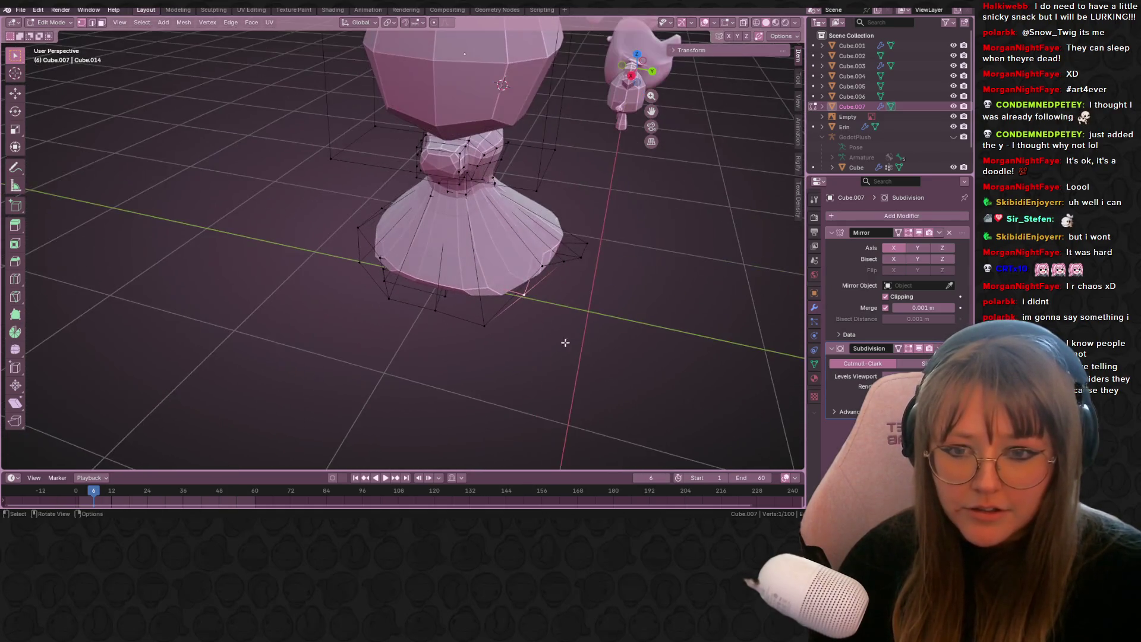
- Box-select the skirt hem vertices in right side view and move them inward
{"action": "left_click", "coordinate": [631, 74]}
{"action": "left_click", "coordinate": [654, 273], "text": "ctrl"}
{"action": "key", "text": "b"}
{"action": "left_click_drag", "start_coordinate": [593, 223], "coordinate": [657, 300]}
{"action": "mouse_move", "coordinate": [657, 300]}
{"action": "middle_mouse_down"}
{"action": "mouse_move", "coordinate": [684, 277]}
{"action": "mouse_move", "coordinate": [580, 319]}
{"action": "middle_mouse_up"}
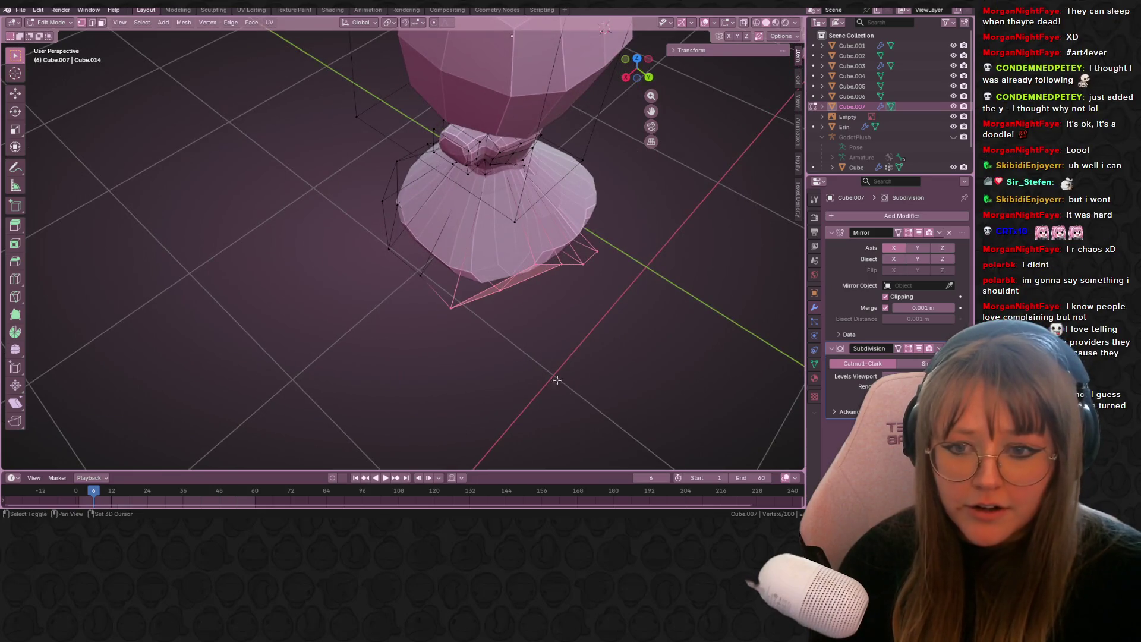
{"action": "key", "text": "g"}
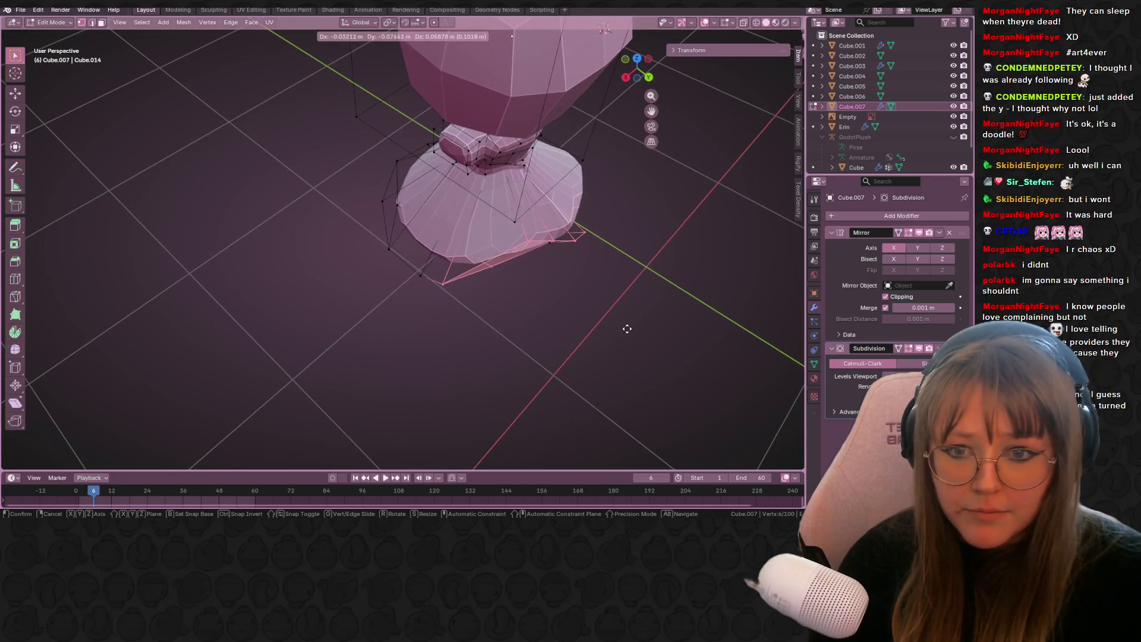
{"action": "left_click", "coordinate": [633, 341]}
- With X-ray on, pull the hidden hem vertices and a single corner vertex inward
{"action": "middle_click_drag", "start_coordinate": [633, 342], "coordinate": [639, 256]}
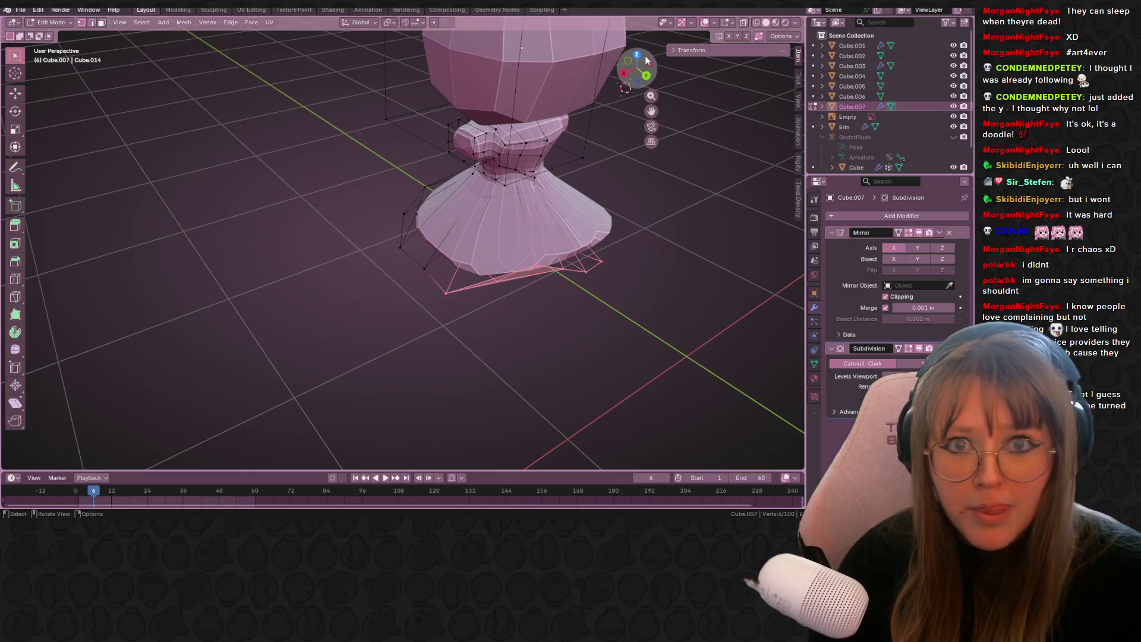
{"action": "left_click", "coordinate": [742, 22]}
{"action": "key", "text": "g"}
{"action": "middle_click_drag", "start_coordinate": [548, 301], "coordinate": [612, 377], "text": "alt"}
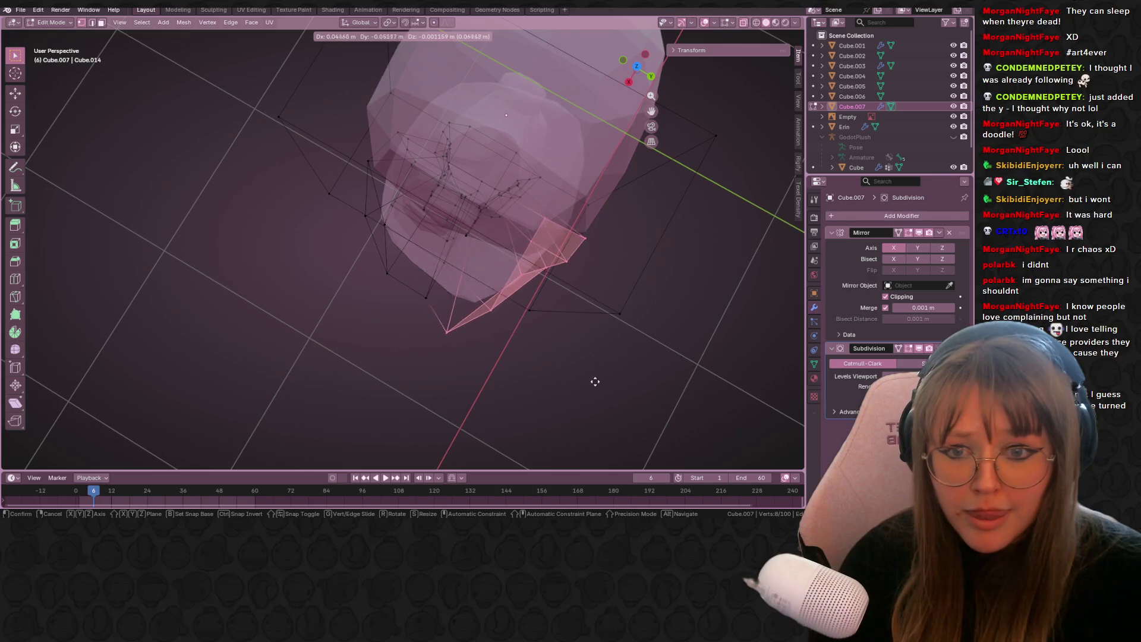
{"action": "left_click", "coordinate": [590, 379]}
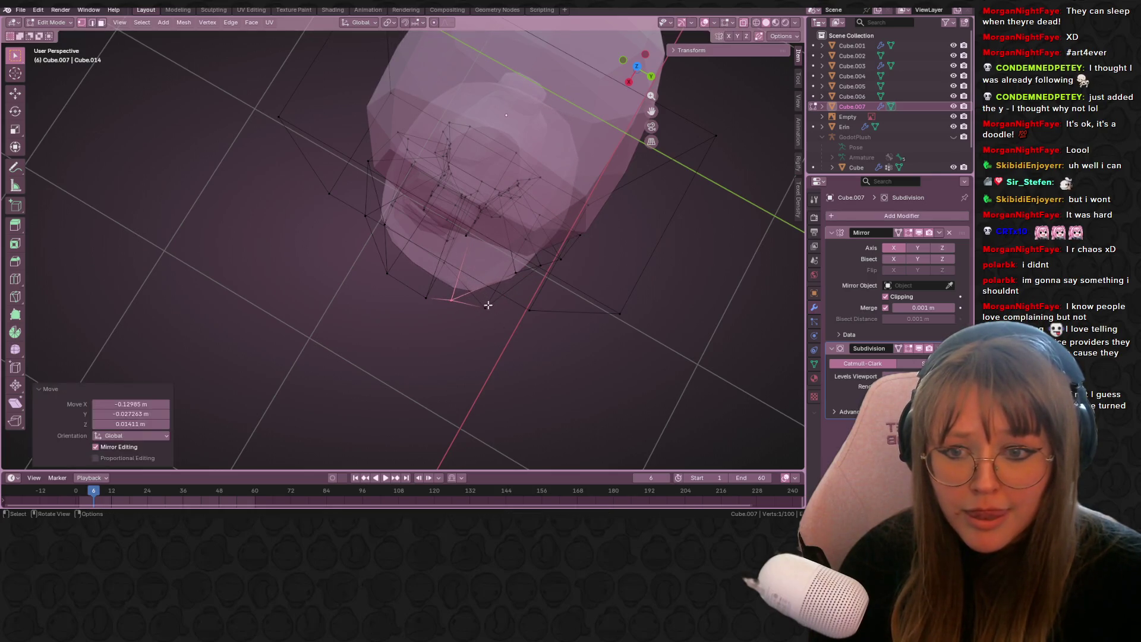
{"action": "left_click_drag", "start_coordinate": [490, 291], "coordinate": [503, 339]}
{"action": "key", "text": "g"}
{"action": "left_click", "coordinate": [443, 319]}
{"action": "key", "text": "g"}
{"action": "left_click", "coordinate": [420, 300]}
- Turn X-ray off, return to Object Mode and show the front view with the reference
{"action": "mouse_move", "coordinate": [421, 301]}
{"action": "middle_mouse_down"}
{"action": "mouse_move", "coordinate": [458, 306]}
{"action": "mouse_move", "coordinate": [533, 211]}
{"action": "mouse_move", "coordinate": [453, 207]}
{"action": "mouse_move", "coordinate": [487, 196]}
{"action": "mouse_move", "coordinate": [559, 257]}
{"action": "mouse_move", "coordinate": [523, 279]}
{"action": "mouse_move", "coordinate": [594, 249]}
{"action": "mouse_move", "coordinate": [557, 298]}
{"action": "mouse_move", "coordinate": [504, 254]}
{"action": "mouse_move", "coordinate": [593, 230]}
{"action": "mouse_move", "coordinate": [607, 146]}
{"action": "middle_mouse_up"}
{"action": "left_click", "coordinate": [744, 22]}
{"action": "key", "text": "Tab"}
{"action": "left_click", "coordinate": [632, 69]}
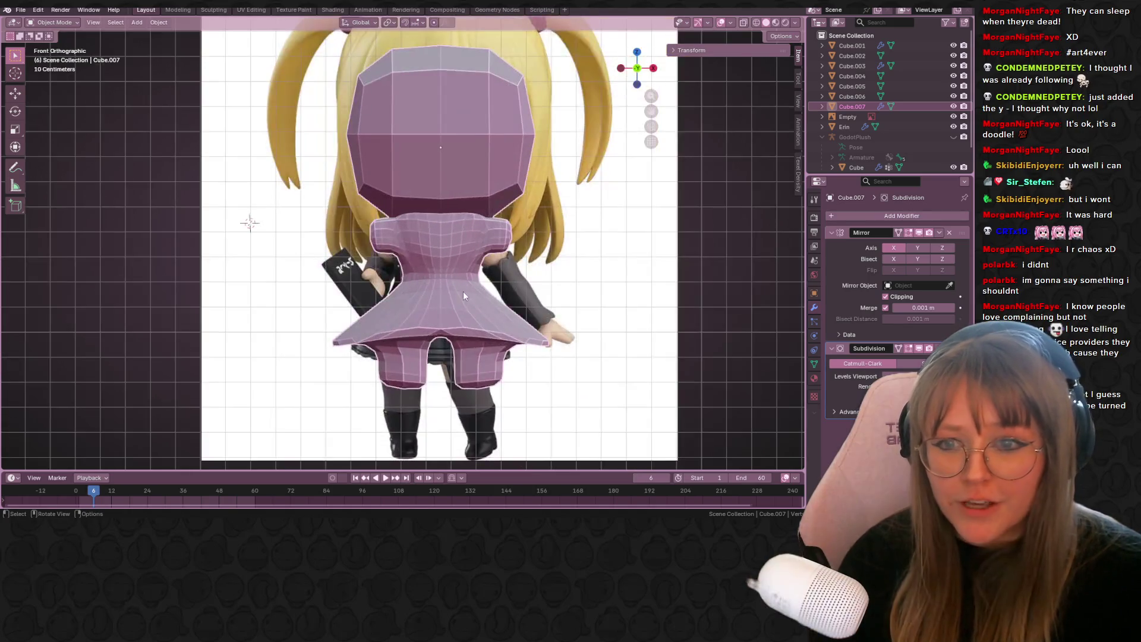
- In front view with X-ray on, delete the selected skirt vertices in Edit Mode
{"action": "scroll", "coordinate": [463, 291], "scroll_direction": "down", "scroll_amount": 4}
{"action": "scroll", "coordinate": [433, 259], "scroll_direction": "up", "scroll_amount": 2}
{"action": "scroll", "coordinate": [433, 259], "scroll_direction": "up", "scroll_amount": 1}
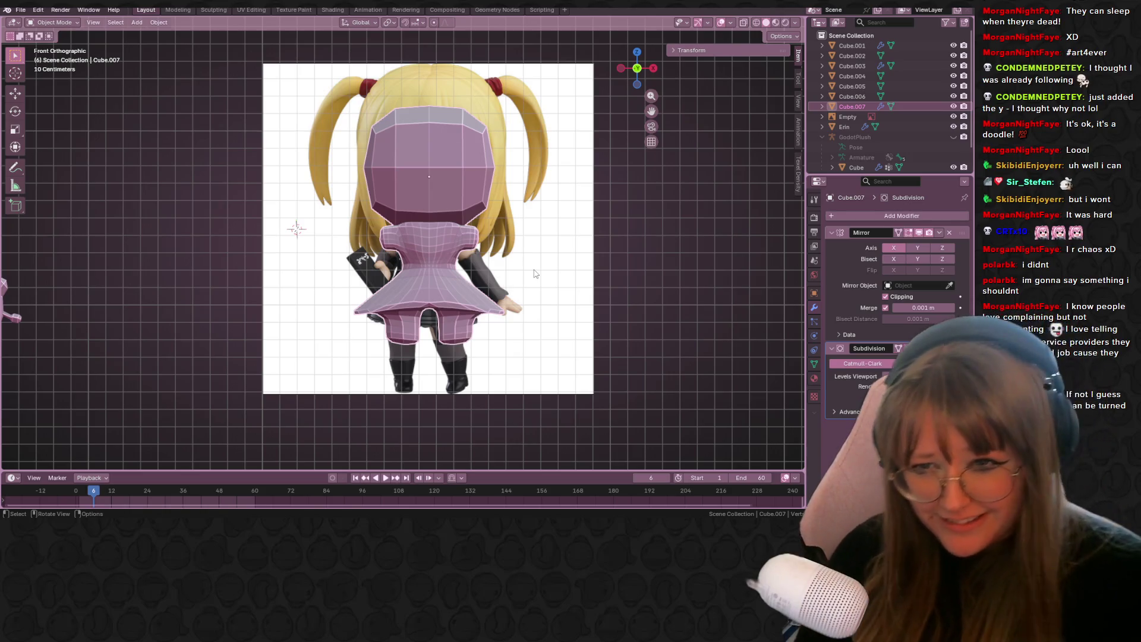
{"action": "mouse_move", "coordinate": [543, 318]}
{"action": "middle_mouse_down"}
{"action": "mouse_move", "coordinate": [500, 292]}
{"action": "mouse_move", "coordinate": [601, 295]}
{"action": "mouse_move", "coordinate": [560, 265]}
{"action": "mouse_move", "coordinate": [565, 218]}
{"action": "middle_mouse_up"}
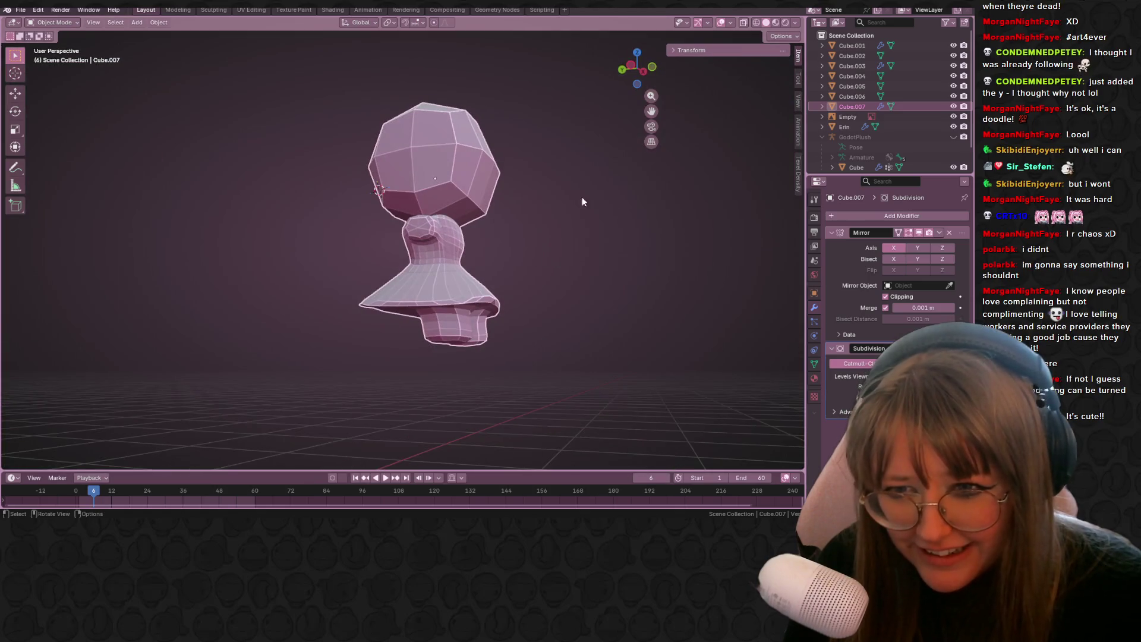
{"action": "left_click", "coordinate": [653, 68]}
{"action": "key", "text": "Tab"}
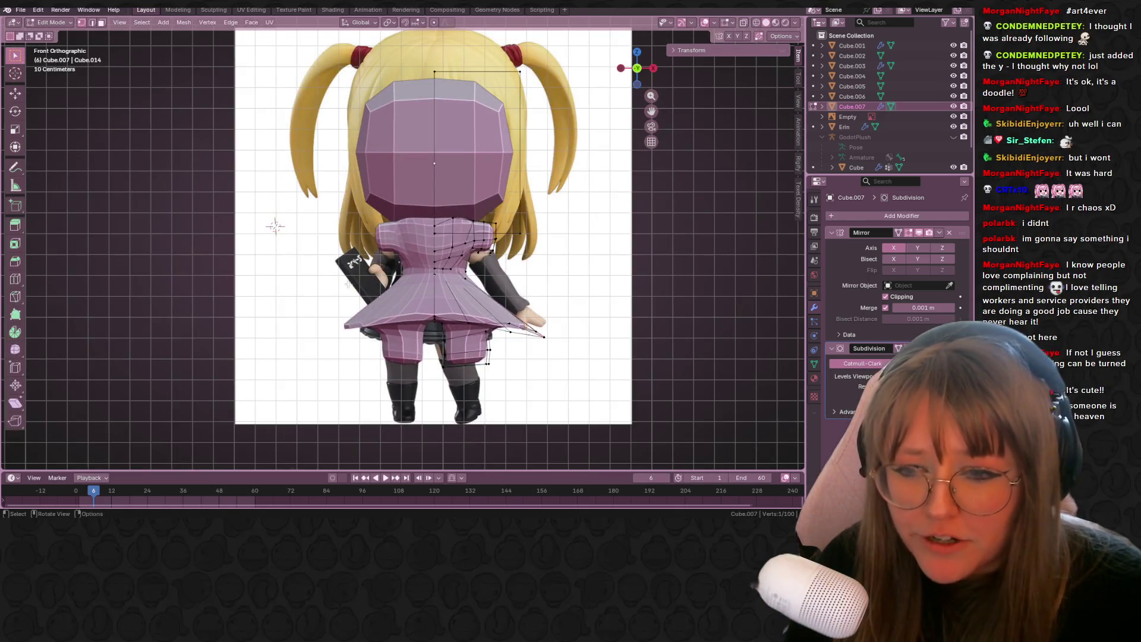
{"action": "left_click", "coordinate": [744, 22]}
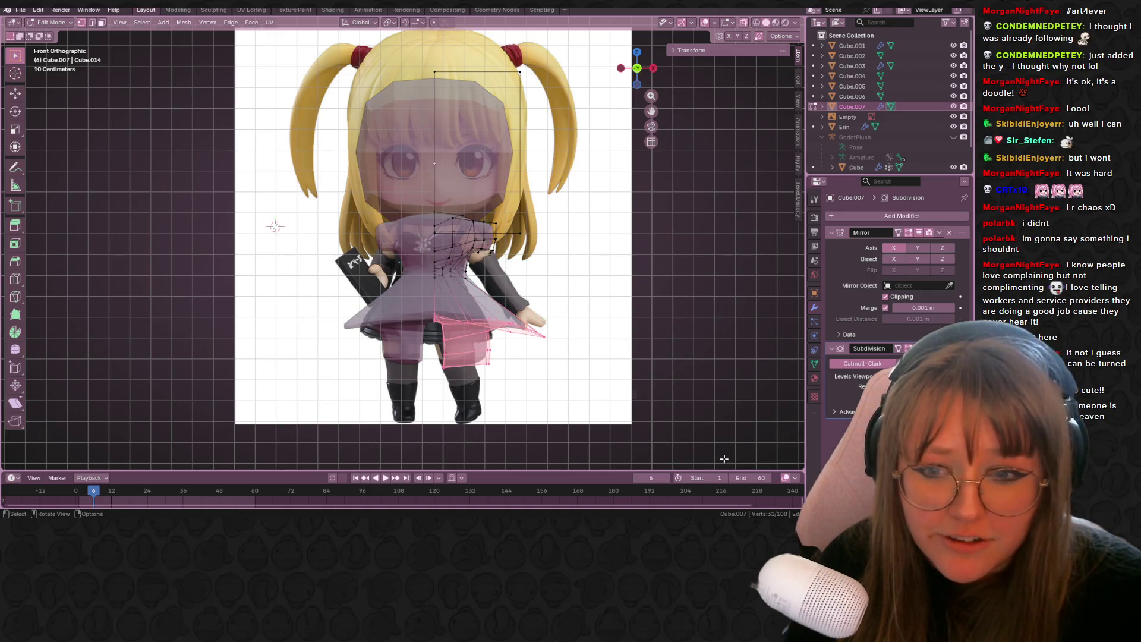
{"action": "key", "text": "x"}
{"action": "left_click", "coordinate": [644, 393]}
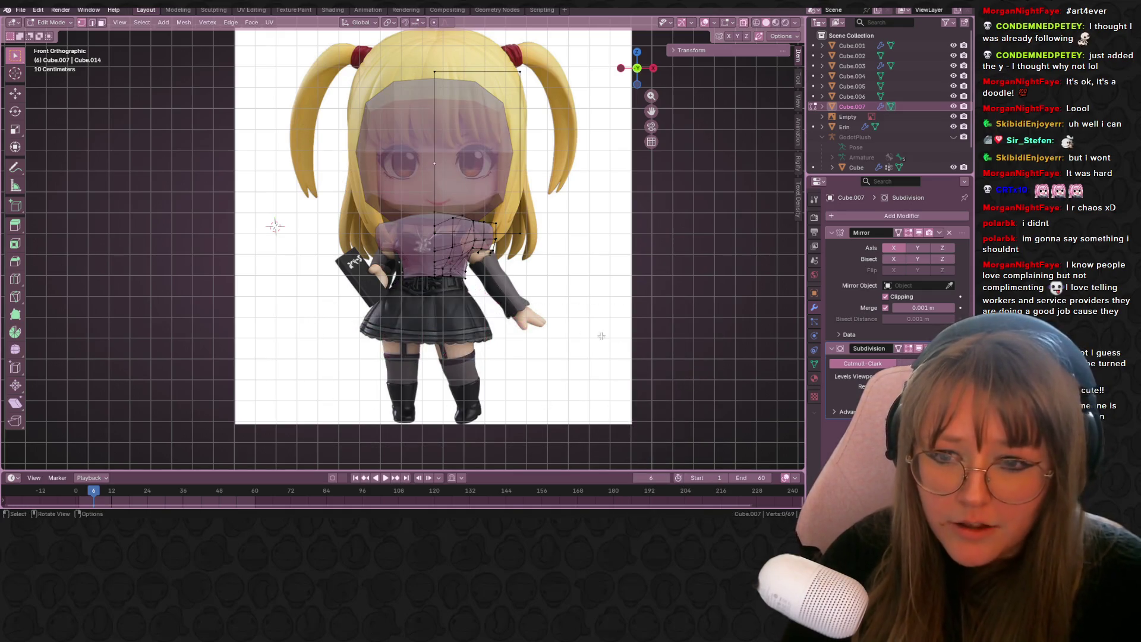
- Turn X-ray off, select a vertex at the torso's bottom, and switch to perspective
{"action": "scroll", "coordinate": [488, 271], "scroll_direction": "up", "scroll_amount": 1}
{"action": "scroll", "coordinate": [487, 271], "scroll_direction": "down", "scroll_amount": 3}
{"action": "key", "text": "alt+z"}
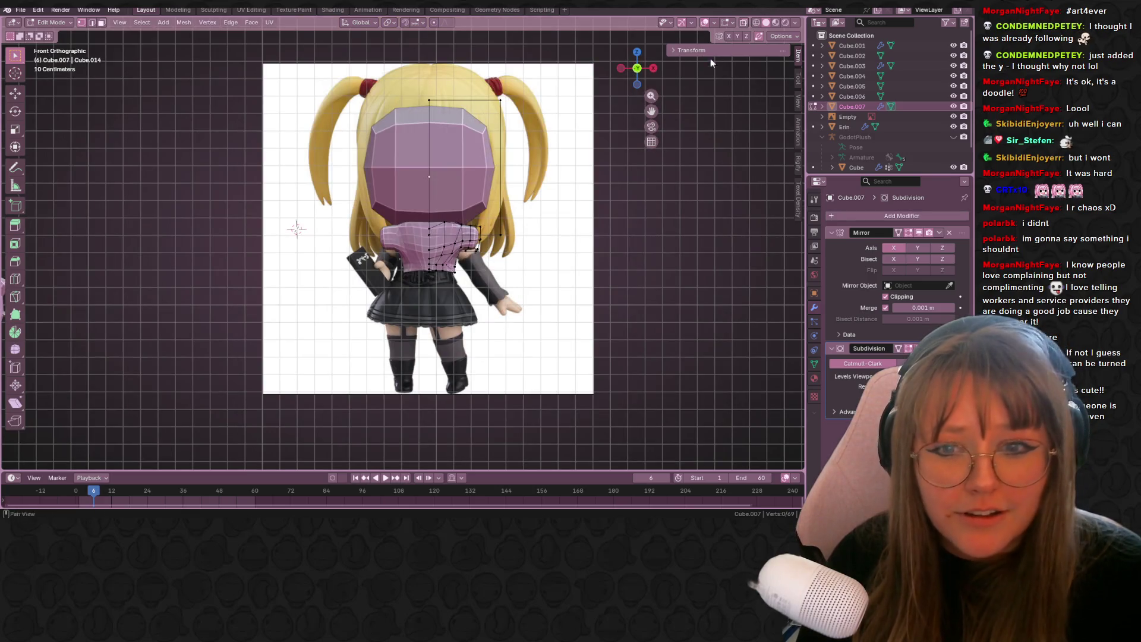
{"action": "scroll", "coordinate": [484, 259], "scroll_direction": "up", "scroll_amount": 4}
{"action": "left_click", "coordinate": [445, 279]}
{"action": "scroll", "coordinate": [445, 279], "scroll_direction": "up", "scroll_amount": 2}
{"action": "key", "text": "KP_5"}
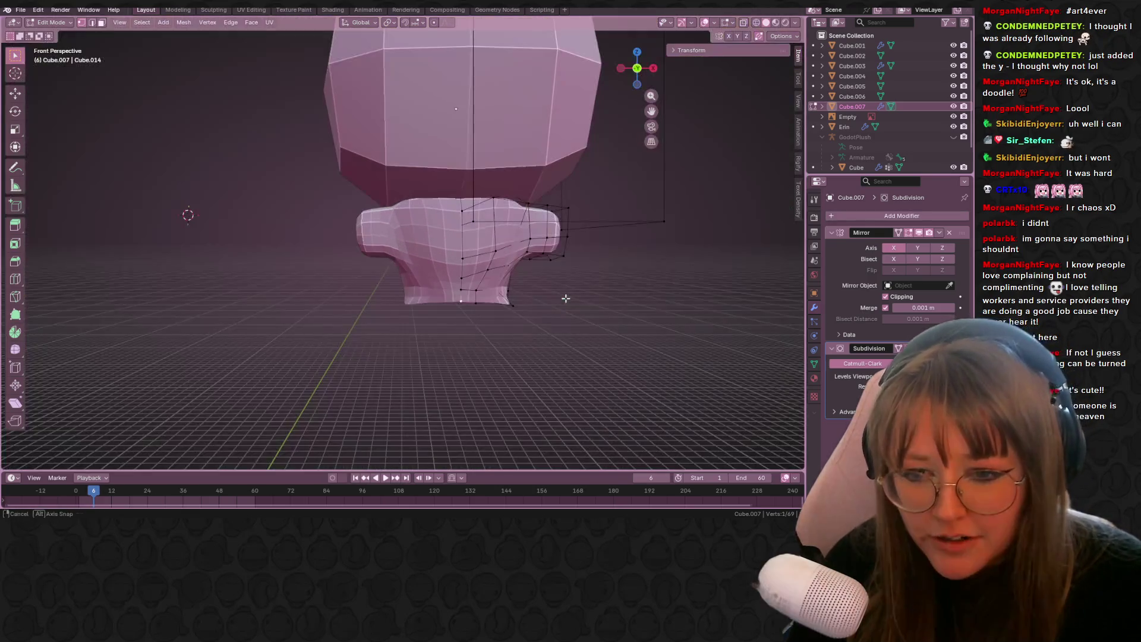
- Reposition the torso's bottom vertices, checking them from the back and right side views
{"action": "left_click", "coordinate": [639, 69]}
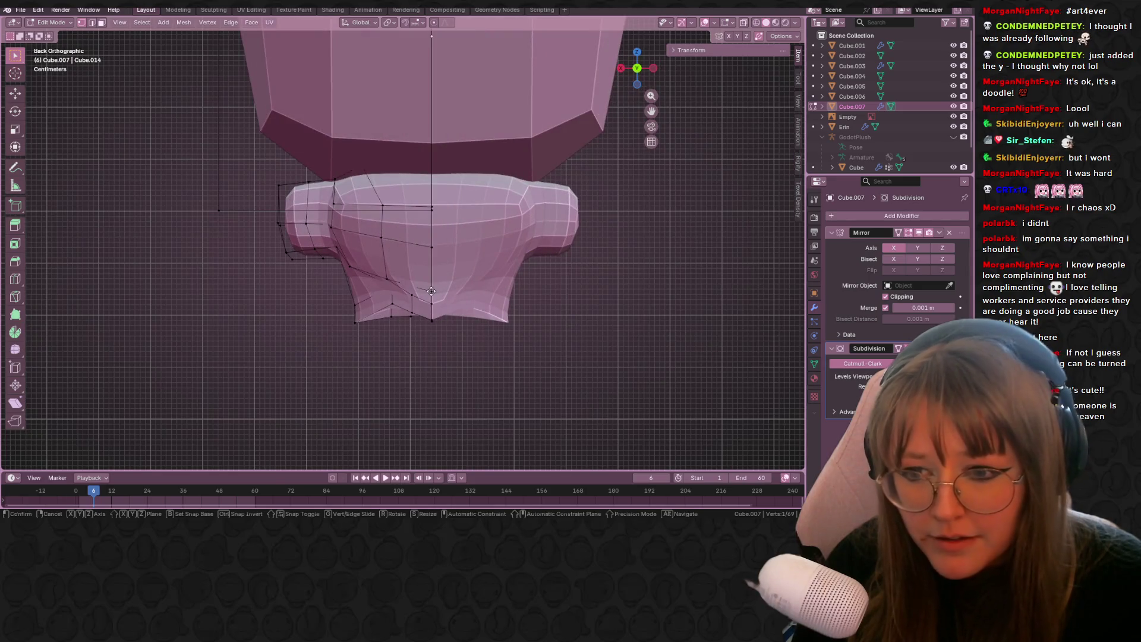
{"action": "key", "text": "g"}
{"action": "left_click", "coordinate": [422, 308]}
{"action": "mouse_move", "coordinate": [422, 308]}
{"action": "middle_mouse_down"}
{"action": "mouse_move", "coordinate": [655, 214]}
{"action": "mouse_move", "coordinate": [656, 96]}
{"action": "middle_mouse_up"}
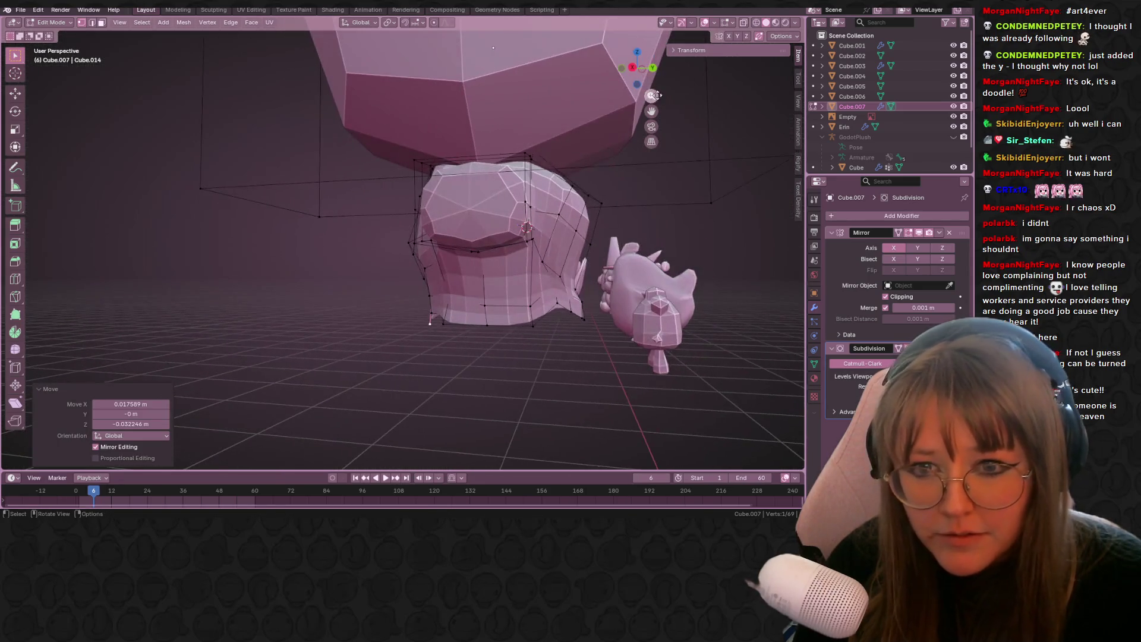
{"action": "left_click", "coordinate": [631, 67]}
{"action": "key", "text": "g"}
{"action": "left_click", "coordinate": [438, 318]}
{"action": "key", "text": "g"}
{"action": "left_click", "coordinate": [457, 315]}
{"action": "left_click", "coordinate": [464, 321]}
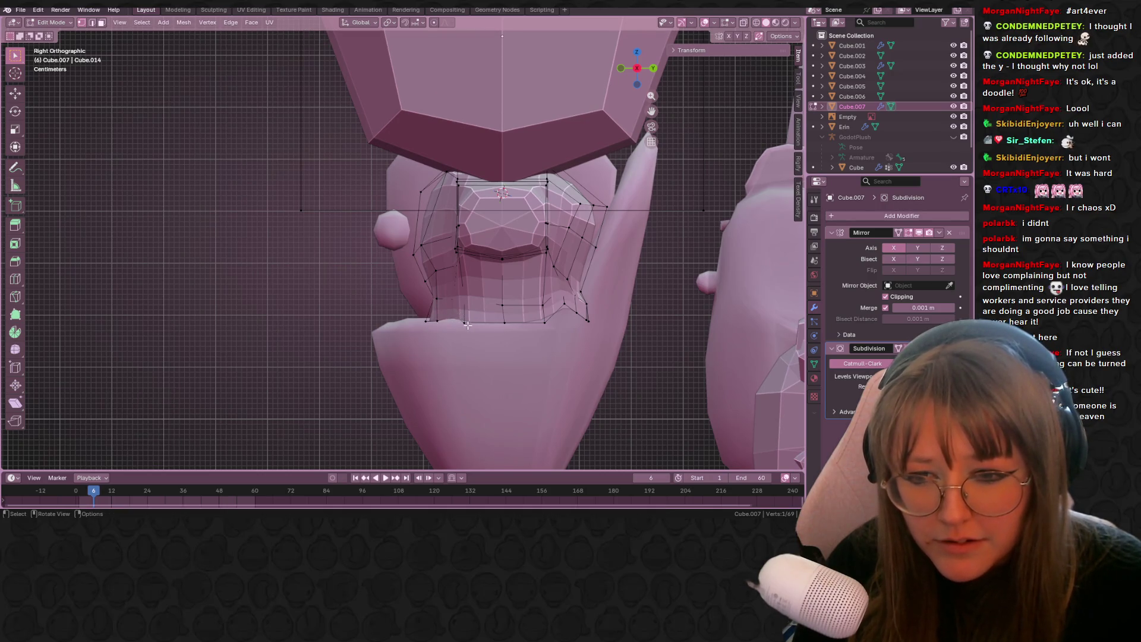
{"action": "key", "text": "g"}
{"action": "left_click", "coordinate": [444, 337]}
{"action": "middle_click_drag", "start_coordinate": [443, 337], "coordinate": [546, 315]}
- Vertex-slide waist vertices onto their neighbours to merge them, going from 69 to 65 vertices
{"action": "key", "text": "g"}
{"action": "key", "text": "g"}
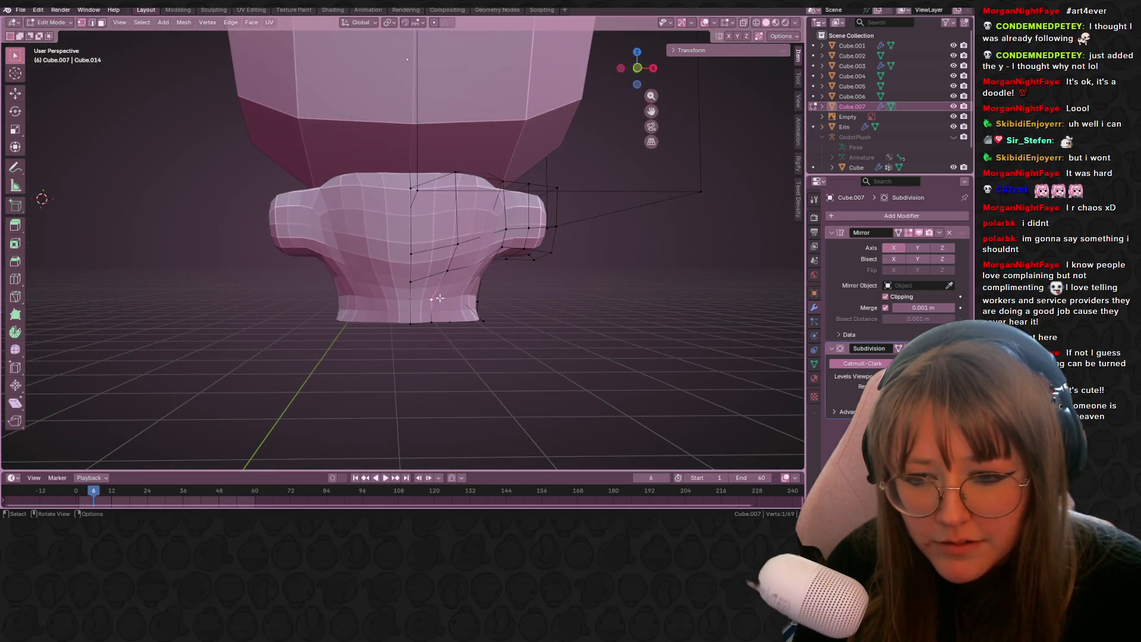
{"action": "left_click", "coordinate": [443, 271]}
{"action": "key", "text": "g"}
{"action": "key", "text": "g"}
{"action": "left_click", "coordinate": [460, 242]}
{"action": "key", "text": "g"}
{"action": "key", "text": "g"}
{"action": "left_click", "coordinate": [380, 241]}
{"action": "key", "text": "g"}
{"action": "key", "text": "g"}
{"action": "mouse_move", "coordinate": [417, 196]}
{"action": "middle_mouse_down"}
{"action": "mouse_move", "coordinate": [472, 185]}
{"action": "mouse_move", "coordinate": [583, 217]}
{"action": "mouse_move", "coordinate": [576, 172]}
{"action": "middle_mouse_up"}
{"action": "left_click", "coordinate": [467, 382]}
{"action": "key", "text": "g"}
{"action": "key", "text": "g"}
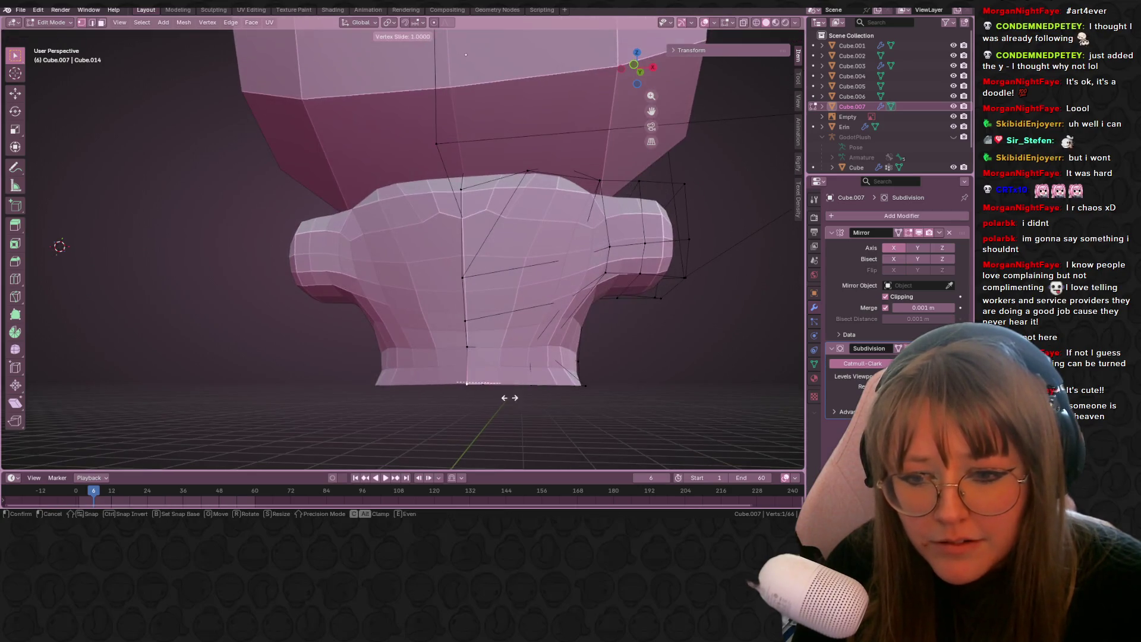
{"action": "left_click", "coordinate": [514, 398]}
{"action": "middle_click_drag", "start_coordinate": [573, 400], "coordinate": [571, 232]}
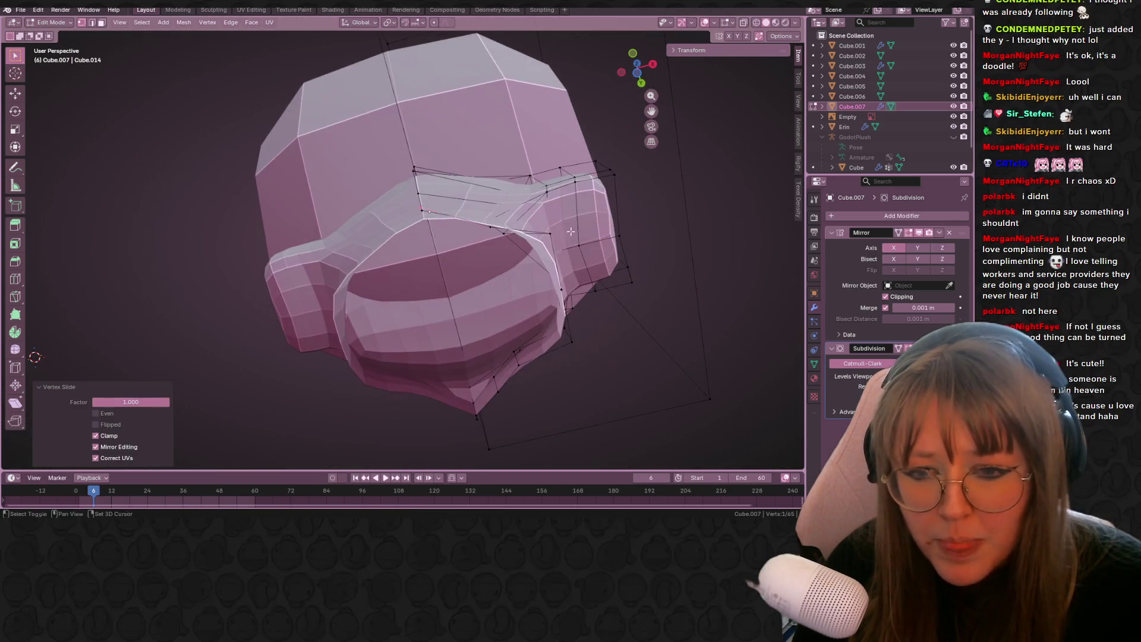
- From below, pull one torso vertex up-left and slide another into its neighbour to merge it
{"action": "left_click", "coordinate": [556, 233]}
{"action": "left_click", "coordinate": [635, 66]}
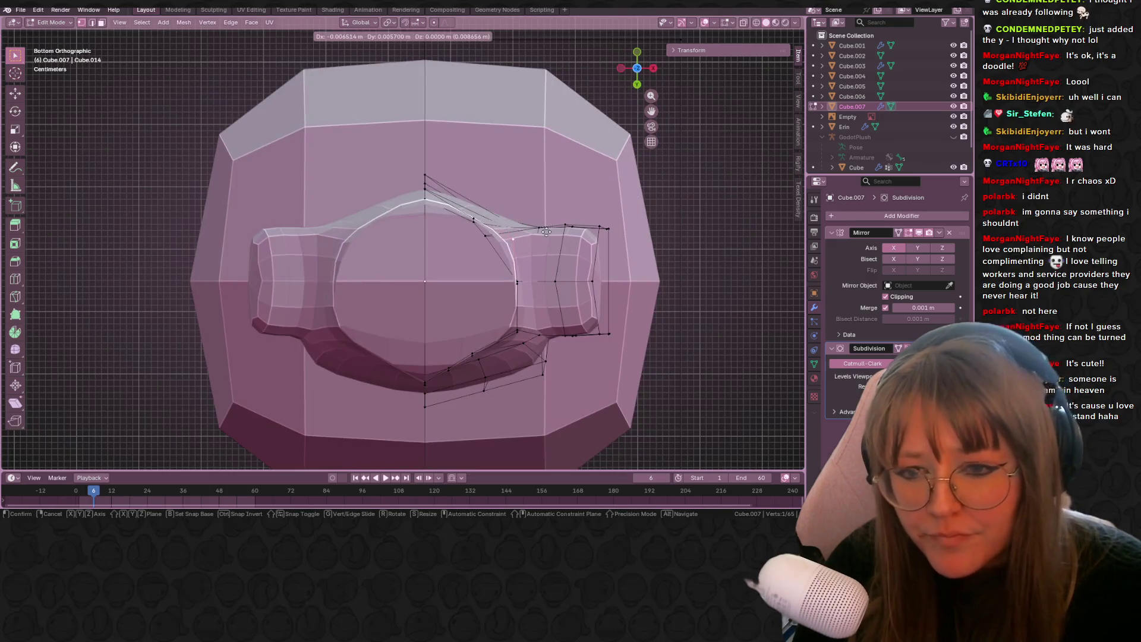
{"action": "left_click_drag", "start_coordinate": [540, 328], "coordinate": [530, 323]}
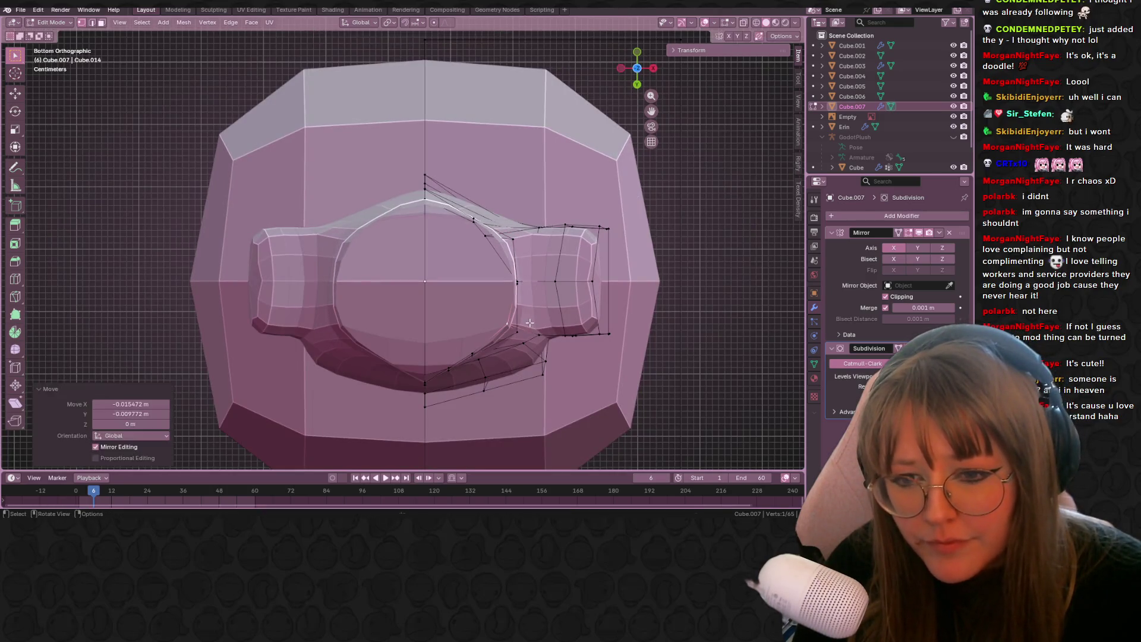
{"action": "left_click", "coordinate": [422, 376]}
{"action": "middle_click_drag", "start_coordinate": [450, 387], "coordinate": [433, 400]}
{"action": "left_click", "coordinate": [424, 407], "text": "shift"}
{"action": "key", "text": "shift+v"}
{"action": "left_click", "coordinate": [491, 247]}
{"action": "mouse_move", "coordinate": [492, 247]}
{"action": "middle_mouse_down"}
{"action": "mouse_move", "coordinate": [499, 277]}
{"action": "mouse_move", "coordinate": [627, 120]}
{"action": "middle_mouse_up"}
{"action": "key", "text": "ctrl+KP_7"}
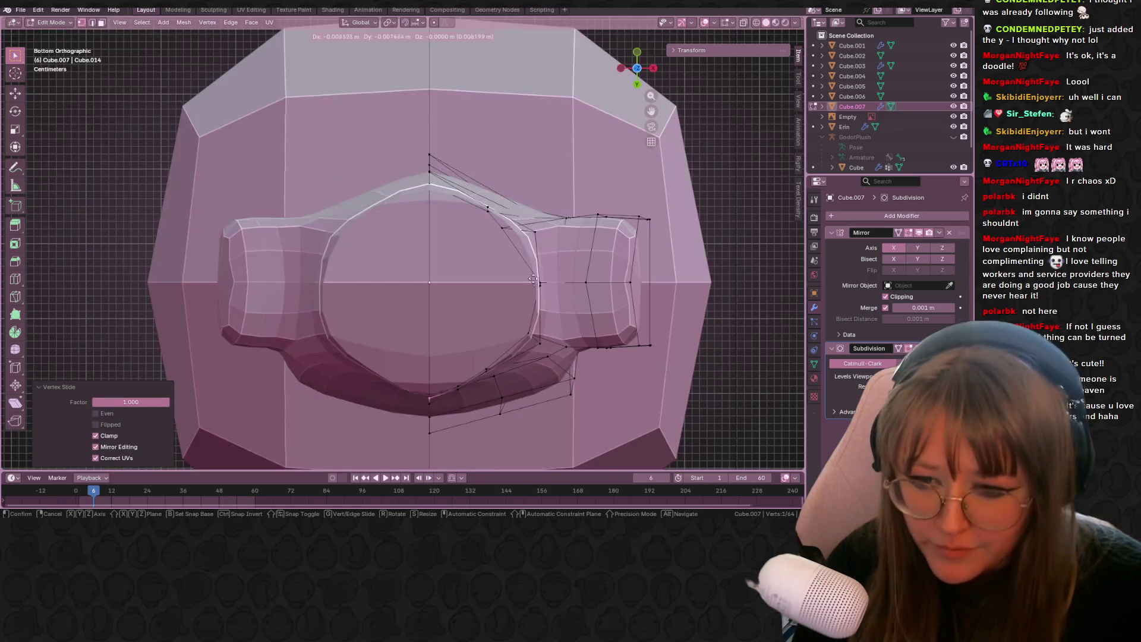
- In the bottom view, nudge three vertices of the torso's lower opening into a smoother outline
{"action": "key", "text": "g"}
{"action": "left_click", "coordinate": [467, 390]}
{"action": "left_click", "coordinate": [466, 390]}
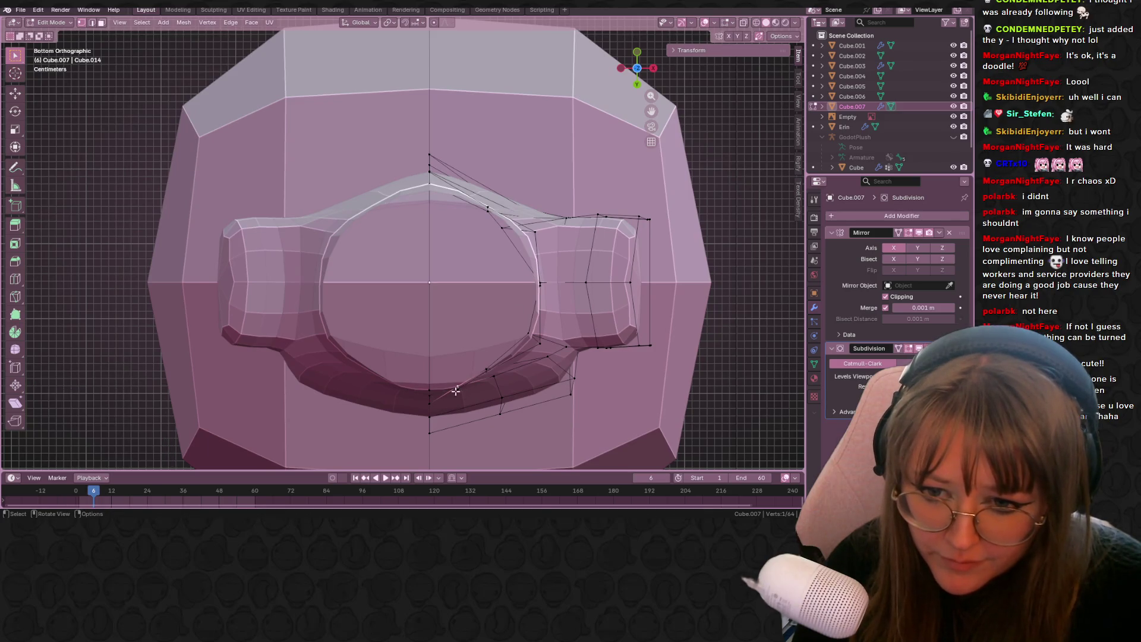
{"action": "key", "text": "g"}
{"action": "left_click", "coordinate": [473, 387]}
{"action": "left_click", "coordinate": [486, 370]}
{"action": "key", "text": "g"}
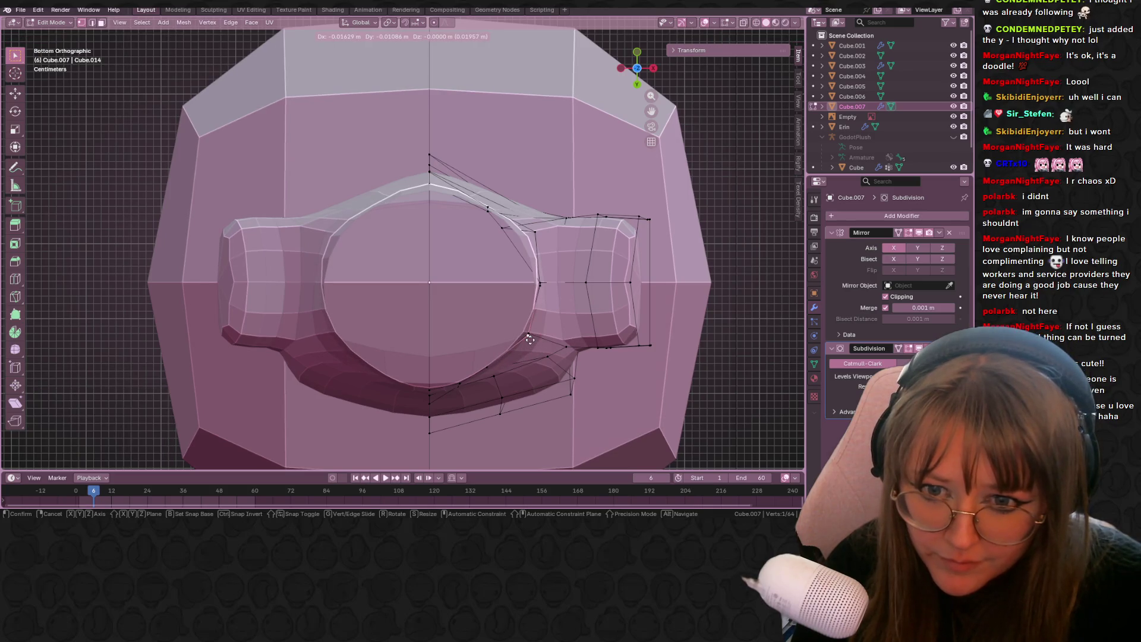
{"action": "left_click", "coordinate": [529, 340]}
{"action": "scroll", "coordinate": [591, 197], "scroll_direction": "down", "scroll_amount": 2}
- From the back view, shift, lower and raise the torso's lower-edge vertices
{"action": "mouse_move", "coordinate": [591, 196]}
{"action": "middle_mouse_down"}
{"action": "mouse_move", "coordinate": [472, 186]}
{"action": "mouse_move", "coordinate": [416, 272]}
{"action": "mouse_move", "coordinate": [656, 281]}
{"action": "mouse_move", "coordinate": [631, 256]}
{"action": "middle_mouse_up"}
{"action": "left_click", "coordinate": [647, 70]}
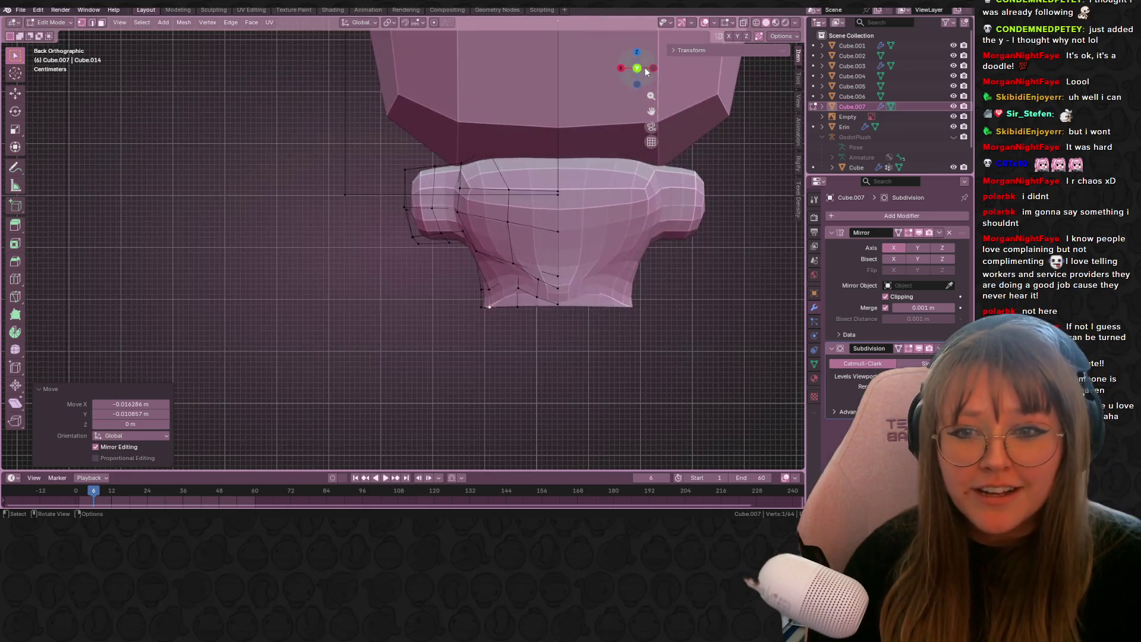
{"action": "key", "text": "g"}
{"action": "left_click", "coordinate": [520, 290]}
{"action": "left_click", "coordinate": [513, 263]}
{"action": "key", "text": "g"}
{"action": "left_click", "coordinate": [540, 286]}
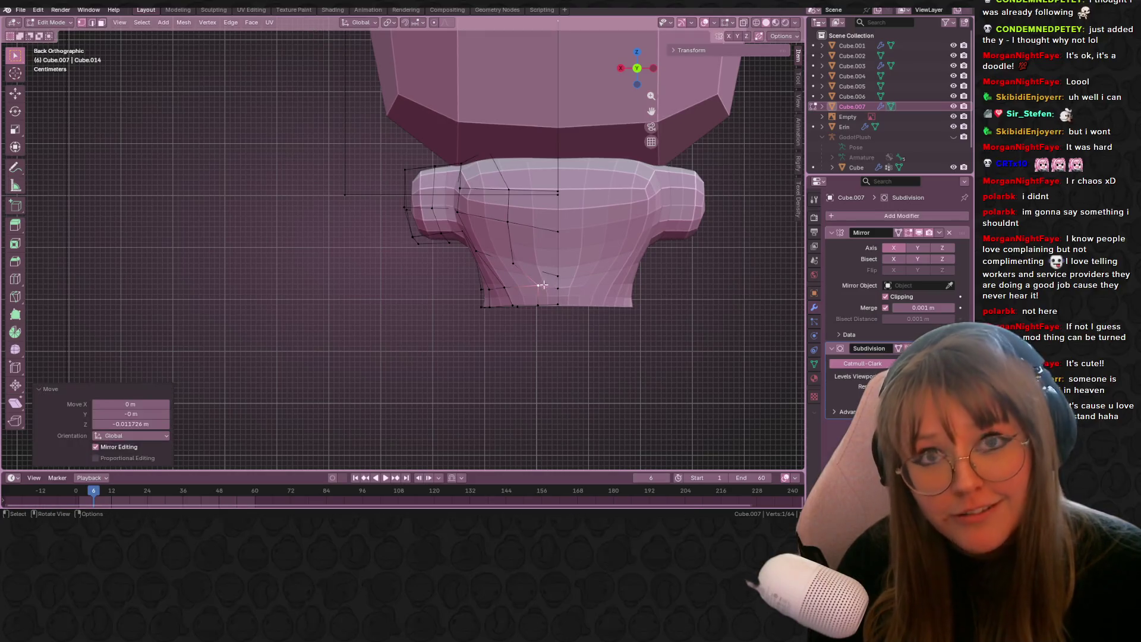
{"action": "key", "text": "alt+a"}
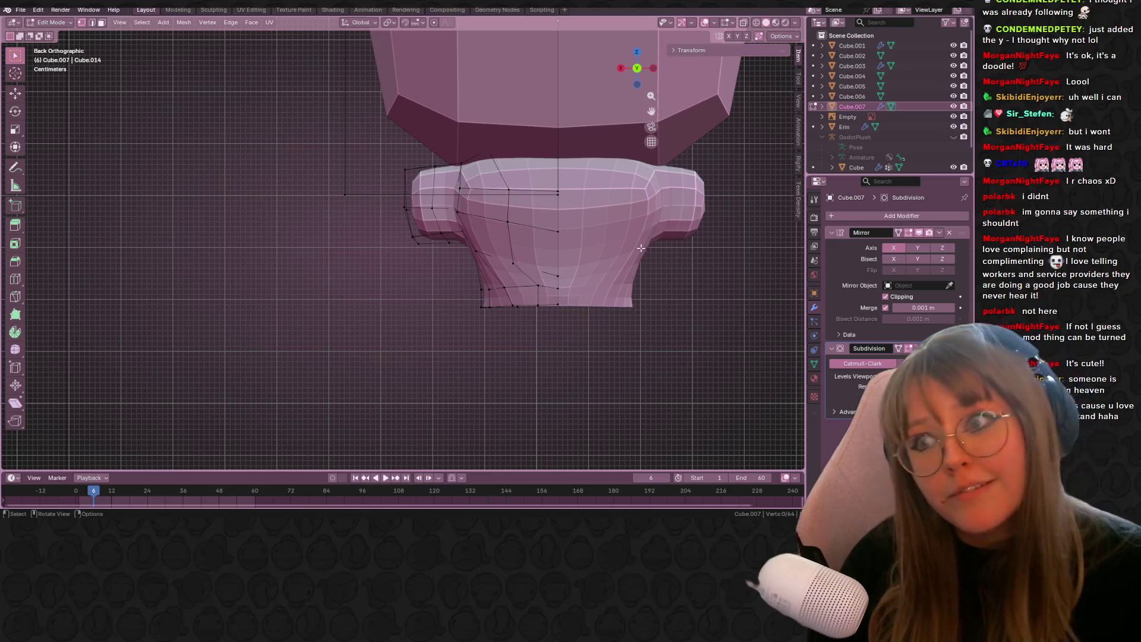
{"action": "key", "text": "g"}
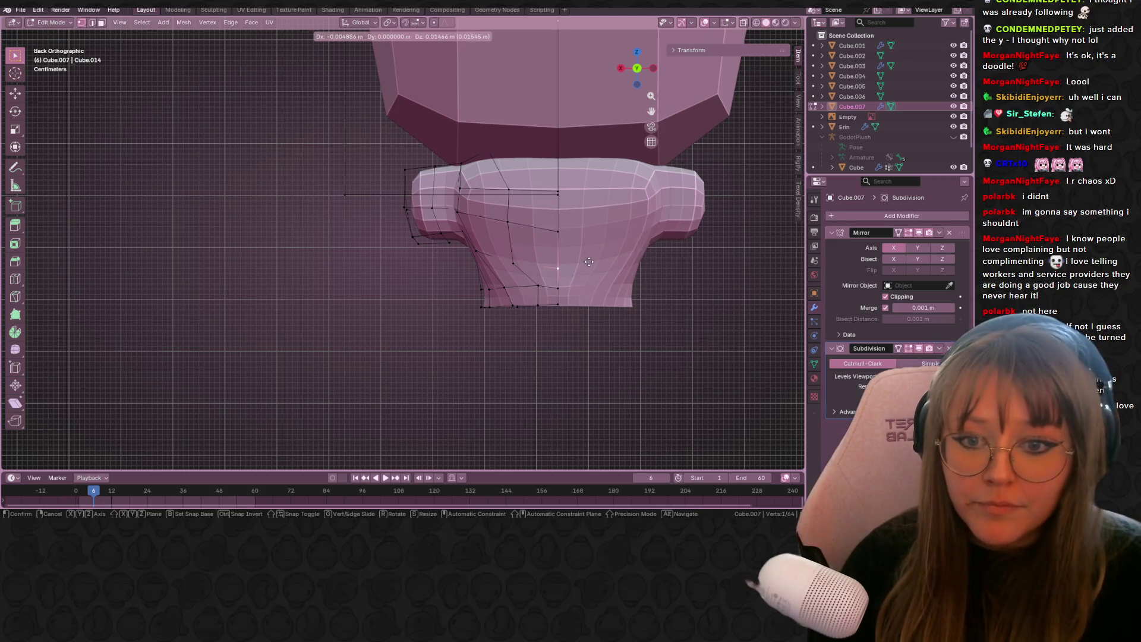
{"action": "left_click", "coordinate": [587, 253]}
- Reposition several more back vertices of the bodice to even out its shape
{"action": "left_click", "coordinate": [514, 263]}
{"action": "key", "text": "g"}
{"action": "left_click", "coordinate": [493, 253]}
{"action": "left_click", "coordinate": [479, 246]}
{"action": "key", "text": "g"}
{"action": "left_click", "coordinate": [495, 245]}
{"action": "left_click", "coordinate": [510, 219]}
{"action": "key", "text": "g"}
{"action": "left_click", "coordinate": [512, 217]}
{"action": "left_click", "coordinate": [562, 236]}
- Slide a back vertex repeatedly up along its edge, then orbit to check the torso
{"action": "key", "text": "g"}
{"action": "key", "text": "g"}
{"action": "left_click", "coordinate": [579, 225]}
{"action": "key", "text": "g"}
{"action": "key", "text": "g"}
{"action": "left_click", "coordinate": [596, 211]}
{"action": "key", "text": "g"}
{"action": "key", "text": "g"}
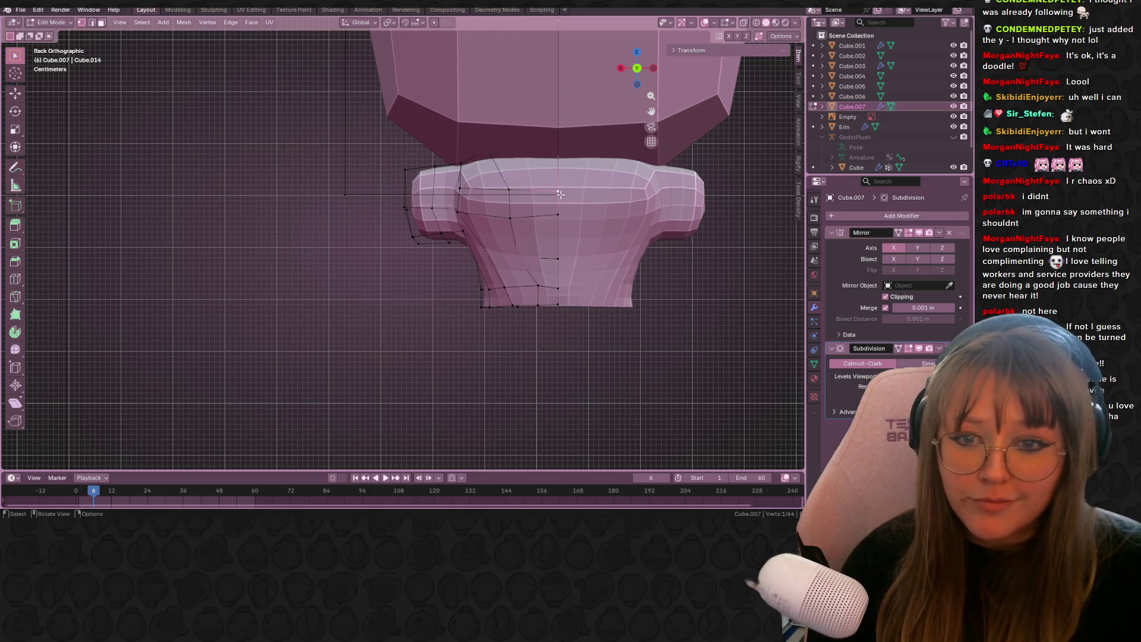
{"action": "left_click", "coordinate": [560, 215]}
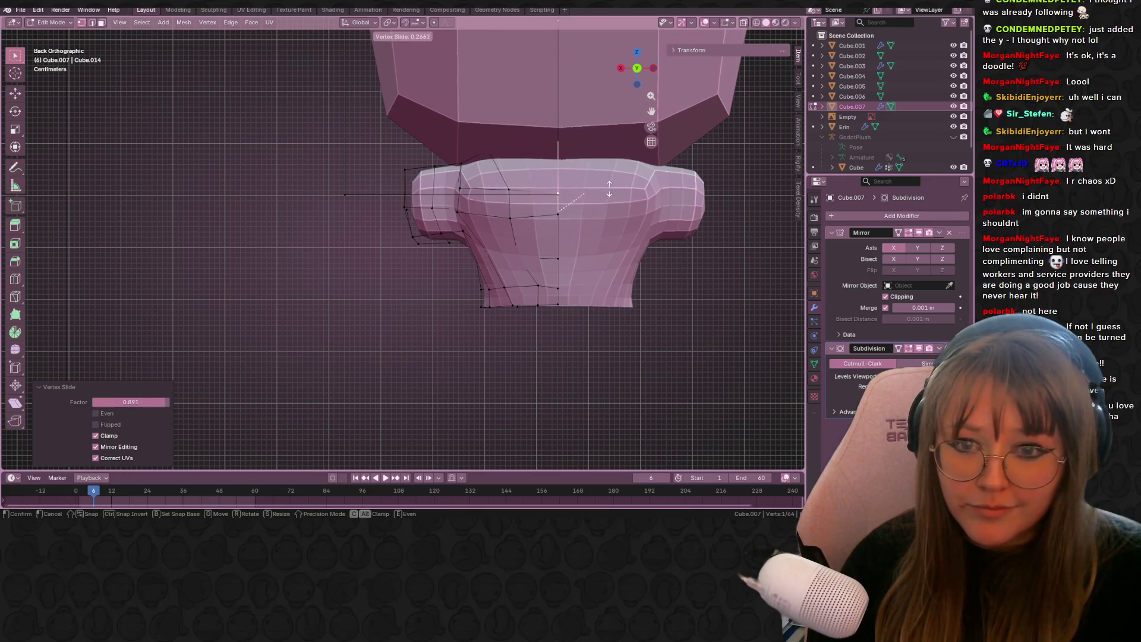
{"action": "left_click", "coordinate": [609, 188]}
{"action": "mouse_move", "coordinate": [609, 188]}
{"action": "middle_mouse_down"}
{"action": "mouse_move", "coordinate": [576, 209]}
{"action": "mouse_move", "coordinate": [714, 71]}
{"action": "middle_mouse_up"}
{"action": "left_click", "coordinate": [646, 70]}
{"action": "mouse_move", "coordinate": [595, 226]}
{"action": "middle_mouse_down"}
{"action": "mouse_move", "coordinate": [500, 225]}
{"action": "mouse_move", "coordinate": [754, 229]}
{"action": "mouse_move", "coordinate": [693, 240]}
{"action": "mouse_move", "coordinate": [716, 244]}
{"action": "mouse_move", "coordinate": [717, 234]}
{"action": "mouse_move", "coordinate": [530, 236]}
{"action": "middle_mouse_up"}
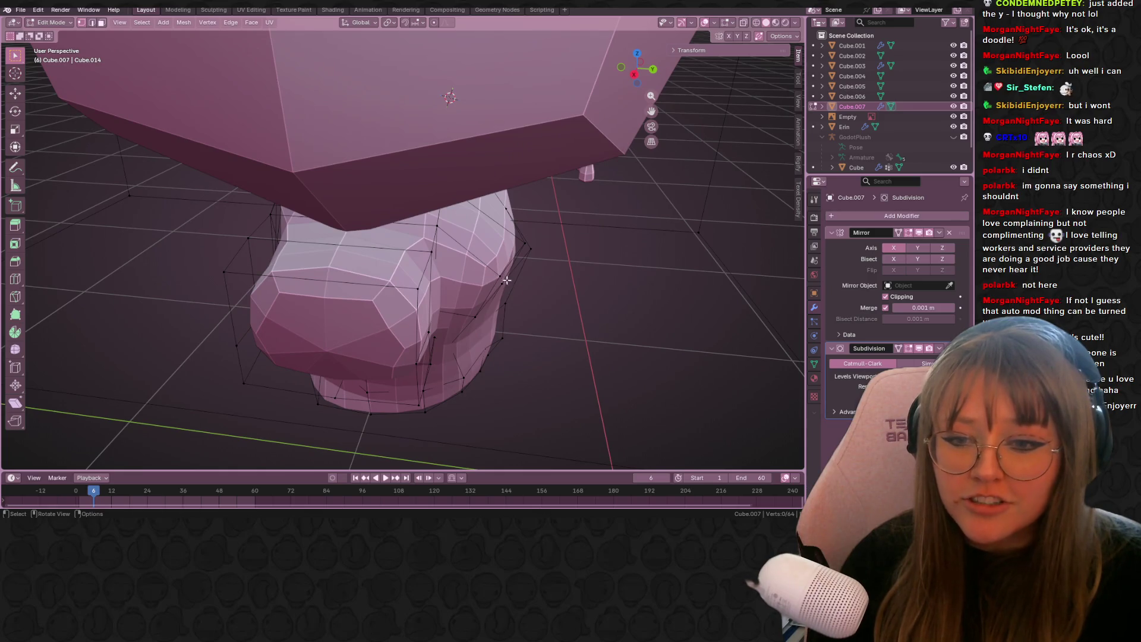
{"action": "middle_click_drag", "start_coordinate": [517, 283], "coordinate": [460, 184]}
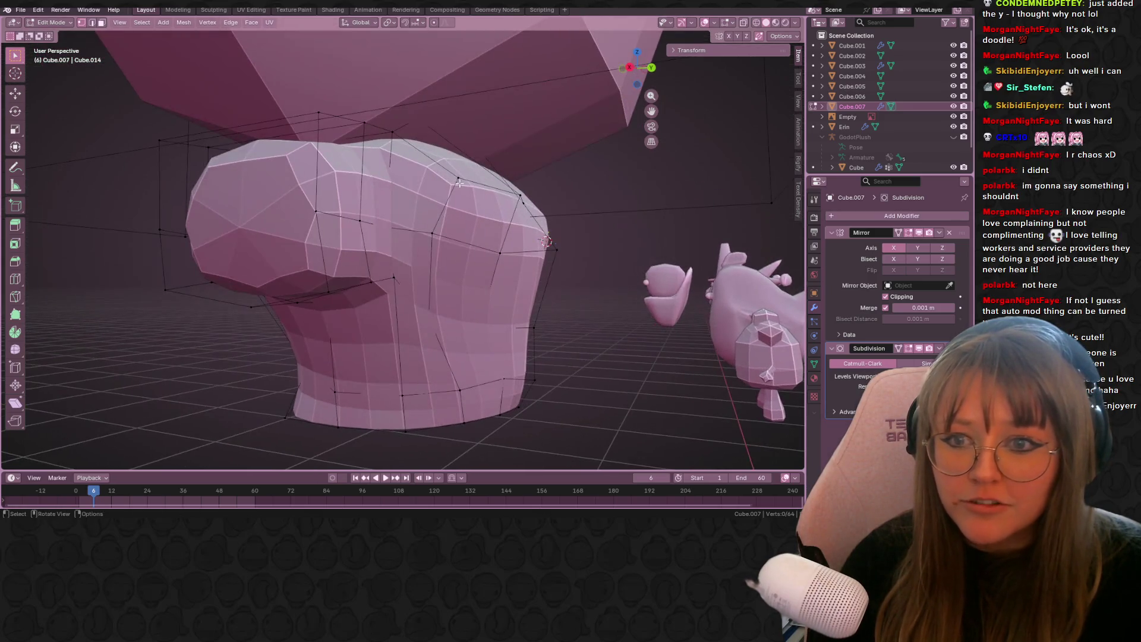
{"action": "key", "text": "Tab"}
{"action": "scroll", "coordinate": [459, 180], "scroll_direction": "down", "scroll_amount": 6}
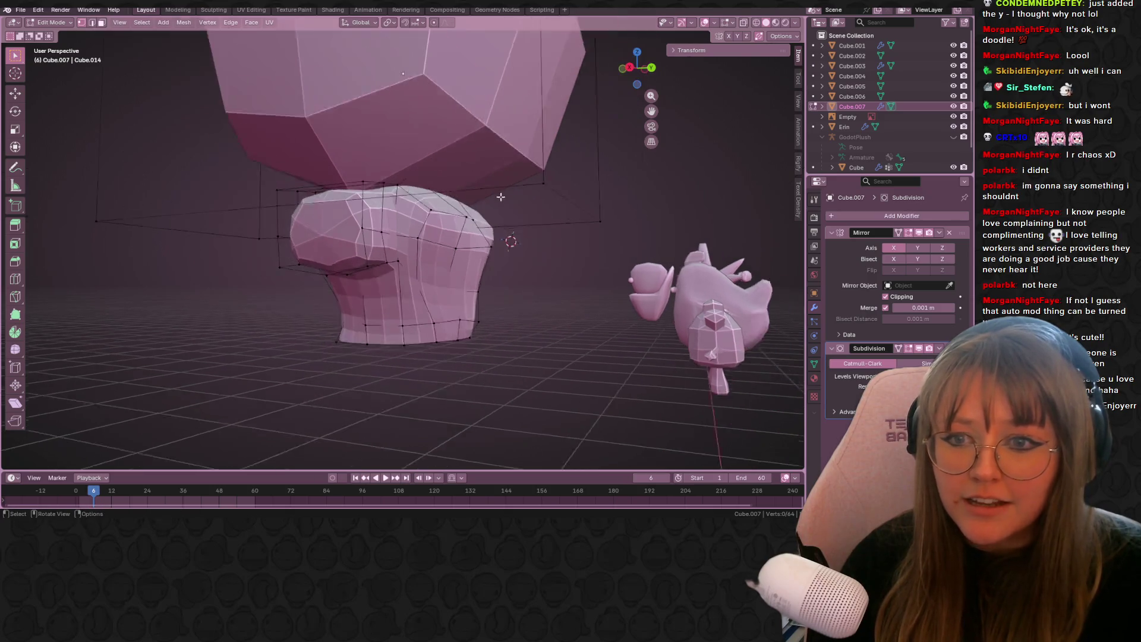
{"action": "mouse_move", "coordinate": [535, 237]}
{"action": "middle_mouse_down"}
{"action": "mouse_move", "coordinate": [593, 286]}
{"action": "mouse_move", "coordinate": [619, 268]}
{"action": "middle_mouse_up"}
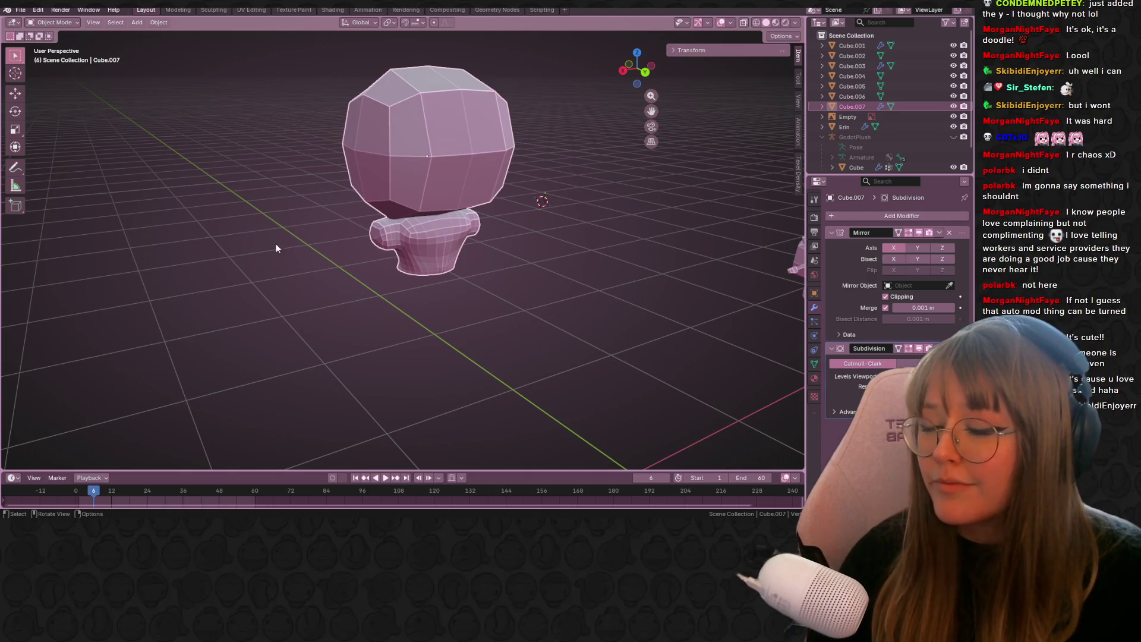
{"action": "mouse_move", "coordinate": [395, 187]}
{"action": "middle_mouse_down"}
{"action": "mouse_move", "coordinate": [438, 217]}
{"action": "mouse_move", "coordinate": [562, 201]}
{"action": "mouse_move", "coordinate": [632, 139]}
{"action": "mouse_move", "coordinate": [502, 242]}
{"action": "mouse_move", "coordinate": [586, 217]}
{"action": "mouse_move", "coordinate": [492, 215]}
{"action": "mouse_move", "coordinate": [555, 196]}
{"action": "mouse_move", "coordinate": [470, 261]}
{"action": "middle_mouse_up"}
{"action": "key", "text": "Tab"}
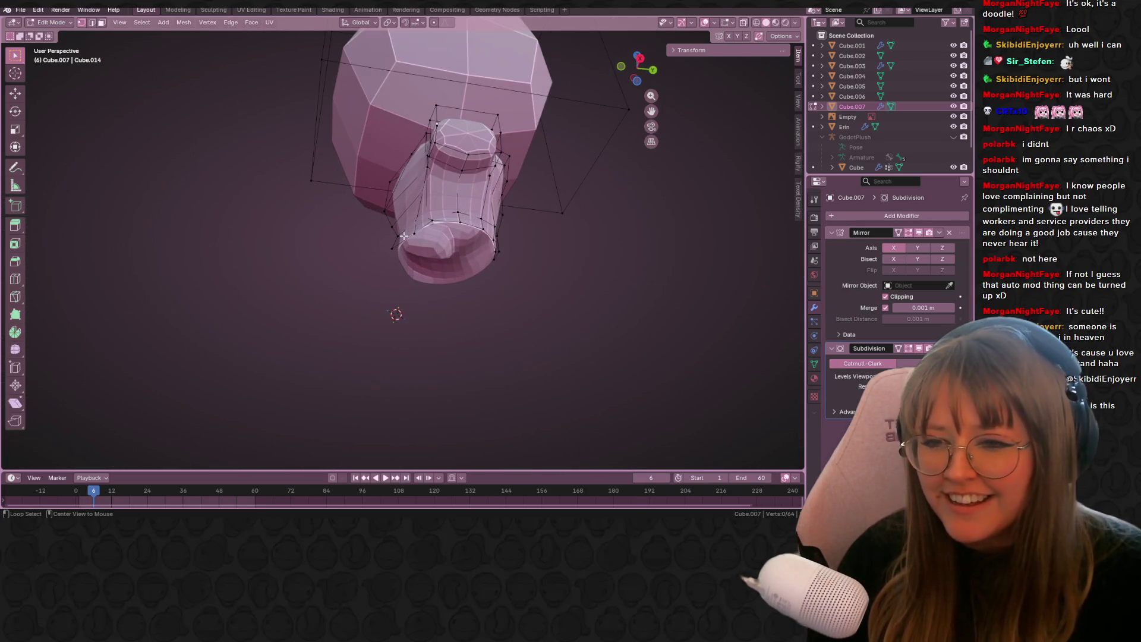
{"action": "middle_click_drag", "start_coordinate": [579, 235], "coordinate": [415, 265]}
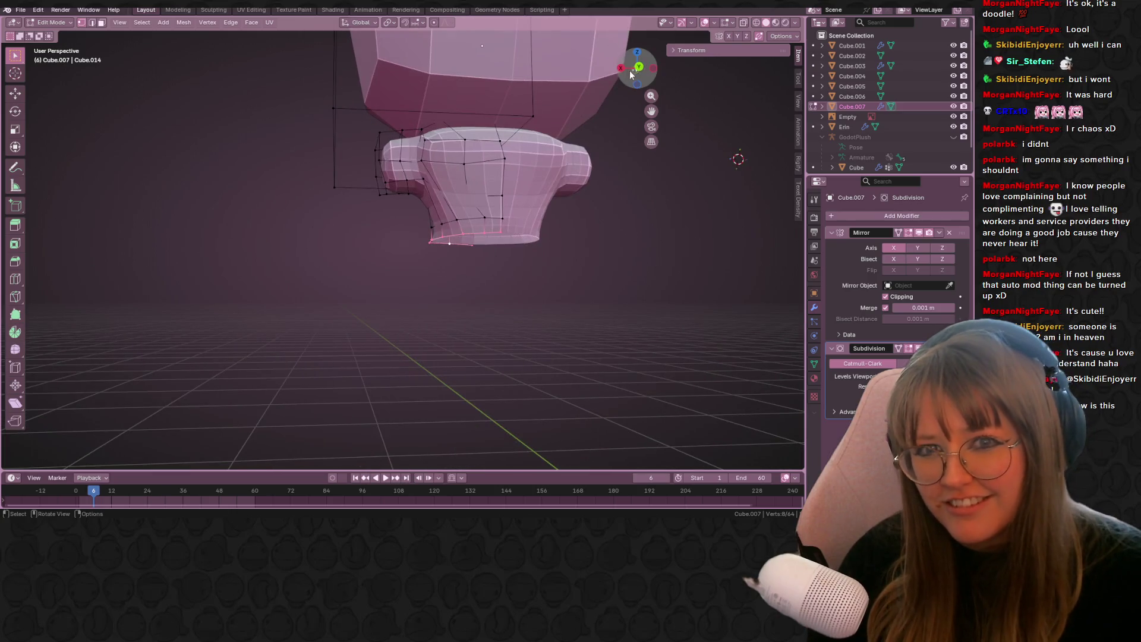
- From the back view, move the torso's bottom edge downward and inspect the result
{"action": "left_click", "coordinate": [639, 69]}
{"action": "middle_click_drag", "start_coordinate": [496, 262], "coordinate": [481, 214], "text": "shift"}
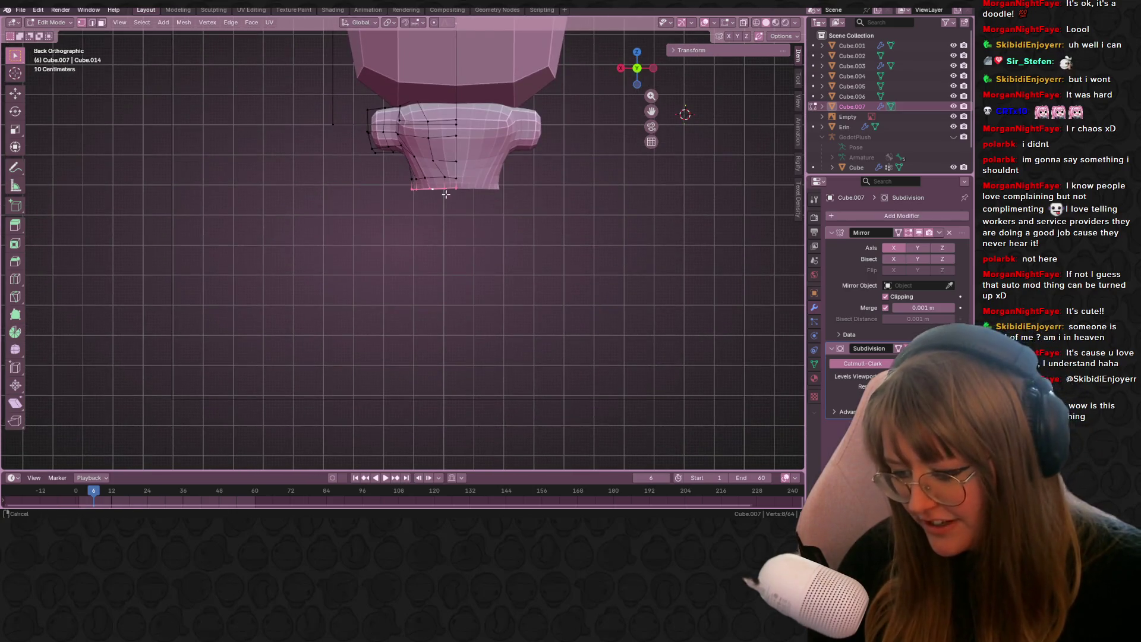
{"action": "key", "text": "g"}
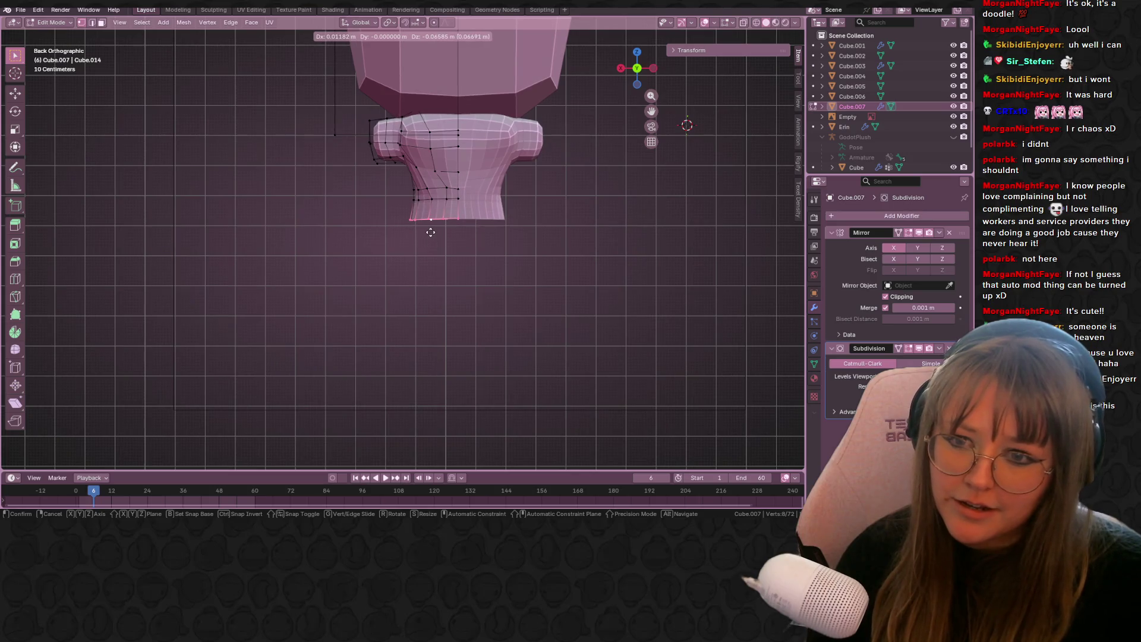
{"action": "left_click", "coordinate": [429, 230]}
{"action": "mouse_move", "coordinate": [429, 231]}
{"action": "middle_mouse_down"}
{"action": "mouse_move", "coordinate": [475, 192]}
{"action": "mouse_move", "coordinate": [555, 288]}
{"action": "mouse_move", "coordinate": [520, 285]}
{"action": "mouse_move", "coordinate": [648, 143]}
{"action": "middle_mouse_up"}
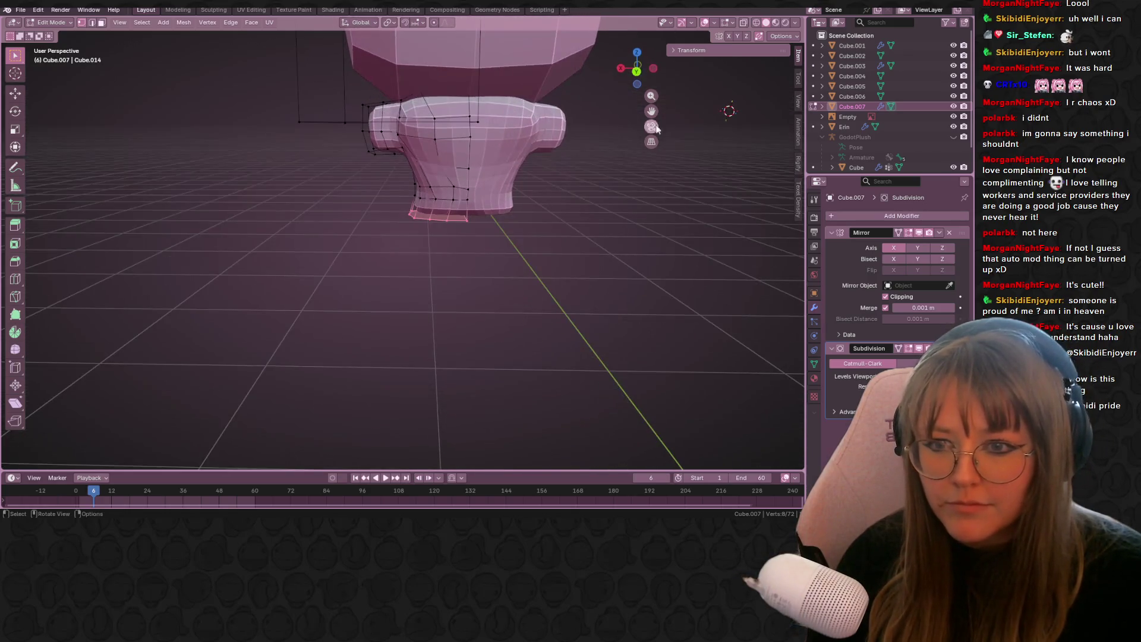
- Lower the bottom edges and tilt them slightly outward with a small rotation
{"action": "left_click", "coordinate": [636, 74]}
{"action": "key", "text": "g"}
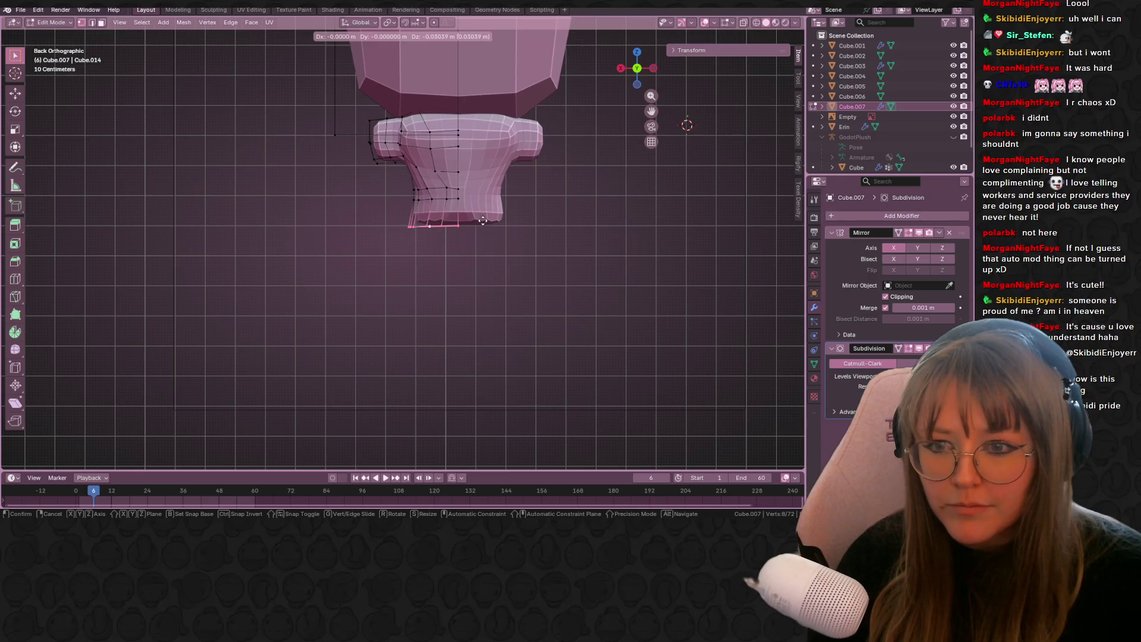
{"action": "left_click", "coordinate": [483, 220]}
{"action": "key", "text": "r"}
{"action": "left_click", "coordinate": [490, 222]}
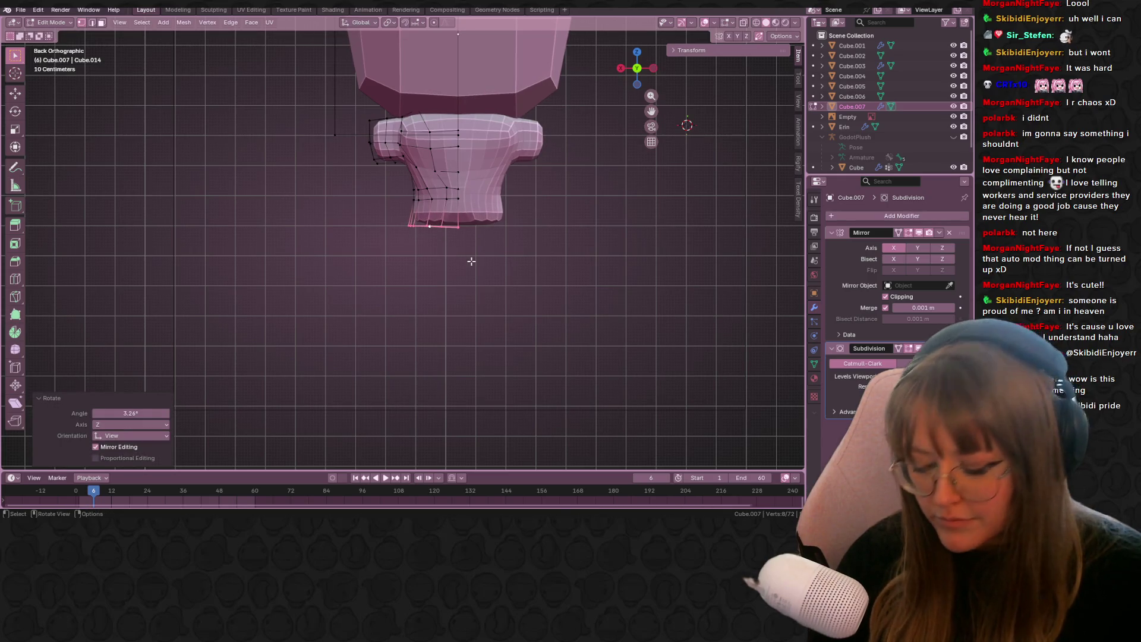
{"action": "key", "text": "r"}
{"action": "key", "text": "Escape"}
- Extrude the bottom edge and drag the new edge lower to form the leg stub
{"action": "key", "text": "e"}
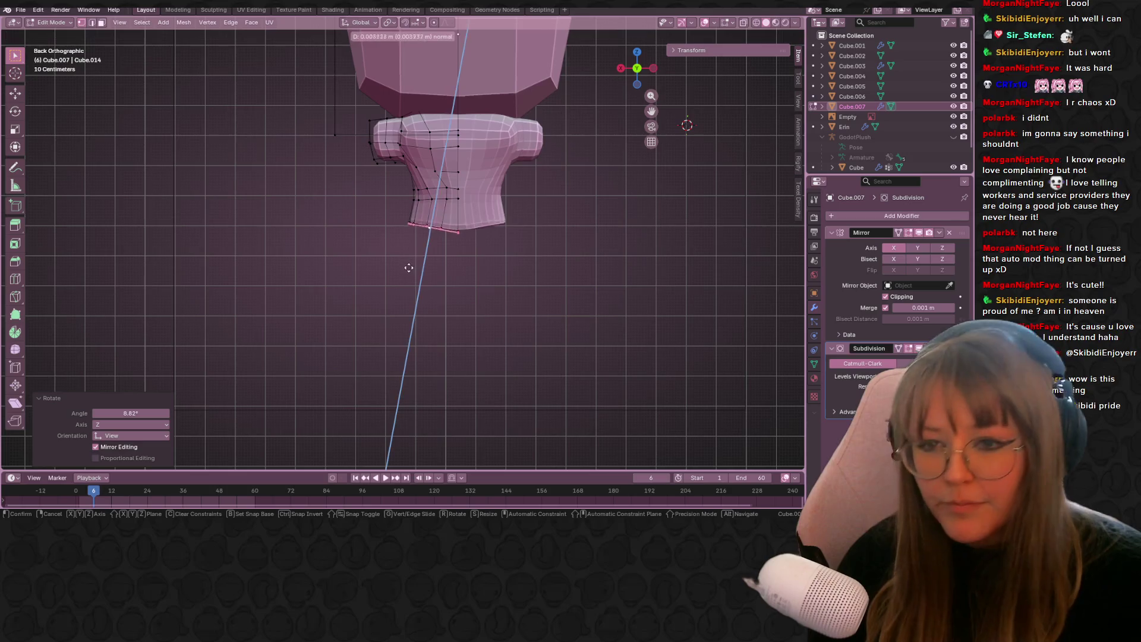
{"action": "left_click", "coordinate": [442, 273]}
{"action": "key", "text": "g"}
{"action": "left_click", "coordinate": [443, 272]}
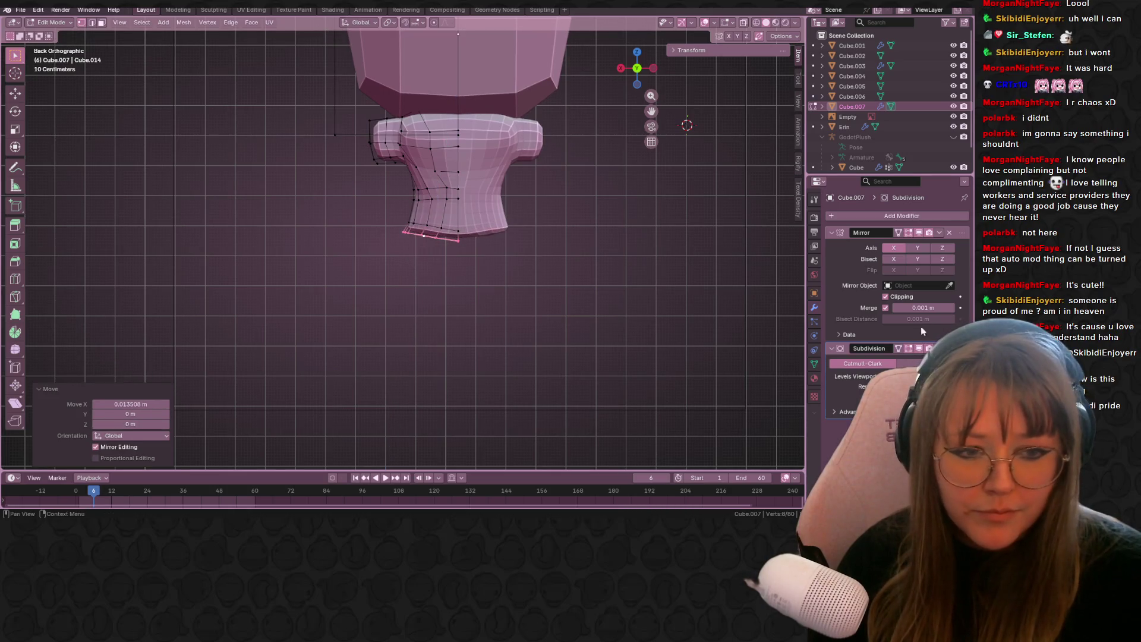
{"action": "key", "text": "g"}
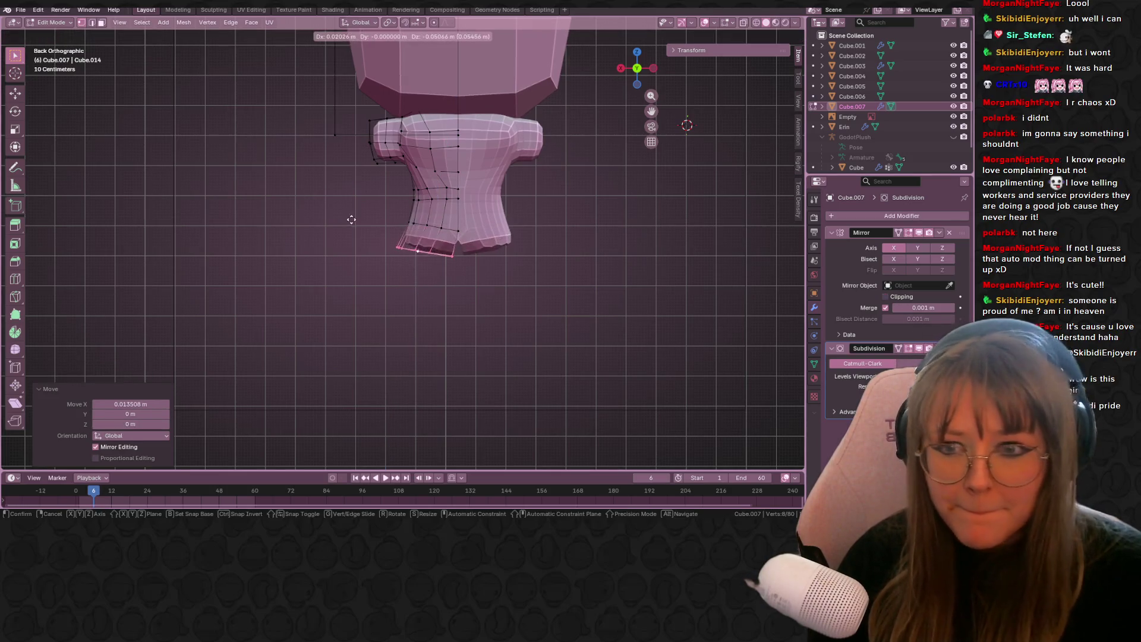
{"action": "left_click", "coordinate": [366, 301]}
{"action": "mouse_move", "coordinate": [366, 301]}
{"action": "middle_mouse_down"}
{"action": "mouse_move", "coordinate": [580, 356]}
{"action": "mouse_move", "coordinate": [502, 300]}
{"action": "mouse_move", "coordinate": [345, 277]}
{"action": "mouse_move", "coordinate": [397, 256]}
{"action": "mouse_move", "coordinate": [466, 282]}
{"action": "middle_mouse_up"}
- Select the inner leg vertices, checking them from below and from the side
{"action": "left_click", "coordinate": [345, 277]}
{"action": "left_click", "coordinate": [371, 251], "text": "shift"}
{"action": "mouse_move", "coordinate": [386, 262]}
{"action": "middle_mouse_down"}
{"action": "mouse_move", "coordinate": [404, 220]}
{"action": "mouse_move", "coordinate": [449, 222]}
{"action": "mouse_move", "coordinate": [364, 161]}
{"action": "mouse_move", "coordinate": [380, 136]}
{"action": "mouse_move", "coordinate": [498, 122]}
{"action": "mouse_move", "coordinate": [393, 271]}
{"action": "middle_mouse_up"}
{"action": "left_click", "coordinate": [363, 219], "text": "shift"}
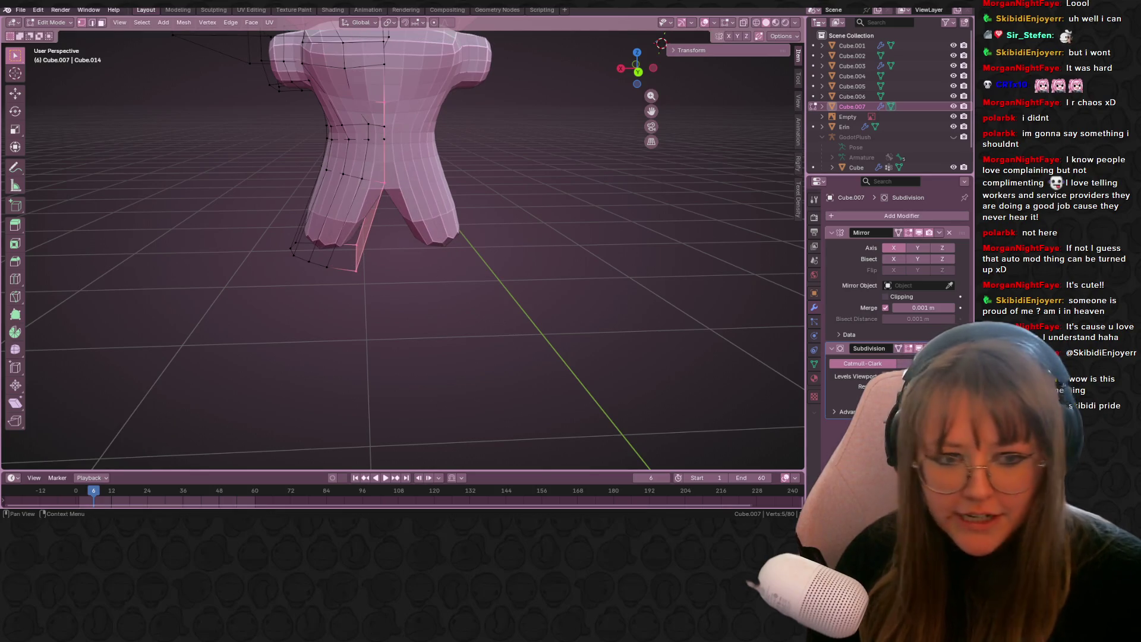
{"action": "mouse_move", "coordinate": [492, 358]}
{"action": "middle_mouse_down"}
{"action": "mouse_move", "coordinate": [351, 261]}
{"action": "mouse_move", "coordinate": [476, 212]}
{"action": "mouse_move", "coordinate": [447, 201]}
{"action": "mouse_move", "coordinate": [422, 216]}
{"action": "mouse_move", "coordinate": [380, 179]}
{"action": "mouse_move", "coordinate": [433, 243]}
{"action": "mouse_move", "coordinate": [327, 255]}
{"action": "mouse_move", "coordinate": [404, 90]}
{"action": "middle_mouse_up"}
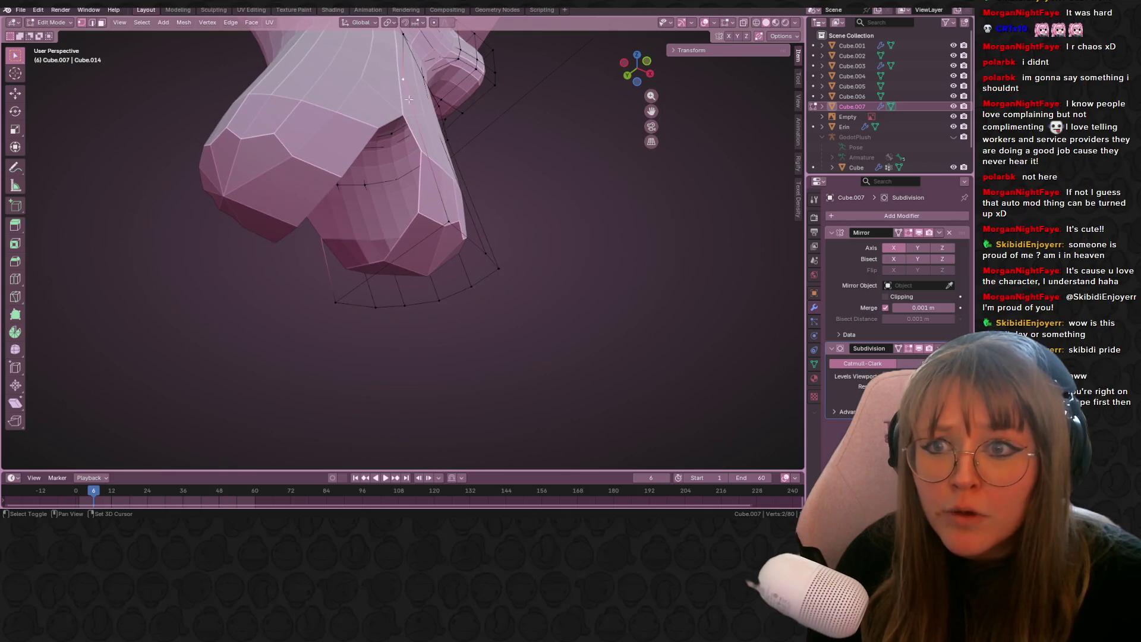
{"action": "middle_click_drag", "start_coordinate": [359, 285], "coordinate": [471, 226]}
- Move the inner leg vertices to close the gap between the legs, then return to Object Mode
{"action": "key", "text": "g"}
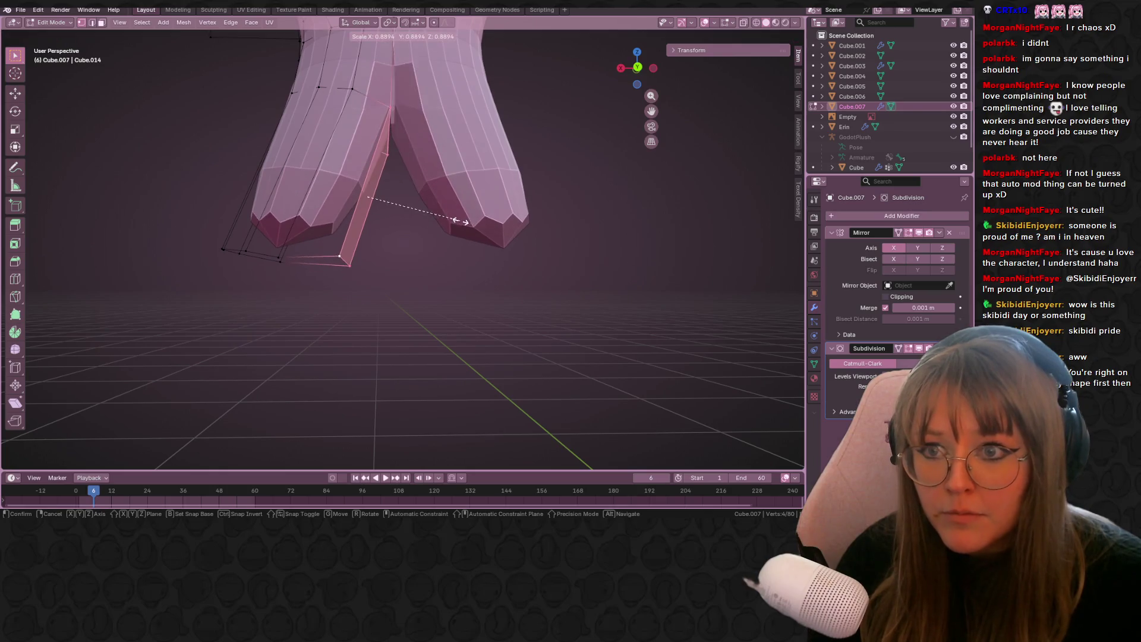
{"action": "key", "text": "Return"}
{"action": "key", "text": "ctrl+z"}
{"action": "middle_click_drag", "start_coordinate": [470, 261], "coordinate": [452, 254]}
{"action": "key", "text": "g"}
{"action": "left_click", "coordinate": [448, 253]}
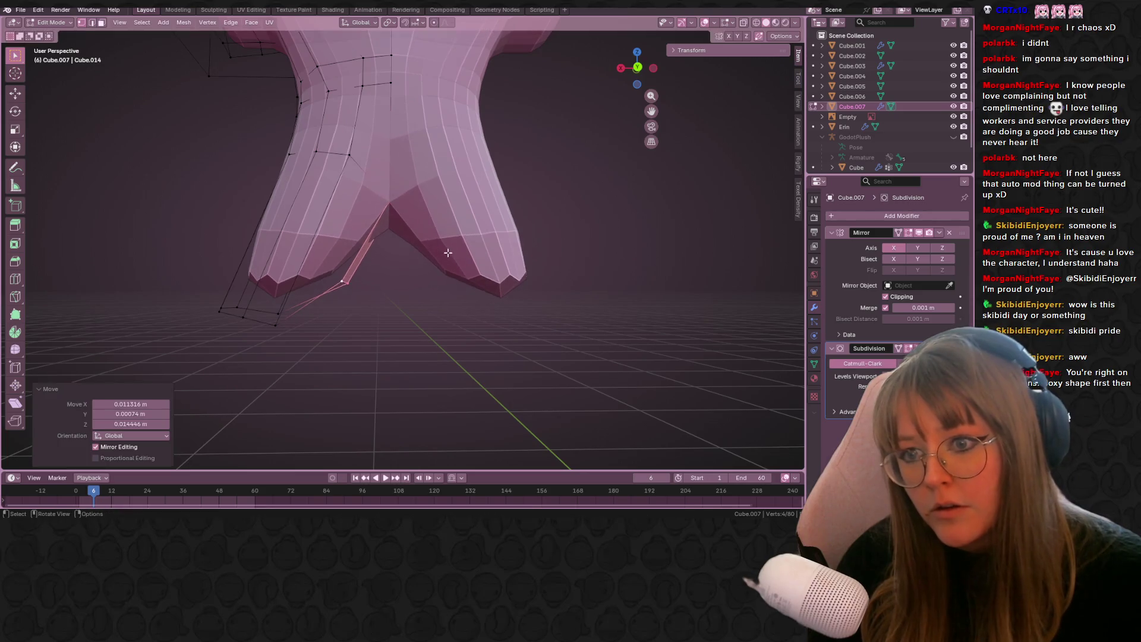
{"action": "scroll", "coordinate": [475, 243], "scroll_direction": "down", "scroll_amount": 6}
{"action": "key", "text": "Tab"}
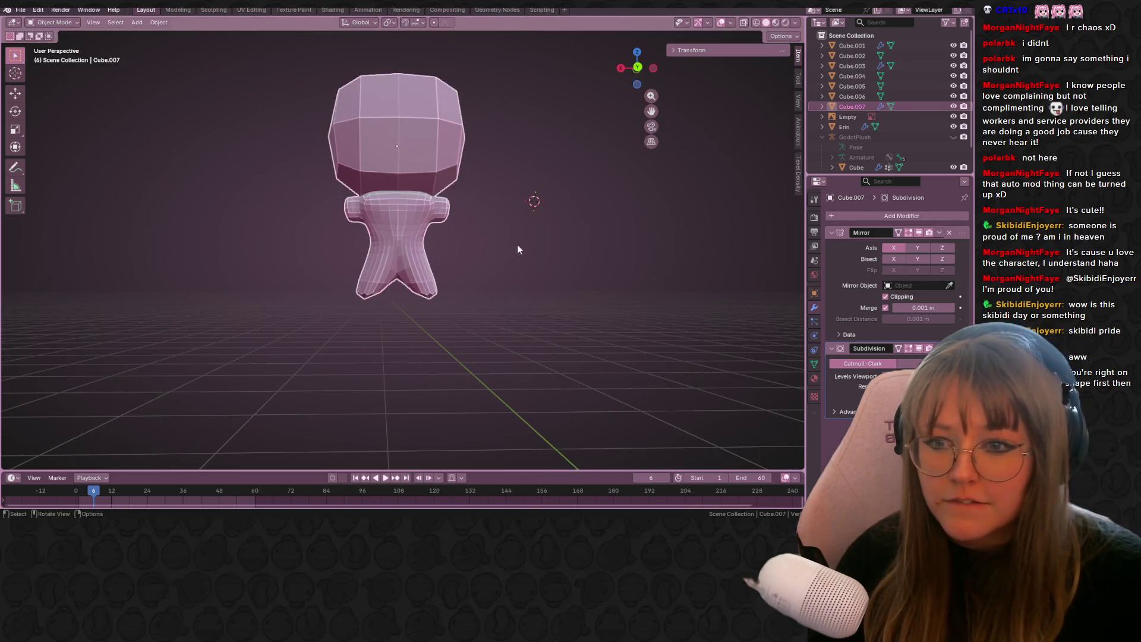
- Apply Shade Smooth to the body, then re-enter Edit Mode in the back view
{"action": "middle_click_drag", "start_coordinate": [517, 262], "coordinate": [511, 269]}
{"action": "right_click", "coordinate": [402, 237]}
{"action": "left_click", "coordinate": [401, 238]}
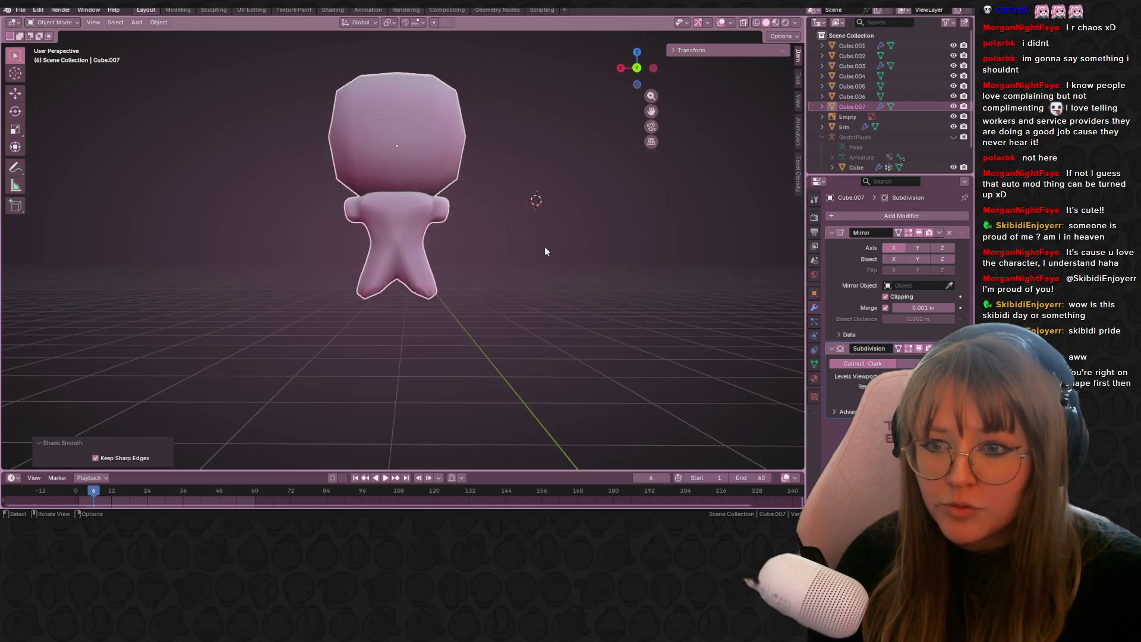
{"action": "key", "text": "ctrl+KP_1"}
{"action": "key", "text": "Tab"}
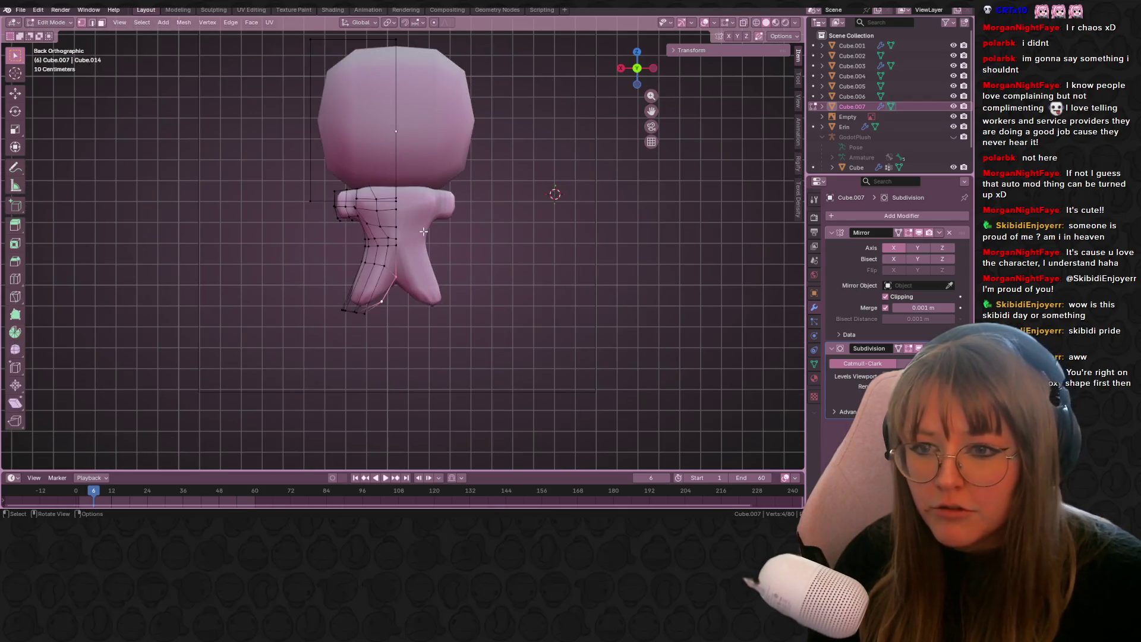
{"action": "scroll", "coordinate": [395, 232], "scroll_direction": "up", "scroll_amount": 2}
{"action": "mouse_move", "coordinate": [396, 254]}
{"action": "middle_mouse_down"}
{"action": "mouse_move", "coordinate": [489, 301]}
{"action": "mouse_move", "coordinate": [586, 288]}
{"action": "mouse_move", "coordinate": [532, 173]}
{"action": "mouse_move", "coordinate": [414, 272]}
{"action": "middle_mouse_up"}
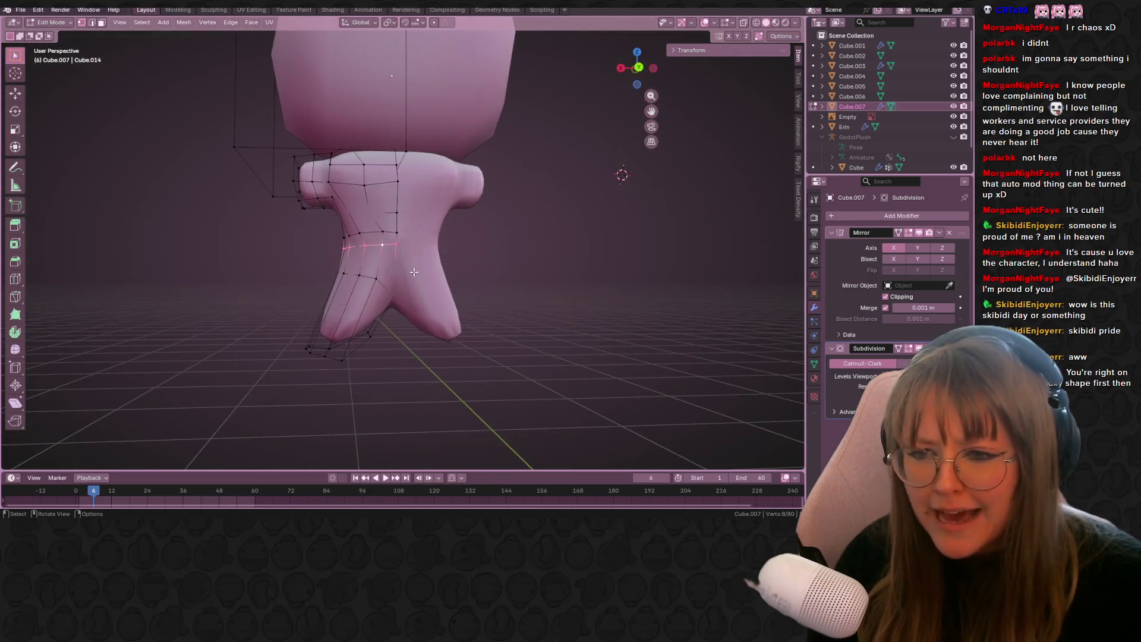
{"action": "left_click", "coordinate": [639, 70]}
- Extrude the waist loop and scale it by 1.089 to flare the skirt
{"action": "key", "text": "e"}
{"action": "left_click", "coordinate": [430, 238]}
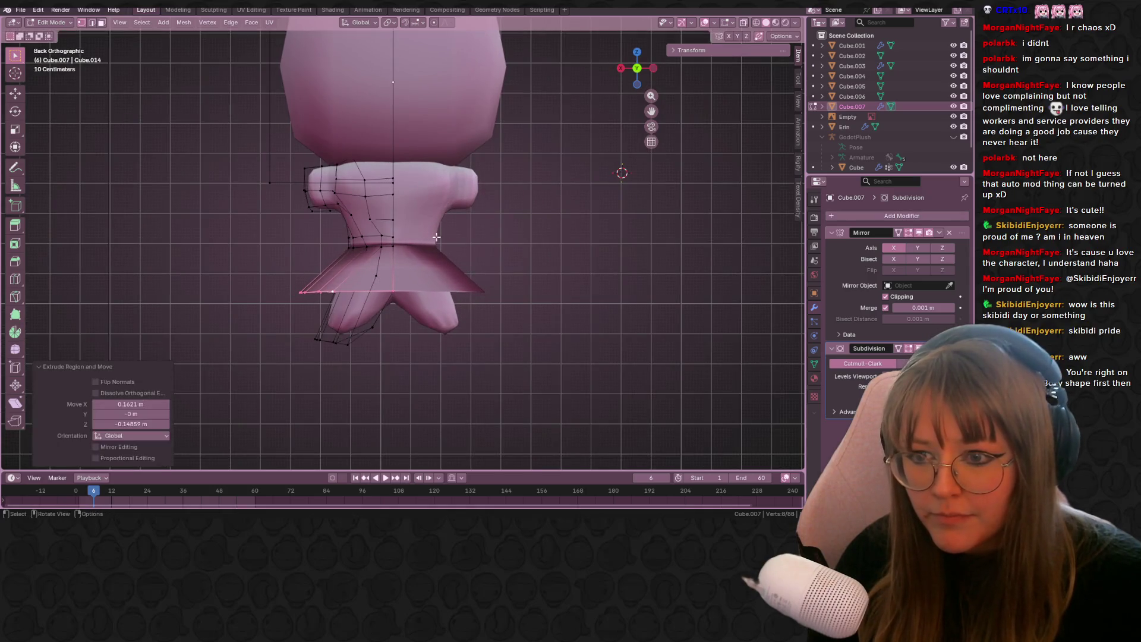
{"action": "key", "text": "s"}
{"action": "left_click", "coordinate": [598, 272]}
{"action": "mouse_move", "coordinate": [599, 272]}
{"action": "middle_mouse_down"}
{"action": "mouse_move", "coordinate": [652, 277]}
{"action": "mouse_move", "coordinate": [473, 308]}
{"action": "mouse_move", "coordinate": [473, 262]}
{"action": "middle_mouse_up"}
- In the front view, lower the skirt hem to the reference dress outline, checking in Object Mode
{"action": "key", "text": "KP_1"}
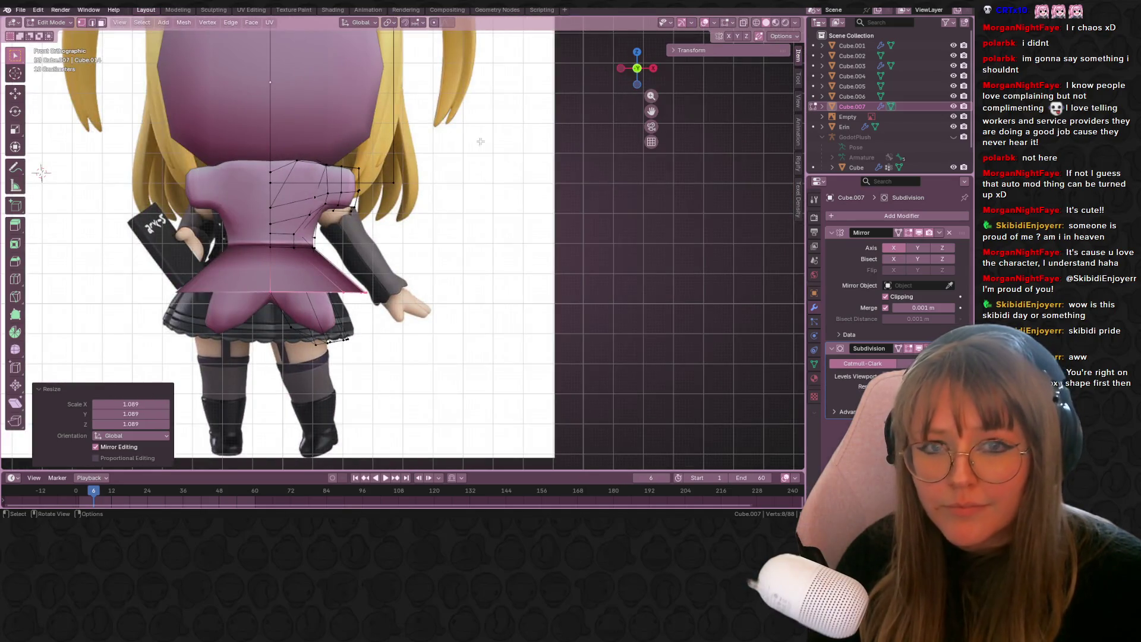
{"action": "middle_click_drag", "start_coordinate": [405, 193], "coordinate": [475, 196], "text": "shift"}
{"action": "key", "text": "g"}
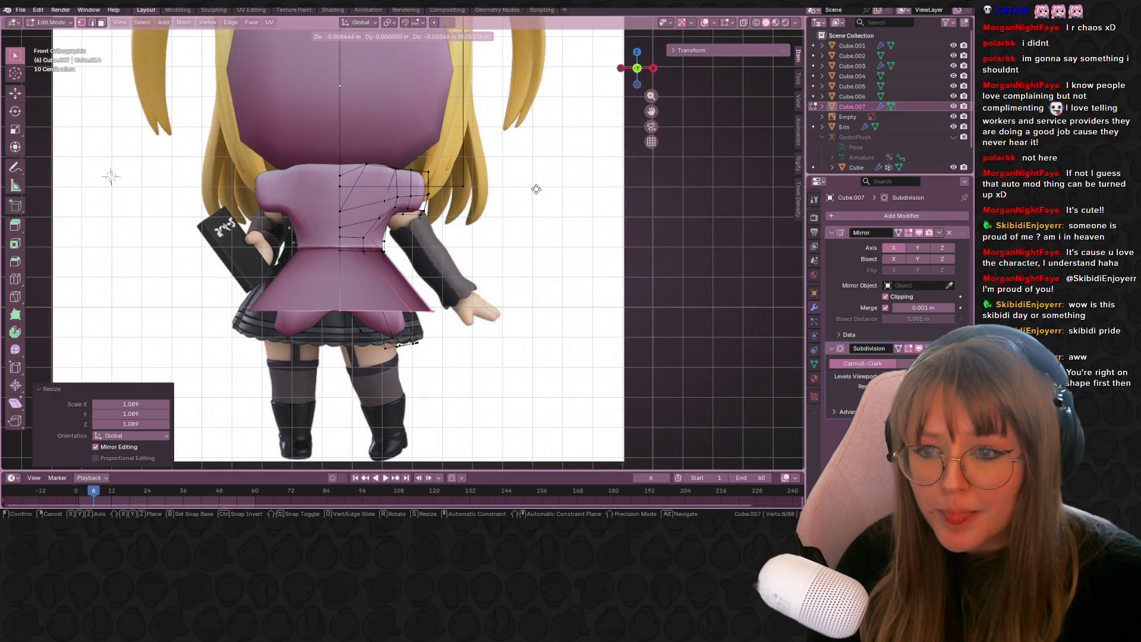
{"action": "left_click", "coordinate": [531, 189]}
{"action": "key", "text": "Tab"}
{"action": "scroll", "coordinate": [543, 173], "scroll_direction": "down", "scroll_amount": 3}
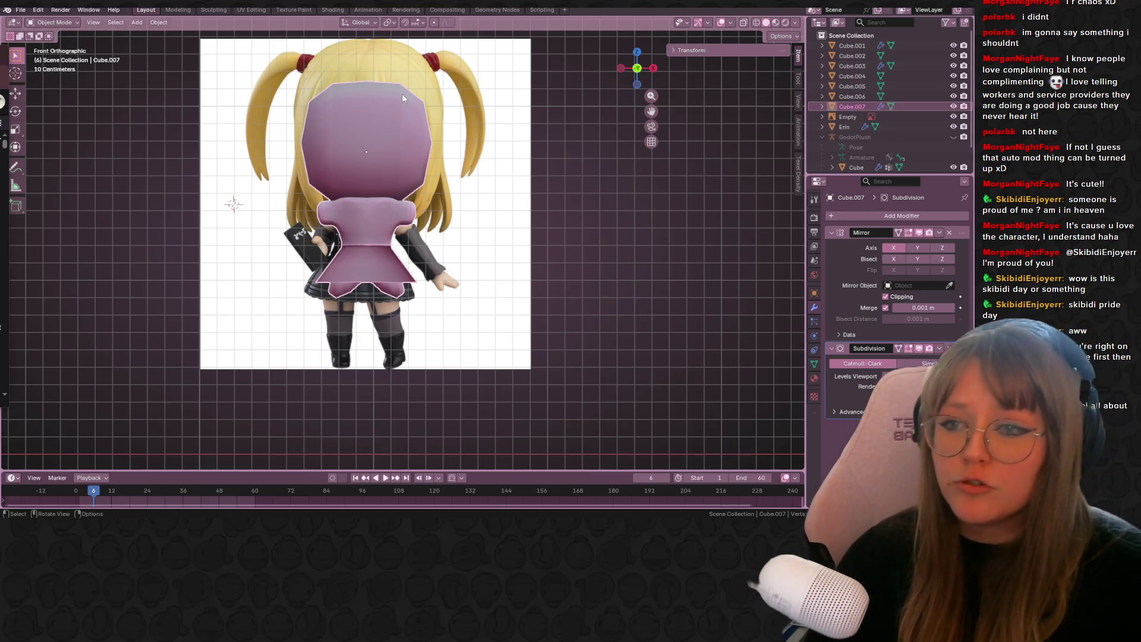
{"action": "key", "text": "Tab"}
- Cut a vertical edge loop through the head and slide it sideways
{"action": "mouse_move", "coordinate": [373, 146]}
{"action": "middle_mouse_down"}
{"action": "mouse_move", "coordinate": [468, 263]}
{"action": "mouse_move", "coordinate": [438, 194]}
{"action": "mouse_move", "coordinate": [501, 200]}
{"action": "middle_mouse_up"}
{"action": "left_click", "coordinate": [100, 22]}
{"action": "mouse_move", "coordinate": [380, 179]}
{"action": "middle_mouse_down"}
{"action": "mouse_move", "coordinate": [560, 257]}
{"action": "mouse_move", "coordinate": [522, 224]}
{"action": "mouse_move", "coordinate": [543, 288]}
{"action": "mouse_move", "coordinate": [501, 194]}
{"action": "mouse_move", "coordinate": [611, 214]}
{"action": "mouse_move", "coordinate": [604, 273]}
{"action": "mouse_move", "coordinate": [632, 305]}
{"action": "mouse_move", "coordinate": [396, 169]}
{"action": "middle_mouse_up"}
{"action": "left_click", "coordinate": [631, 305]}
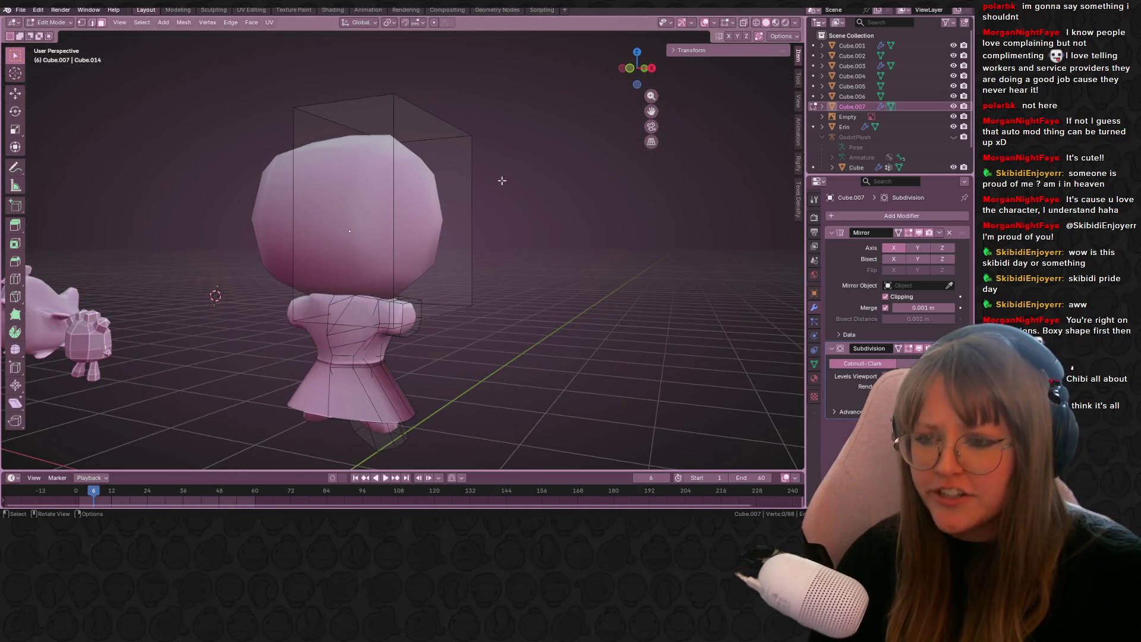
{"action": "middle_click_drag", "start_coordinate": [495, 173], "coordinate": [387, 136]}
{"action": "key", "text": "ctrl+r"}
{"action": "left_click", "coordinate": [365, 131]}
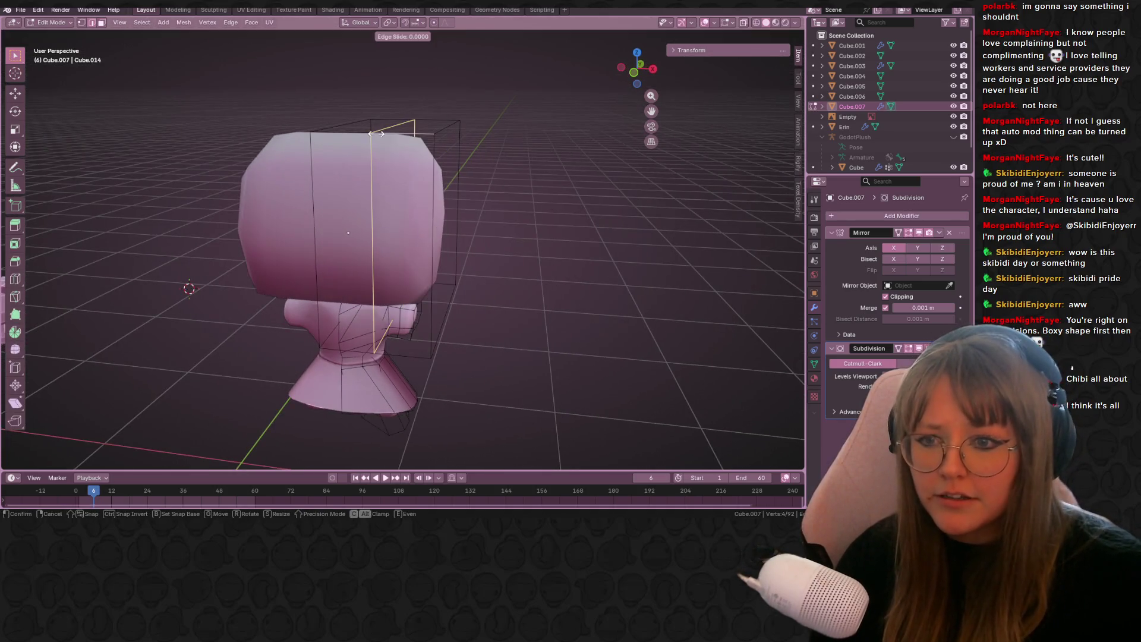
{"action": "left_click", "coordinate": [340, 130]}
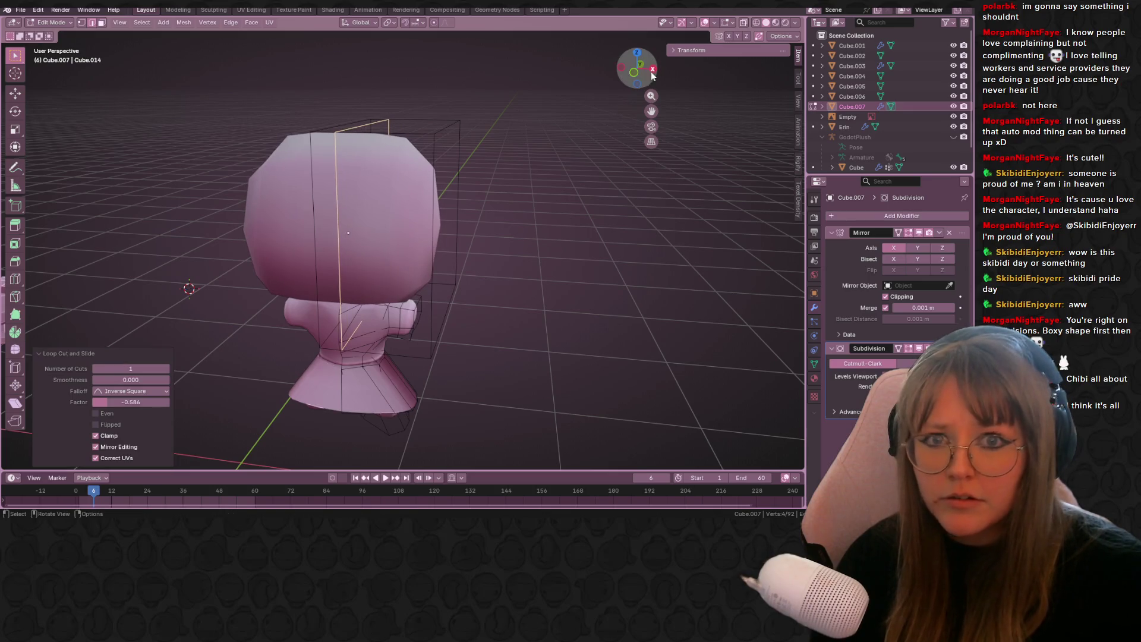
{"action": "key", "text": "KP_1"}
{"action": "scroll", "coordinate": [531, 196], "scroll_direction": "down", "scroll_amount": 2}
{"action": "scroll", "coordinate": [411, 208], "scroll_direction": "up", "scroll_amount": 5}
- Apply Shade Flat to the character in Object Mode, then return to Edit Mode
{"action": "right_click", "coordinate": [360, 190]}
{"action": "key", "text": "Escape"}
{"action": "key", "text": "Tab"}
{"action": "right_click", "coordinate": [339, 235]}
{"action": "left_click", "coordinate": [339, 234]}
{"action": "mouse_move", "coordinate": [339, 234]}
{"action": "middle_mouse_down"}
{"action": "mouse_move", "coordinate": [565, 217]}
{"action": "mouse_move", "coordinate": [568, 297]}
{"action": "middle_mouse_up"}
{"action": "right_click", "coordinate": [363, 207]}
{"action": "left_click", "coordinate": [364, 226]}
{"action": "scroll", "coordinate": [564, 212], "scroll_direction": "down", "scroll_amount": 3}
{"action": "key", "text": "Tab"}
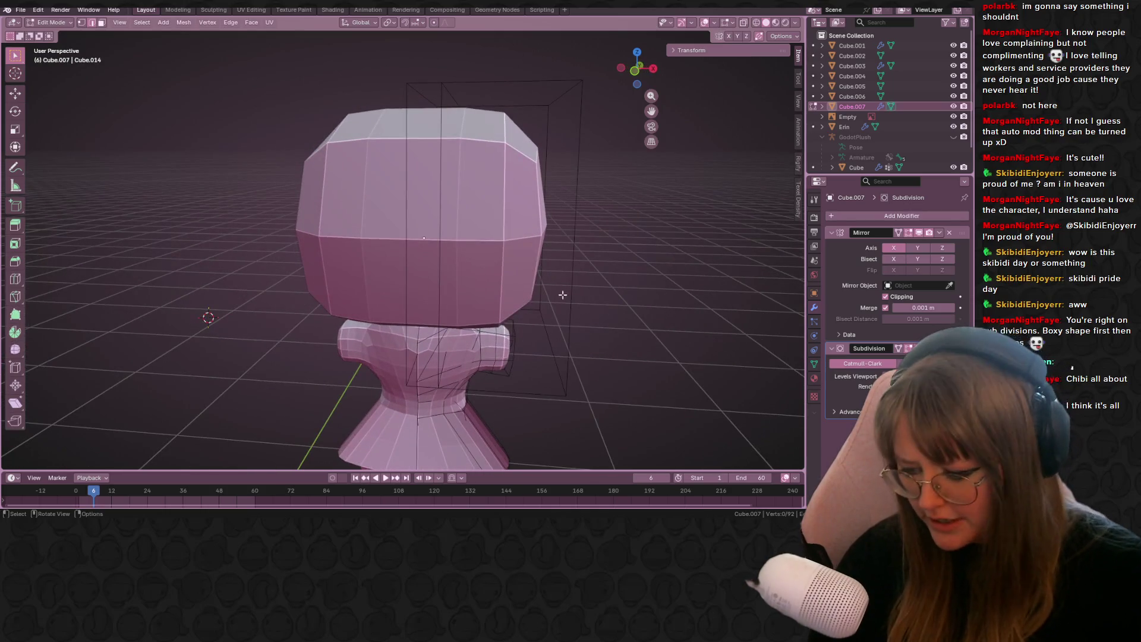
- Add two horizontal edge loops around the head without sliding them
{"action": "key", "text": "ctrl+r"}
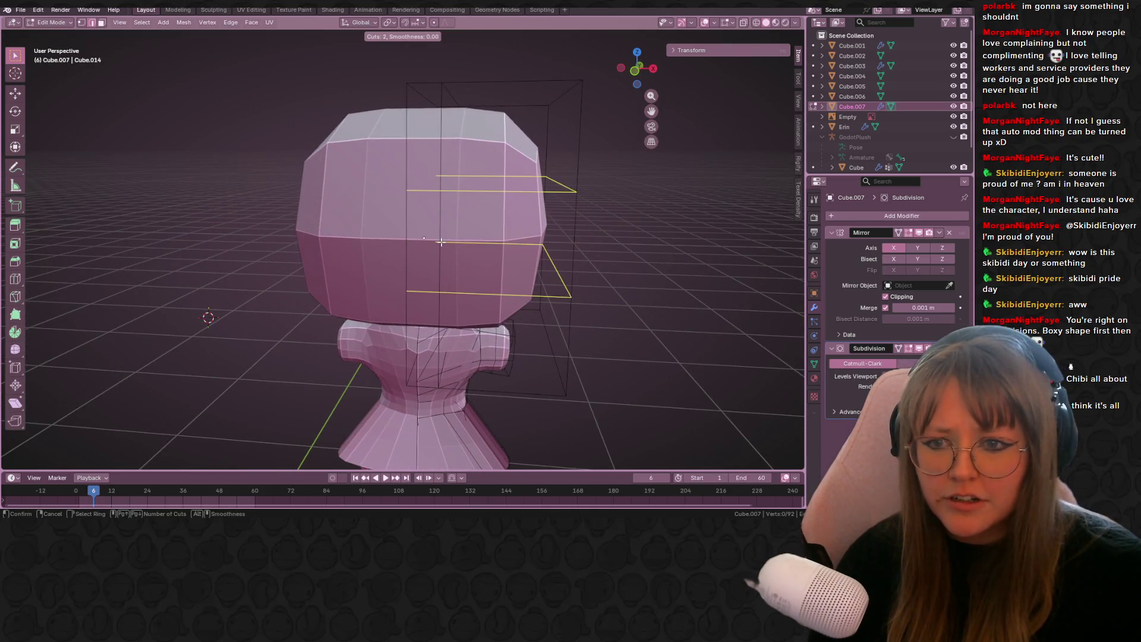
{"action": "left_click", "coordinate": [440, 242]}
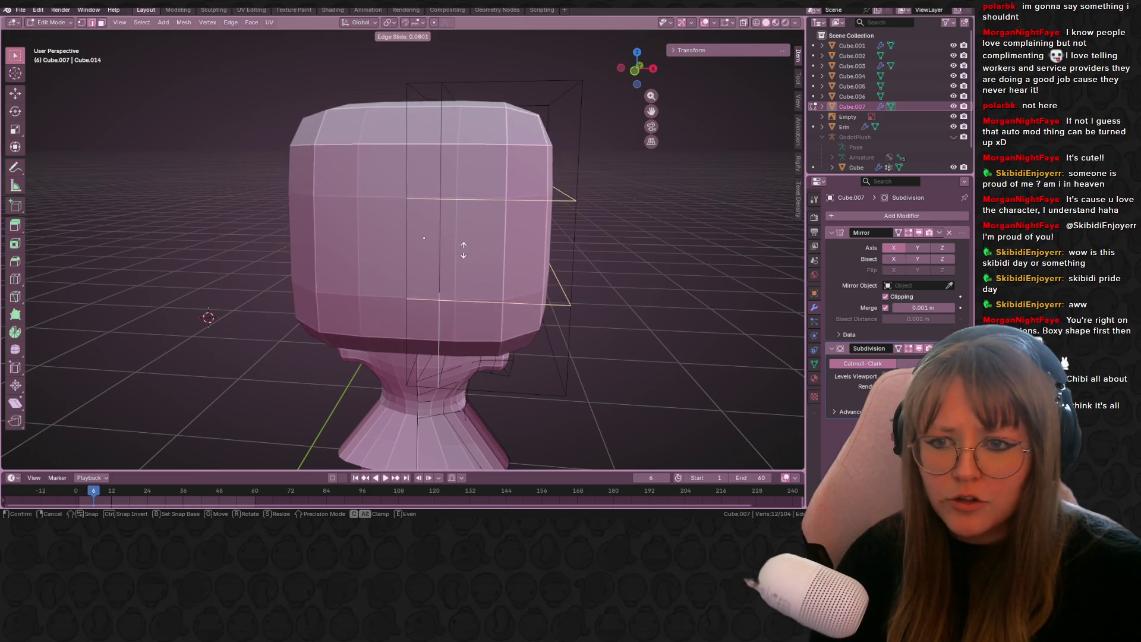
{"action": "left_click", "coordinate": [440, 244]}
- In front view with vertex selection, move the head's top-right vertex
{"action": "scroll", "coordinate": [594, 128], "scroll_direction": "down", "scroll_amount": 3}
{"action": "left_click", "coordinate": [634, 71]}
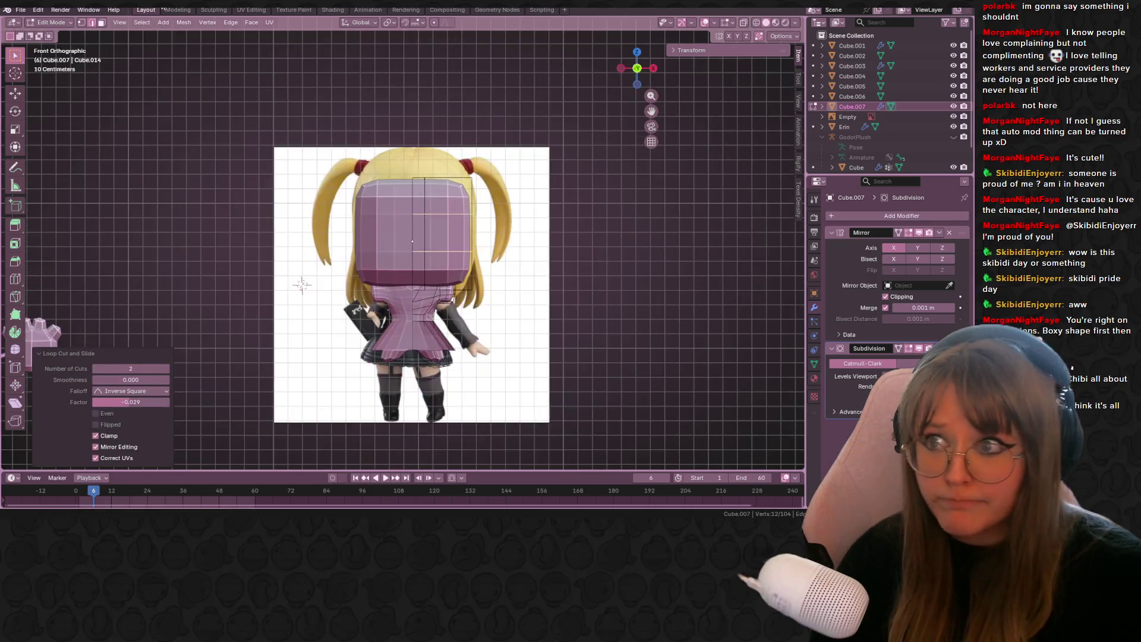
{"action": "key", "text": "1"}
{"action": "left_click", "coordinate": [472, 177]}
{"action": "scroll", "coordinate": [470, 172], "scroll_direction": "up", "scroll_amount": 2}
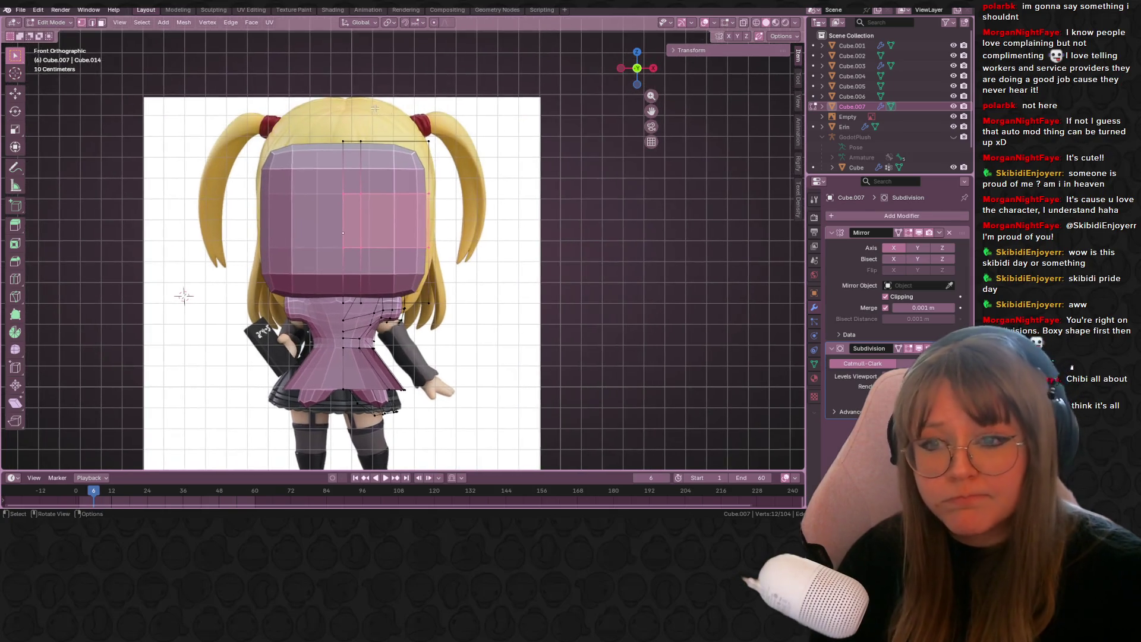
{"action": "key", "text": "g"}
{"action": "left_click", "coordinate": [464, 162]}
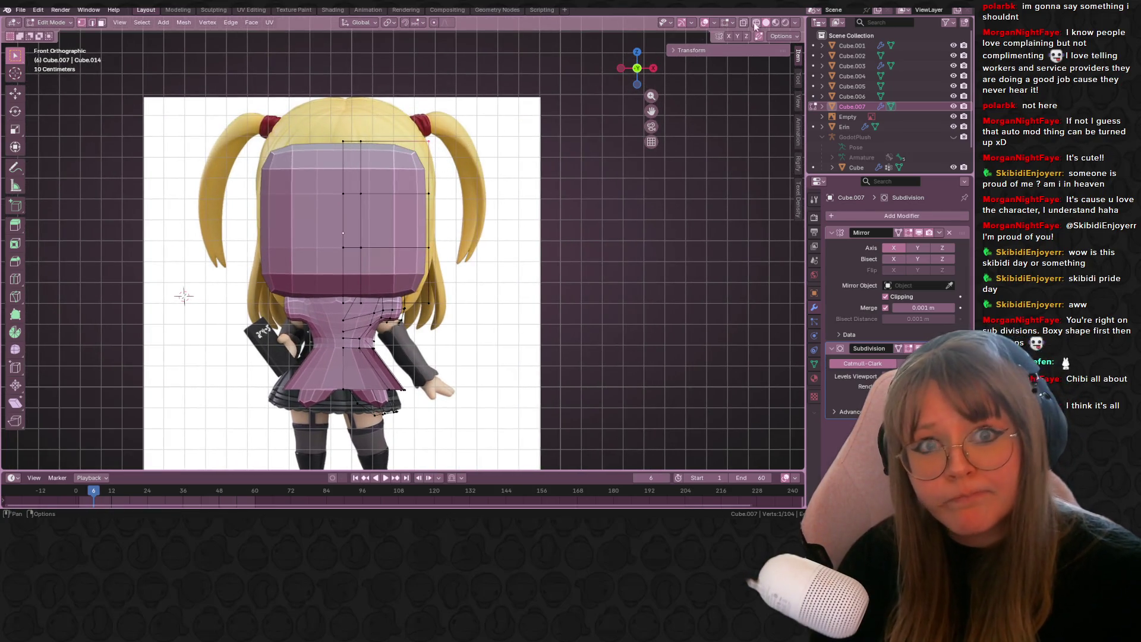
- Turn on X-ray and pull the head's right-edge vertices inward to the reference face outline
{"action": "key", "text": "alt+z"}
{"action": "key", "text": "g"}
{"action": "left_click", "coordinate": [448, 173]}
{"action": "left_click", "coordinate": [428, 193]}
{"action": "key", "text": "g"}
{"action": "left_click", "coordinate": [420, 197]}
{"action": "key", "text": "g"}
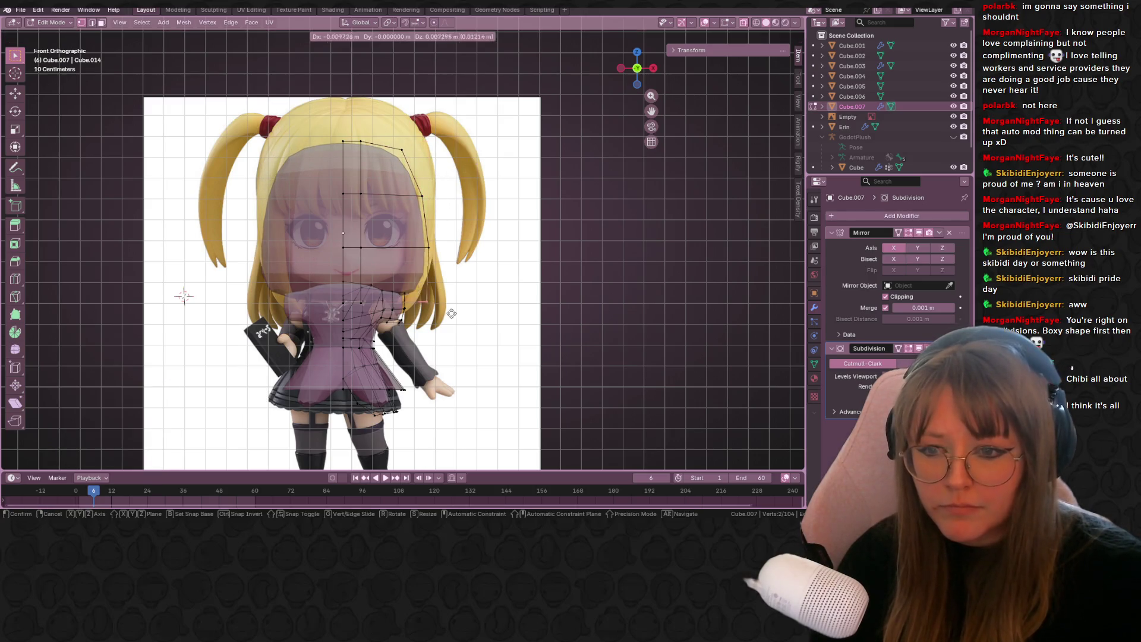
{"action": "left_click", "coordinate": [431, 292]}
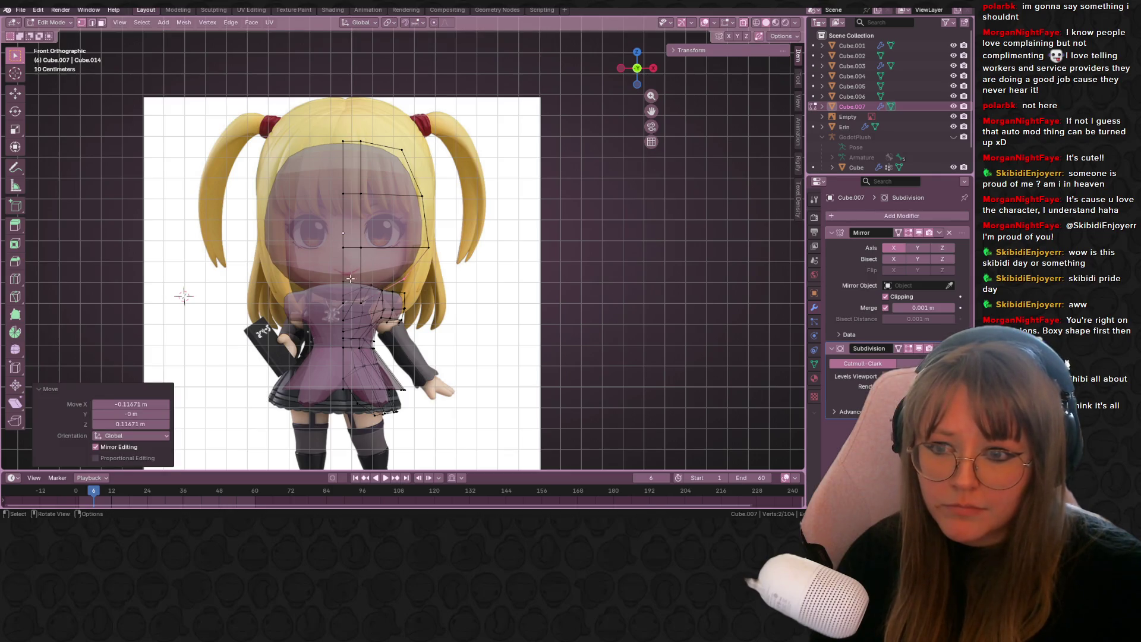
- From an angled view, adjust another selected head vertex
{"action": "middle_click_drag", "start_coordinate": [178, 260], "coordinate": [240, 200]}
{"action": "key", "text": "g"}
{"action": "mouse_move", "coordinate": [342, 203]}
{"action": "middle_mouse_down"}
{"action": "mouse_move", "coordinate": [290, 190]}
{"action": "mouse_move", "coordinate": [462, 275]}
{"action": "mouse_move", "coordinate": [380, 186]}
{"action": "middle_mouse_up"}
{"action": "left_click", "coordinate": [263, 195]}
- Loop cut the head, then in side view move a side edge and pull a vertex outward to round it
{"action": "key", "text": "ctrl+r"}
{"action": "left_click", "coordinate": [410, 214]}
{"action": "left_click", "coordinate": [407, 211]}
{"action": "left_click_drag", "start_coordinate": [365, 186], "coordinate": [398, 196]}
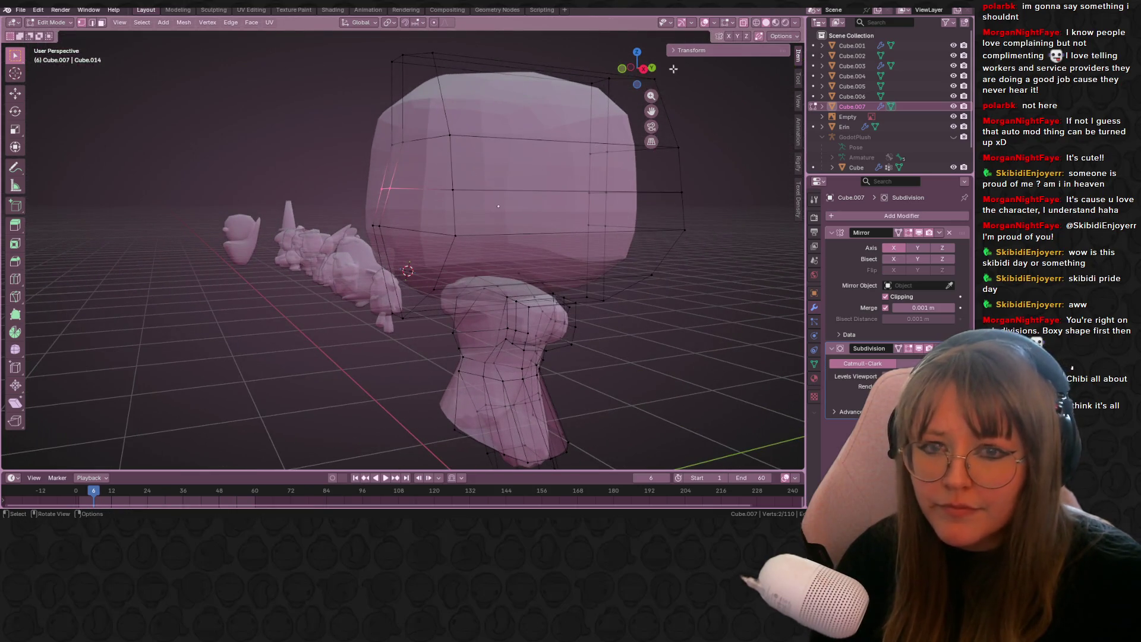
{"action": "left_click", "coordinate": [642, 71]}
{"action": "key", "text": "g"}
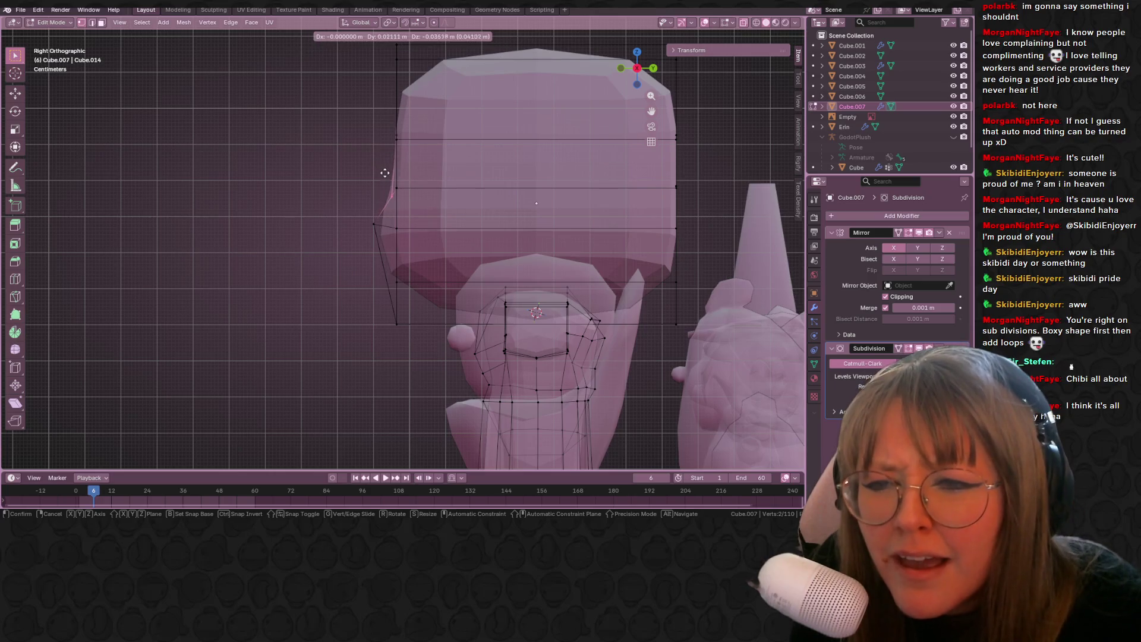
{"action": "left_click", "coordinate": [380, 177]}
{"action": "left_click", "coordinate": [356, 210]}
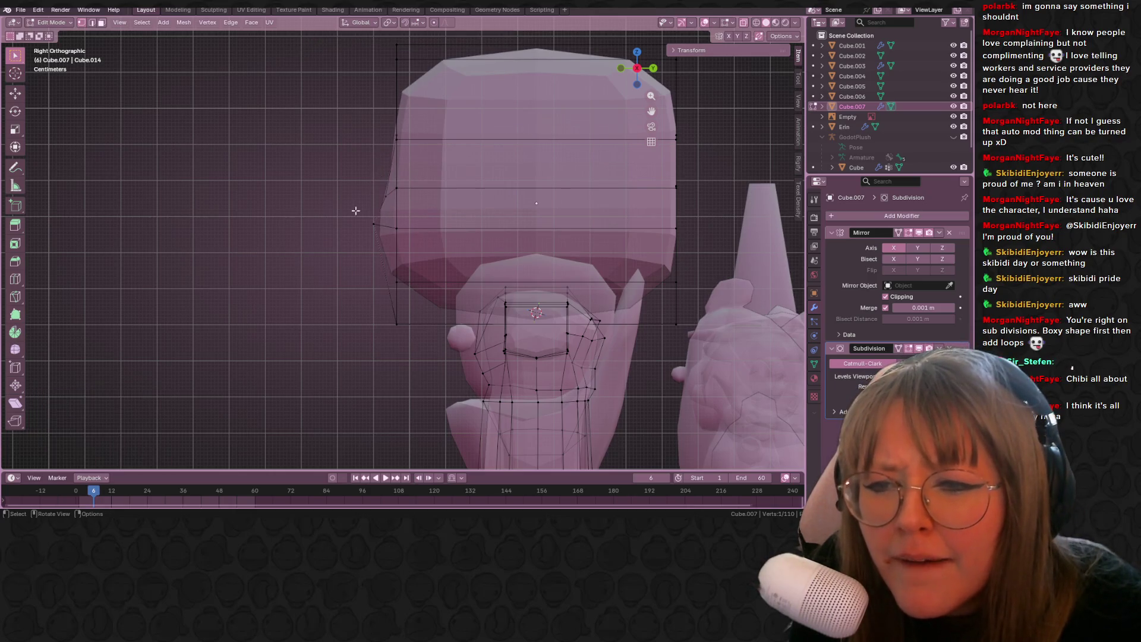
{"action": "key", "text": "g"}
{"action": "left_click", "coordinate": [381, 235]}
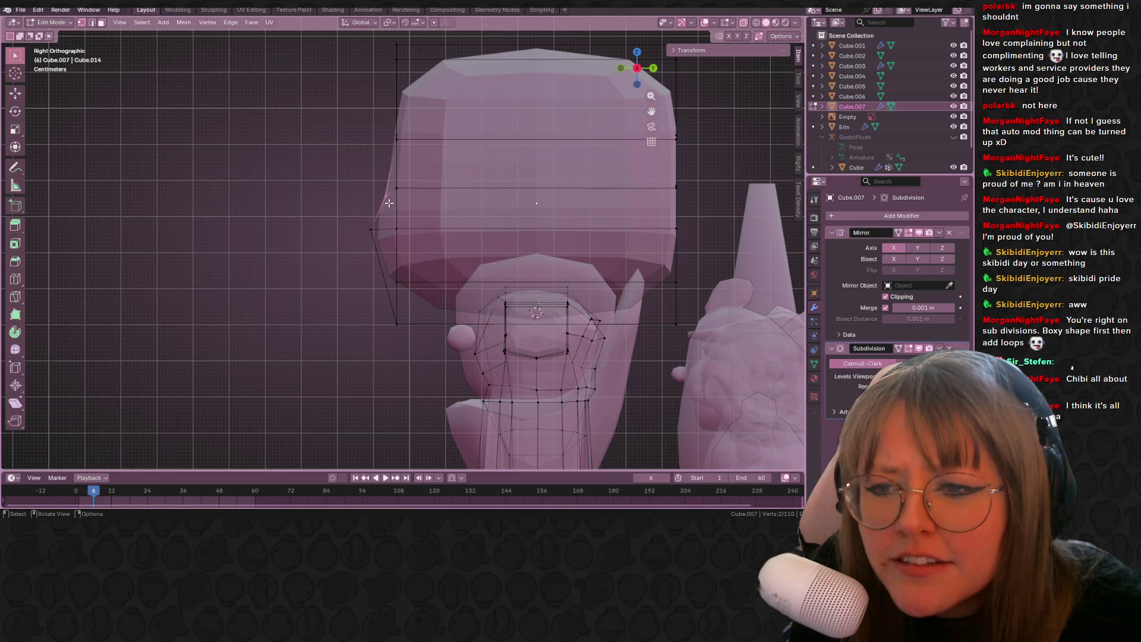
- Cut another edge loop across the head and move its two side vertices
{"action": "key", "text": "ctrl+r"}
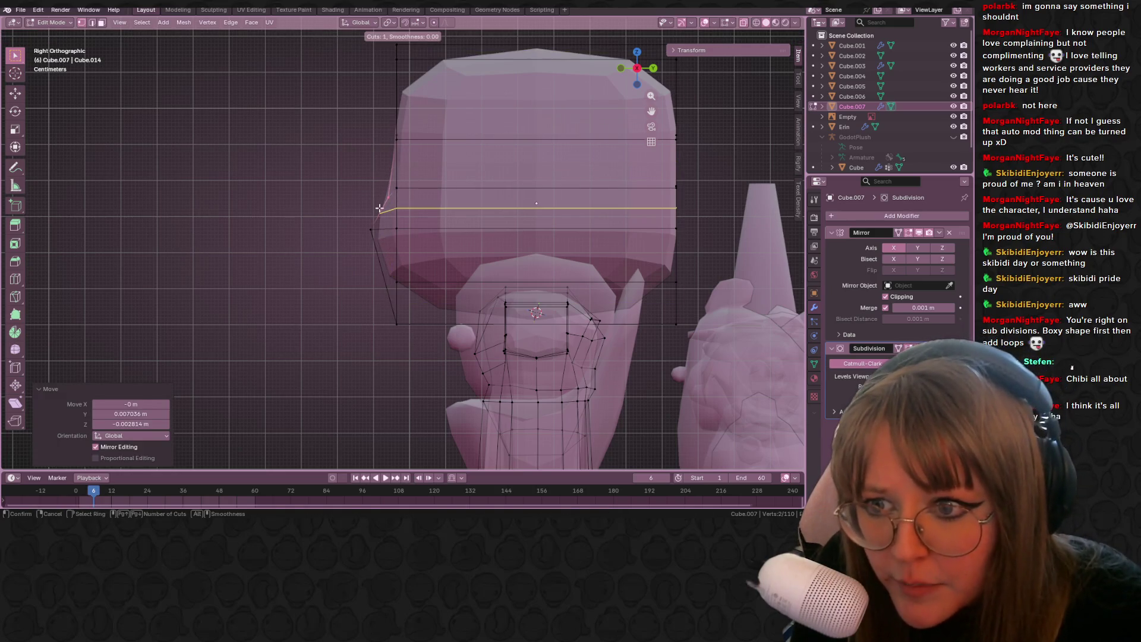
{"action": "left_click", "coordinate": [380, 208]}
{"action": "left_click", "coordinate": [380, 211]}
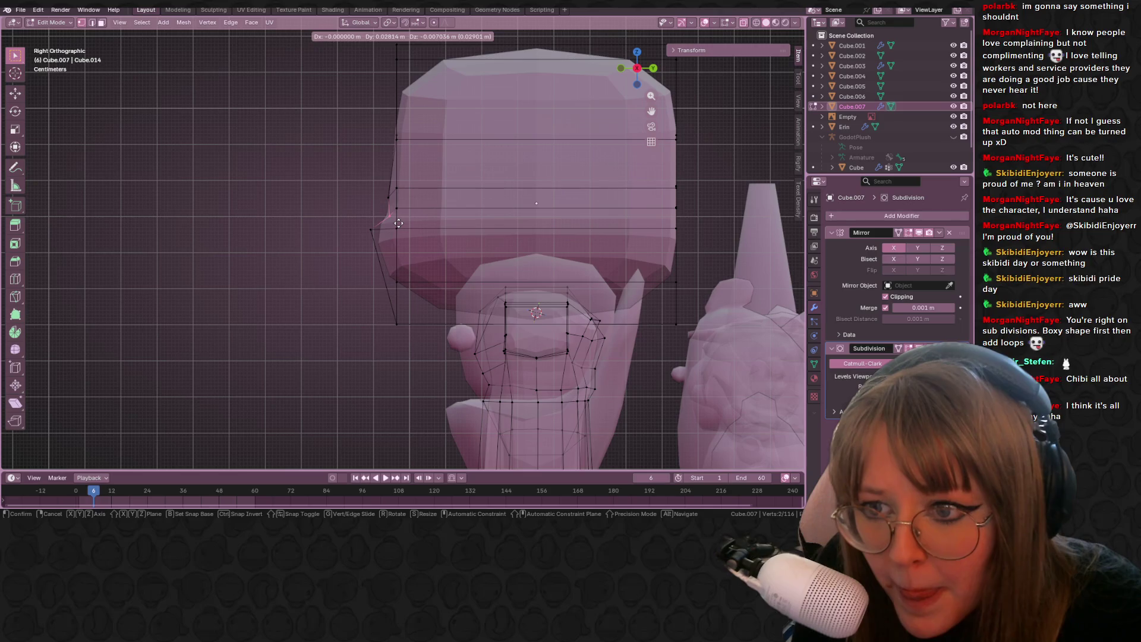
{"action": "left_click_drag", "start_coordinate": [394, 198], "coordinate": [396, 199]}
{"action": "key", "text": "g"}
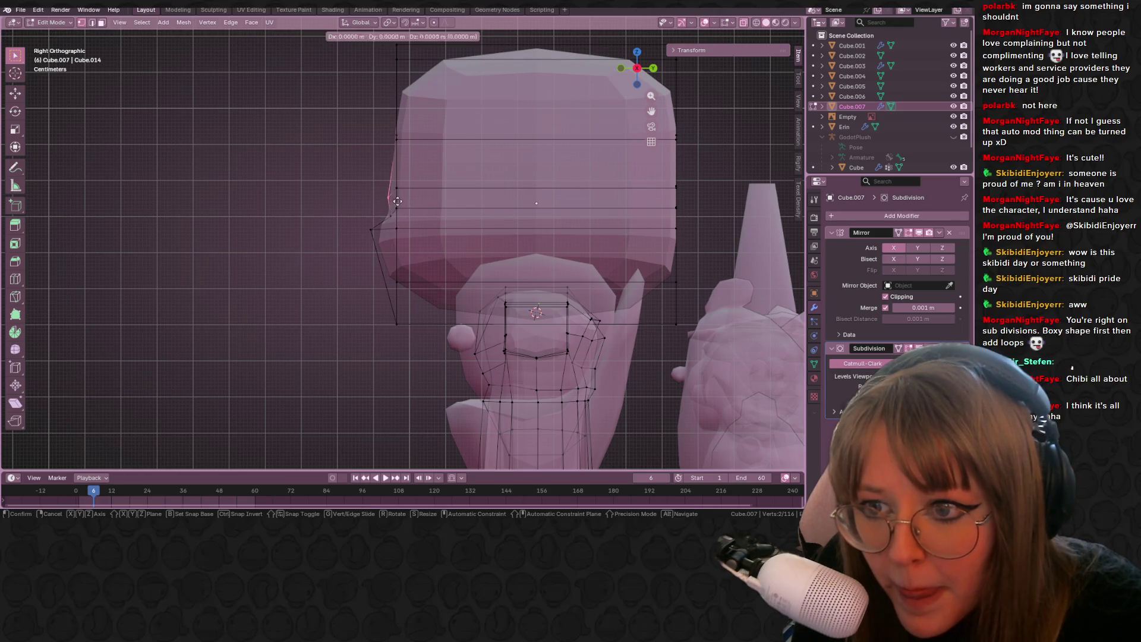
{"action": "left_click", "coordinate": [405, 202]}
- Edge slide two loops along the head to even out the cage
{"action": "middle_click_drag", "start_coordinate": [405, 202], "coordinate": [419, 214]}
{"action": "key", "text": "space"}
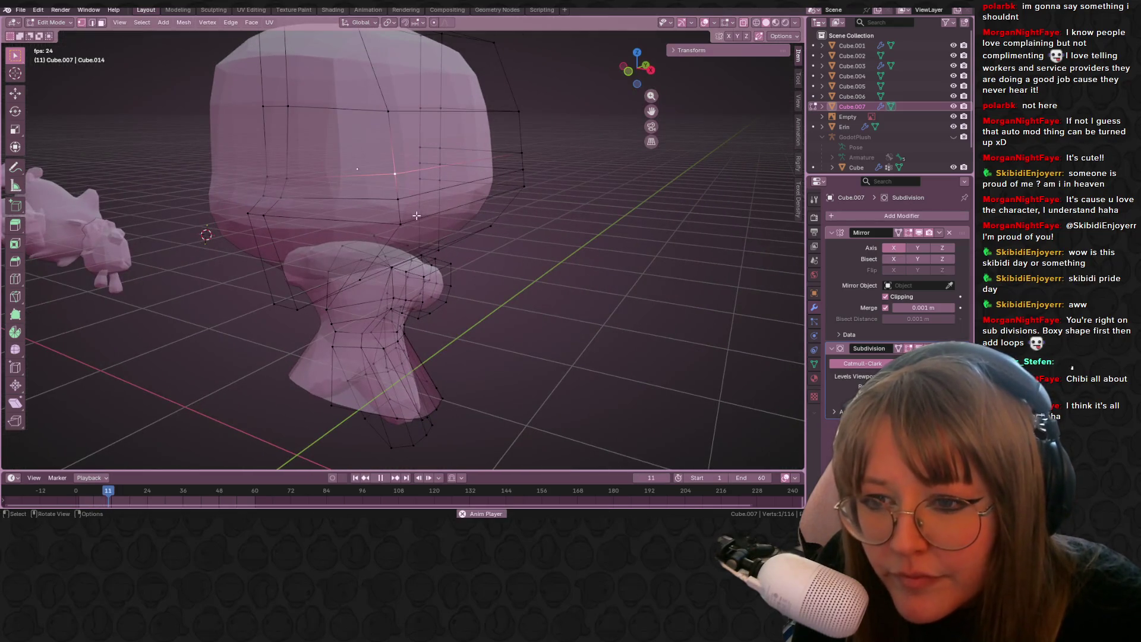
{"action": "mouse_move", "coordinate": [531, 174]}
{"action": "middle_mouse_down"}
{"action": "mouse_move", "coordinate": [512, 184]}
{"action": "mouse_move", "coordinate": [502, 224]}
{"action": "mouse_move", "coordinate": [466, 246]}
{"action": "middle_mouse_up"}
{"action": "key", "text": "g"}
{"action": "key", "text": "g"}
{"action": "left_click", "coordinate": [467, 239]}
{"action": "mouse_move", "coordinate": [467, 239]}
{"action": "middle_mouse_down"}
{"action": "mouse_move", "coordinate": [612, 186]}
{"action": "mouse_move", "coordinate": [654, 253]}
{"action": "mouse_move", "coordinate": [625, 255]}
{"action": "mouse_move", "coordinate": [593, 214]}
{"action": "mouse_move", "coordinate": [547, 196]}
{"action": "mouse_move", "coordinate": [588, 230]}
{"action": "middle_mouse_up"}
{"action": "key", "text": "g"}
{"action": "key", "text": "g"}
{"action": "left_click", "coordinate": [634, 268]}
- Select a horizontal and a vertical head loop, checking the character briefly in Object Mode
{"action": "left_click", "coordinate": [545, 195], "text": "alt"}
{"action": "left_click", "coordinate": [551, 201], "text": "alt+shift"}
{"action": "key", "text": "Tab"}
{"action": "mouse_move", "coordinate": [558, 177]}
{"action": "middle_mouse_down"}
{"action": "mouse_move", "coordinate": [628, 251]}
{"action": "mouse_move", "coordinate": [452, 244]}
{"action": "middle_mouse_up"}
{"action": "key", "text": "Tab"}
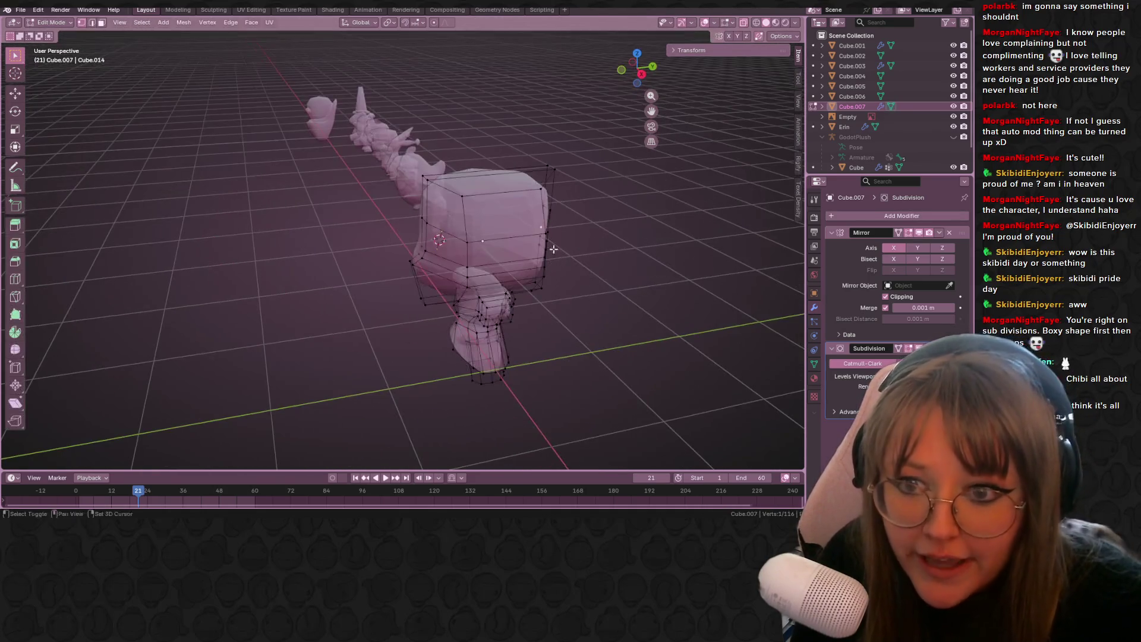
{"action": "middle_click_drag", "start_coordinate": [193, 69], "coordinate": [461, 187]}
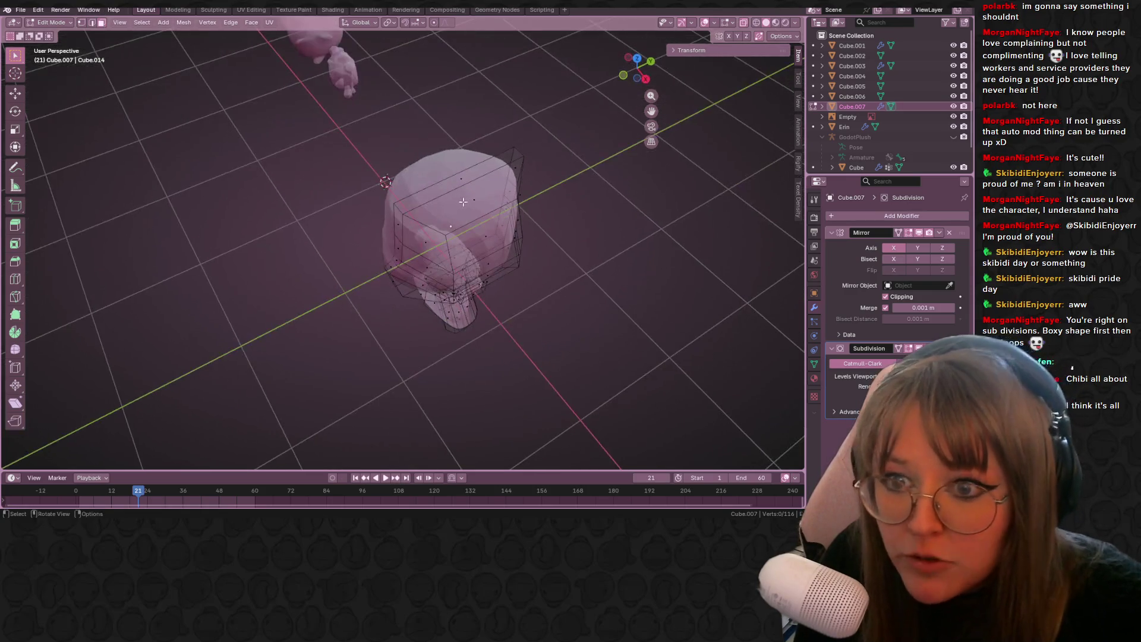
- Turn off X-ray and select the head face strips that will form the hair, up to the mirror seam
{"action": "left_click", "coordinate": [743, 24]}
{"action": "mouse_move", "coordinate": [684, 107]}
{"action": "middle_mouse_down"}
{"action": "mouse_move", "coordinate": [575, 183]}
{"action": "mouse_move", "coordinate": [461, 211]}
{"action": "mouse_move", "coordinate": [481, 224]}
{"action": "mouse_move", "coordinate": [423, 218]}
{"action": "mouse_move", "coordinate": [470, 229]}
{"action": "mouse_move", "coordinate": [454, 257]}
{"action": "mouse_move", "coordinate": [493, 244]}
{"action": "mouse_move", "coordinate": [512, 270]}
{"action": "mouse_move", "coordinate": [538, 262]}
{"action": "middle_mouse_up"}
{"action": "left_click", "coordinate": [510, 227], "text": "shift"}
{"action": "left_click", "coordinate": [424, 219], "text": "shift"}
{"action": "left_click", "coordinate": [455, 257], "text": "shift"}
{"action": "left_click", "coordinate": [493, 244], "text": "shift"}
{"action": "left_click", "coordinate": [495, 263], "text": "shift"}
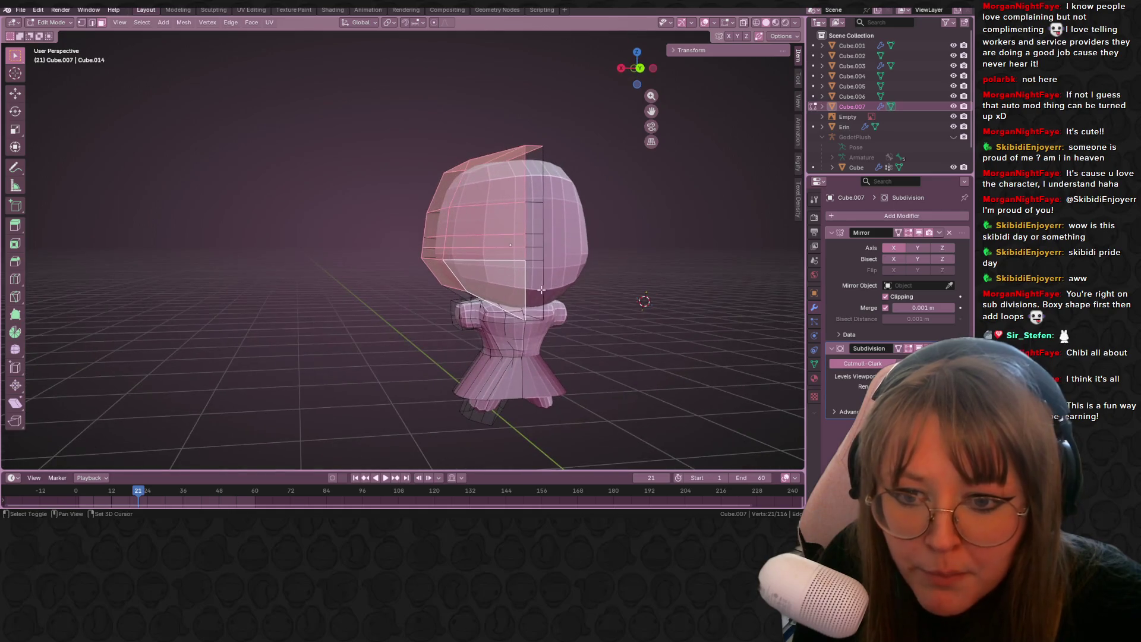
{"action": "left_click", "coordinate": [539, 262], "text": "shift"}
{"action": "left_click", "coordinate": [551, 253], "text": "shift"}
{"action": "mouse_move", "coordinate": [465, 283]}
{"action": "middle_mouse_down"}
{"action": "mouse_move", "coordinate": [408, 287]}
{"action": "mouse_move", "coordinate": [313, 331]}
{"action": "mouse_move", "coordinate": [584, 316]}
{"action": "mouse_move", "coordinate": [152, 285]}
{"action": "middle_mouse_up"}
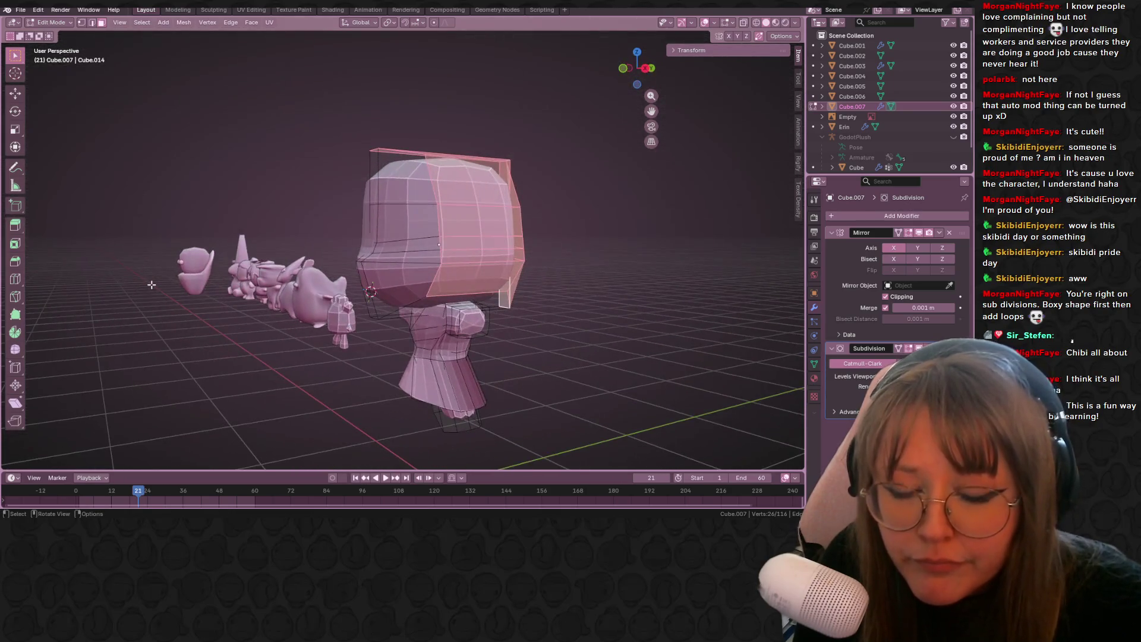
- Duplicate the hair faces in place and separate them, then undo the separation
{"action": "key", "text": "shift+d"}
{"action": "right_click", "coordinate": [461, 299]}
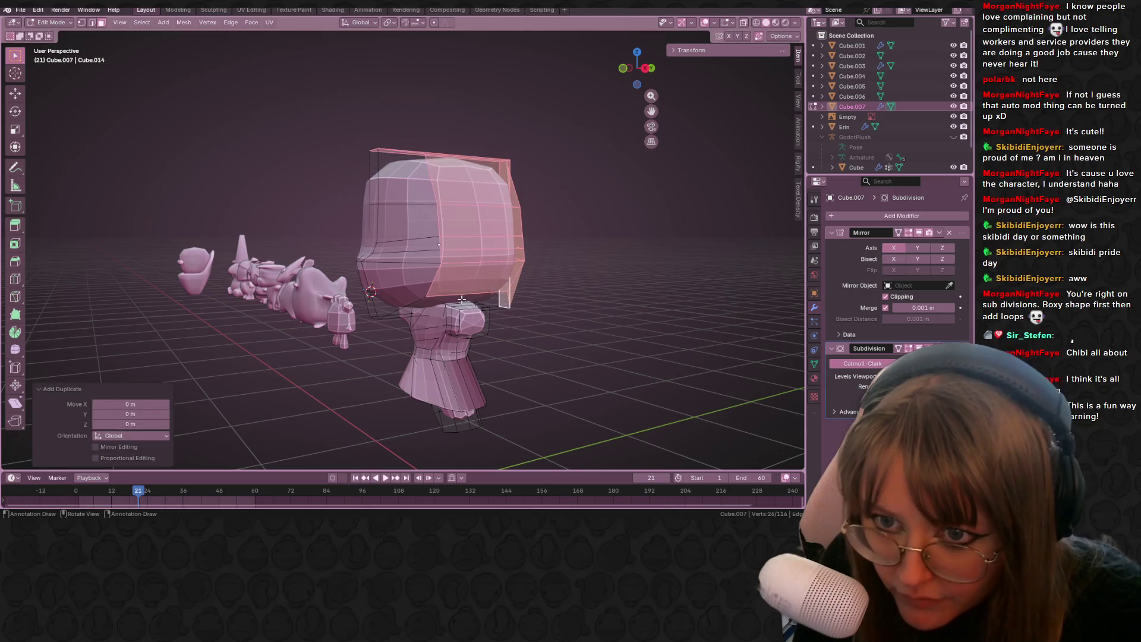
{"action": "key", "text": "ctrl+p"}
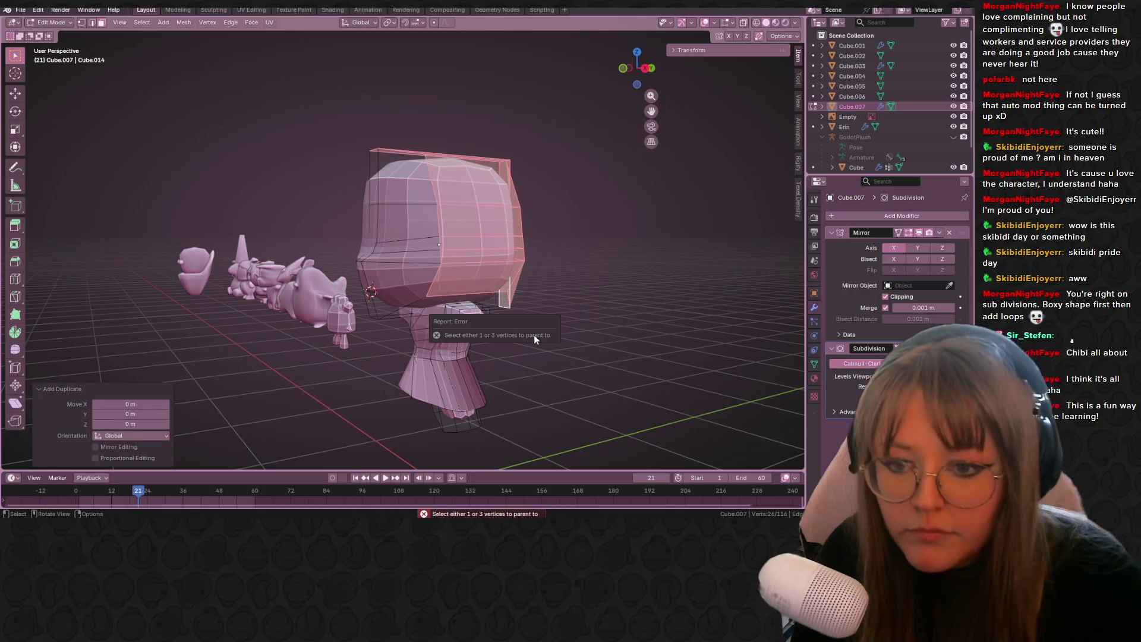
{"action": "key", "text": "p"}
{"action": "left_click", "coordinate": [598, 308]}
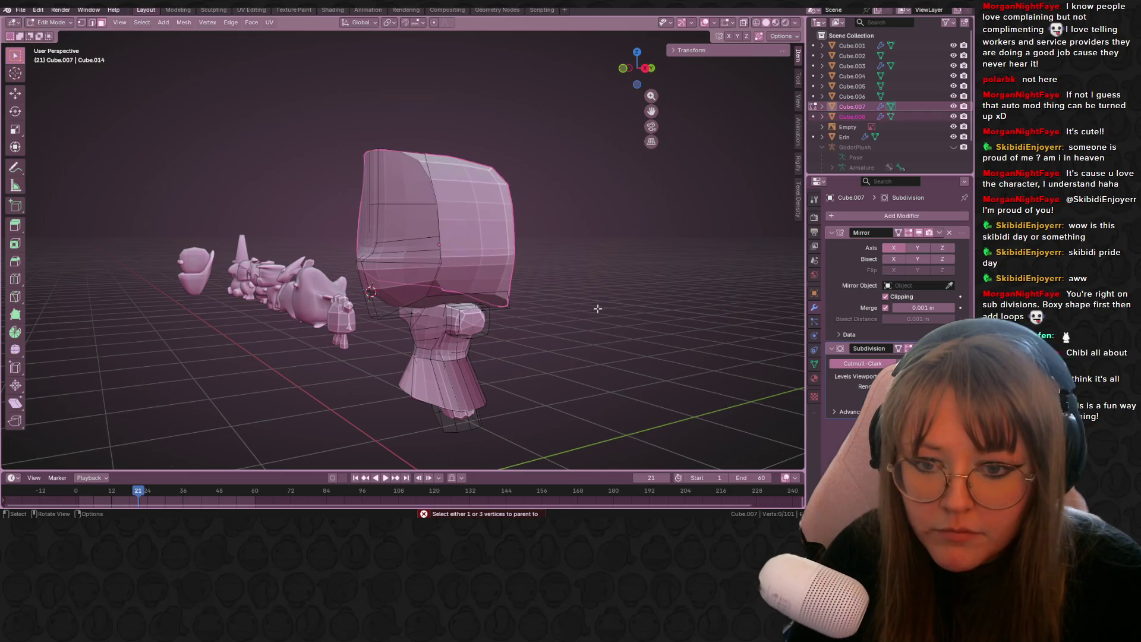
{"action": "middle_click_drag", "start_coordinate": [597, 308], "coordinate": [635, 276]}
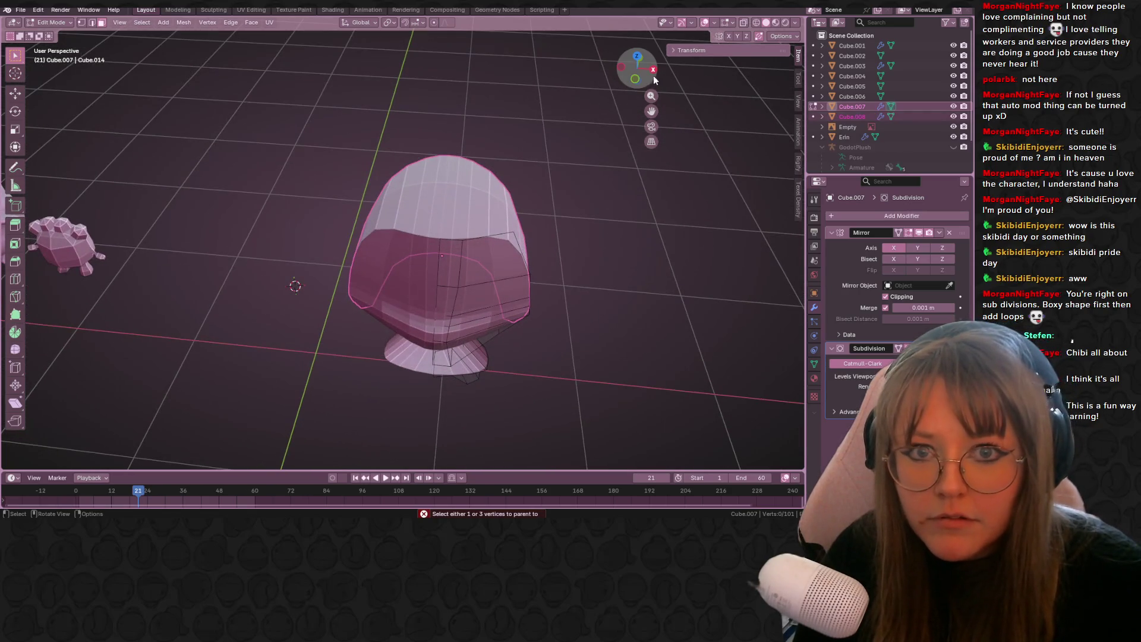
{"action": "key", "text": "ctrl+z"}
- Nudge the selected head faces and open the mesh mirror and merge options
{"action": "mouse_move", "coordinate": [621, 336]}
{"action": "middle_mouse_down"}
{"action": "mouse_move", "coordinate": [619, 290]}
{"action": "mouse_move", "coordinate": [696, 179]}
{"action": "mouse_move", "coordinate": [759, 54]}
{"action": "middle_mouse_up"}
{"action": "key", "text": "g"}
{"action": "left_click", "coordinate": [618, 289]}
{"action": "left_click", "coordinate": [792, 33]}
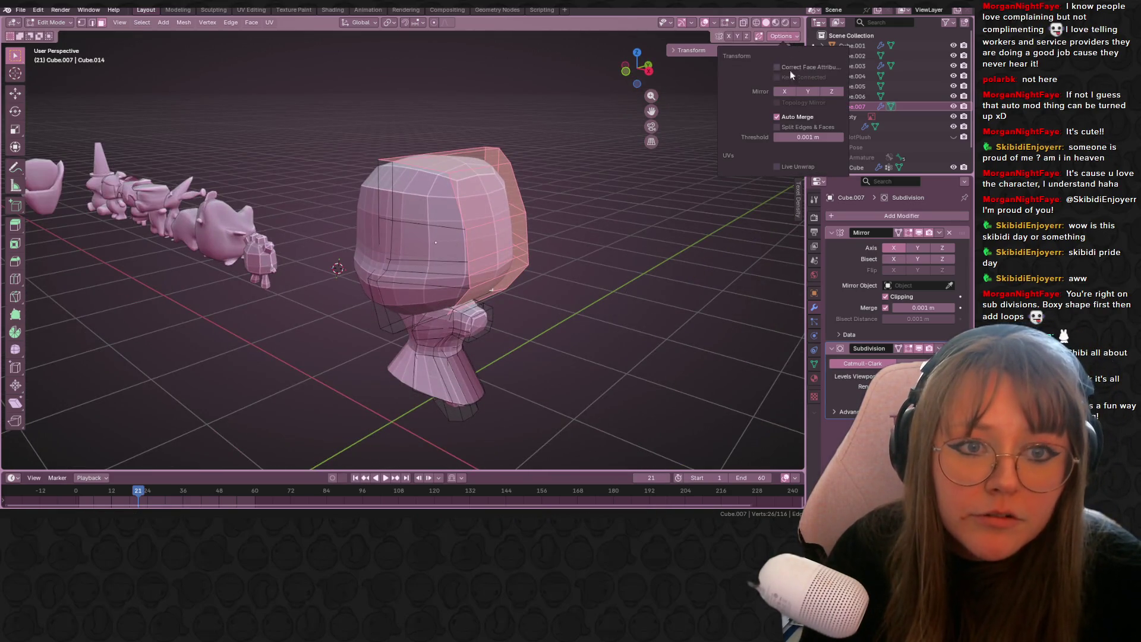
{"action": "middle_click_drag", "start_coordinate": [558, 270], "coordinate": [583, 272]}
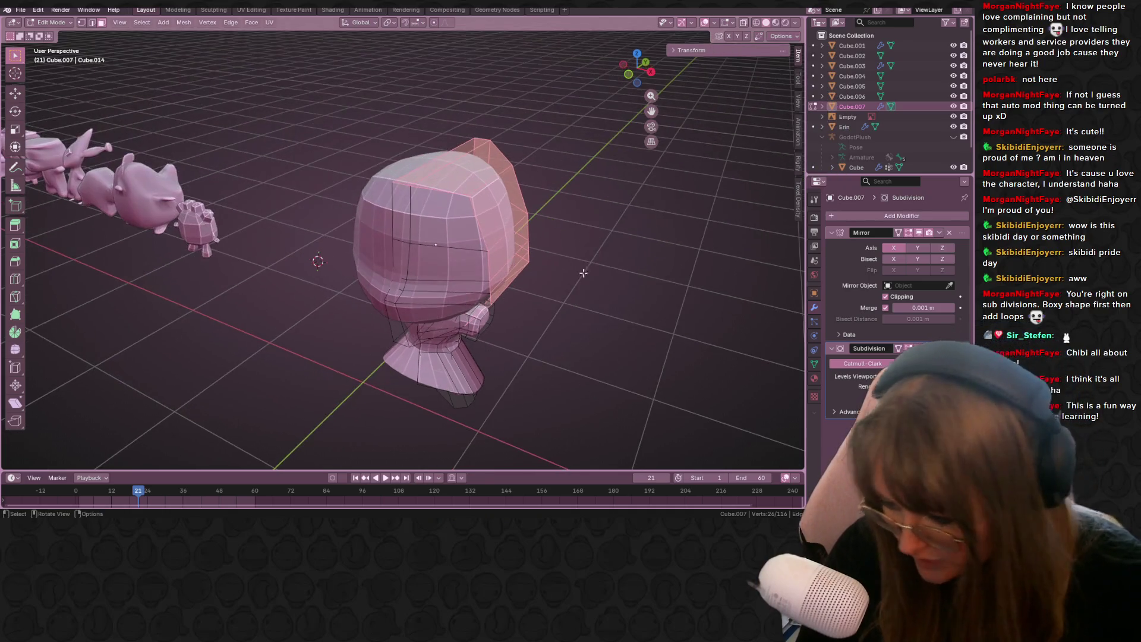
- Duplicate the faces in place, separate them into Cube.008, and switch to editing Cube.008
{"action": "key", "text": "e"}
{"action": "right_click", "coordinate": [520, 233]}
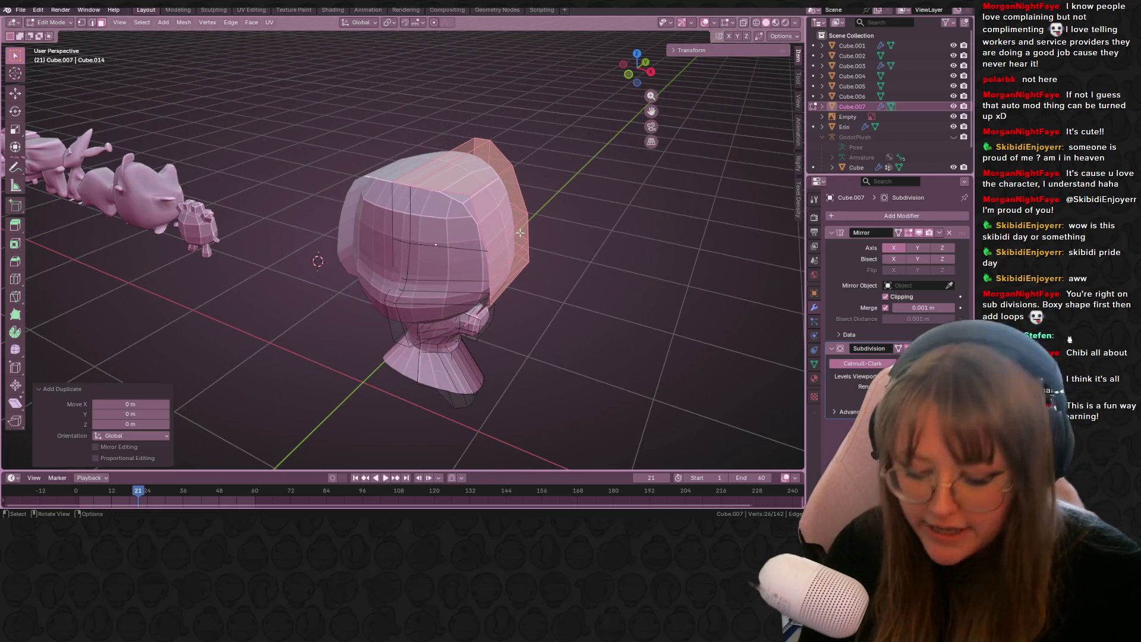
{"action": "key", "text": "p"}
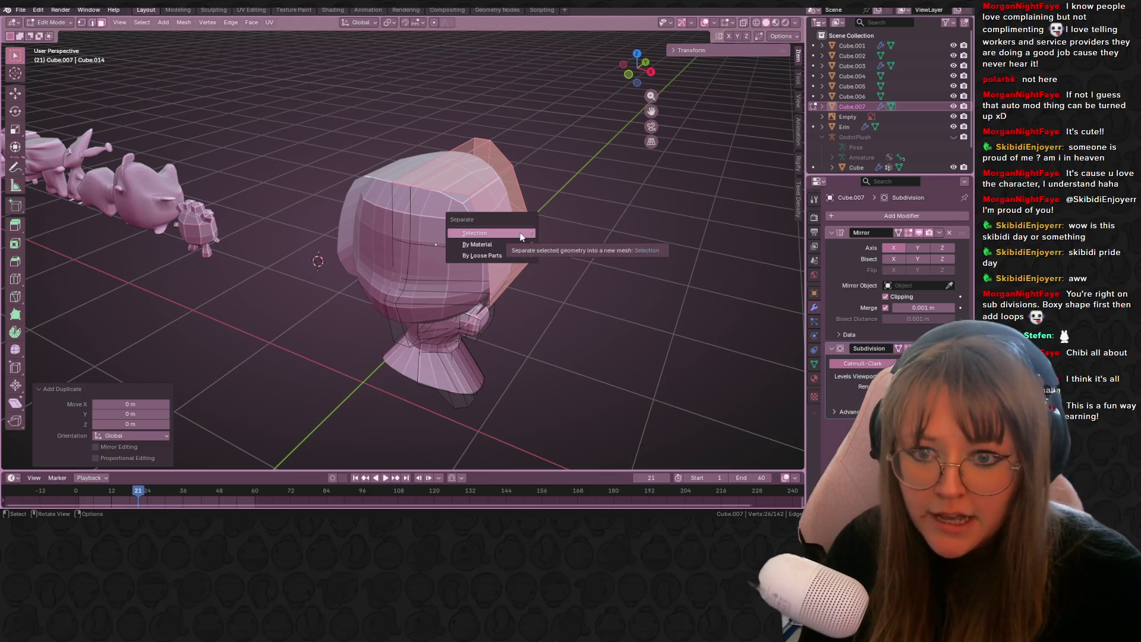
{"action": "left_click", "coordinate": [520, 233]}
{"action": "left_click", "coordinate": [489, 178]}
{"action": "mouse_move", "coordinate": [490, 178]}
{"action": "middle_mouse_down"}
{"action": "mouse_move", "coordinate": [559, 191]}
{"action": "mouse_move", "coordinate": [293, 224]}
{"action": "mouse_move", "coordinate": [457, 176]}
{"action": "mouse_move", "coordinate": [625, 71]}
{"action": "middle_mouse_up"}
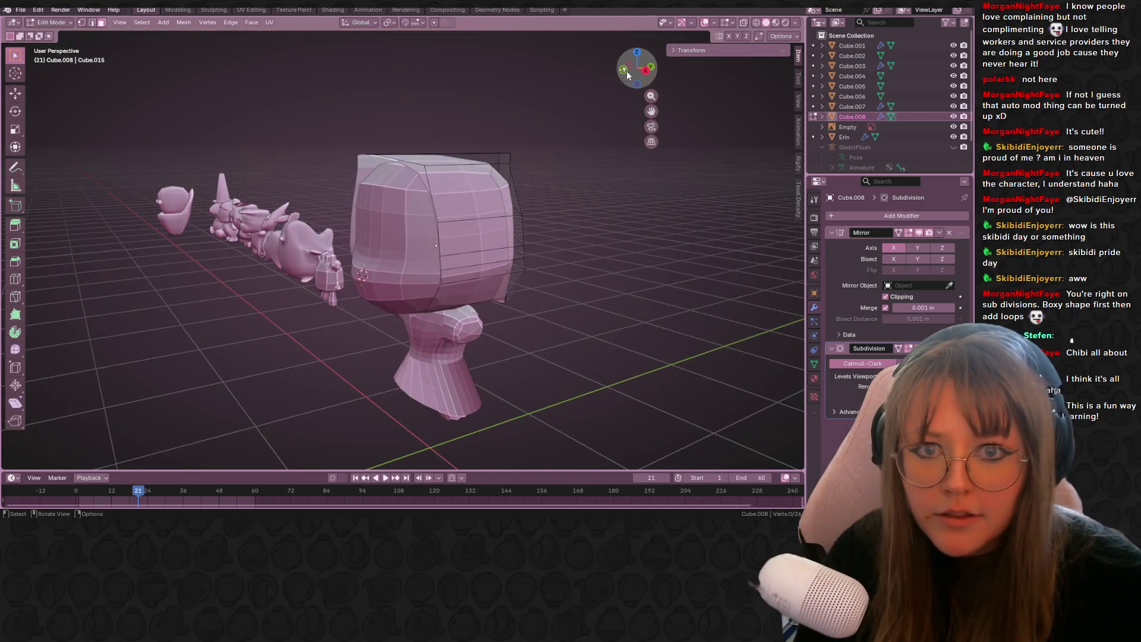
{"action": "left_click", "coordinate": [629, 72]}
- In front view, scale the hair shell up then back down and nudge it into place
{"action": "left_click", "coordinate": [629, 73]}
{"action": "left_click", "coordinate": [629, 72]}
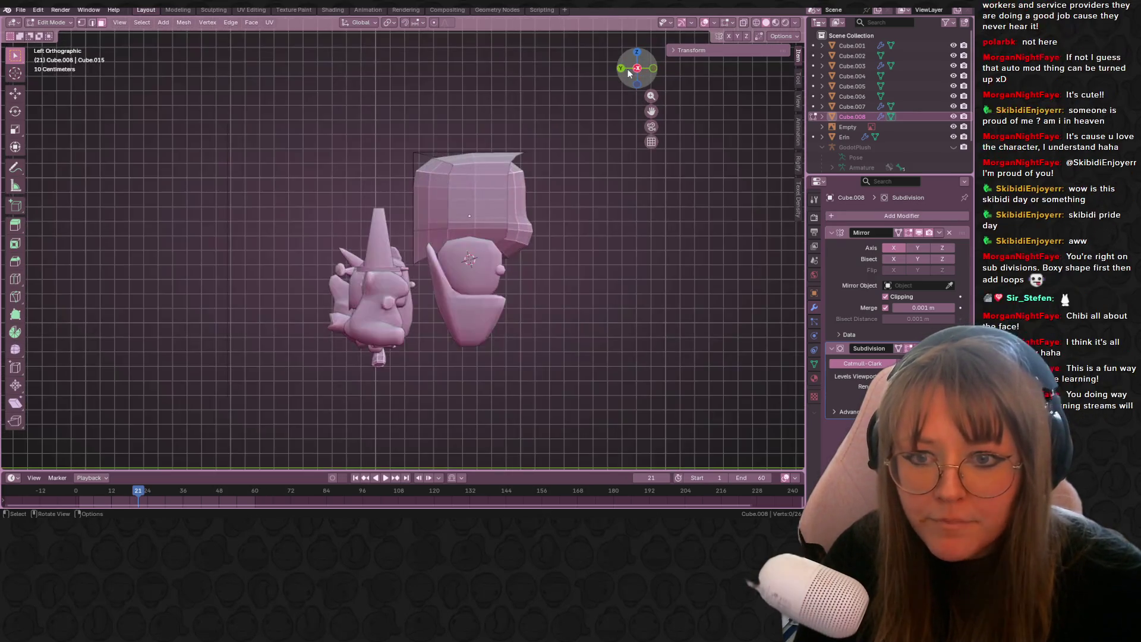
{"action": "left_click", "coordinate": [652, 69]}
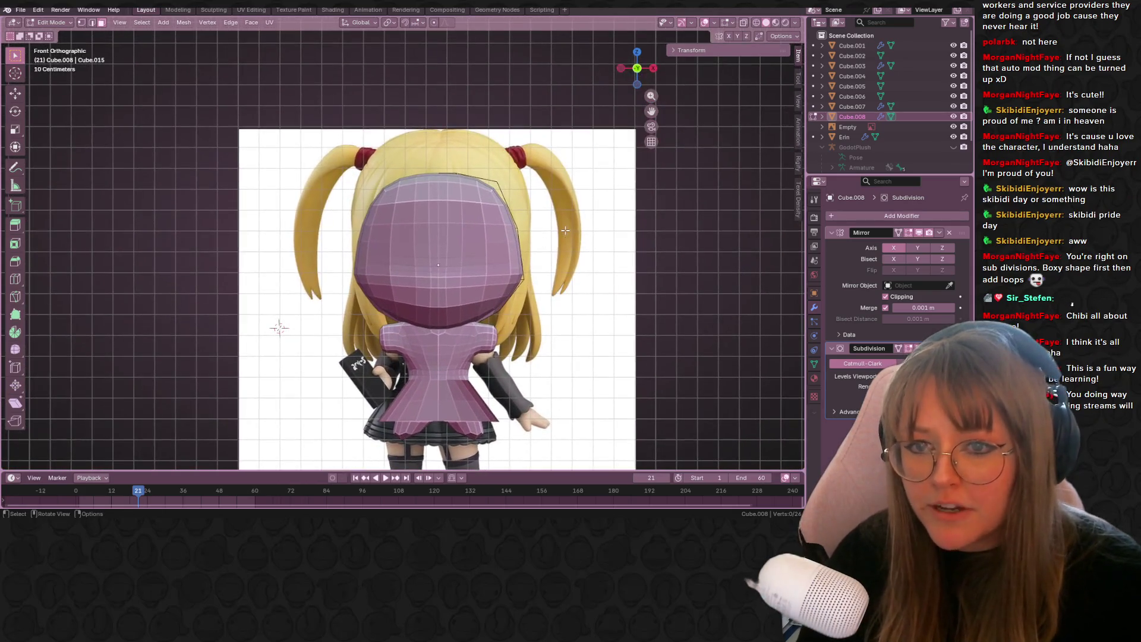
{"action": "middle_click_drag", "start_coordinate": [555, 201], "coordinate": [518, 206], "text": "shift"}
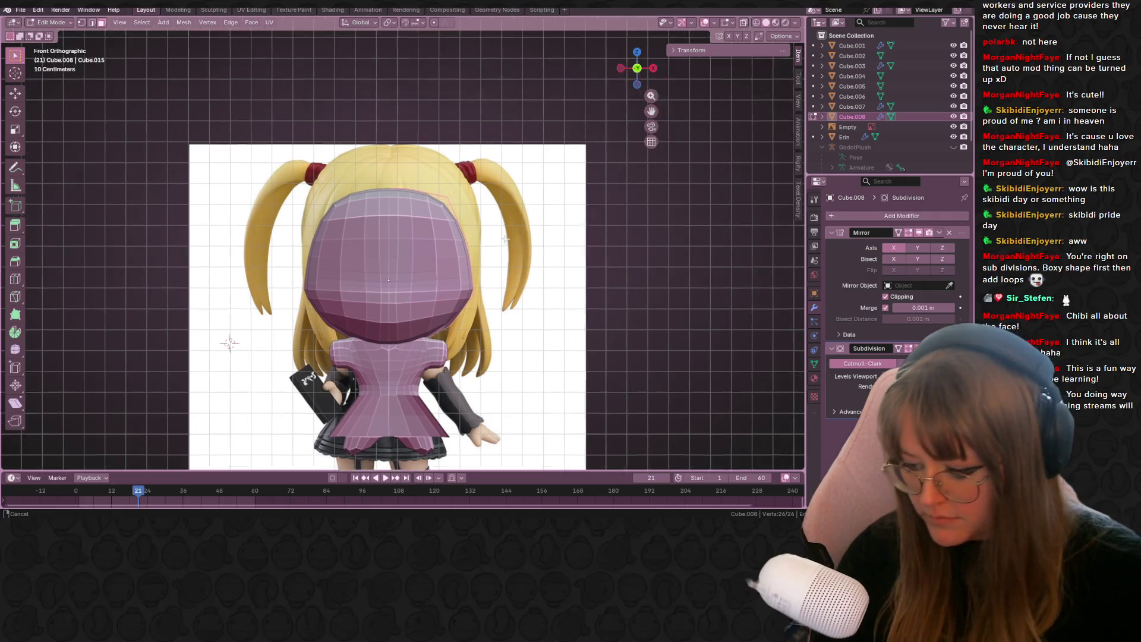
{"action": "key", "text": "s"}
{"action": "left_click", "coordinate": [511, 238]}
{"action": "mouse_move", "coordinate": [512, 237]}
{"action": "middle_mouse_down"}
{"action": "mouse_move", "coordinate": [579, 227]}
{"action": "mouse_move", "coordinate": [546, 226]}
{"action": "middle_mouse_up"}
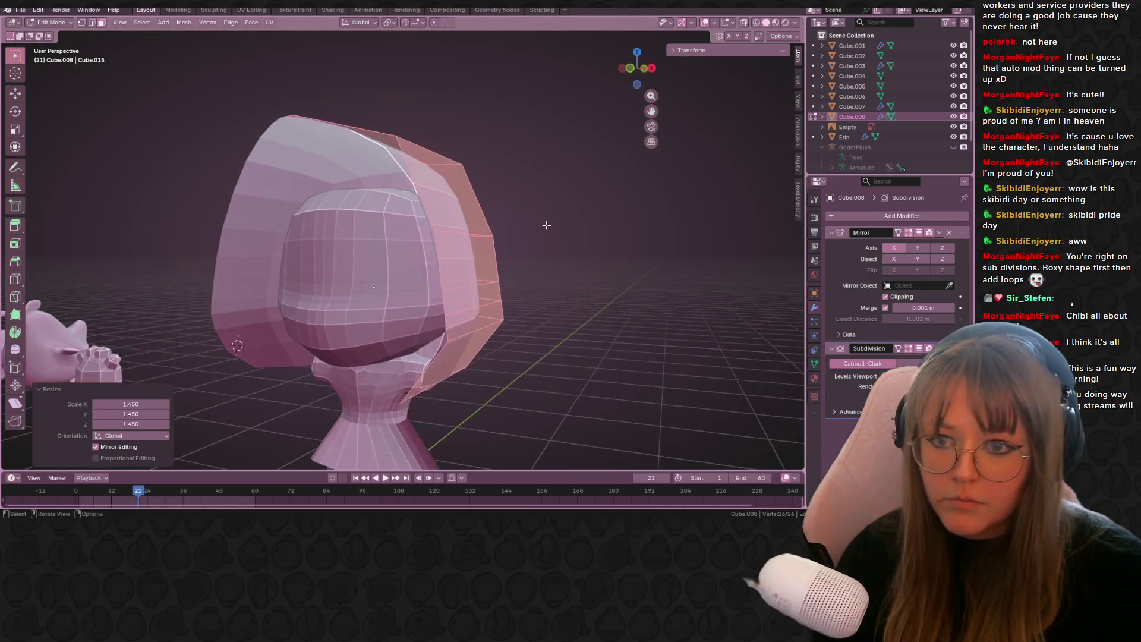
{"action": "left_click", "coordinate": [634, 71]}
{"action": "key", "text": "s"}
{"action": "left_click", "coordinate": [526, 175]}
{"action": "key", "text": "g"}
{"action": "left_click", "coordinate": [524, 181]}
- Zoom in on the head with X-ray on so the reference face shows through
{"action": "left_click", "coordinate": [757, 22]}
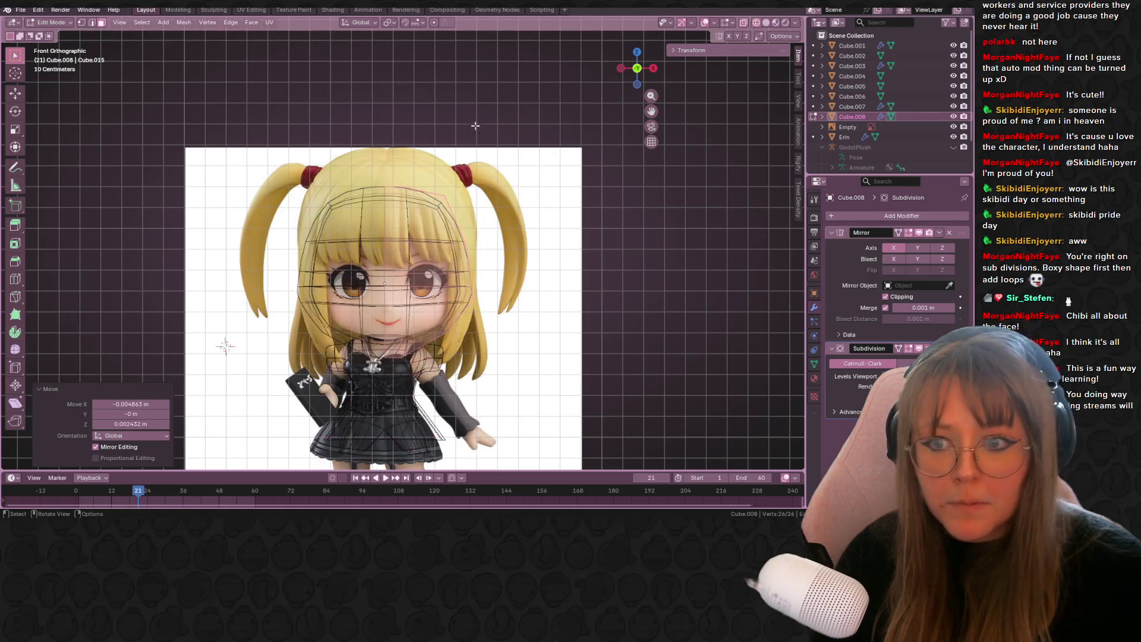
{"action": "key", "text": "KP_Add"}
{"action": "key", "text": "alt+z"}
{"action": "left_click", "coordinate": [746, 22]}
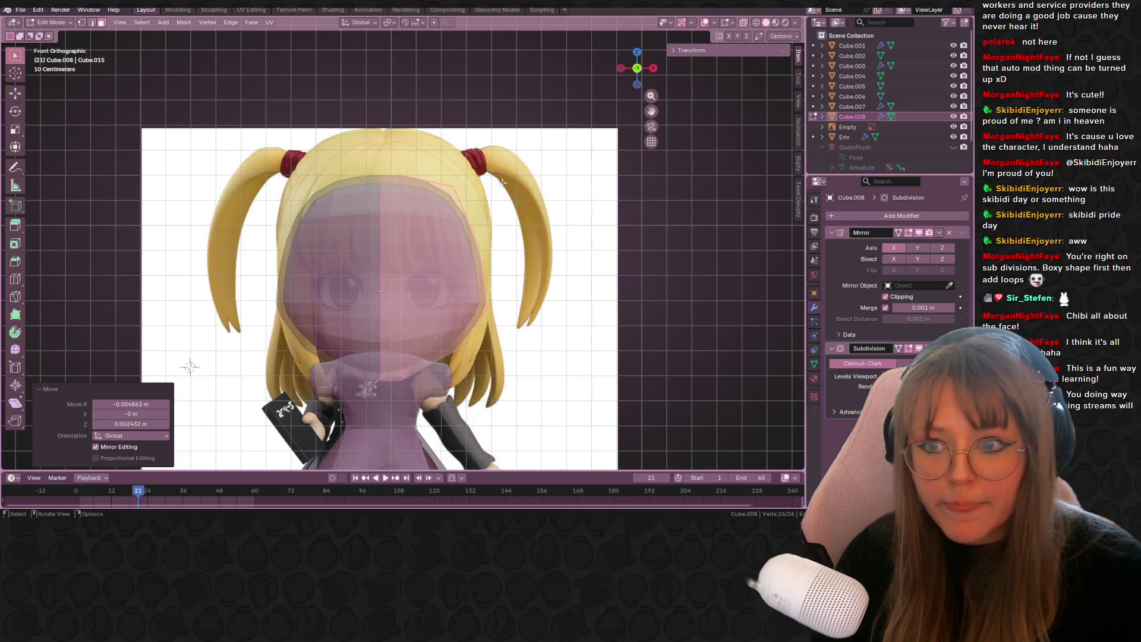
{"action": "middle_click_drag", "start_coordinate": [543, 238], "coordinate": [543, 191], "text": "shift"}
- Deselect the hair shell, select a single vertex, and return to the front reference view
{"action": "mouse_move", "coordinate": [618, 188]}
{"action": "middle_mouse_down"}
{"action": "mouse_move", "coordinate": [547, 224]}
{"action": "mouse_move", "coordinate": [555, 229]}
{"action": "mouse_move", "coordinate": [501, 215]}
{"action": "mouse_move", "coordinate": [348, 238]}
{"action": "middle_mouse_up"}
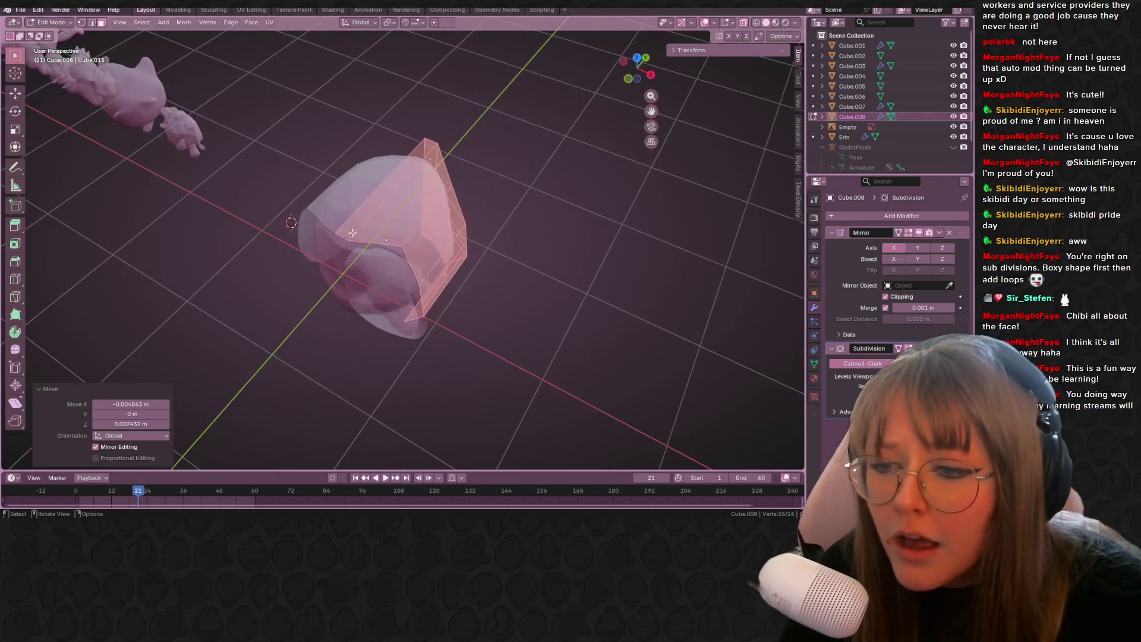
{"action": "left_click", "coordinate": [345, 237]}
{"action": "middle_click_drag", "start_coordinate": [267, 131], "coordinate": [347, 170]}
{"action": "left_click", "coordinate": [427, 190], "text": "shift"}
{"action": "mouse_move", "coordinate": [426, 191]}
{"action": "middle_mouse_down"}
{"action": "mouse_move", "coordinate": [492, 242]}
{"action": "mouse_move", "coordinate": [483, 208]}
{"action": "middle_mouse_up"}
{"action": "left_click", "coordinate": [633, 72]}
{"action": "middle_click_drag", "start_coordinate": [380, 213], "coordinate": [352, 193], "text": "shift"}
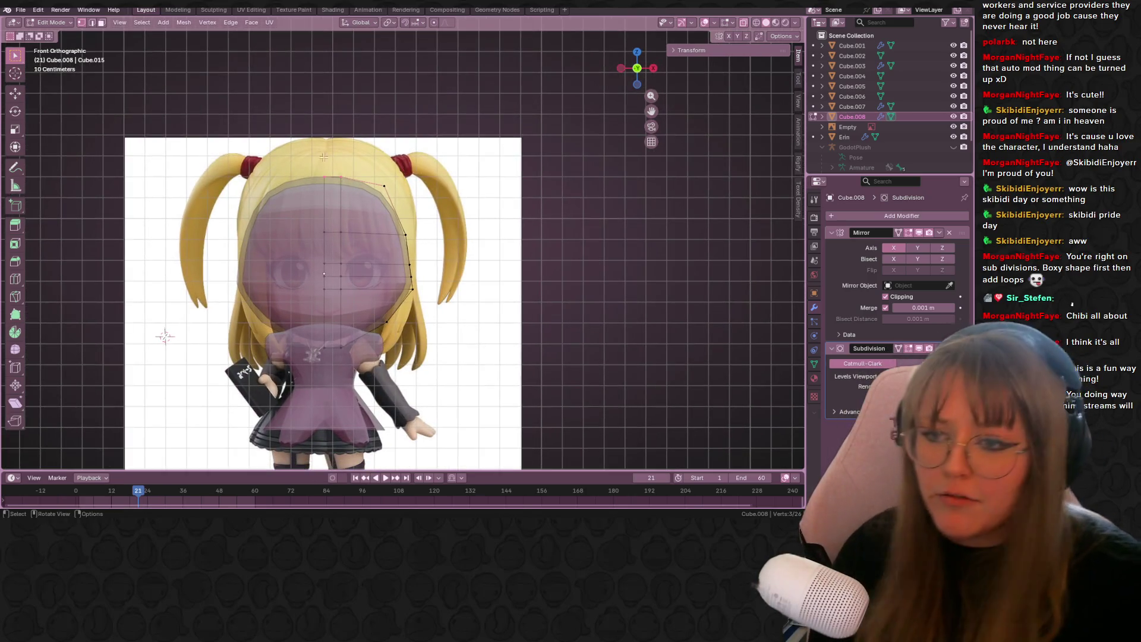
- Extrude the three selected hair vertices, rotate them, and reposition the vertices to shape the edge
{"action": "key", "text": "e"}
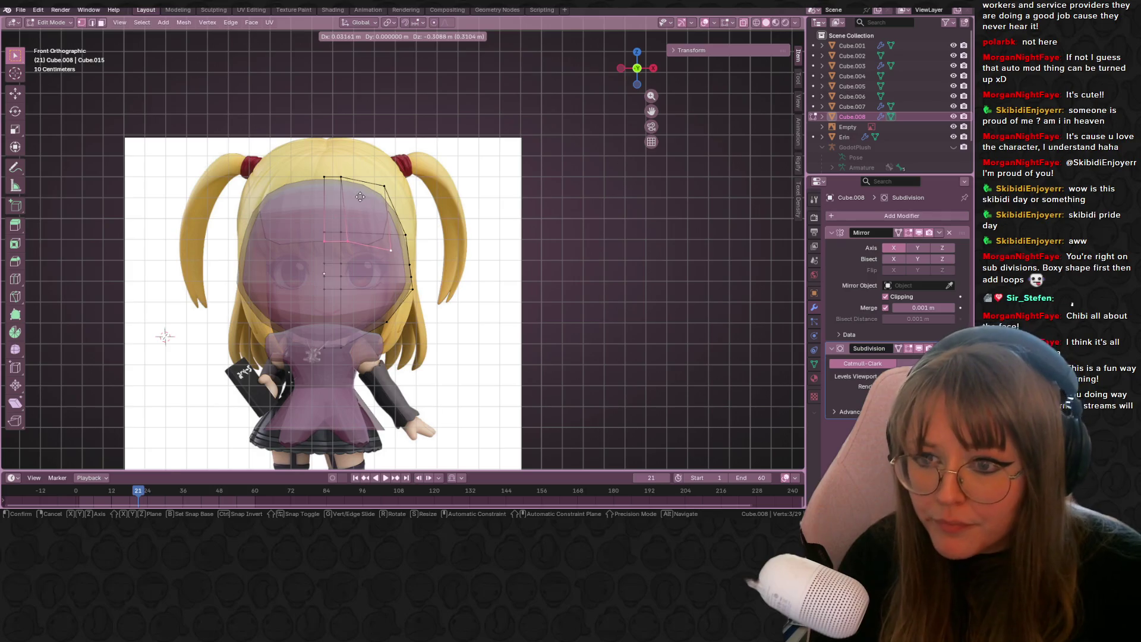
{"action": "left_click", "coordinate": [360, 197]}
{"action": "key", "text": "r"}
{"action": "left_click", "coordinate": [379, 243]}
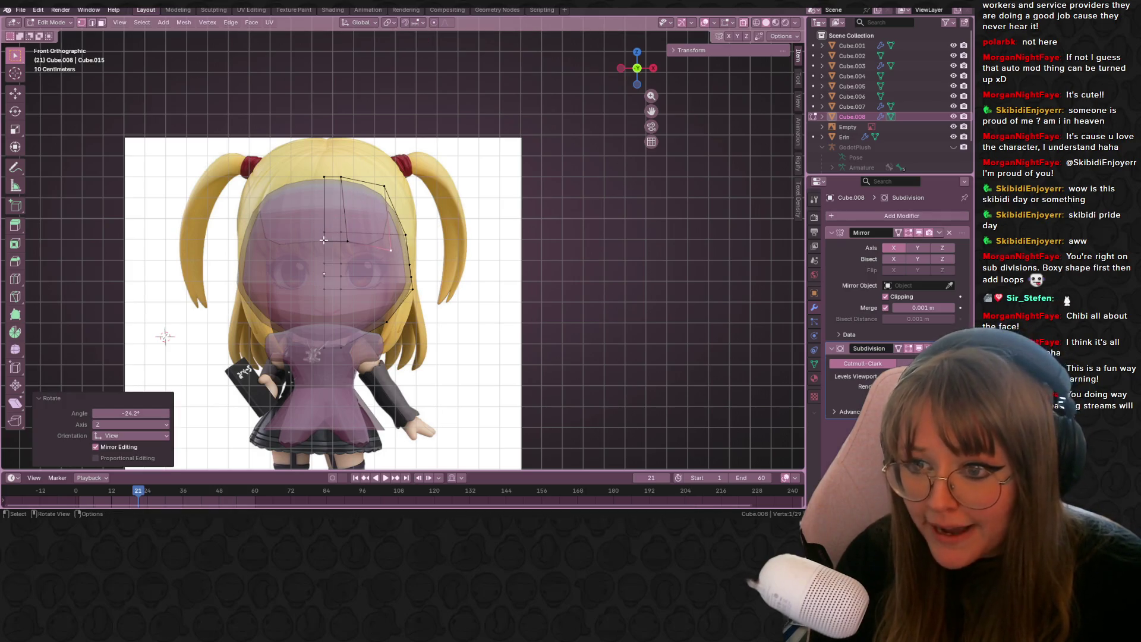
{"action": "left_click", "coordinate": [348, 241], "text": "shift"}
{"action": "key", "text": "g"}
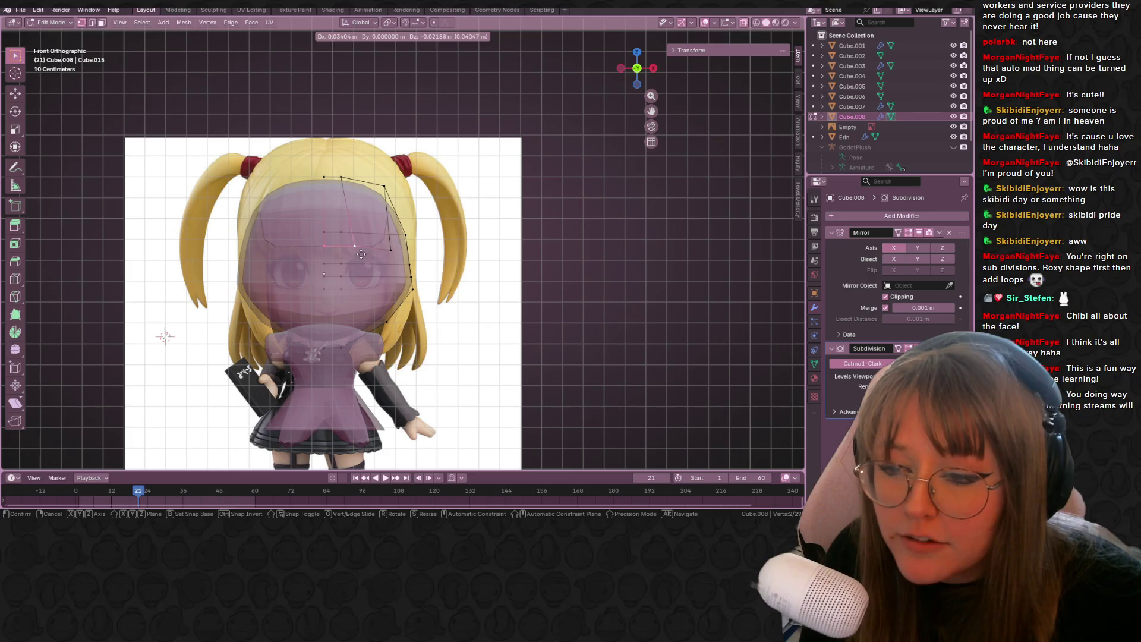
{"action": "left_click", "coordinate": [357, 226]}
{"action": "left_click", "coordinate": [400, 230]}
{"action": "key", "text": "g"}
{"action": "left_click", "coordinate": [397, 222]}
- Add a second vertex and extrude the pair outward in the right side view
{"action": "middle_click_drag", "start_coordinate": [396, 222], "coordinate": [385, 217]}
{"action": "scroll", "coordinate": [535, 149], "scroll_direction": "up", "scroll_amount": 3}
{"action": "middle_click_drag", "start_coordinate": [534, 149], "coordinate": [456, 213]}
{"action": "left_click", "coordinate": [299, 203], "text": "shift"}
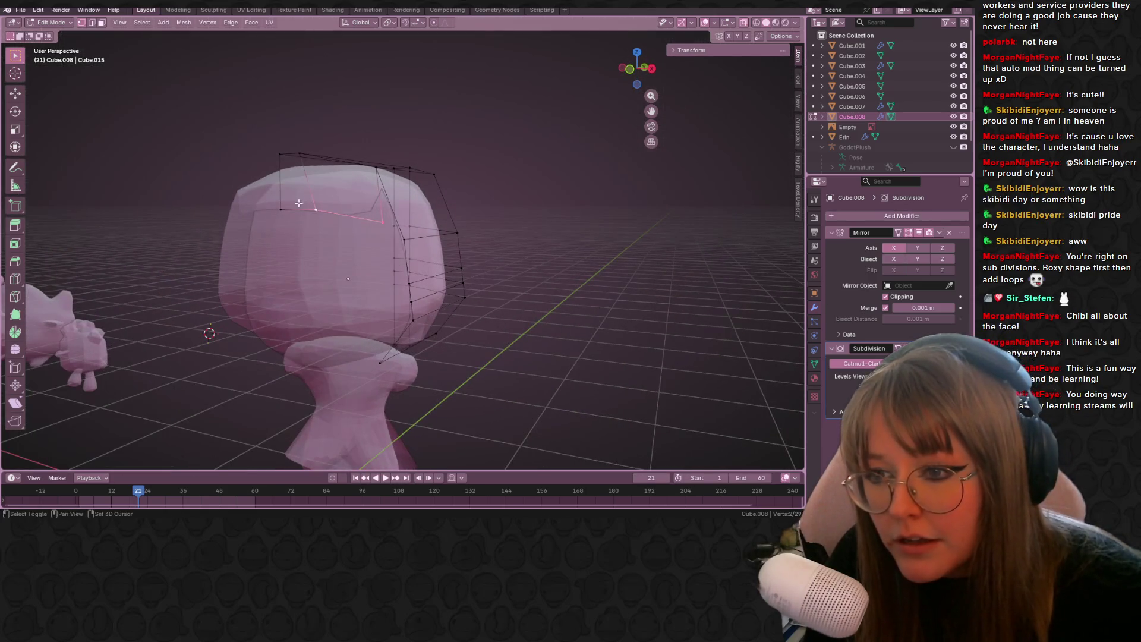
{"action": "left_click", "coordinate": [652, 68]}
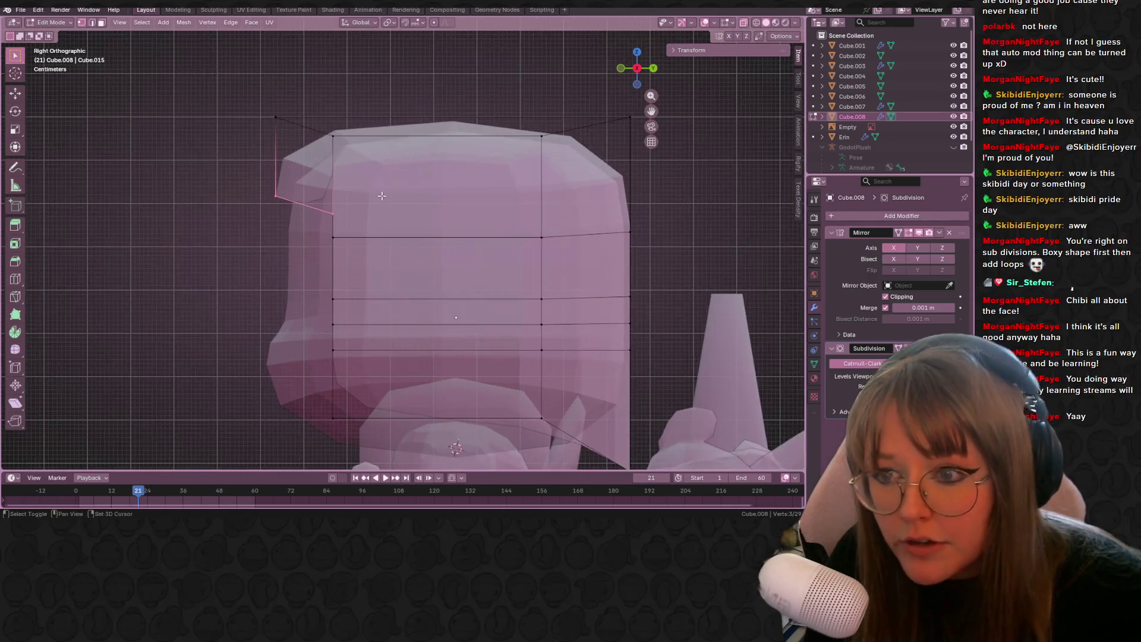
{"action": "key", "text": "e"}
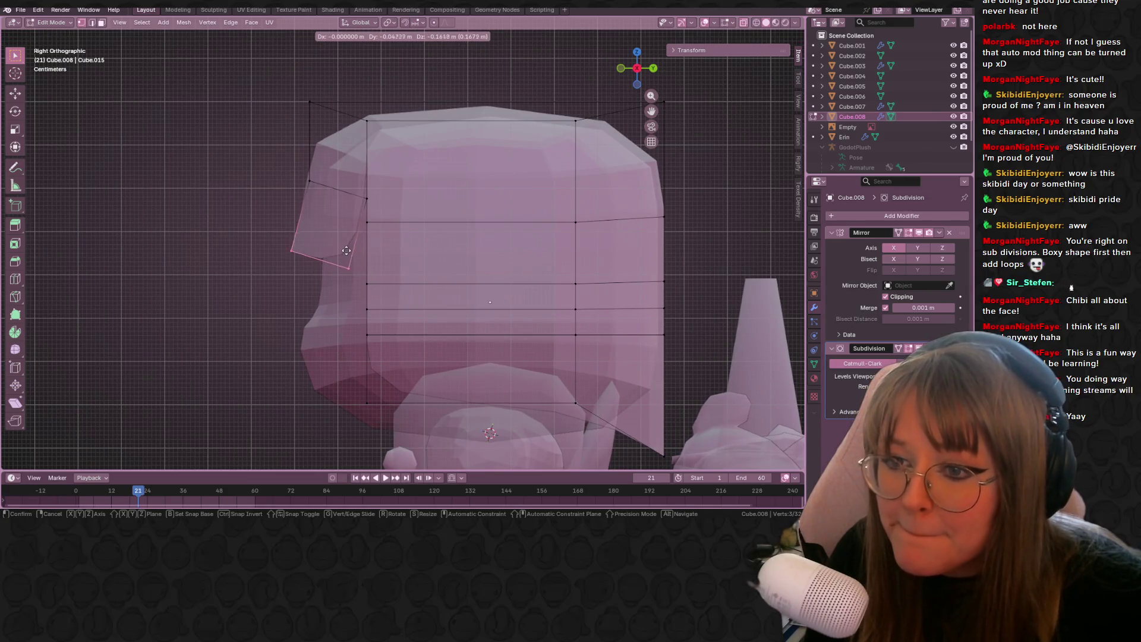
{"action": "left_click", "coordinate": [356, 250]}
{"action": "left_click", "coordinate": [620, 67]}
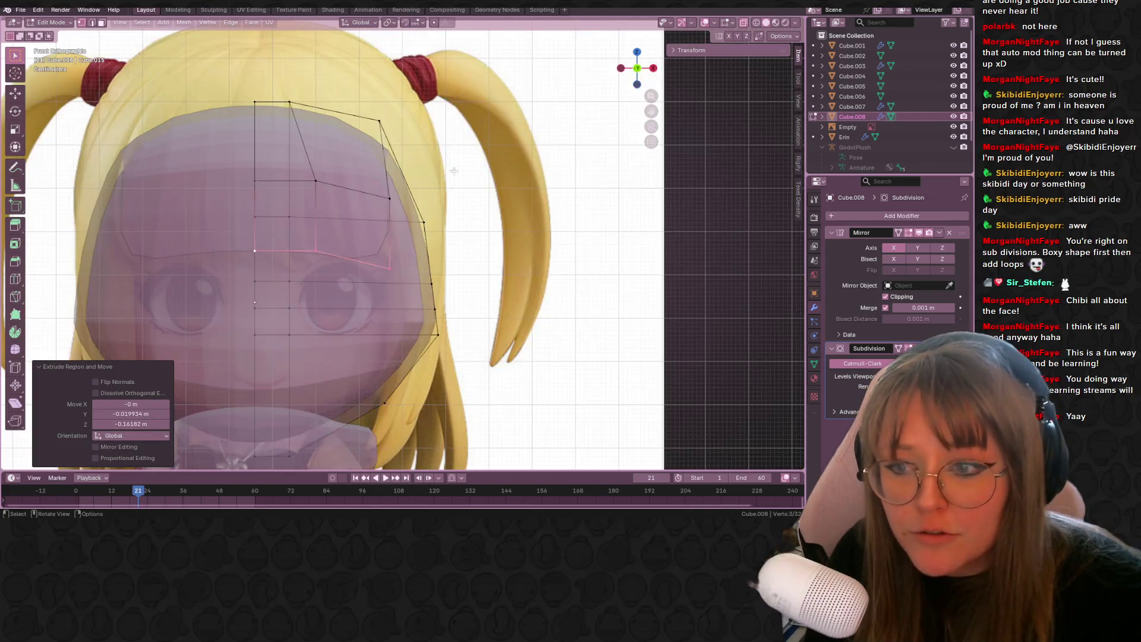
{"action": "left_click", "coordinate": [478, 309]}
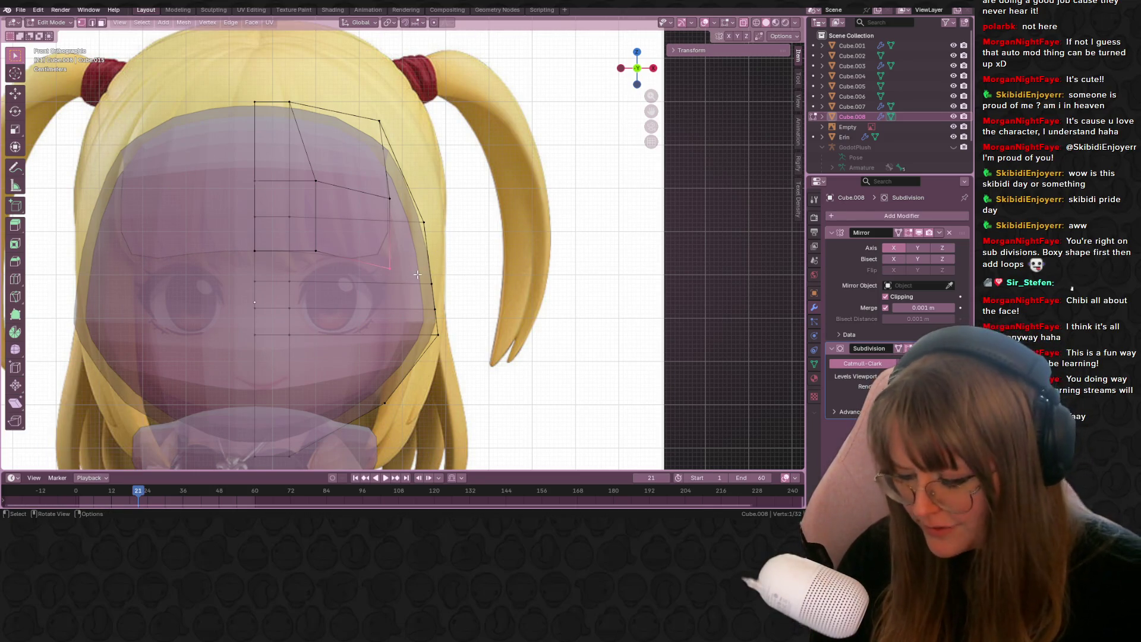
- Slide the selected loop along the hair, then move three hair-edge vertices into place
{"action": "key", "text": "shift+v"}
{"action": "left_click", "coordinate": [444, 224]}
{"action": "scroll", "coordinate": [437, 175], "scroll_direction": "down", "scroll_amount": 4}
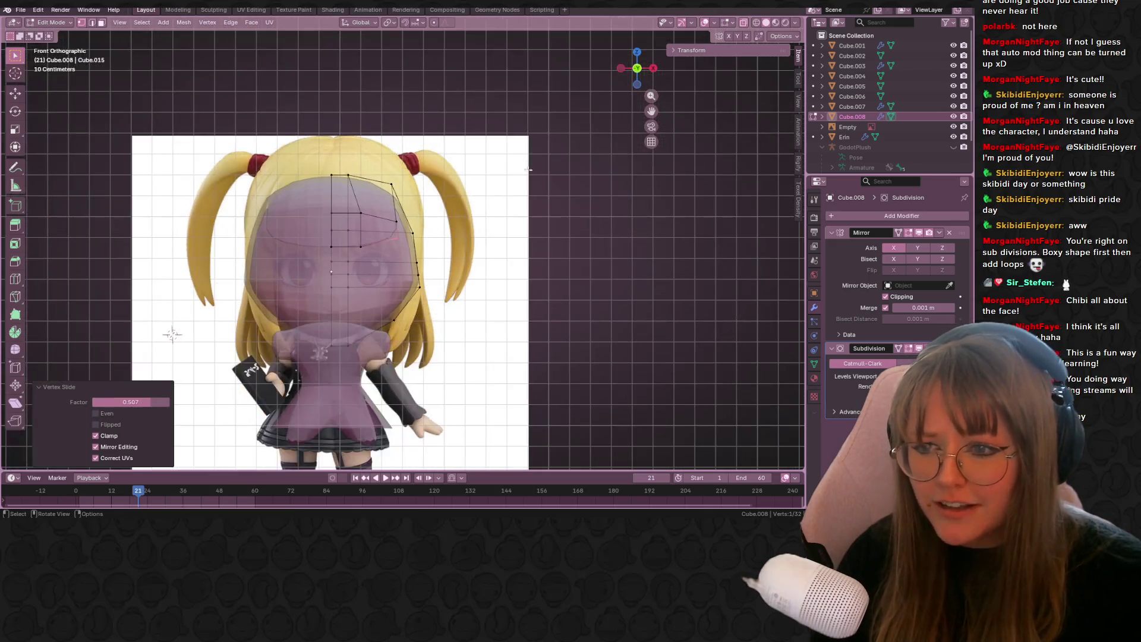
{"action": "left_click", "coordinate": [354, 242]}
{"action": "left_click_drag", "start_coordinate": [401, 245], "coordinate": [402, 246]}
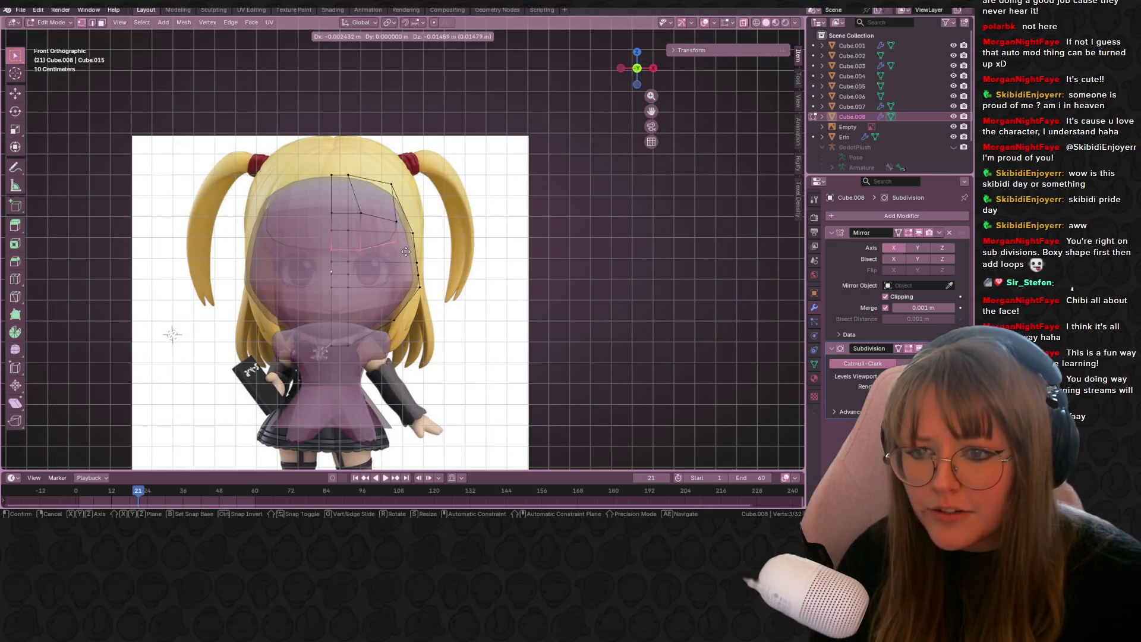
{"action": "key", "text": "g"}
{"action": "left_click", "coordinate": [410, 260]}
- Reposition a single hair vertex and leave only the top vertex selected
{"action": "mouse_move", "coordinate": [440, 251]}
{"action": "middle_mouse_down"}
{"action": "mouse_move", "coordinate": [483, 249]}
{"action": "mouse_move", "coordinate": [458, 257]}
{"action": "mouse_move", "coordinate": [514, 224]}
{"action": "mouse_move", "coordinate": [487, 250]}
{"action": "mouse_move", "coordinate": [401, 217]}
{"action": "mouse_move", "coordinate": [488, 270]}
{"action": "mouse_move", "coordinate": [415, 237]}
{"action": "mouse_move", "coordinate": [459, 246]}
{"action": "mouse_move", "coordinate": [438, 145]}
{"action": "middle_mouse_up"}
{"action": "left_click", "coordinate": [402, 217]}
{"action": "key", "text": "g"}
{"action": "left_click", "coordinate": [464, 257]}
{"action": "left_click", "coordinate": [410, 224]}
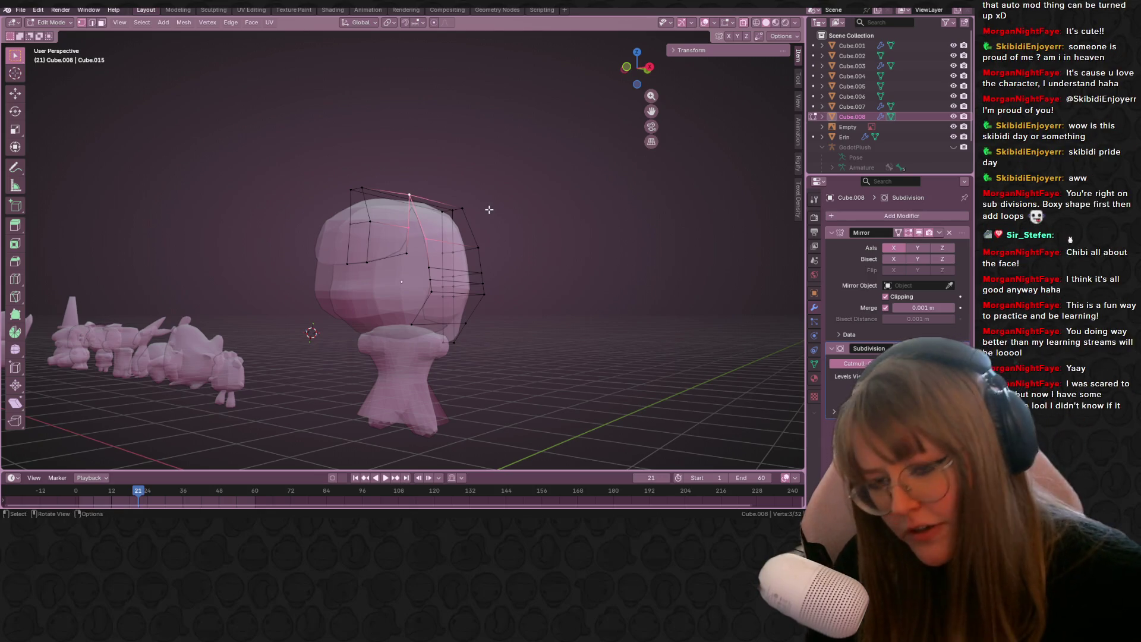
- Add a vertical loop cut across the back of the hair mesh
{"action": "middle_click_drag", "start_coordinate": [325, 236], "coordinate": [623, 89]}
{"action": "left_click", "coordinate": [633, 71]}
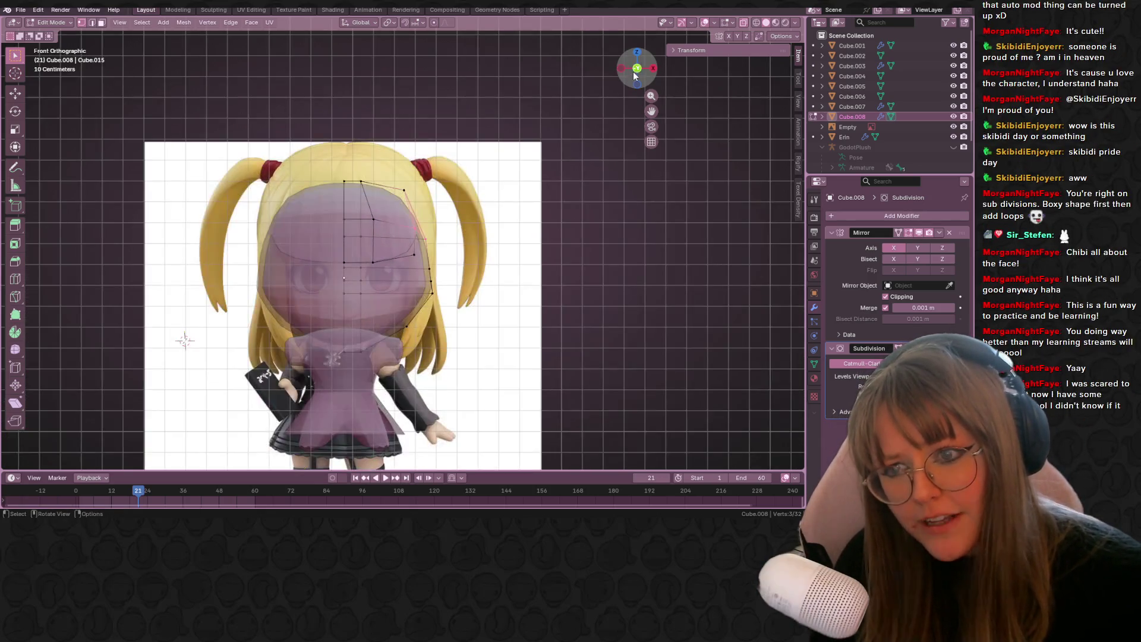
{"action": "scroll", "coordinate": [620, 77], "scroll_direction": "up", "scroll_amount": 5}
{"action": "scroll", "coordinate": [606, 185], "scroll_direction": "down", "scroll_amount": 3}
{"action": "scroll", "coordinate": [457, 259], "scroll_direction": "up", "scroll_amount": 3}
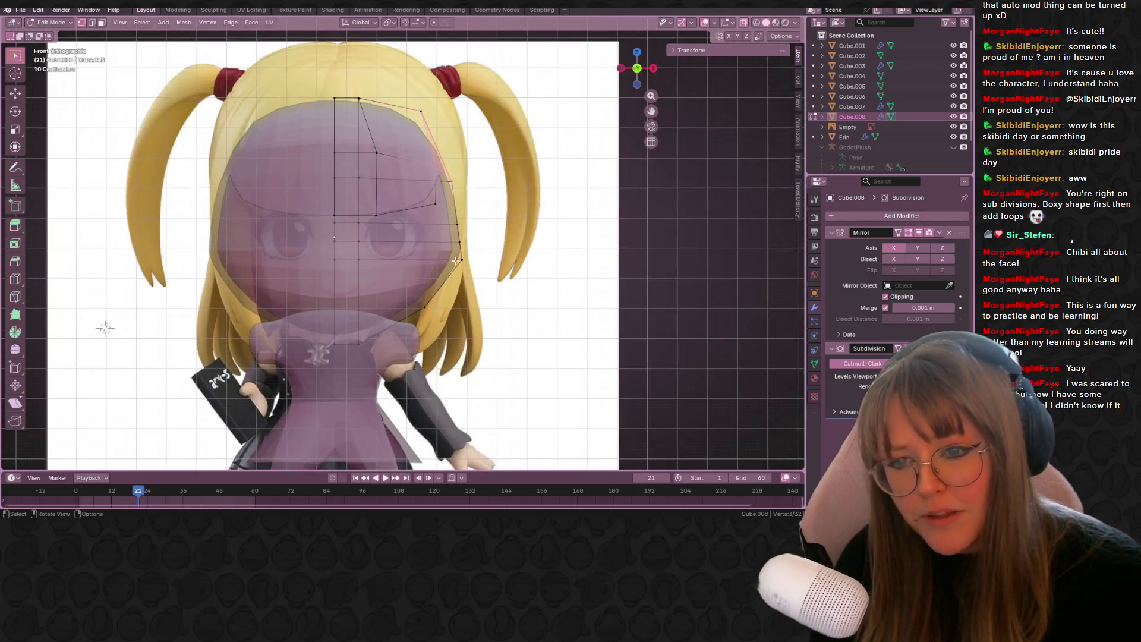
{"action": "mouse_move", "coordinate": [471, 256]}
{"action": "middle_mouse_down"}
{"action": "mouse_move", "coordinate": [386, 267]}
{"action": "mouse_move", "coordinate": [433, 290]}
{"action": "mouse_move", "coordinate": [624, 280]}
{"action": "mouse_move", "coordinate": [523, 165]}
{"action": "middle_mouse_up"}
{"action": "key", "text": "ctrl+r"}
{"action": "left_click", "coordinate": [523, 165]}
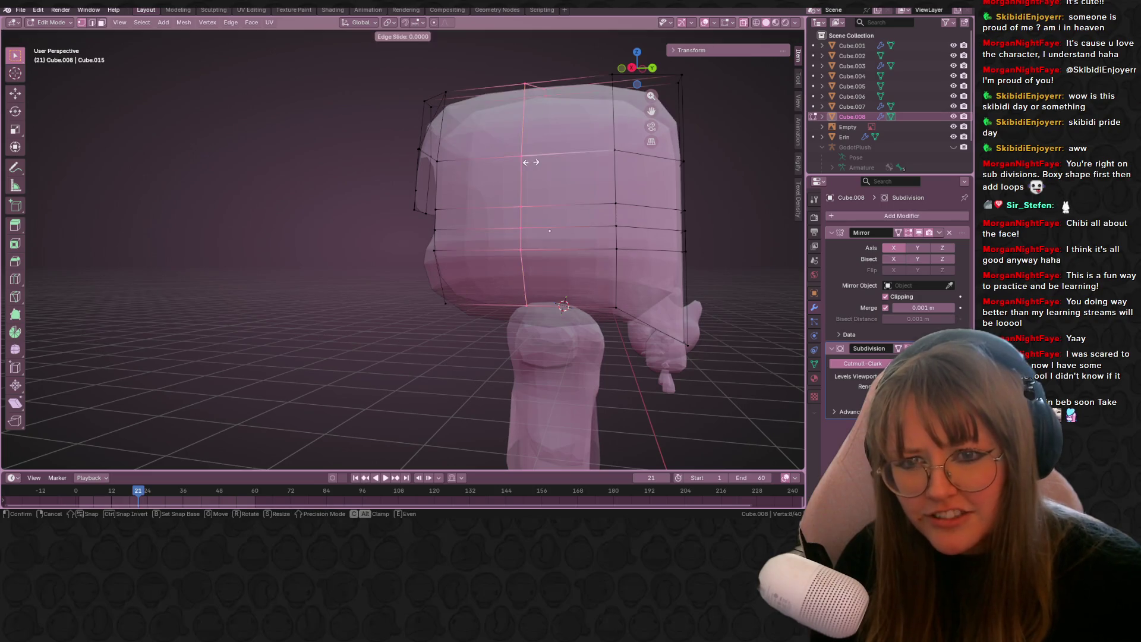
{"action": "left_click", "coordinate": [521, 162]}
- Extrude the lower hair edge downward into a strand, rotate it 38.5°, and nudge it into place
{"action": "left_click", "coordinate": [521, 304]}
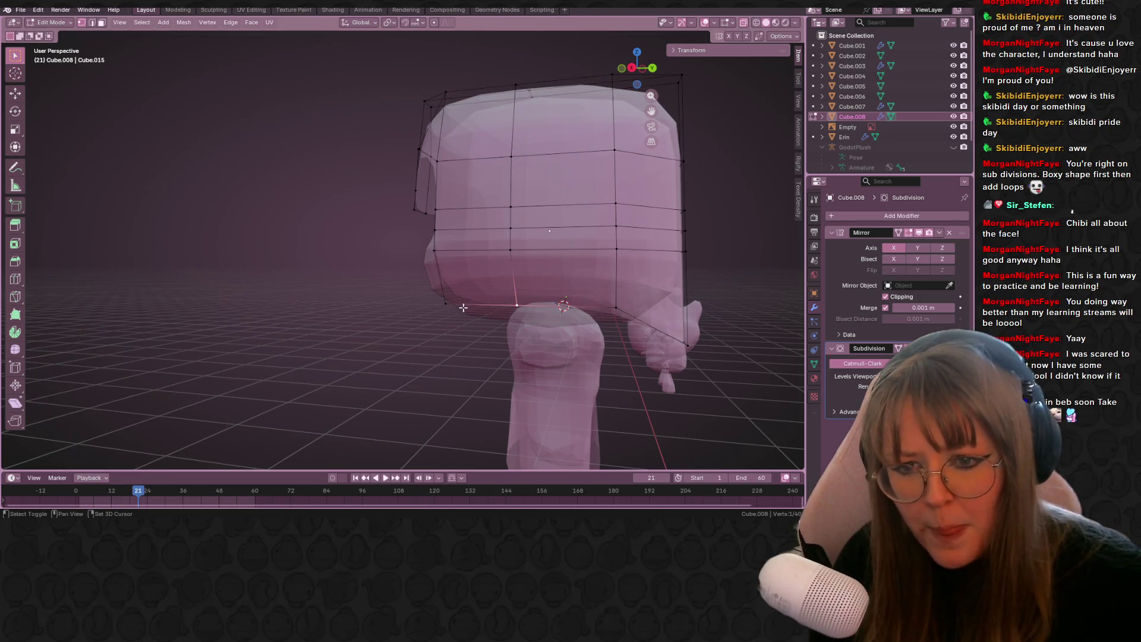
{"action": "key", "text": "KP_3"}
{"action": "scroll", "coordinate": [522, 247], "scroll_direction": "up", "scroll_amount": 4}
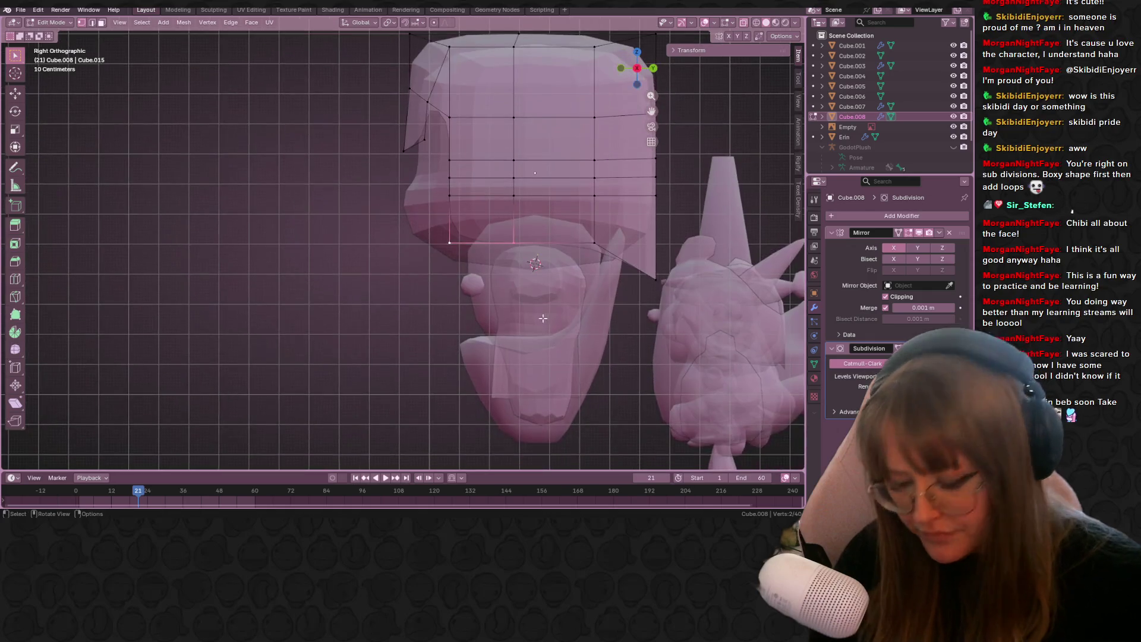
{"action": "key", "text": "e"}
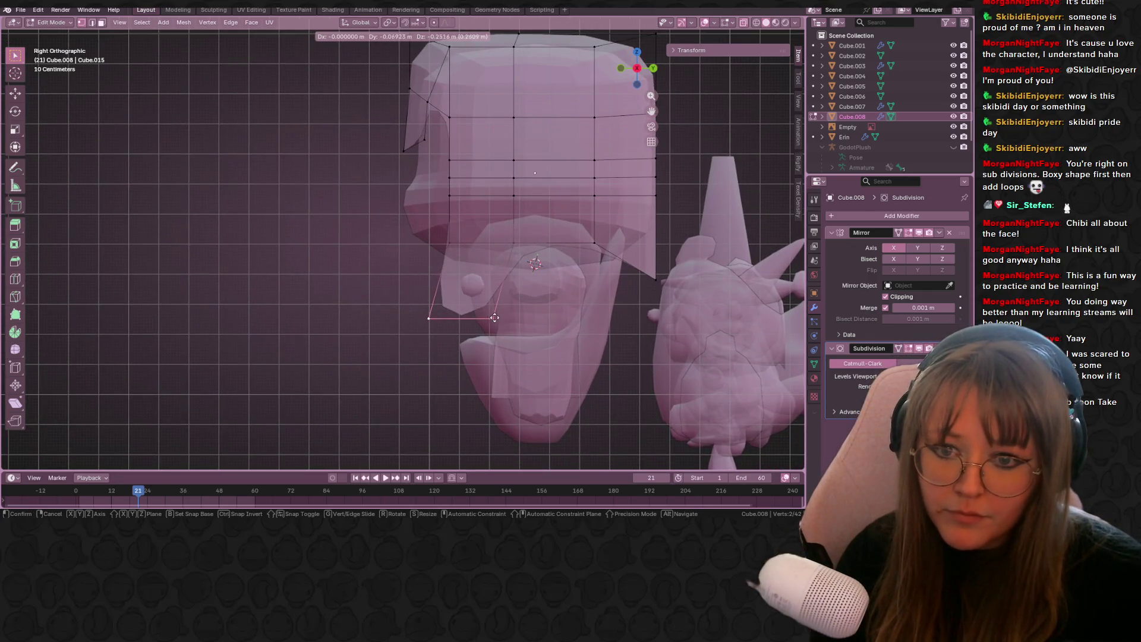
{"action": "left_click", "coordinate": [501, 322]}
{"action": "left_click", "coordinate": [621, 68]}
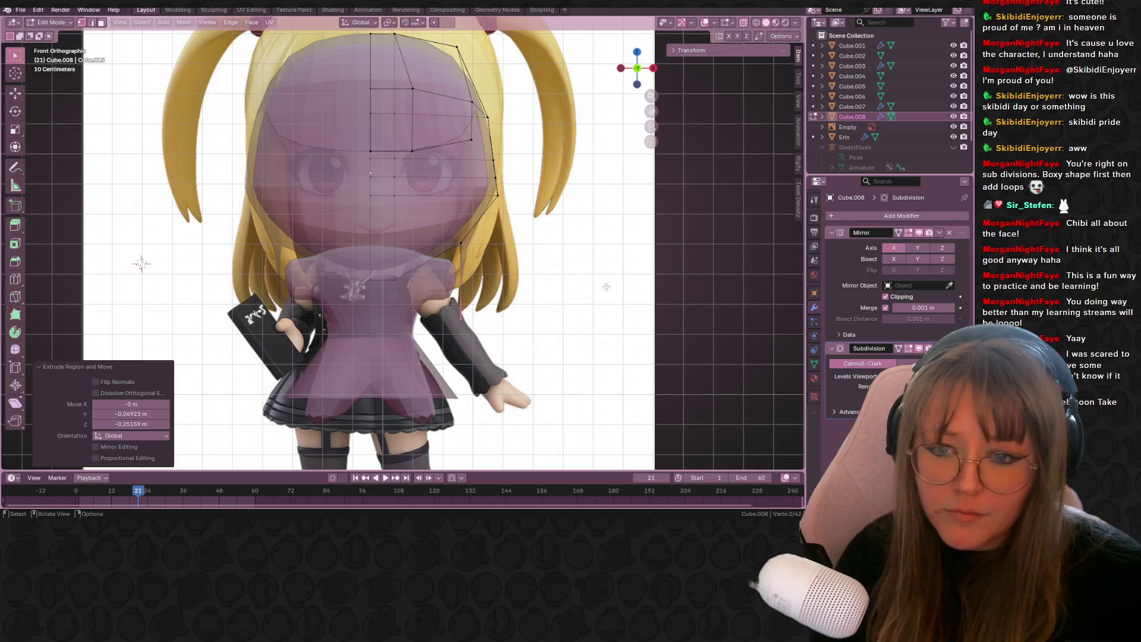
{"action": "middle_click_drag", "start_coordinate": [610, 305], "coordinate": [567, 370]}
{"action": "key", "text": "r"}
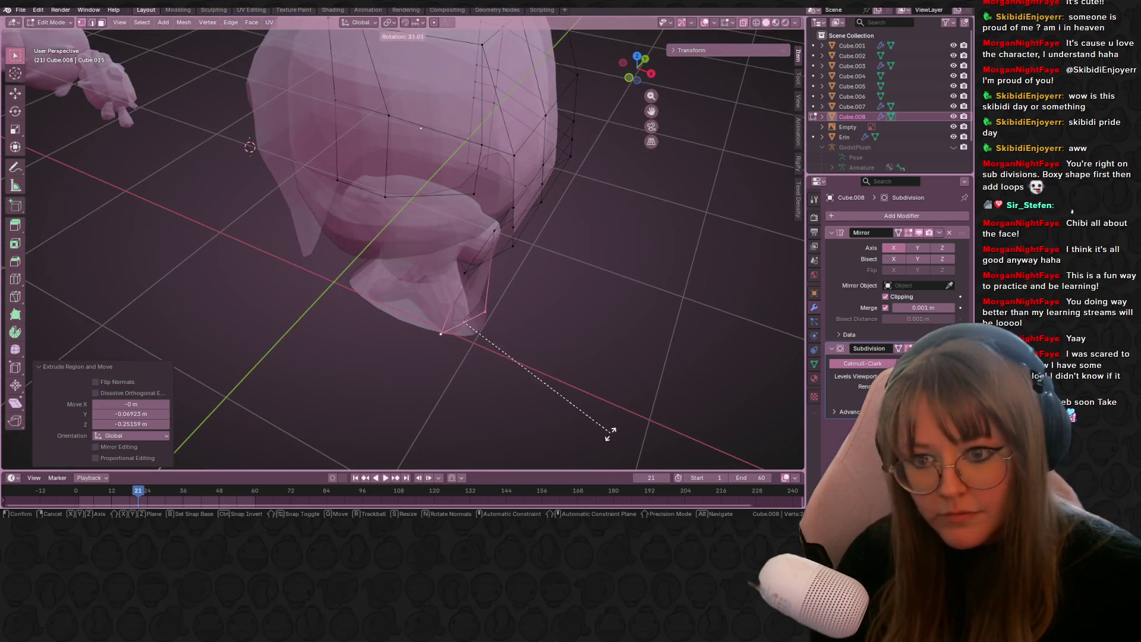
{"action": "left_click", "coordinate": [630, 310]}
{"action": "left_click", "coordinate": [630, 78]}
{"action": "key", "text": "g"}
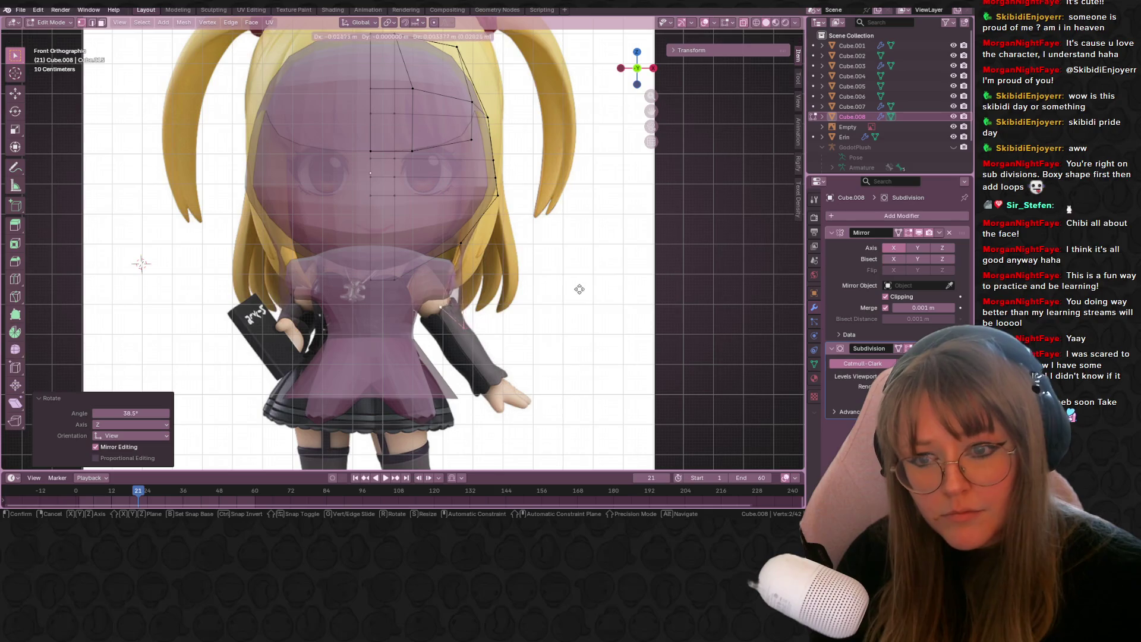
{"action": "left_click", "coordinate": [585, 280]}
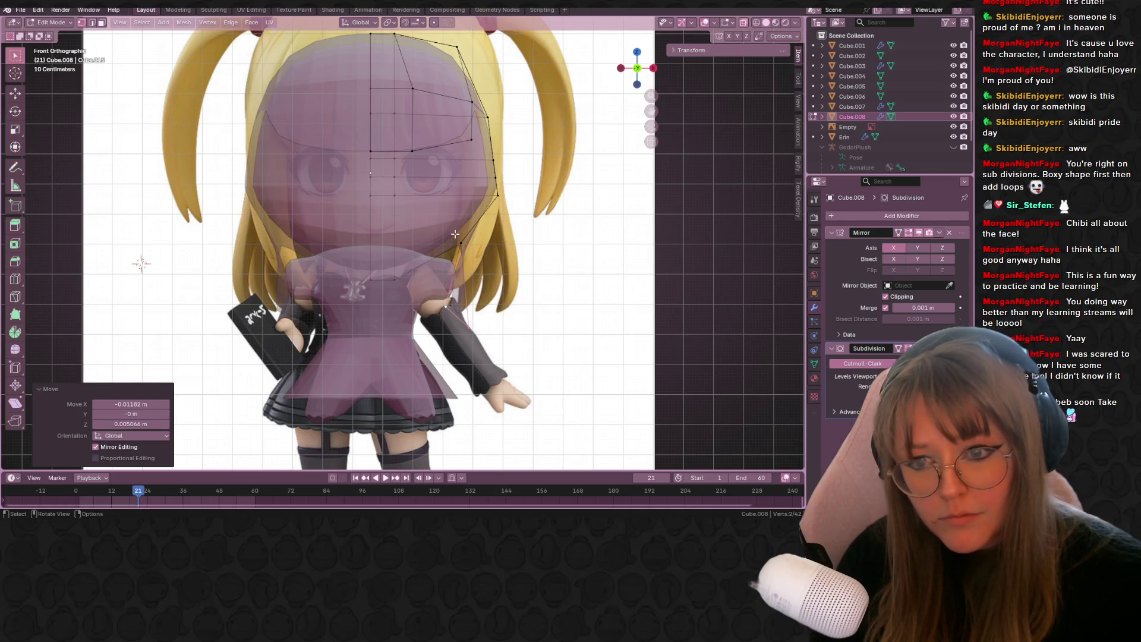
- Move a strand vertex in the front view to follow the reference outline
{"action": "left_click", "coordinate": [486, 242]}
{"action": "key", "text": "Escape"}
{"action": "middle_click_drag", "start_coordinate": [469, 254], "coordinate": [454, 241]}
{"action": "left_click", "coordinate": [631, 69]}
{"action": "key", "text": "g"}
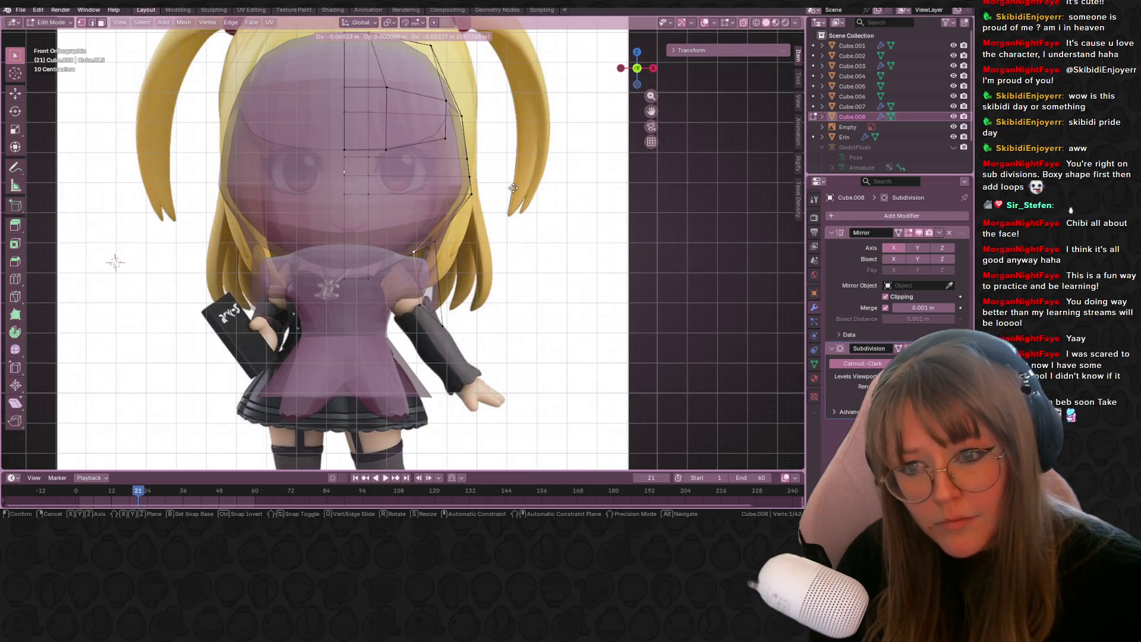
{"action": "left_click", "coordinate": [518, 185]}
{"action": "mouse_move", "coordinate": [518, 184]}
{"action": "middle_mouse_down"}
{"action": "mouse_move", "coordinate": [540, 226]}
{"action": "mouse_move", "coordinate": [643, 133]}
{"action": "middle_mouse_up"}
{"action": "left_click", "coordinate": [634, 71]}
- Extend the strand further down in the side view and rotate its end -18.5°
{"action": "mouse_move", "coordinate": [662, 208]}
{"action": "middle_mouse_down"}
{"action": "mouse_move", "coordinate": [560, 221]}
{"action": "mouse_move", "coordinate": [472, 194]}
{"action": "mouse_move", "coordinate": [617, 262]}
{"action": "middle_mouse_up"}
{"action": "left_click", "coordinate": [637, 72]}
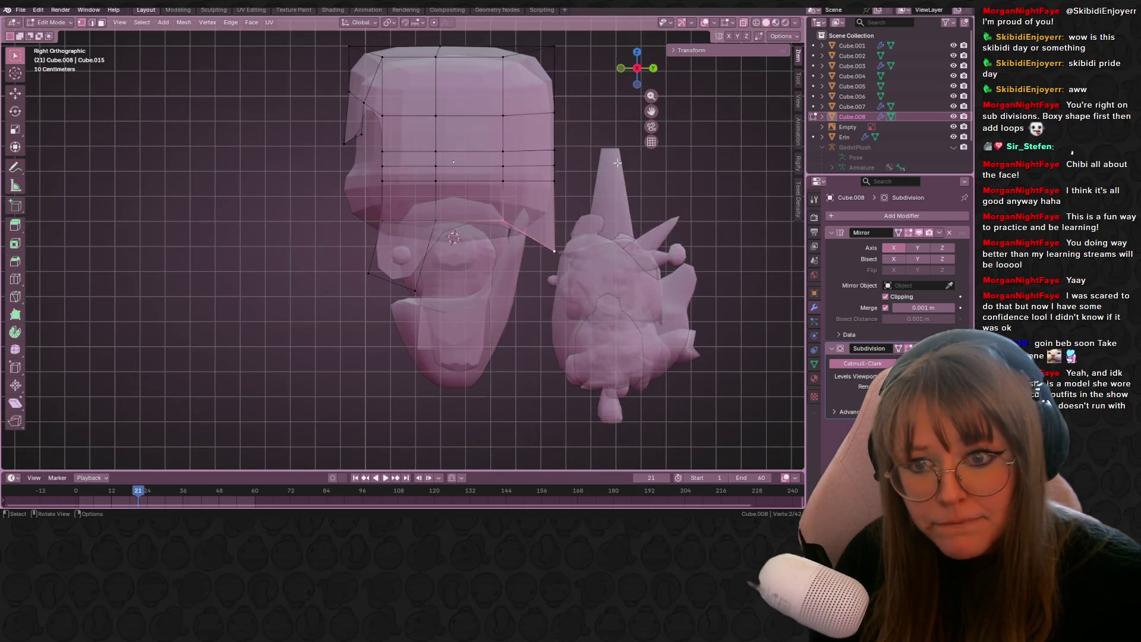
{"action": "key", "text": "g"}
{"action": "left_click", "coordinate": [614, 250]}
{"action": "key", "text": "e"}
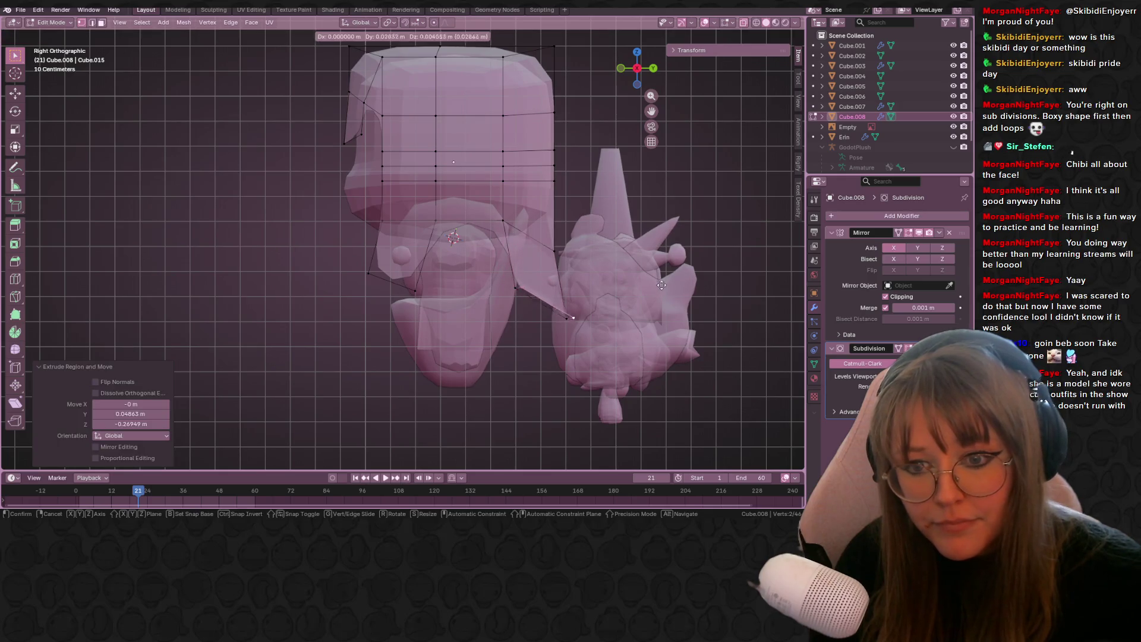
{"action": "key", "text": "Escape"}
{"action": "key", "text": "ctrl+z"}
{"action": "middle_click_drag", "start_coordinate": [666, 293], "coordinate": [703, 324]}
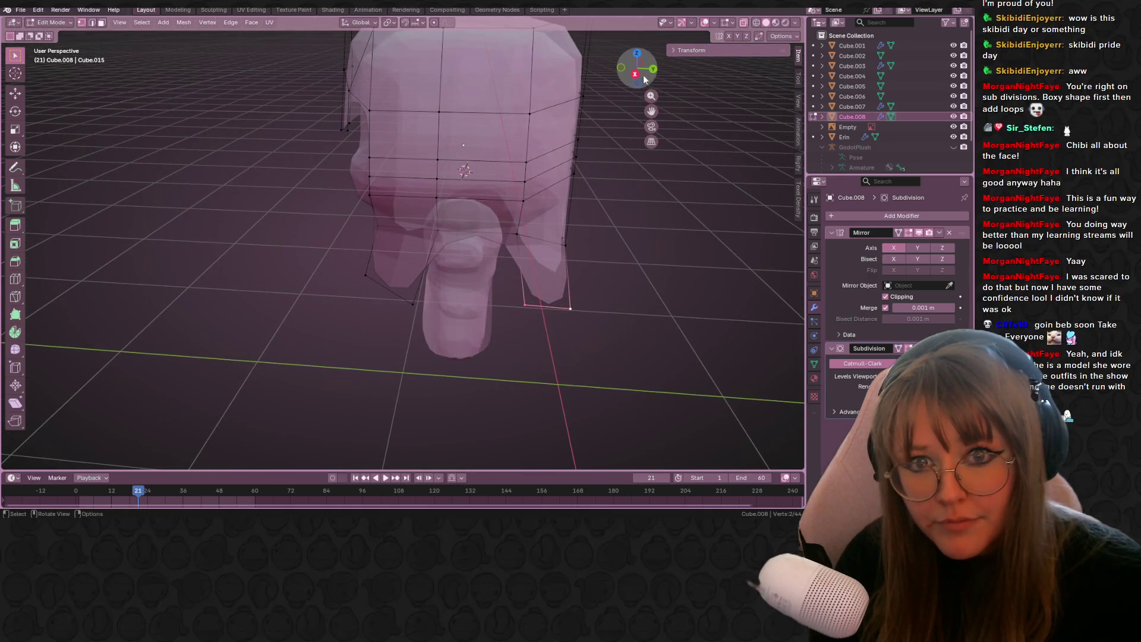
{"action": "key", "text": "KP_3"}
{"action": "key", "text": "r"}
{"action": "left_click", "coordinate": [629, 234]}
- Move a strand vertex up and back, then turn off the see-through display
{"action": "key", "text": "r"}
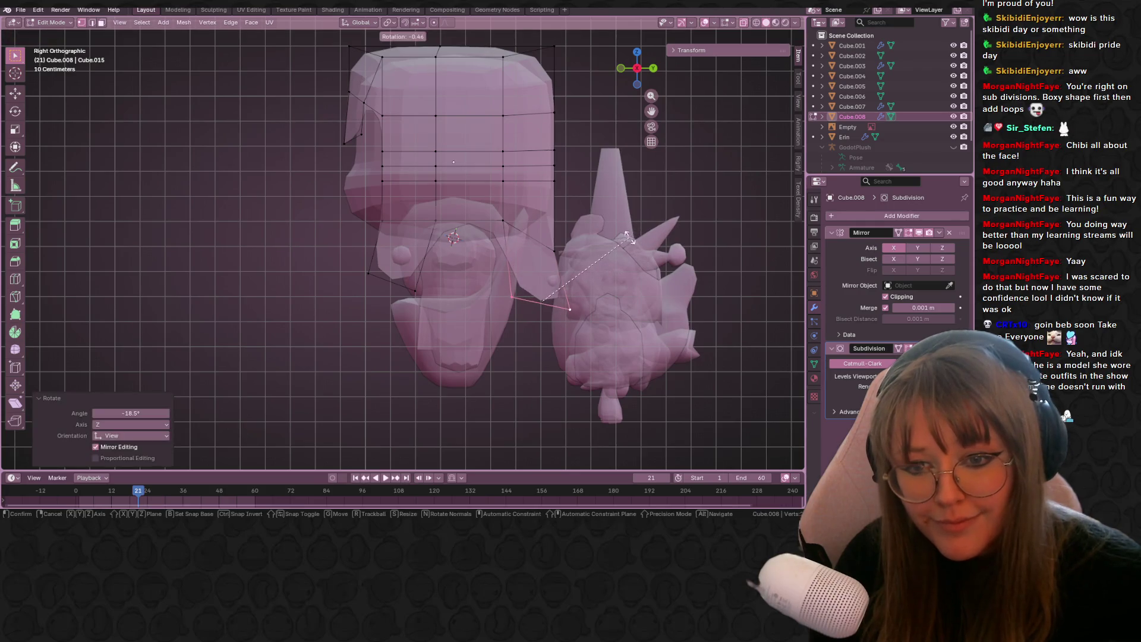
{"action": "key", "text": "Escape"}
{"action": "left_click", "coordinate": [561, 243]}
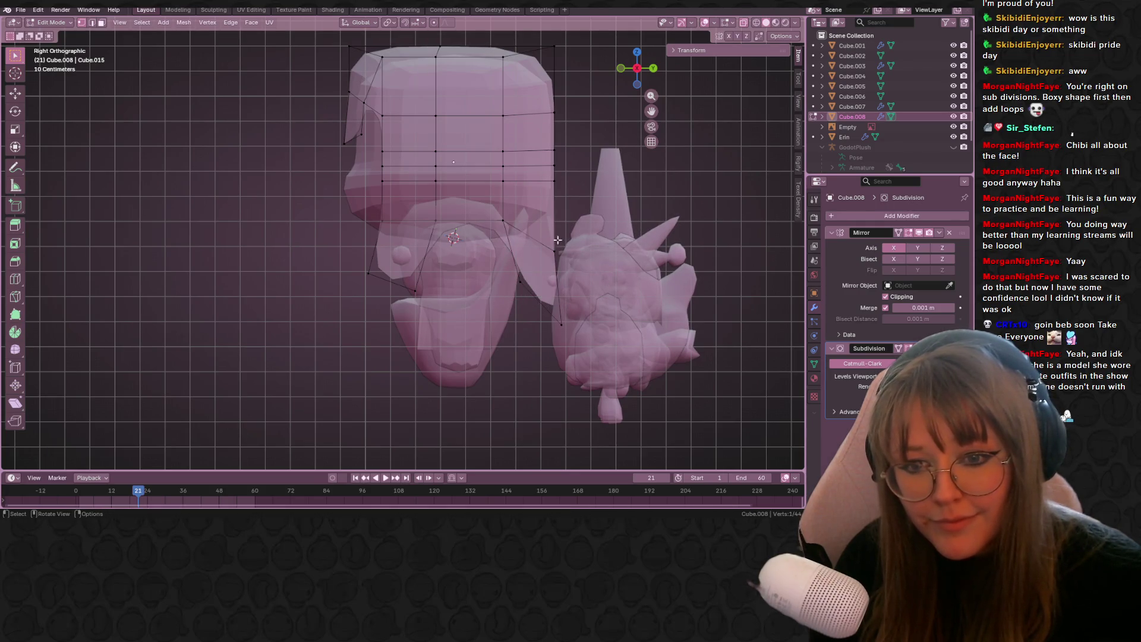
{"action": "key", "text": "g"}
{"action": "left_click", "coordinate": [570, 239]}
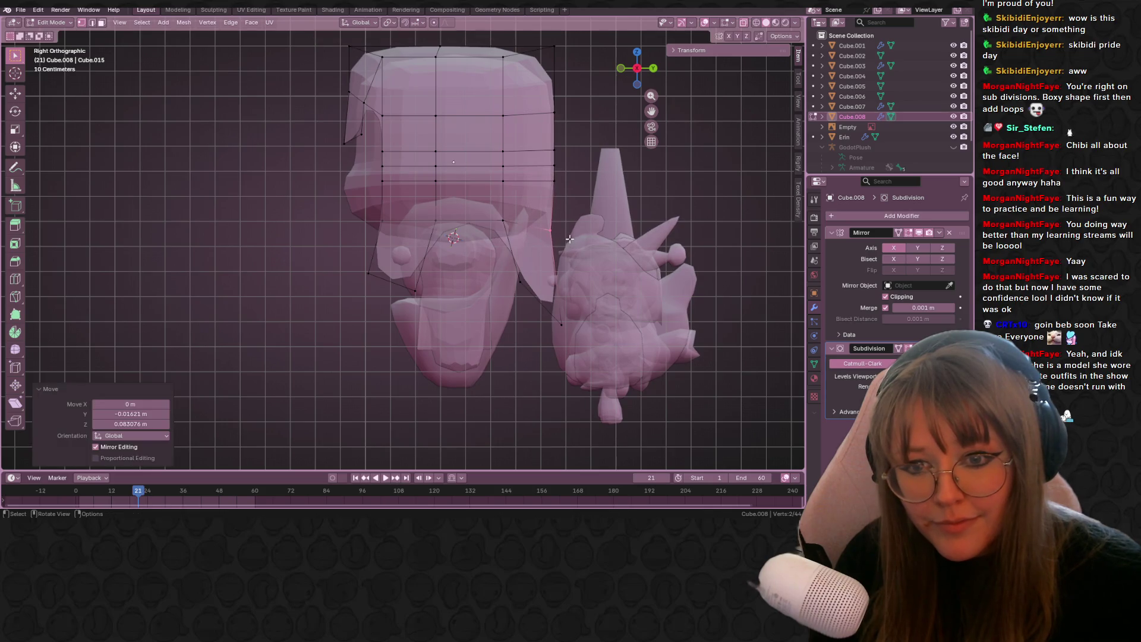
{"action": "key", "text": "g"}
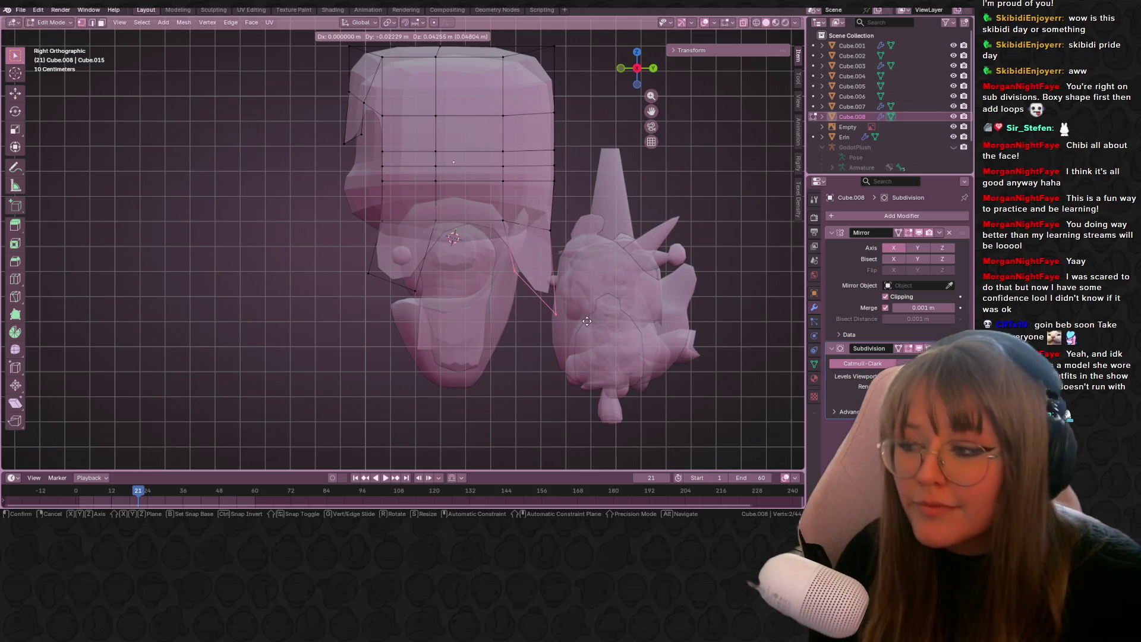
{"action": "left_click", "coordinate": [596, 237]}
{"action": "middle_click_drag", "start_coordinate": [596, 236], "coordinate": [570, 178], "text": "shift"}
{"action": "middle_click_drag", "start_coordinate": [494, 165], "coordinate": [718, 23]}
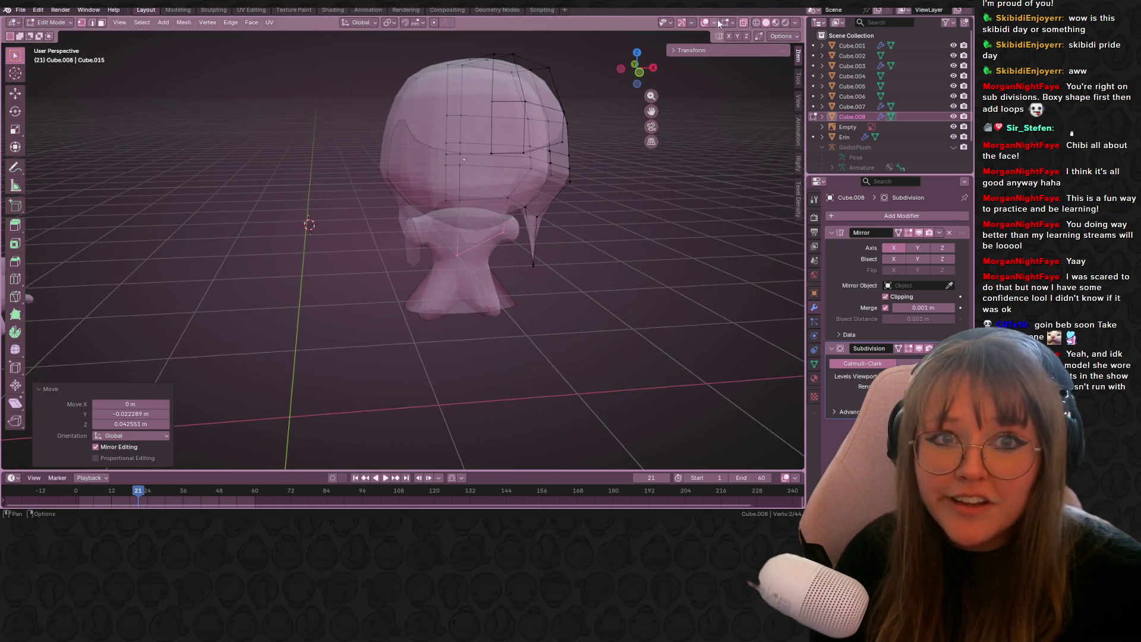
{"action": "left_click", "coordinate": [742, 25]}
- Make the Cube.007 hood see-through, then return to editing Cube.008's mesh
{"action": "key", "text": "Tab"}
{"action": "left_click", "coordinate": [637, 75]}
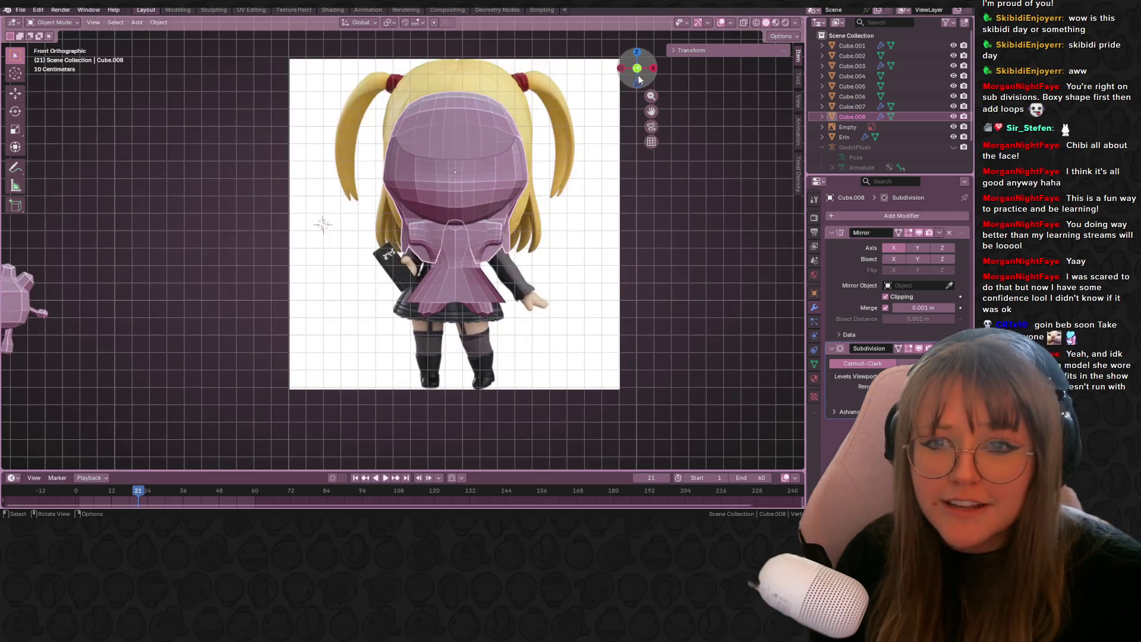
{"action": "left_click", "coordinate": [815, 364]}
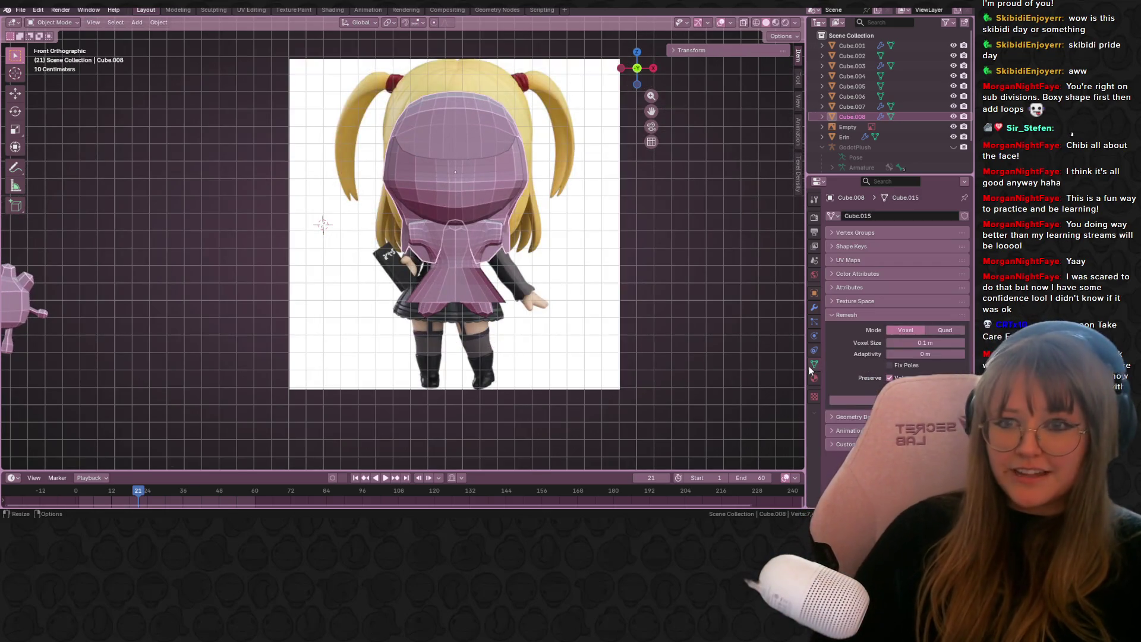
{"action": "left_click", "coordinate": [440, 161]}
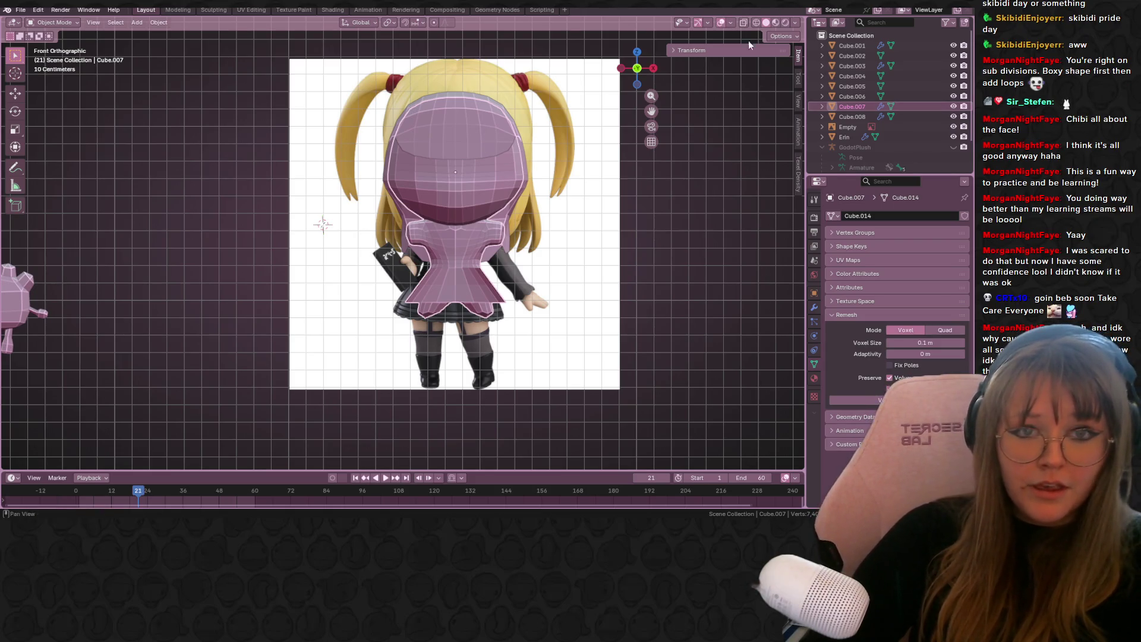
{"action": "left_click", "coordinate": [745, 23]}
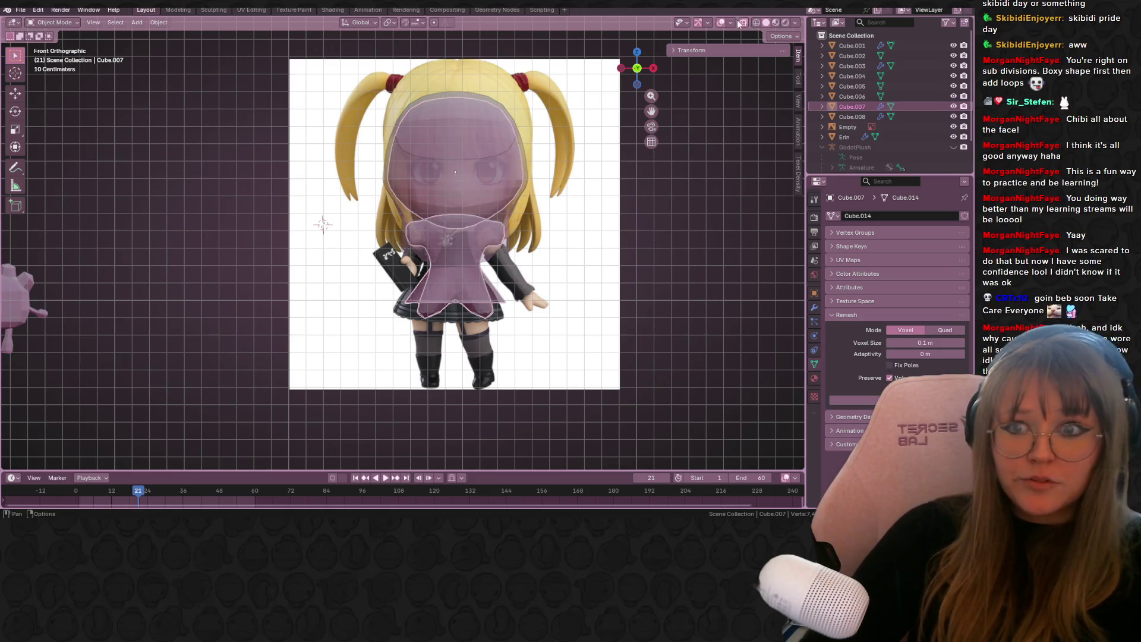
{"action": "left_click", "coordinate": [434, 111]}
{"action": "left_click", "coordinate": [441, 133]}
{"action": "middle_click_drag", "start_coordinate": [437, 153], "coordinate": [575, 176]}
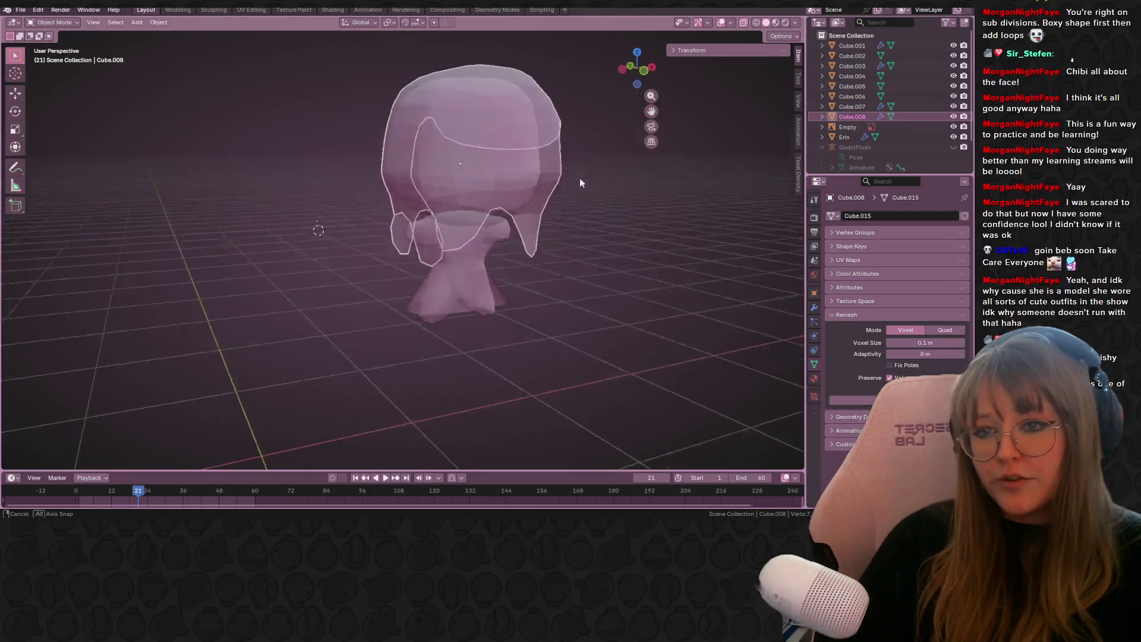
{"action": "key", "text": "Tab"}
- Extrude the hair's side edge into a new strip and move it down along the head
{"action": "middle_click_drag", "start_coordinate": [484, 155], "coordinate": [387, 139]}
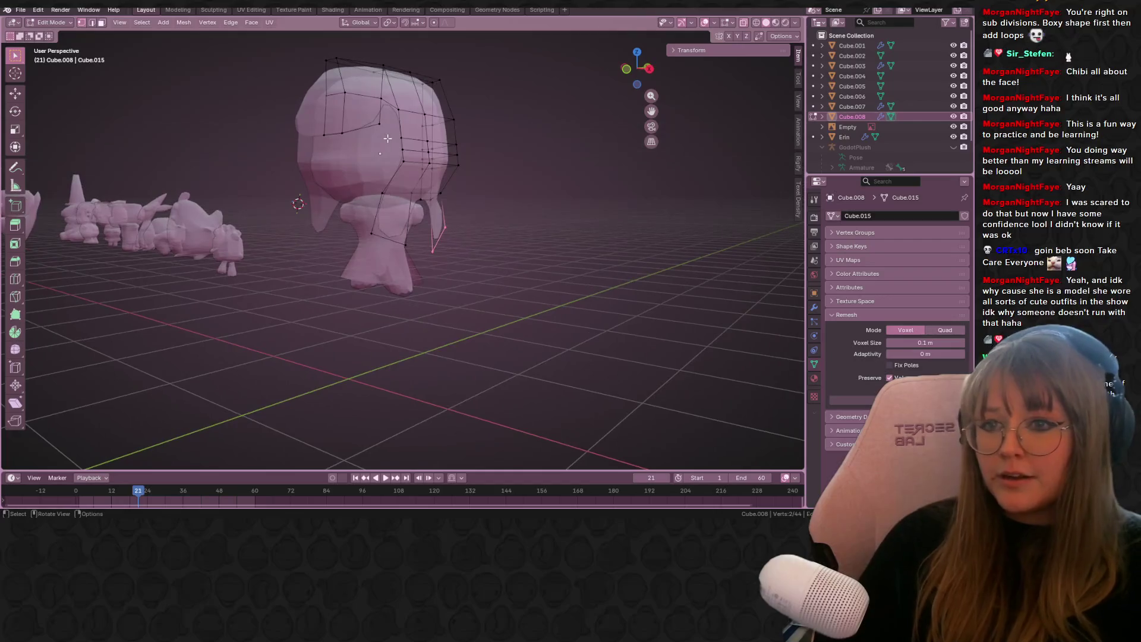
{"action": "left_click", "coordinate": [412, 165], "text": "shift"}
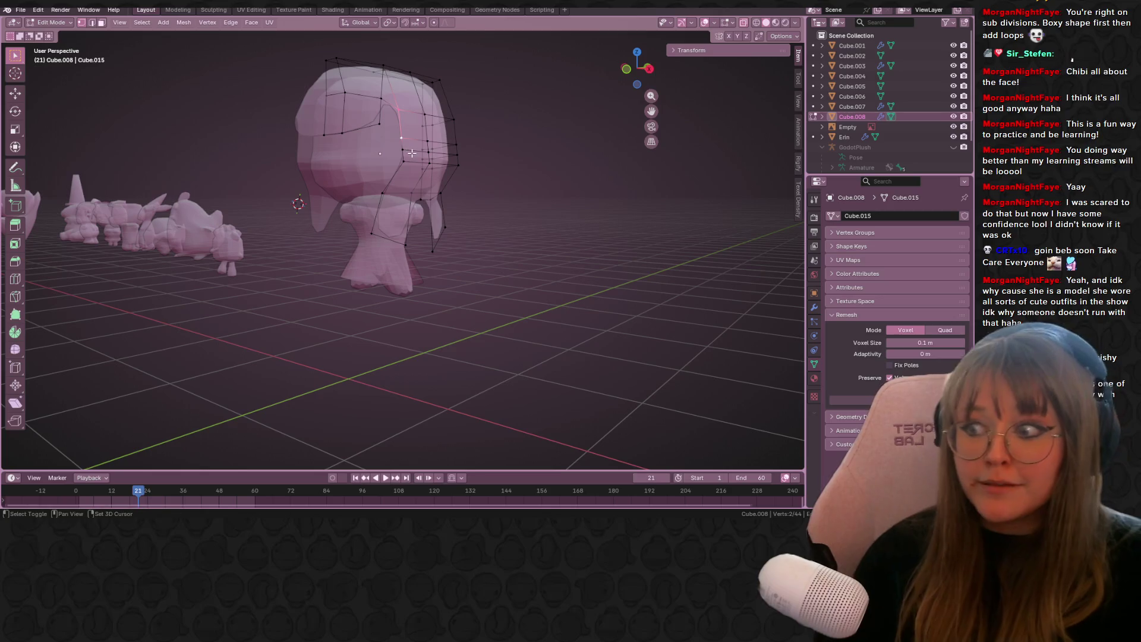
{"action": "mouse_move", "coordinate": [411, 123]}
{"action": "middle_mouse_down"}
{"action": "mouse_move", "coordinate": [392, 131]}
{"action": "mouse_move", "coordinate": [480, 114]}
{"action": "middle_mouse_up"}
{"action": "key", "text": "e"}
{"action": "left_click", "coordinate": [383, 140]}
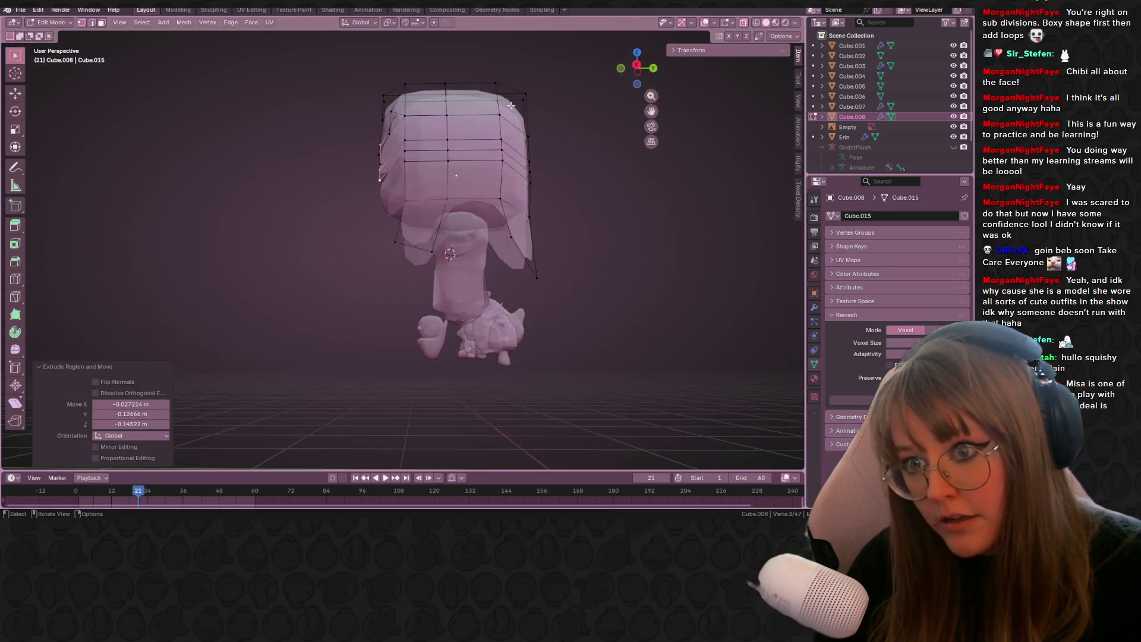
{"action": "left_click", "coordinate": [637, 65]}
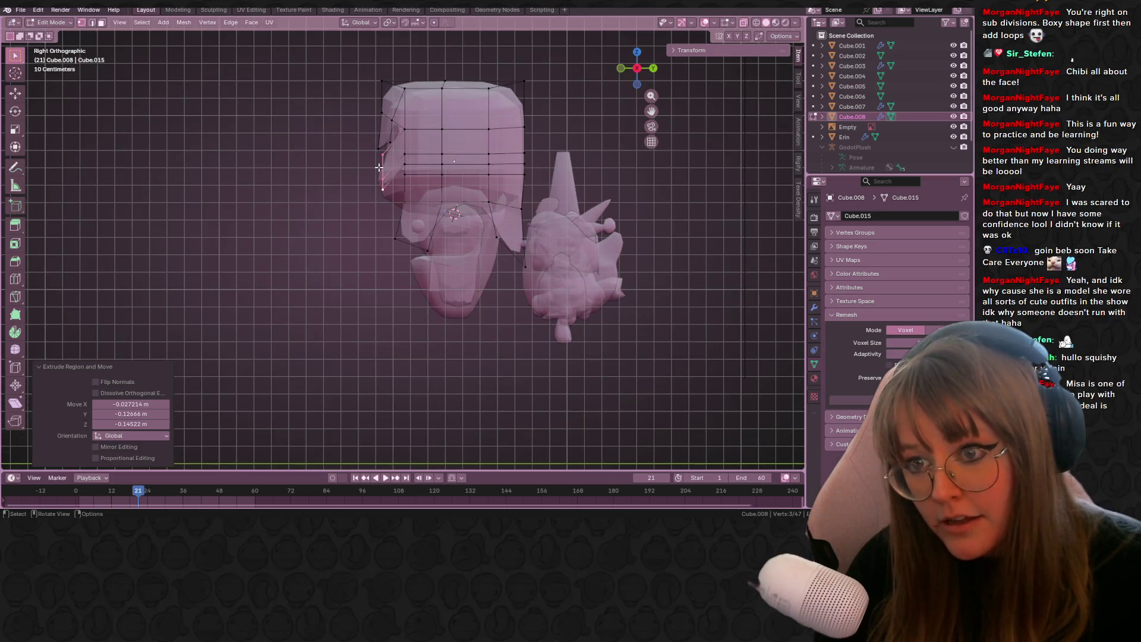
{"action": "key", "text": "g"}
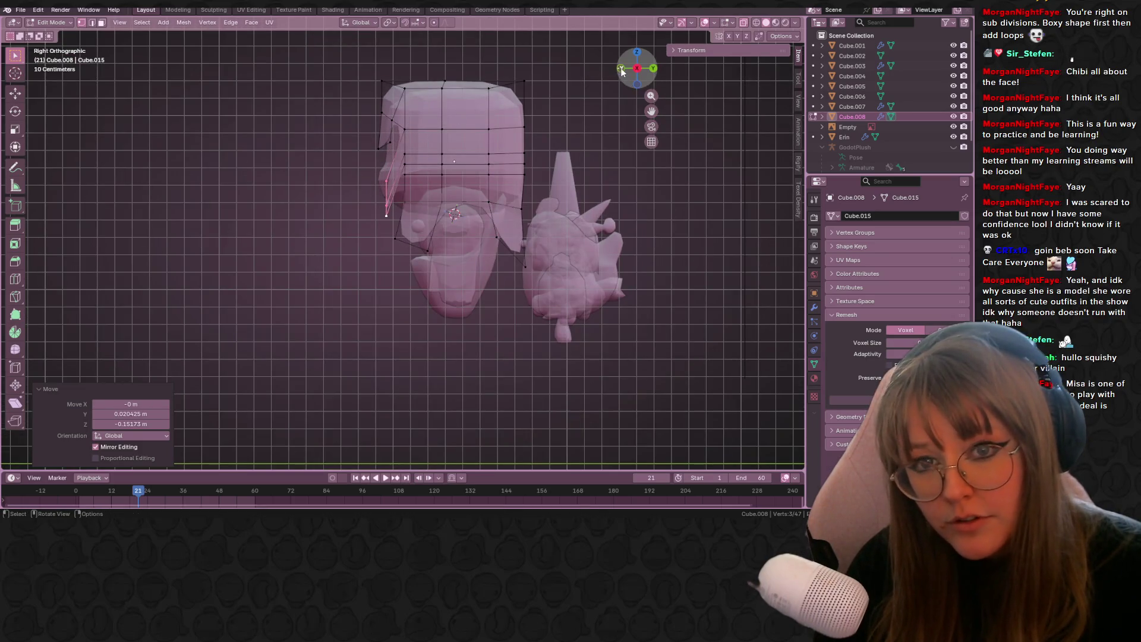
{"action": "left_click", "coordinate": [621, 68]}
{"action": "key", "text": "g"}
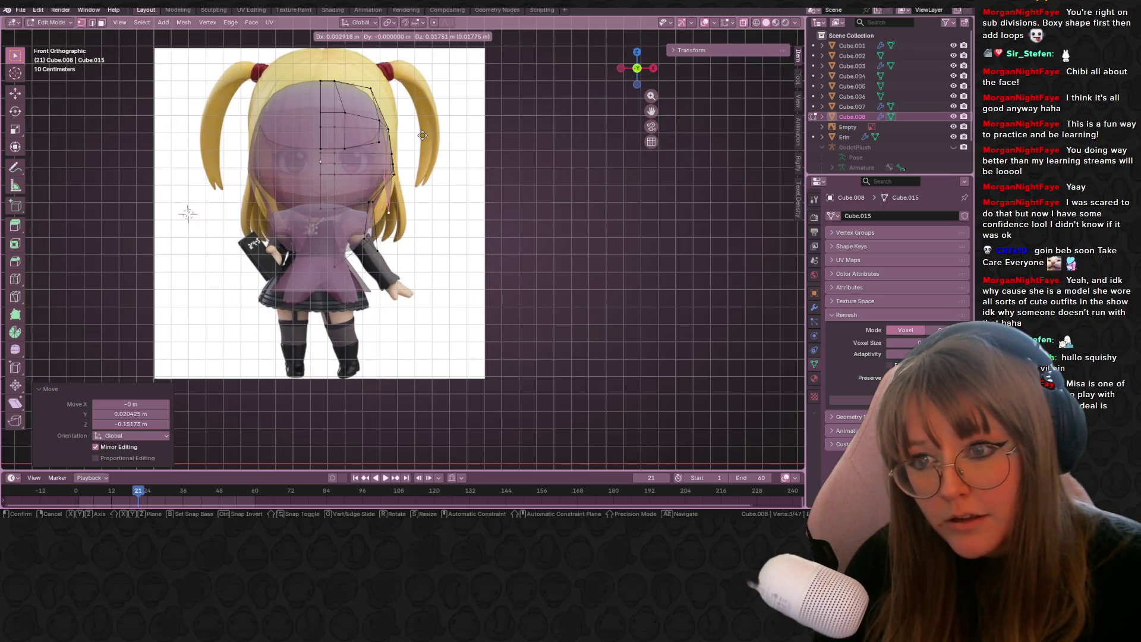
{"action": "left_click", "coordinate": [422, 135]}
- Move a hair-edge vertex in the front view to match the reference outline
{"action": "mouse_move", "coordinate": [422, 135]}
{"action": "middle_mouse_down"}
{"action": "mouse_move", "coordinate": [426, 114]}
{"action": "mouse_move", "coordinate": [402, 111]}
{"action": "middle_mouse_up"}
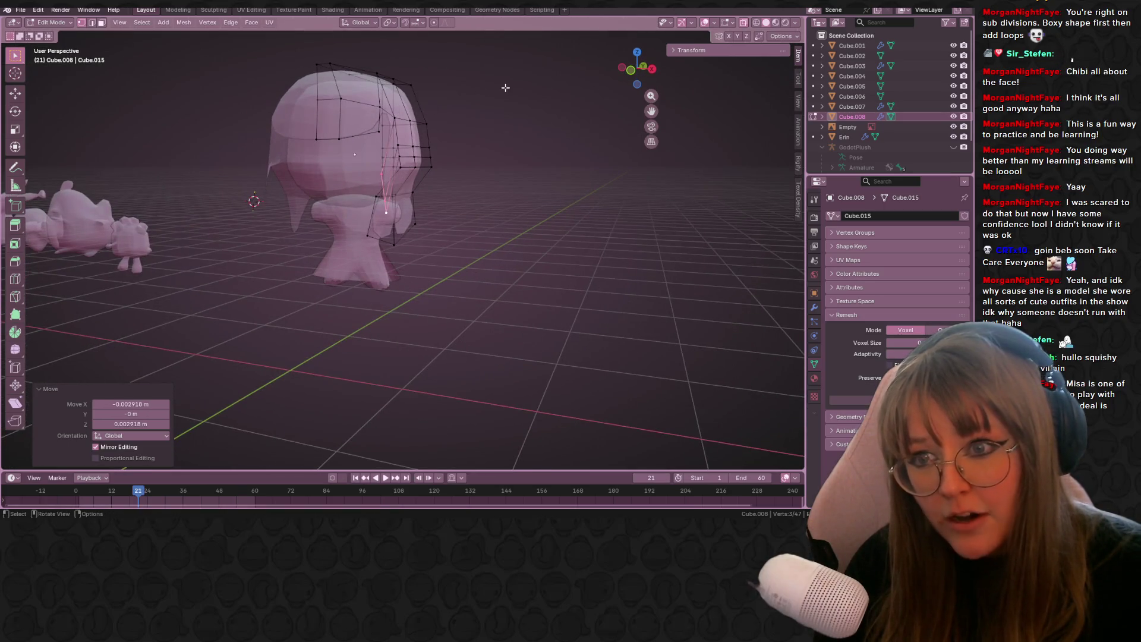
{"action": "left_click", "coordinate": [403, 118]}
{"action": "left_click", "coordinate": [627, 71]}
{"action": "scroll", "coordinate": [432, 100], "scroll_direction": "up", "scroll_amount": 3}
{"action": "left_click", "coordinate": [428, 87]}
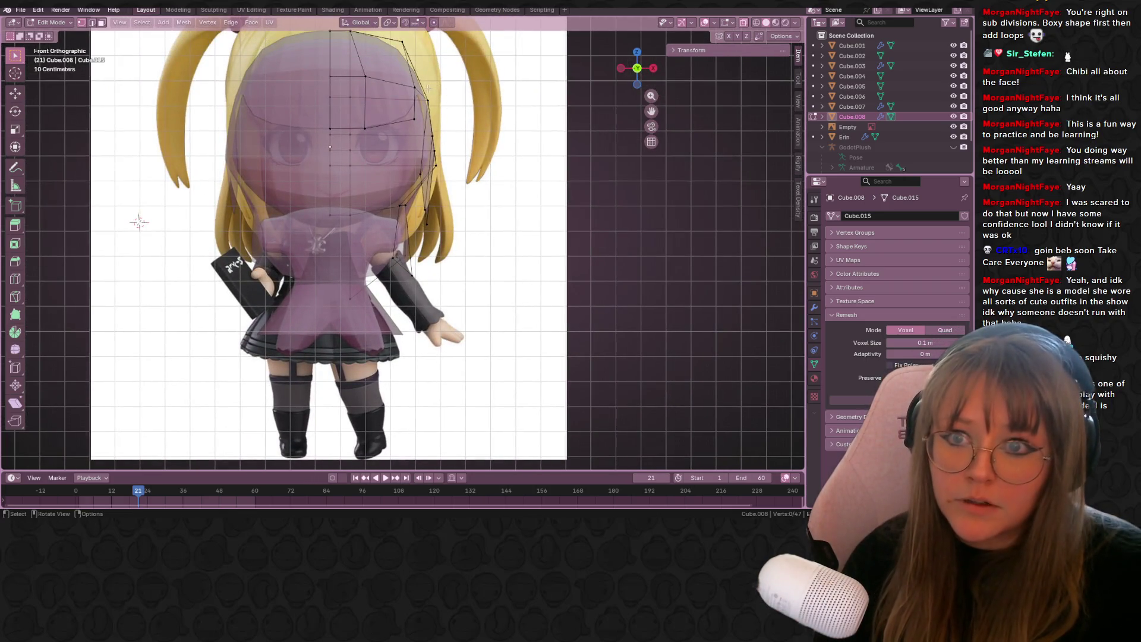
{"action": "middle_click_drag", "start_coordinate": [455, 103], "coordinate": [441, 127]}
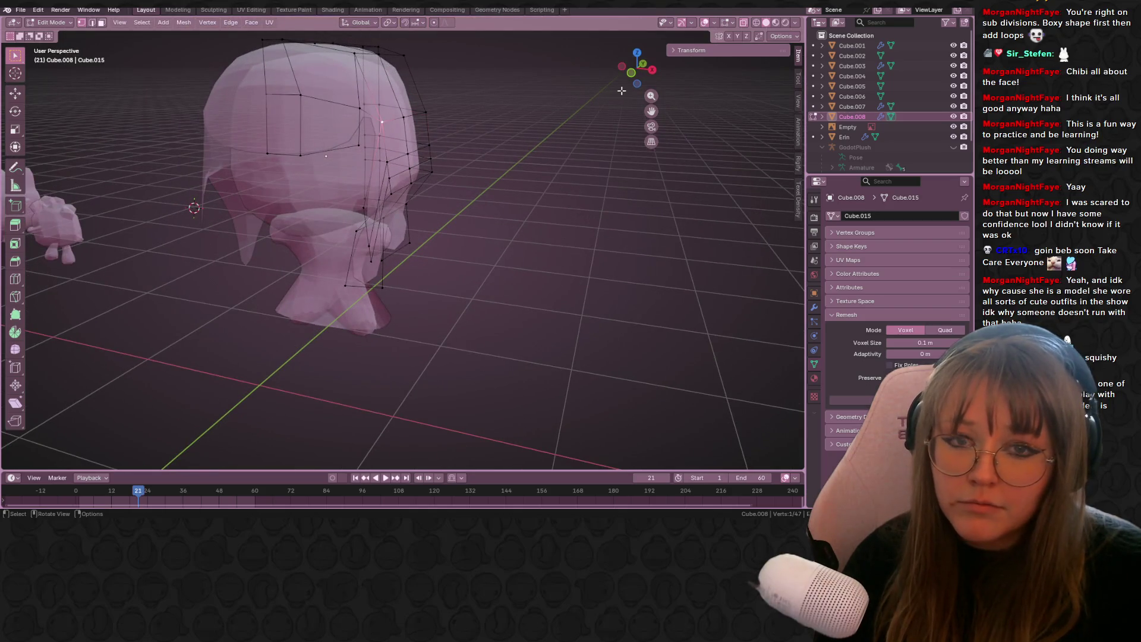
{"action": "left_click", "coordinate": [631, 72]}
{"action": "key", "text": "g"}
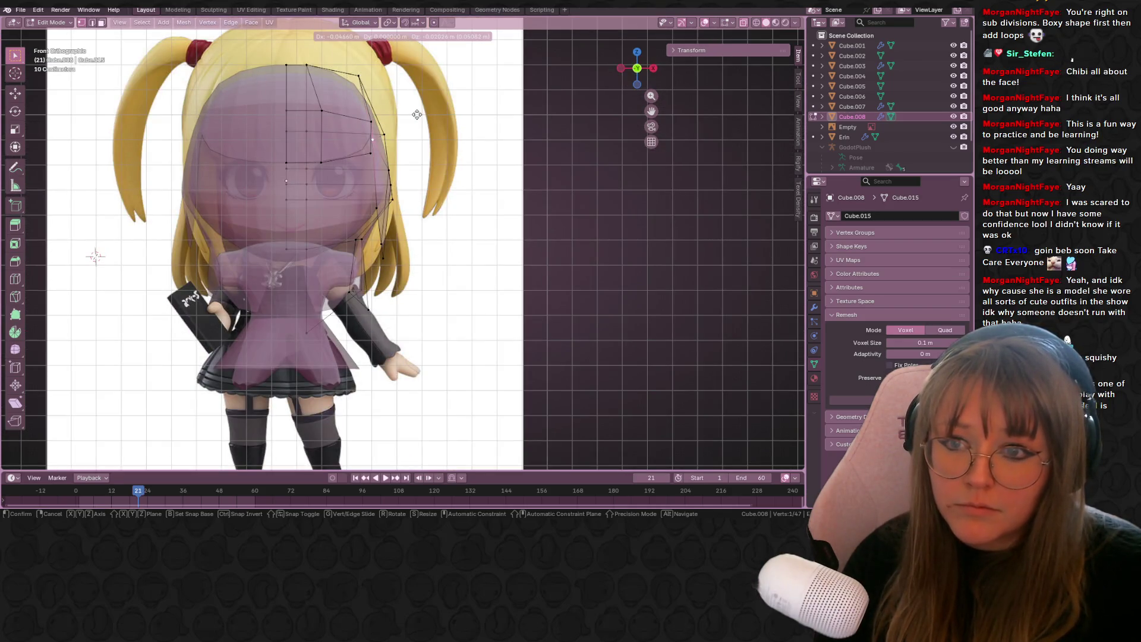
{"action": "left_click", "coordinate": [413, 127]}
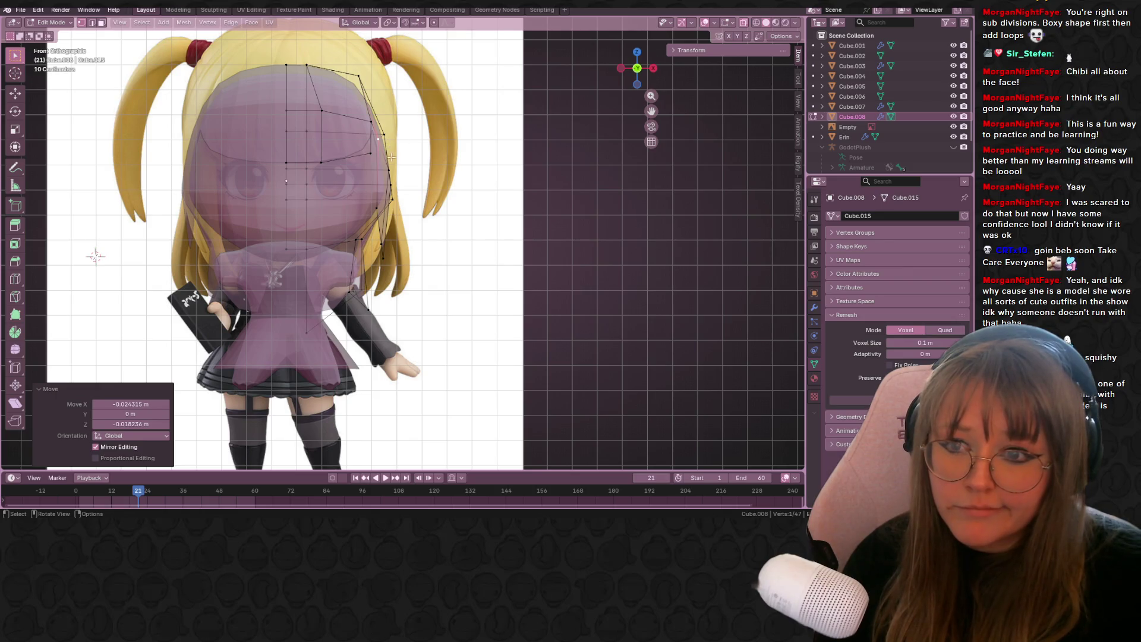
- Undo a bad outward extrusion of the hair edge and select the left-edge vertices
{"action": "left_click", "coordinate": [375, 207], "text": "shift"}
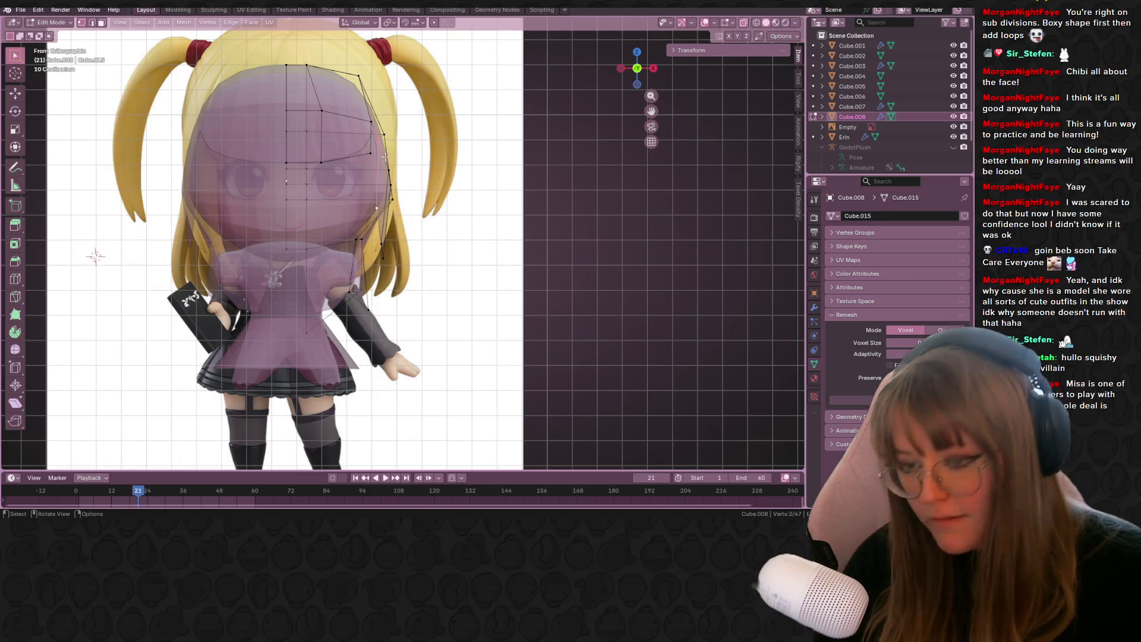
{"action": "key", "text": "e"}
{"action": "left_click", "coordinate": [368, 185]}
{"action": "mouse_move", "coordinate": [368, 185]}
{"action": "middle_mouse_down"}
{"action": "mouse_move", "coordinate": [514, 191]}
{"action": "mouse_move", "coordinate": [452, 156]}
{"action": "mouse_move", "coordinate": [496, 173]}
{"action": "mouse_move", "coordinate": [479, 163]}
{"action": "mouse_move", "coordinate": [464, 191]}
{"action": "mouse_move", "coordinate": [482, 221]}
{"action": "mouse_move", "coordinate": [339, 204]}
{"action": "middle_mouse_up"}
{"action": "key", "text": "ctrl+z"}
{"action": "left_click_drag", "start_coordinate": [359, 267], "coordinate": [359, 267]}
{"action": "left_click_drag", "start_coordinate": [339, 183], "coordinate": [374, 261]}
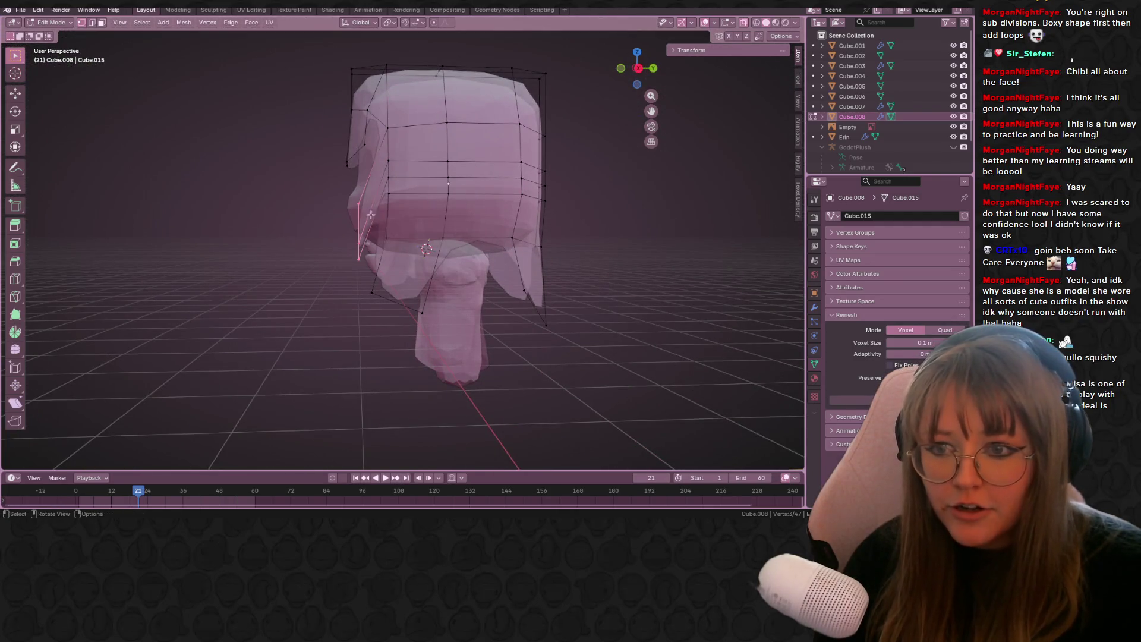
- Check the Auto Merge mesh option and reposition a single hair vertex viewed from below
{"action": "mouse_move", "coordinate": [365, 197]}
{"action": "middle_mouse_down"}
{"action": "mouse_move", "coordinate": [595, 95]}
{"action": "mouse_move", "coordinate": [785, 40]}
{"action": "middle_mouse_up"}
{"action": "left_click", "coordinate": [389, 177]}
{"action": "left_click", "coordinate": [785, 37]}
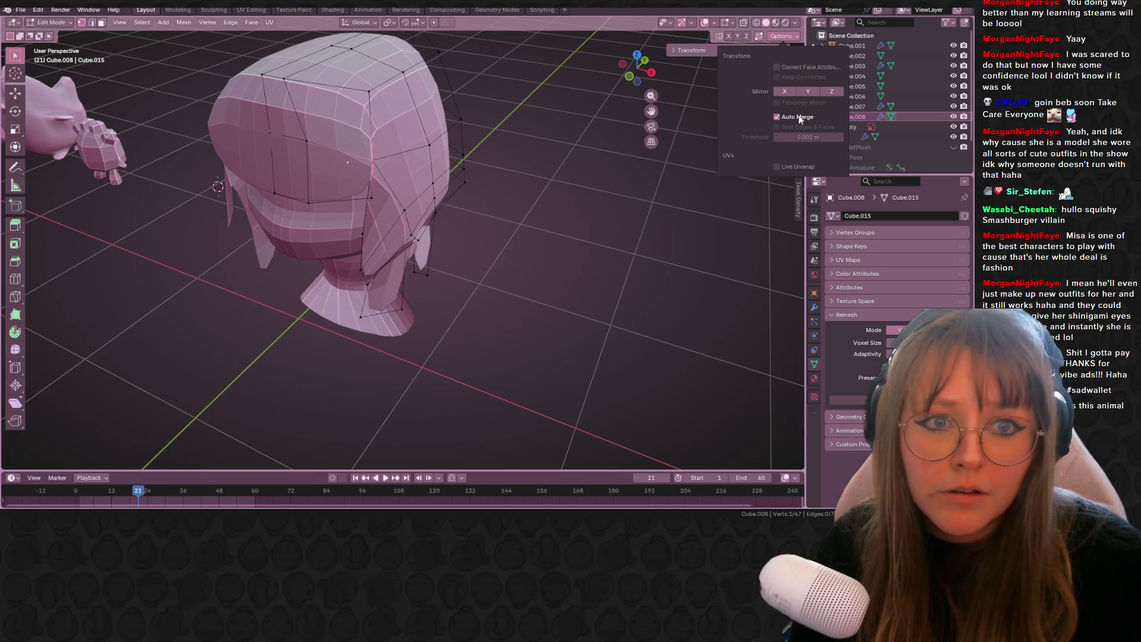
{"action": "key", "text": "g"}
{"action": "left_click", "coordinate": [413, 109]}
{"action": "mouse_move", "coordinate": [414, 109]}
{"action": "middle_mouse_down"}
{"action": "mouse_move", "coordinate": [456, 192]}
{"action": "mouse_move", "coordinate": [466, 163]}
{"action": "mouse_move", "coordinate": [434, 273]}
{"action": "middle_mouse_up"}
{"action": "key", "text": "g"}
{"action": "left_click", "coordinate": [439, 214]}
{"action": "mouse_move", "coordinate": [440, 214]}
{"action": "middle_mouse_down"}
{"action": "mouse_move", "coordinate": [448, 197]}
{"action": "mouse_move", "coordinate": [385, 128]}
{"action": "mouse_move", "coordinate": [419, 253]}
{"action": "mouse_move", "coordinate": [657, 268]}
{"action": "mouse_move", "coordinate": [452, 238]}
{"action": "mouse_move", "coordinate": [416, 196]}
{"action": "mouse_move", "coordinate": [451, 168]}
{"action": "middle_mouse_up"}
- Exit Edit Mode to view the whole hair and begin an edge loop cut
{"action": "key", "text": "Tab"}
{"action": "key", "text": "Tab"}
{"action": "scroll", "coordinate": [392, 169], "scroll_direction": "up", "scroll_amount": 3}
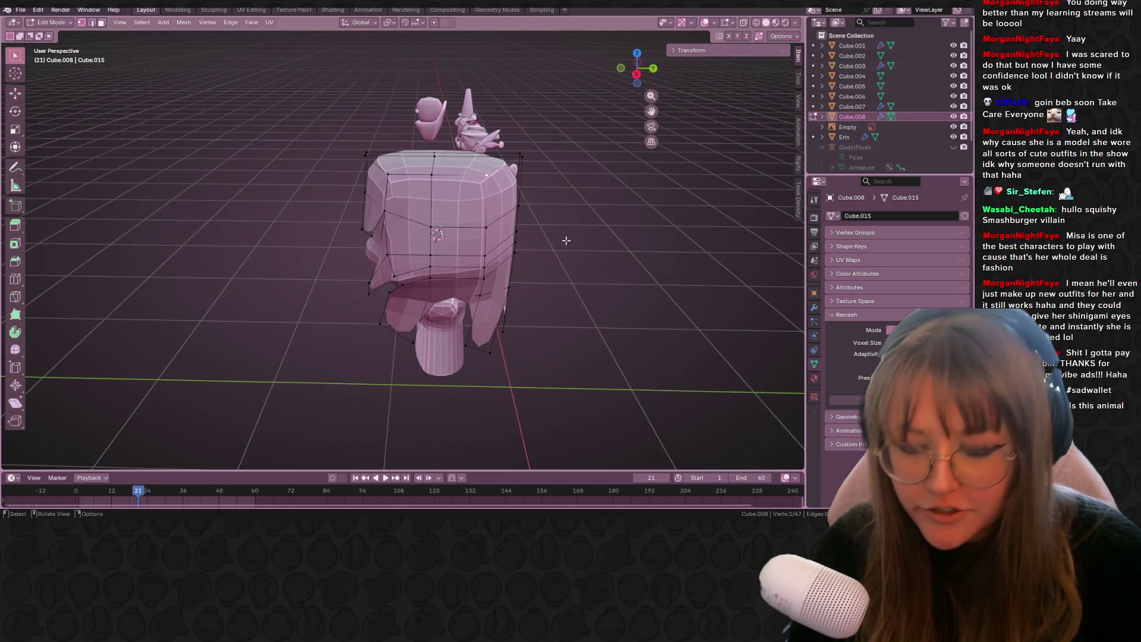
{"action": "key", "text": "ctrl+r"}
- Add two centred edge loops to the hair mesh
{"action": "left_click", "coordinate": [461, 176]}
{"action": "right_click", "coordinate": [460, 177]}
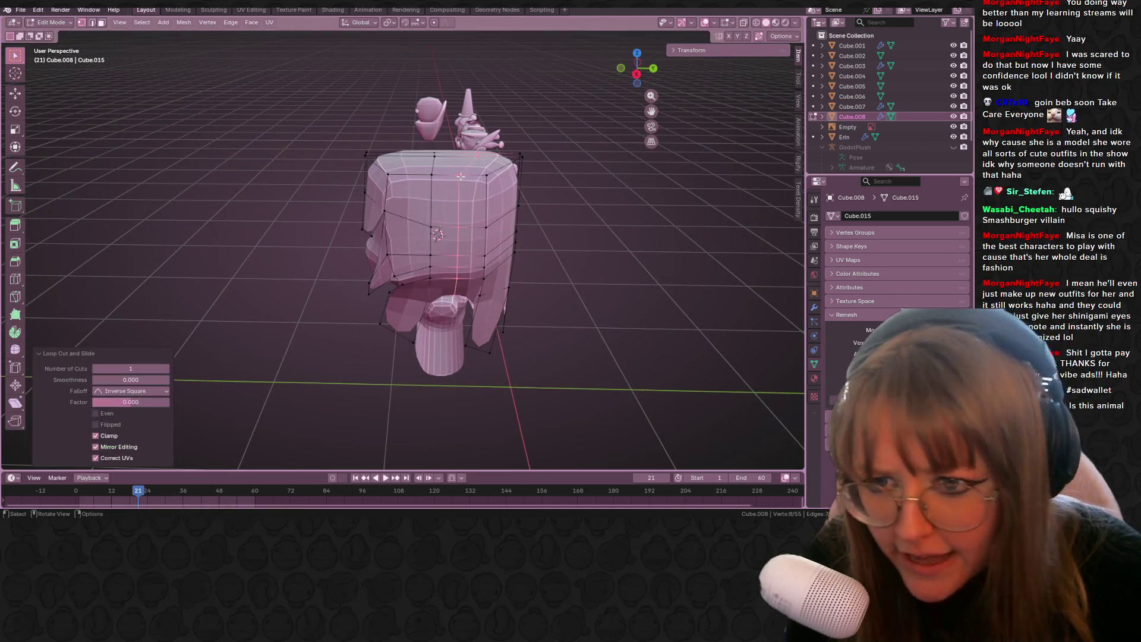
{"action": "key", "text": "ctrl+r"}
{"action": "left_click", "coordinate": [520, 184]}
{"action": "right_click", "coordinate": [520, 185]}
{"action": "mouse_move", "coordinate": [520, 185]}
{"action": "middle_mouse_down"}
{"action": "mouse_move", "coordinate": [626, 183]}
{"action": "mouse_move", "coordinate": [456, 195]}
{"action": "middle_mouse_up"}
{"action": "left_click", "coordinate": [455, 194]}
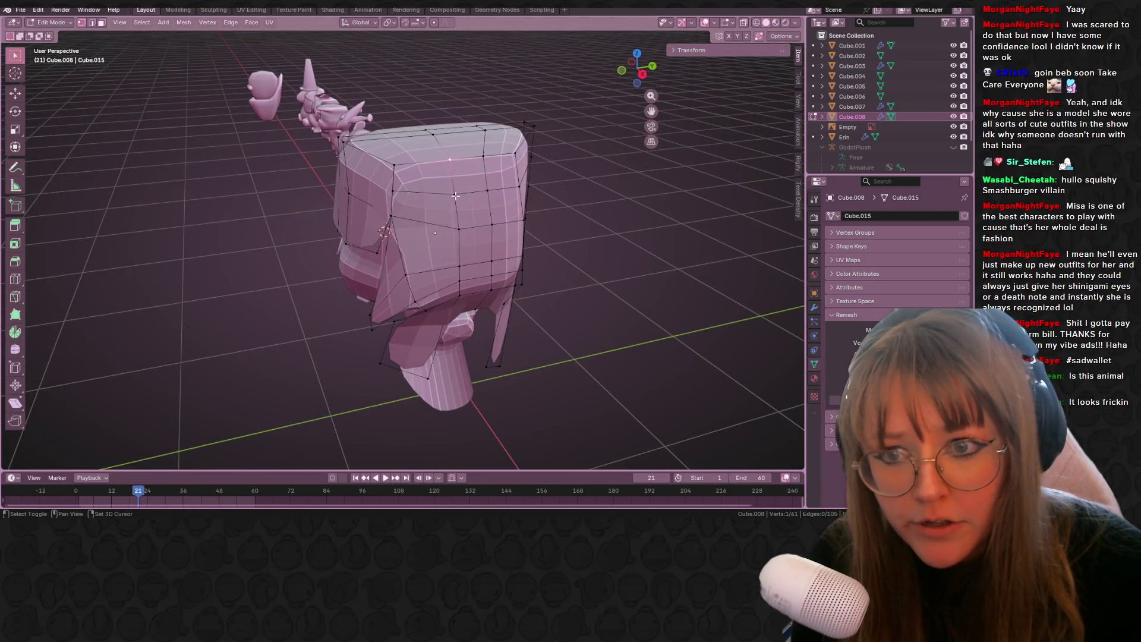
- Frame the head in front view and enable X-ray to see the reference
{"action": "left_click", "coordinate": [621, 71]}
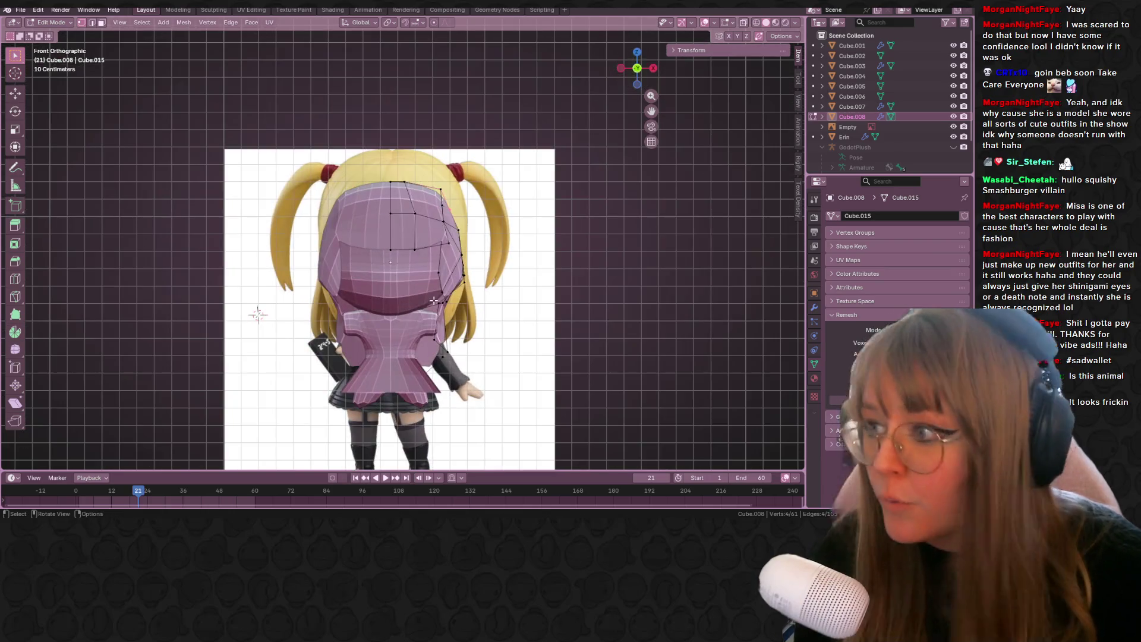
{"action": "middle_click_drag", "start_coordinate": [485, 271], "coordinate": [439, 199], "text": "shift"}
{"action": "scroll", "coordinate": [439, 200], "scroll_direction": "up", "scroll_amount": 2}
{"action": "middle_click_drag", "start_coordinate": [405, 131], "coordinate": [445, 181], "text": "shift"}
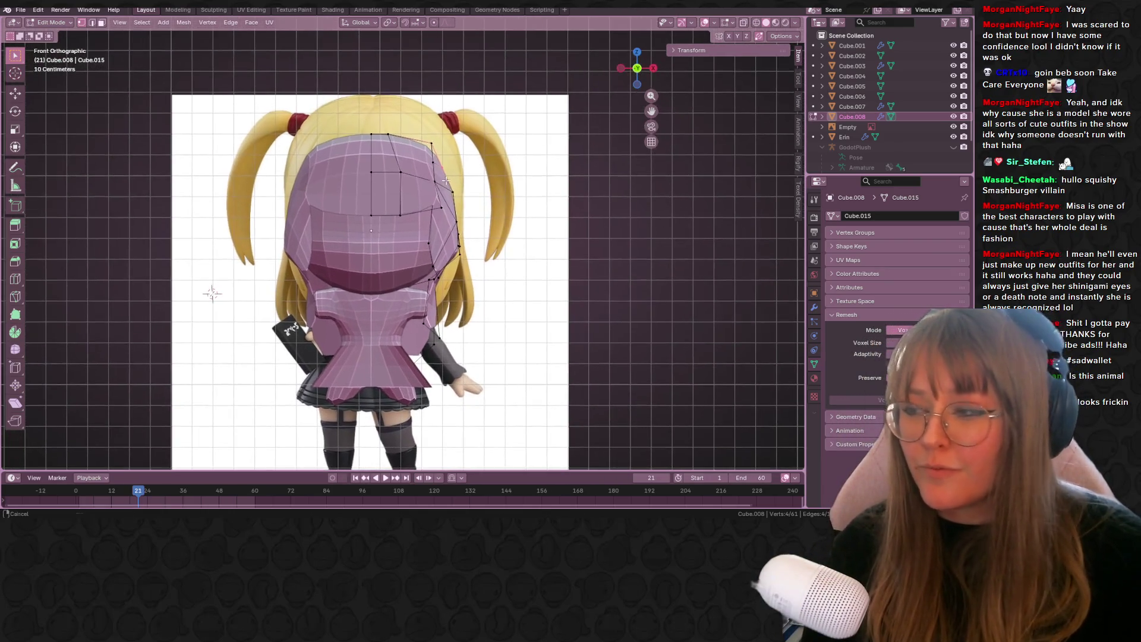
{"action": "scroll", "coordinate": [481, 177], "scroll_direction": "up", "scroll_amount": 1}
{"action": "middle_click_drag", "start_coordinate": [407, 126], "coordinate": [386, 141], "text": "shift"}
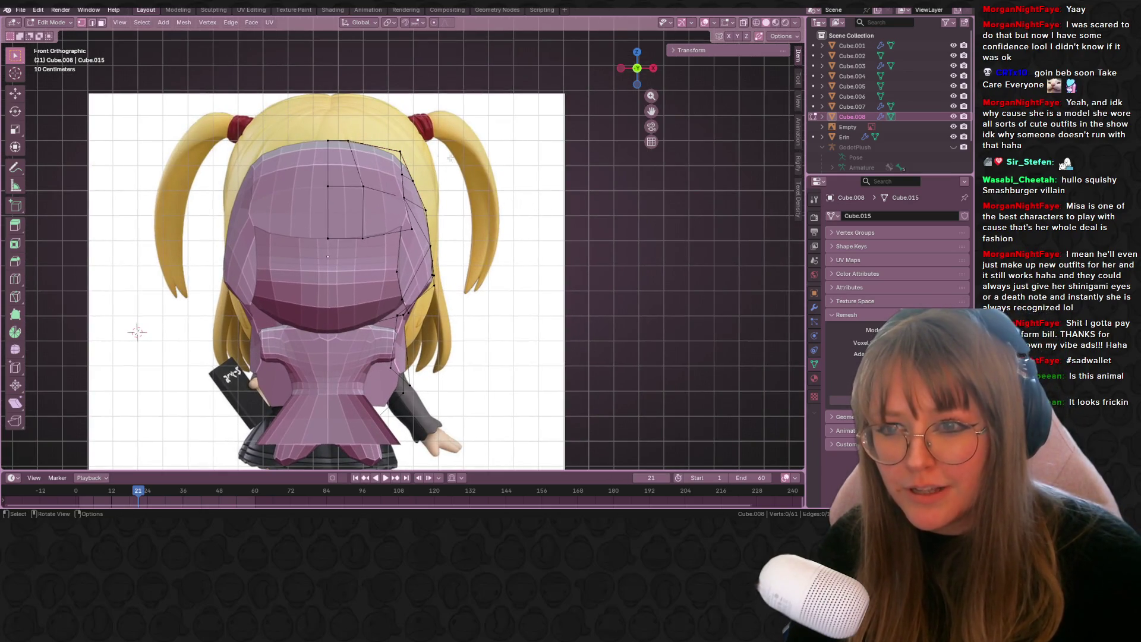
{"action": "key", "text": "alt+z"}
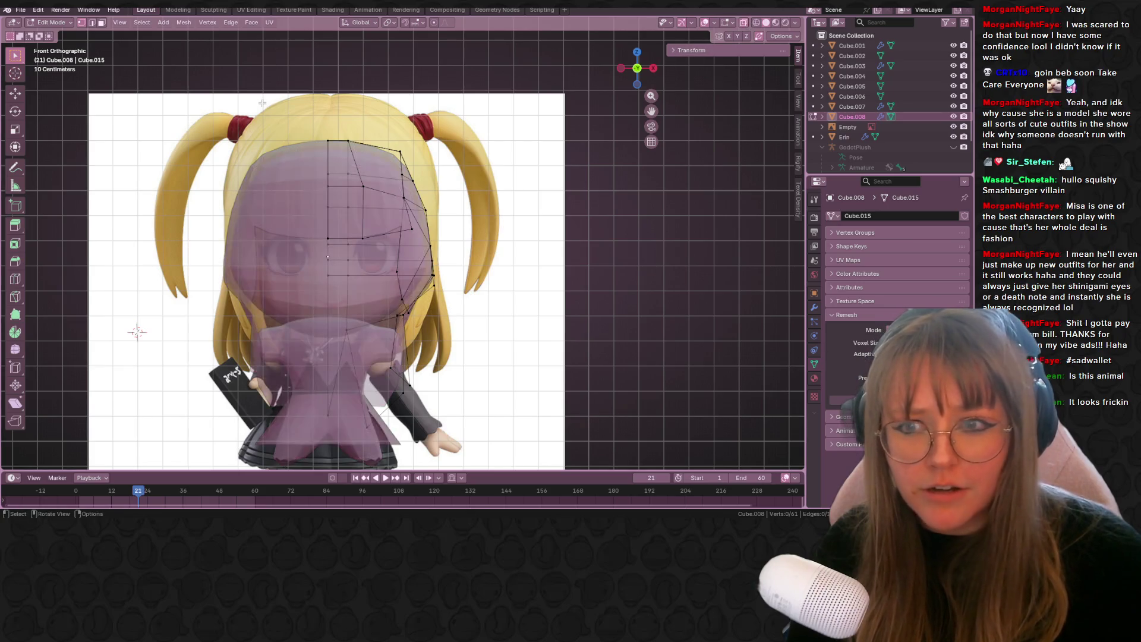
- Move and slightly enlarge the top hair vertices to match the reference
{"action": "left_click_drag", "start_coordinate": [409, 178], "coordinate": [410, 179]}
{"action": "key", "text": "g"}
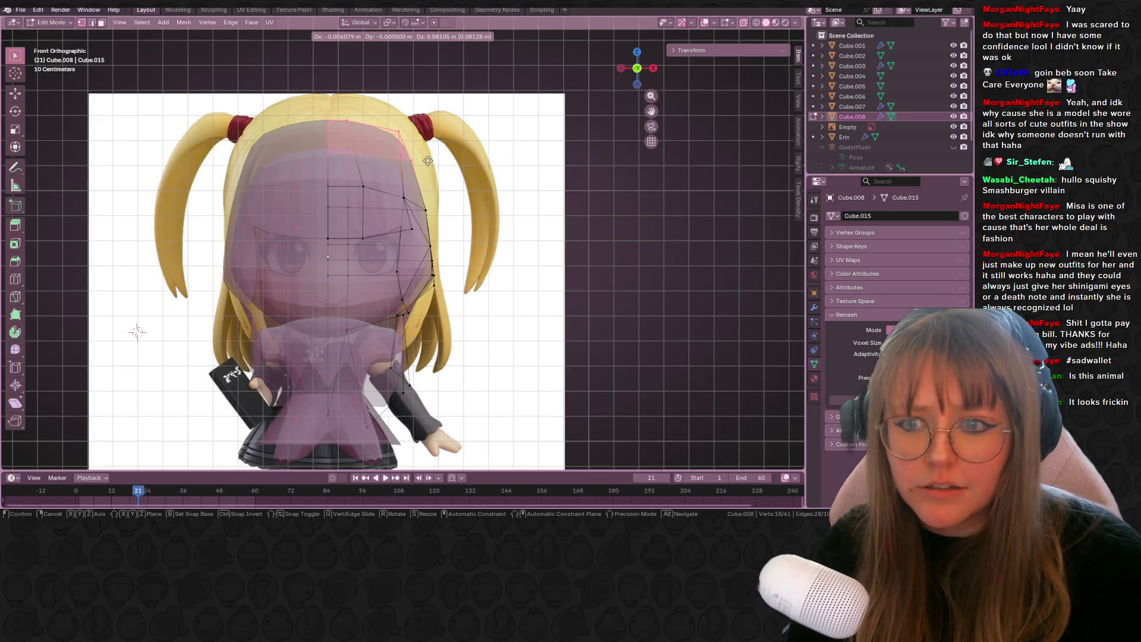
{"action": "left_click", "coordinate": [425, 161]}
{"action": "left_click_drag", "start_coordinate": [426, 224], "coordinate": [425, 225]}
{"action": "key", "text": "s"}
{"action": "left_click", "coordinate": [458, 209]}
{"action": "key", "text": "g"}
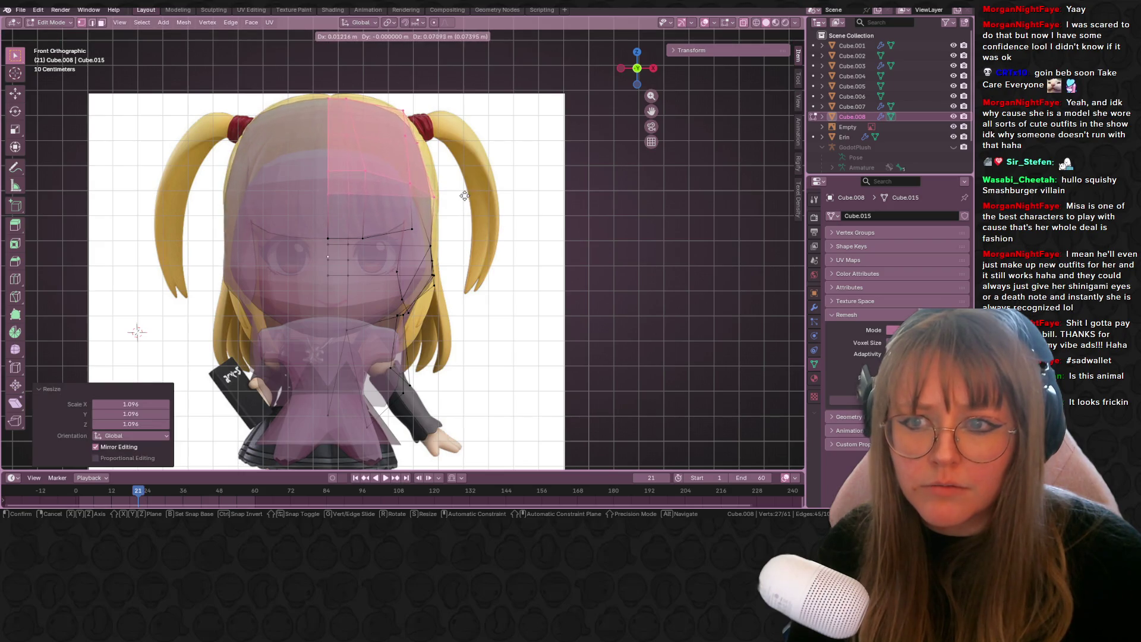
{"action": "left_click", "coordinate": [464, 196]}
- Slide a top hair vertex along its edge with Shift+V
{"action": "middle_click_drag", "start_coordinate": [462, 201], "coordinate": [399, 112]}
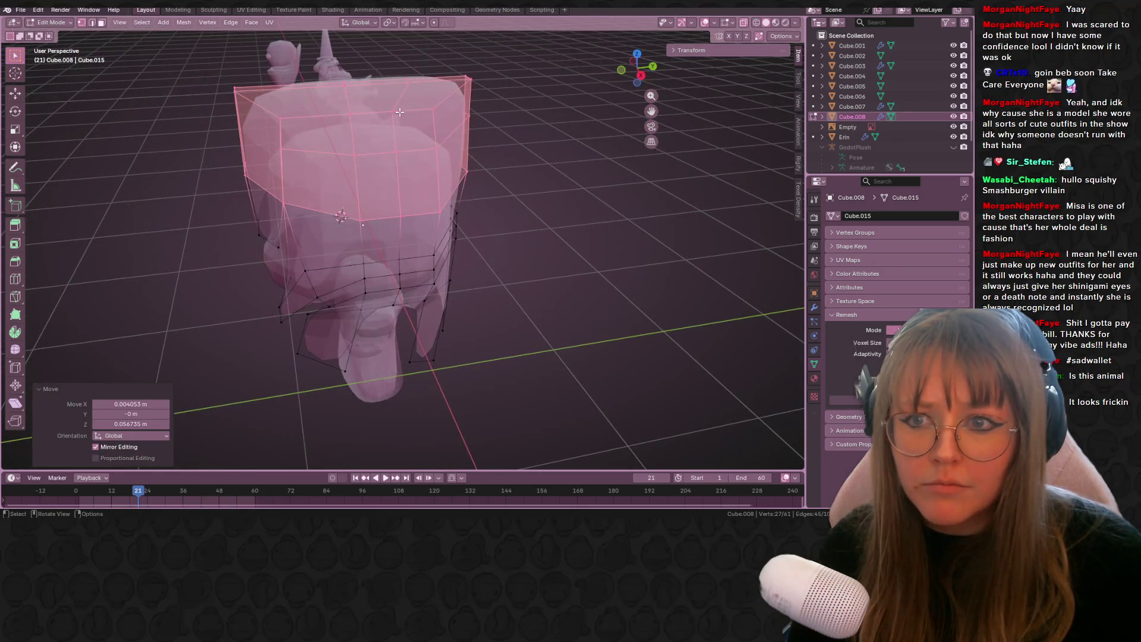
{"action": "left_click", "coordinate": [400, 112]}
{"action": "key", "text": "shift+v"}
{"action": "left_click", "coordinate": [395, 113]}
{"action": "left_click", "coordinate": [358, 154], "text": "shift"}
- Move the top-right corner edge of the hair inward from the side view
{"action": "middle_click_drag", "start_coordinate": [367, 112], "coordinate": [535, 92]}
{"action": "left_click", "coordinate": [550, 91]}
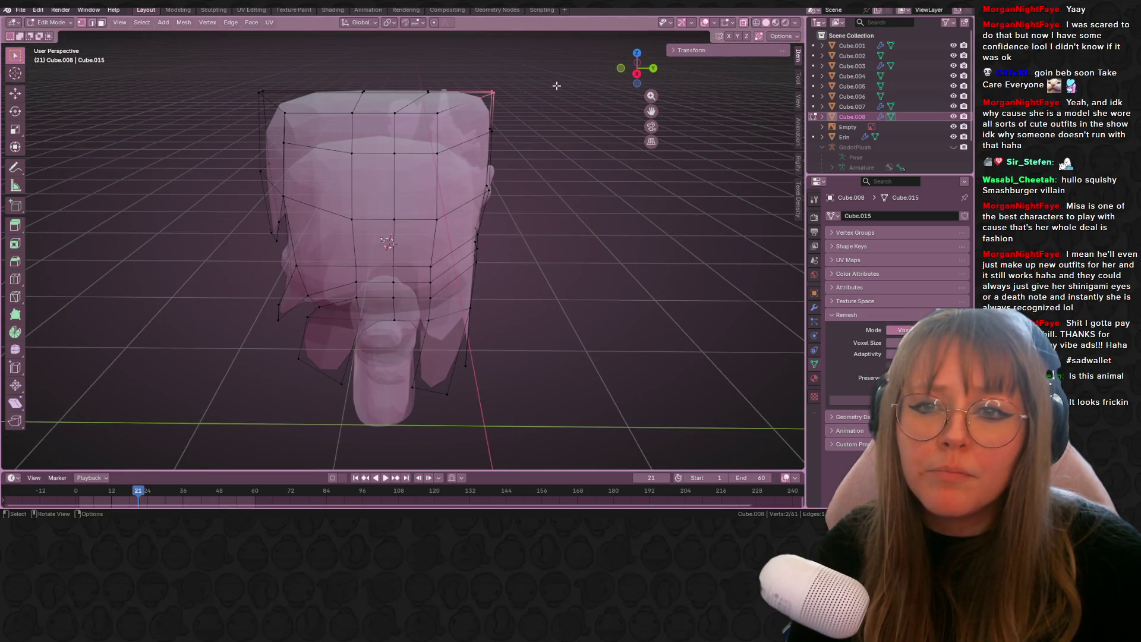
{"action": "left_click", "coordinate": [638, 75]}
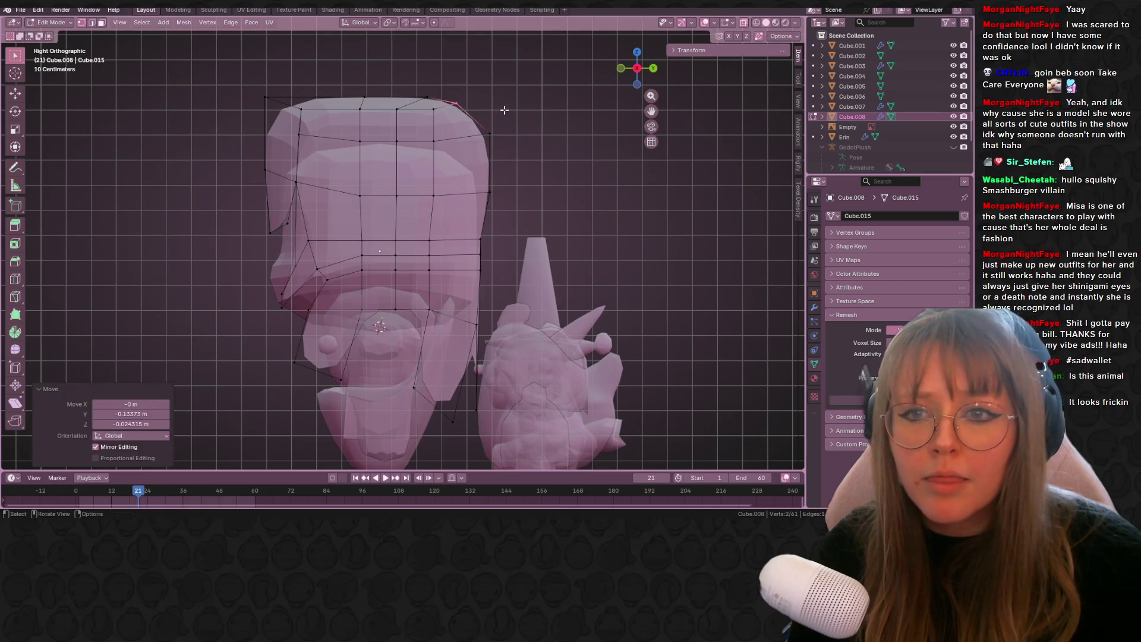
{"action": "key", "text": "g"}
{"action": "left_click", "coordinate": [517, 173]}
{"action": "key", "text": "g"}
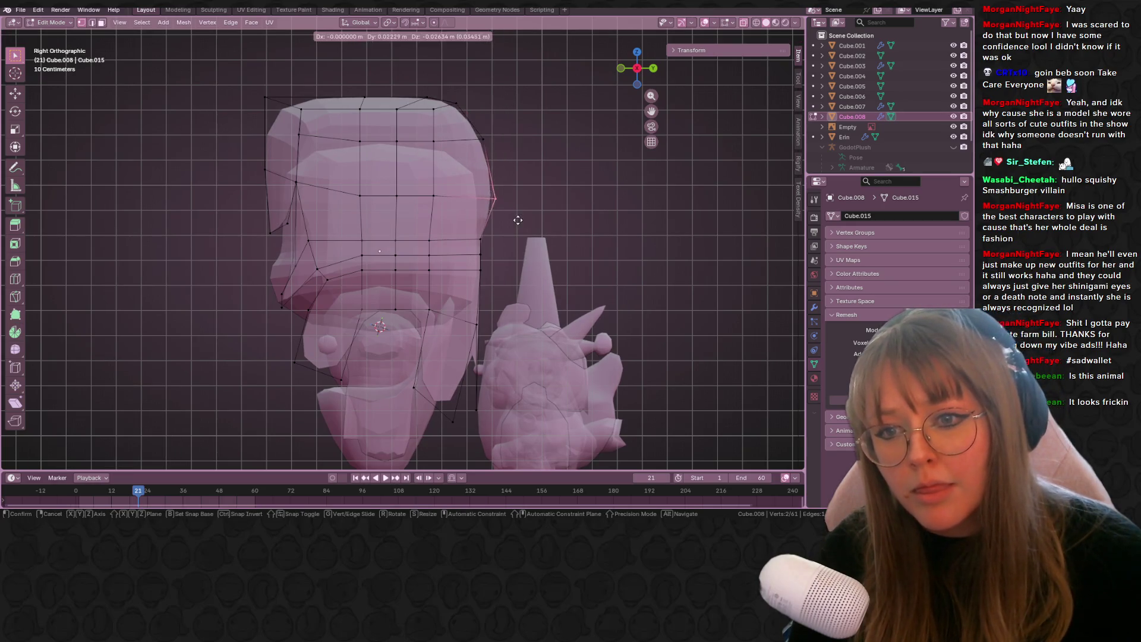
{"action": "left_click", "coordinate": [510, 221]}
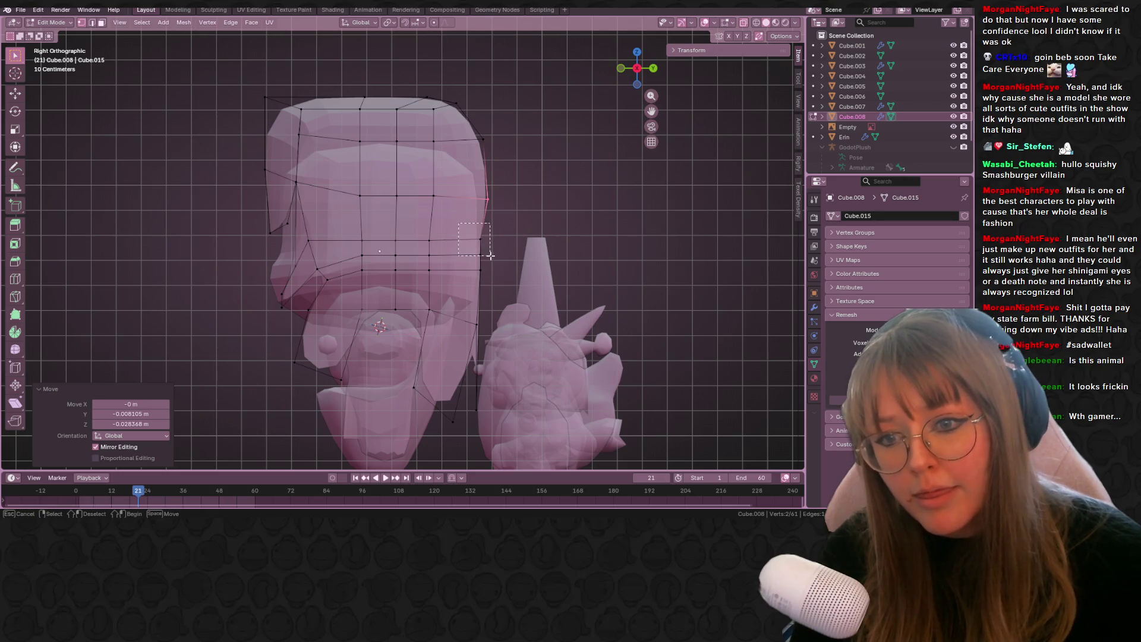
- Pull the top-left corner vertices and a top vertex down and inward
{"action": "left_click_drag", "start_coordinate": [491, 255], "coordinate": [491, 256]}
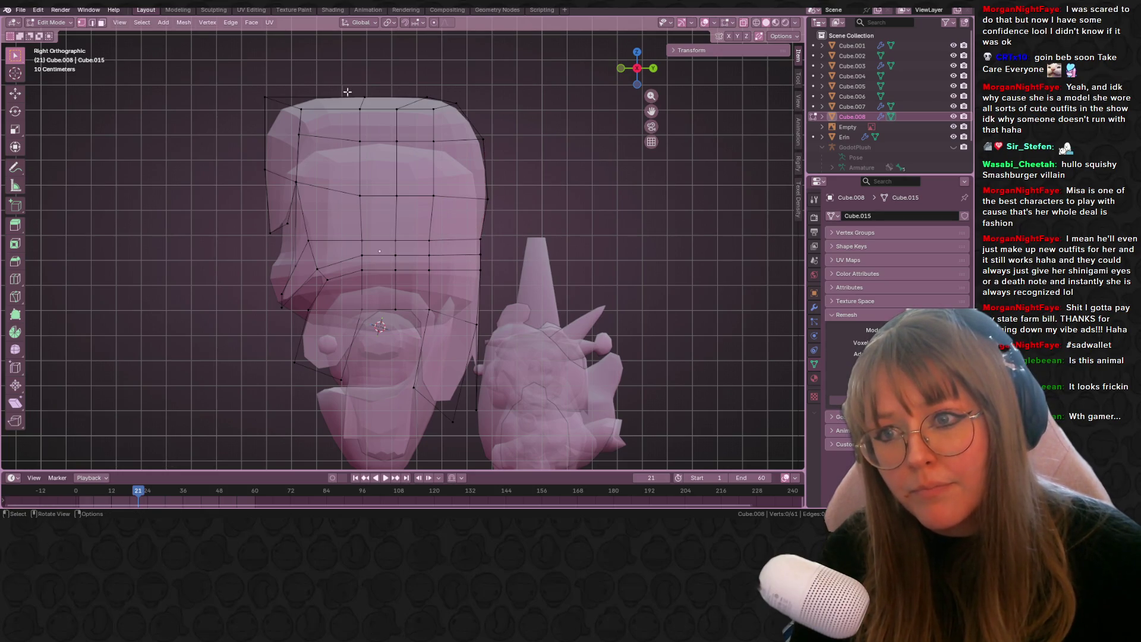
{"action": "left_click_drag", "start_coordinate": [251, 92], "coordinate": [268, 101]}
{"action": "key", "text": "g"}
{"action": "left_click", "coordinate": [289, 108]}
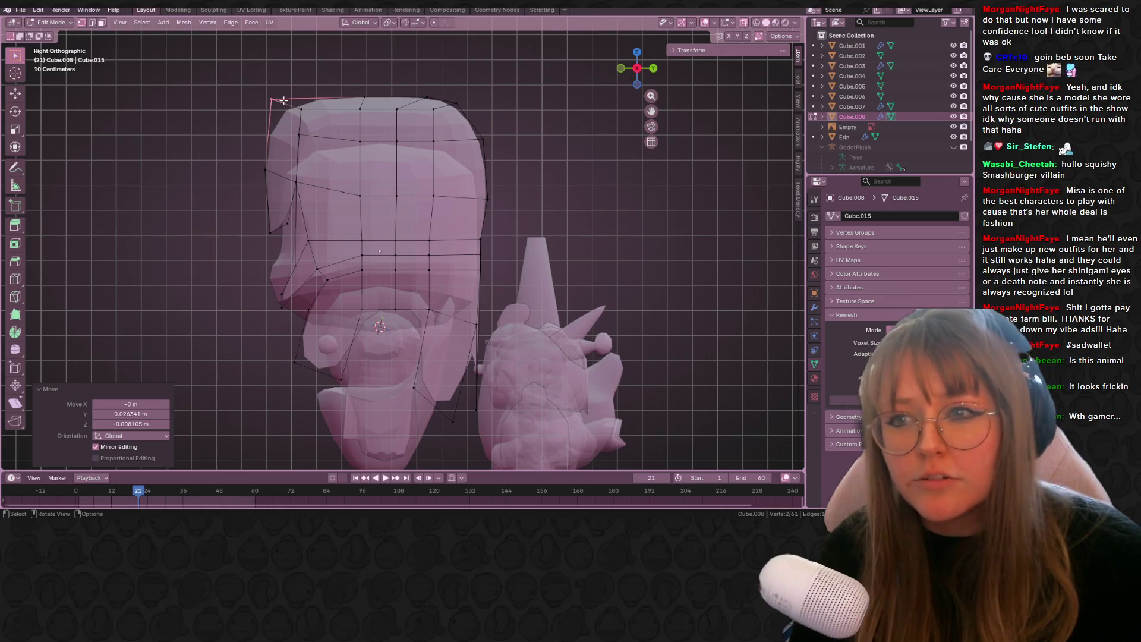
{"action": "key", "text": "g"}
{"action": "left_click", "coordinate": [295, 106]}
{"action": "left_click", "coordinate": [305, 137]}
{"action": "key", "text": "g"}
{"action": "left_click", "coordinate": [320, 146]}
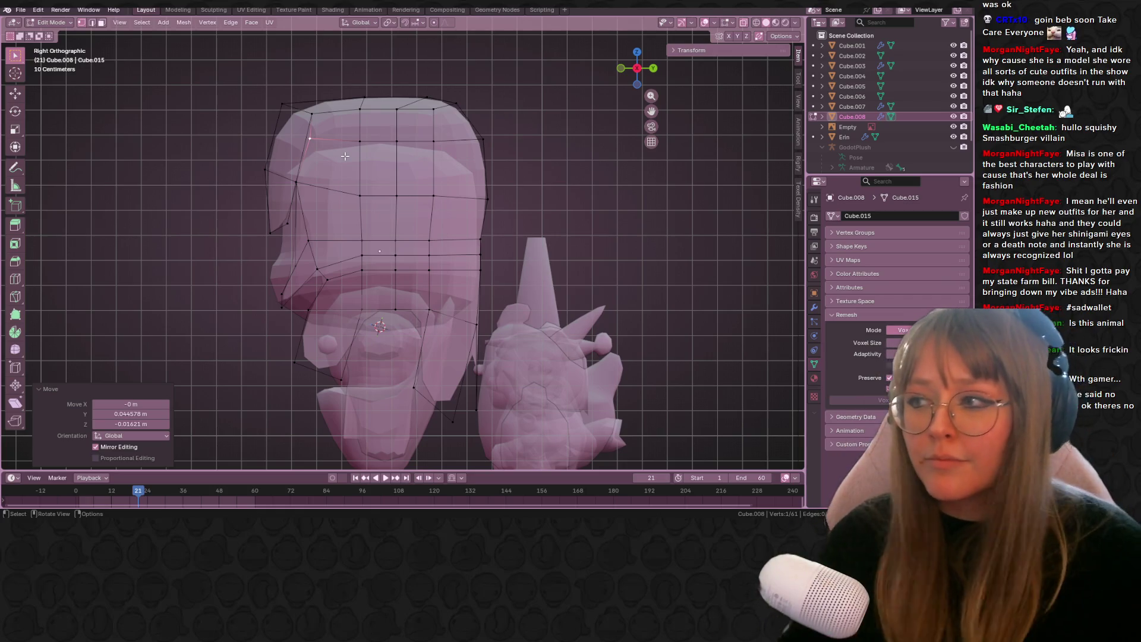
- Extrude a vertex beside the hair tie about 0.115 m upward along Z
{"action": "left_click", "coordinate": [372, 141]}
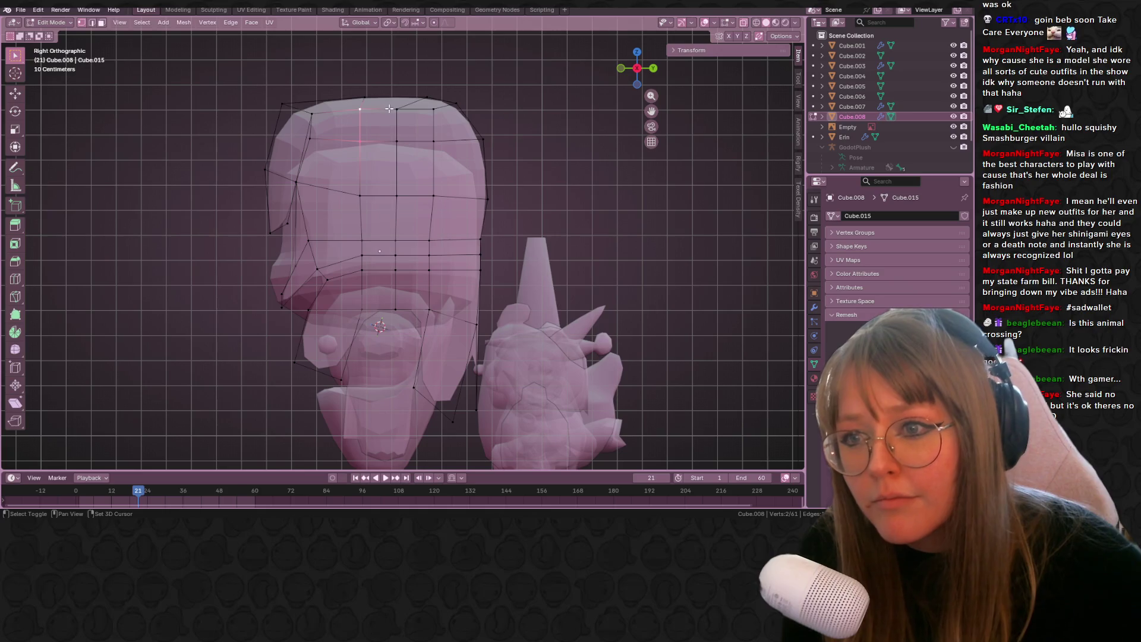
{"action": "left_click", "coordinate": [621, 69]}
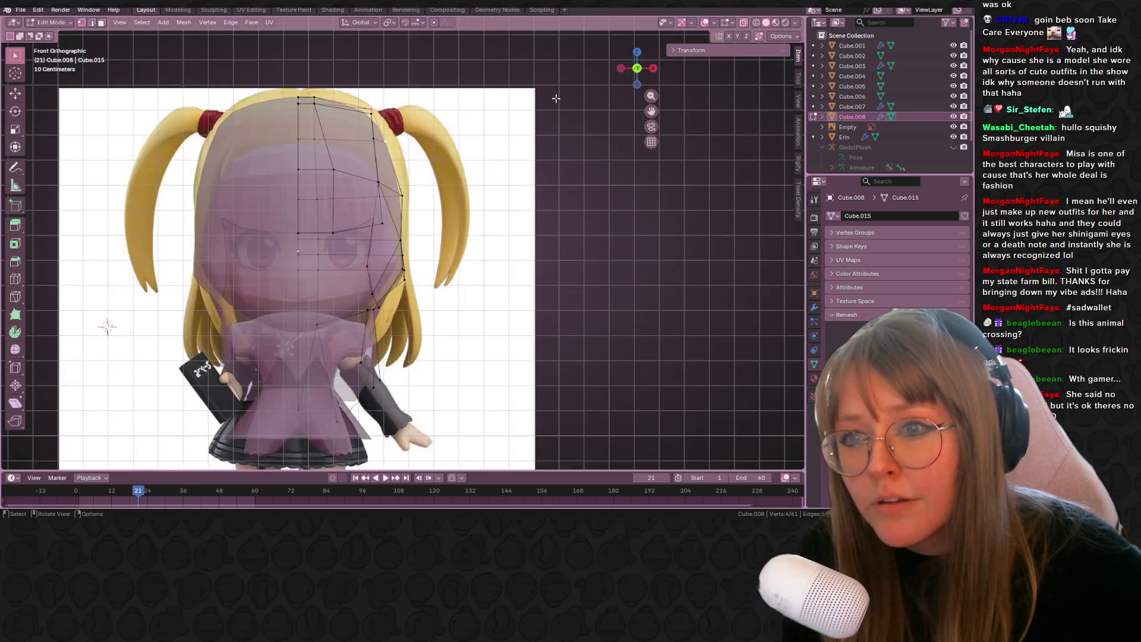
{"action": "middle_click_drag", "start_coordinate": [350, 218], "coordinate": [350, 243], "text": "shift"}
{"action": "key", "text": "g"}
{"action": "key", "text": "z"}
{"action": "key", "text": "z"}
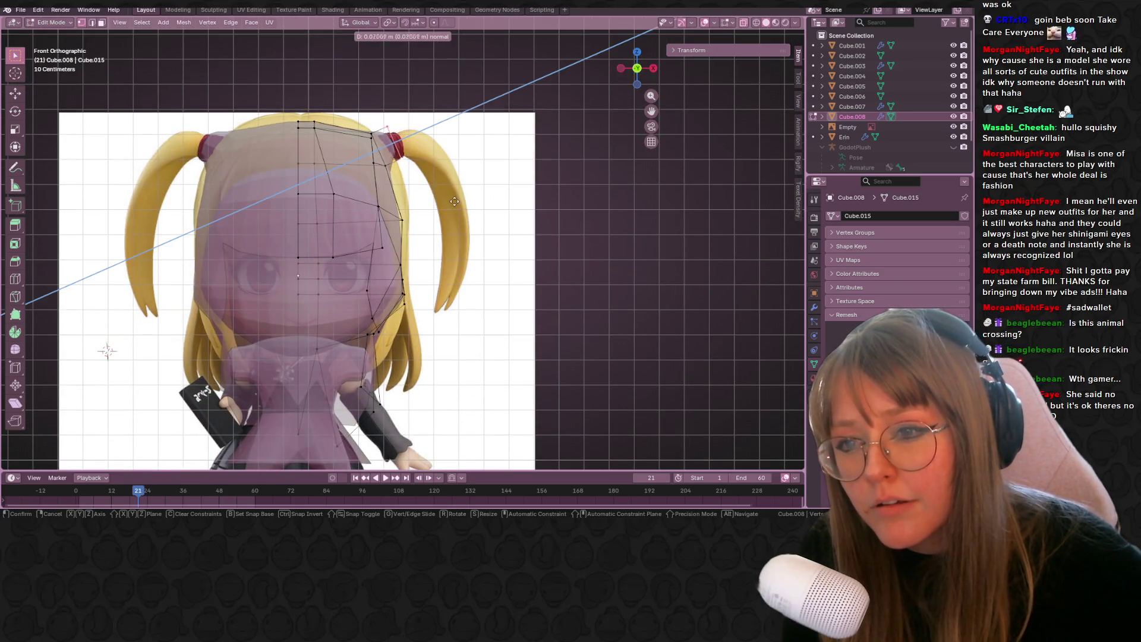
{"action": "left_click", "coordinate": [455, 201]}
{"action": "middle_click_drag", "start_coordinate": [520, 123], "coordinate": [536, 127], "text": "shift"}
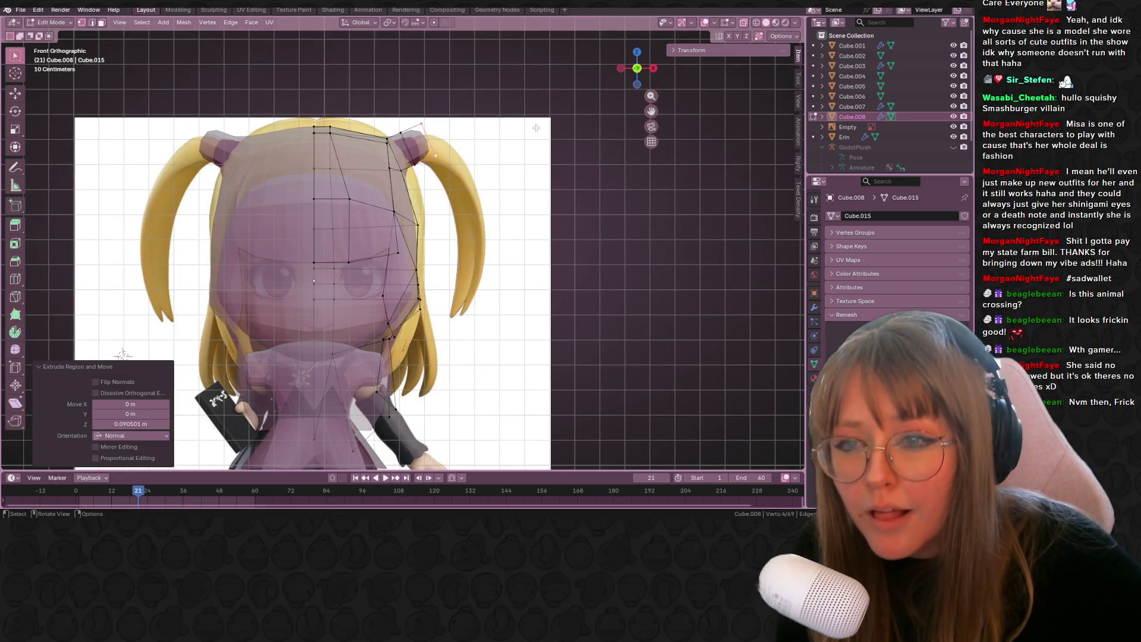
- Rotate the extruded point and nudge it inward along X
{"action": "key", "text": "r"}
{"action": "key", "text": "g"}
{"action": "left_click", "coordinate": [492, 224]}
{"action": "key", "text": "s"}
{"action": "right_click", "coordinate": [493, 185]}
{"action": "key", "text": "g"}
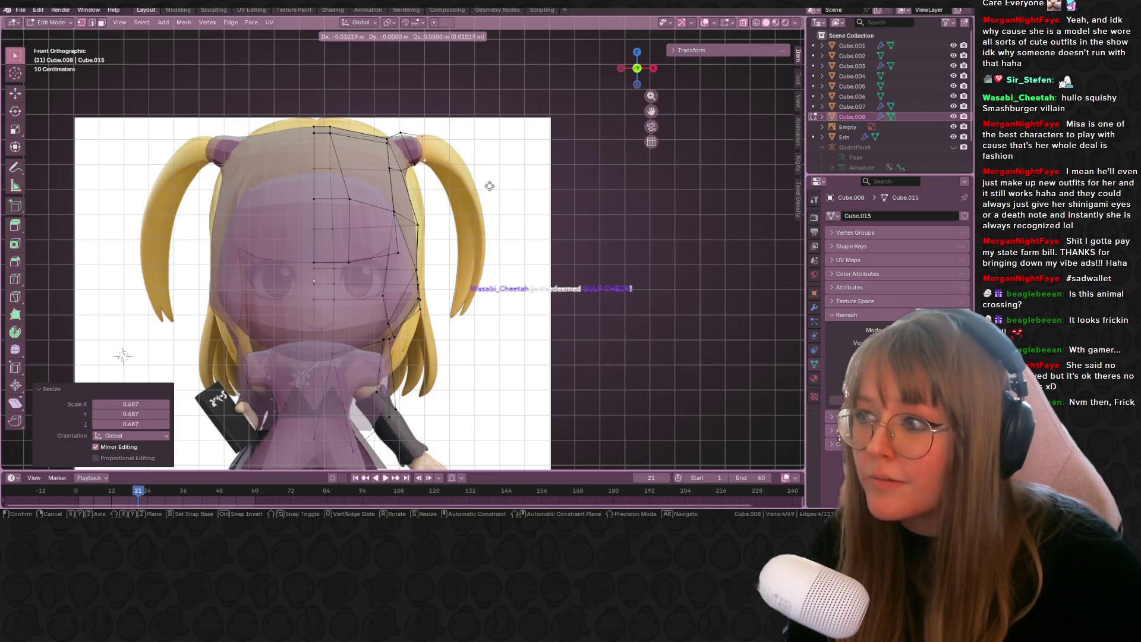
{"action": "key", "text": "x"}
{"action": "left_click", "coordinate": [419, 162]}
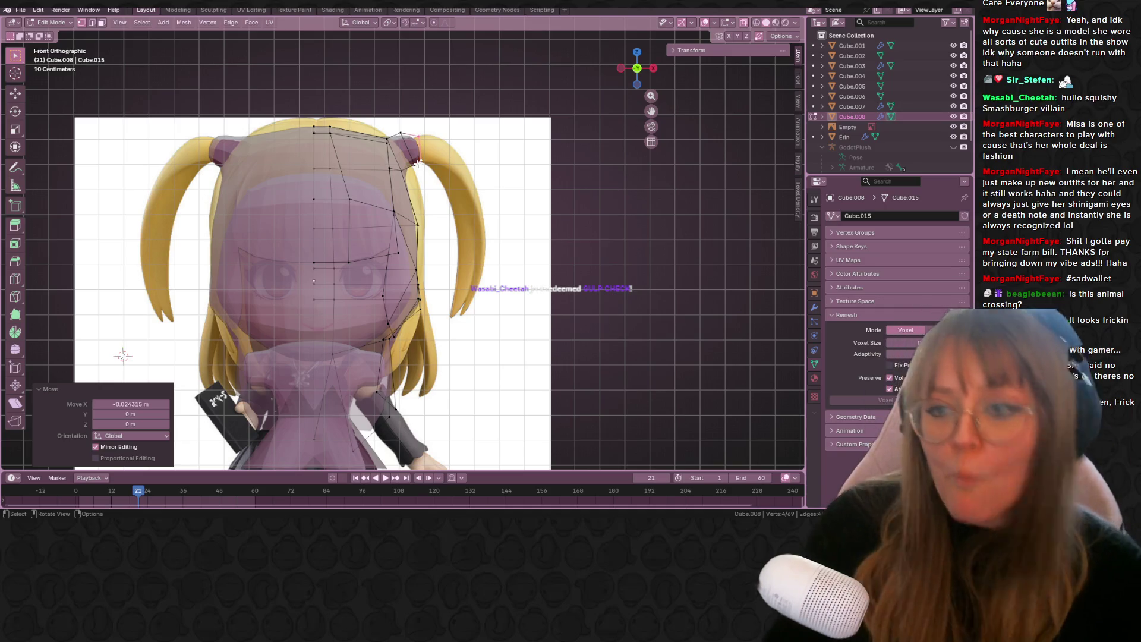
{"action": "middle_click_drag", "start_coordinate": [575, 82], "coordinate": [566, 104], "text": "shift"}
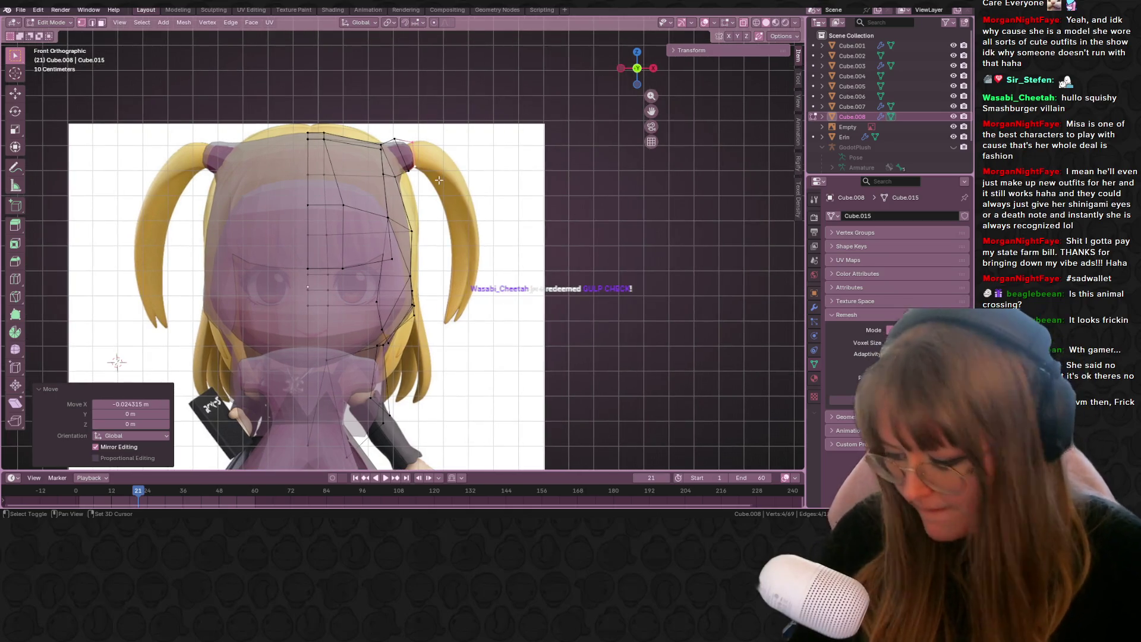
- Extrude the point again along Z, then reposition and scale it
{"action": "key", "text": "g"}
{"action": "key", "text": "z"}
{"action": "key", "text": "z"}
{"action": "left_click", "coordinate": [467, 180]}
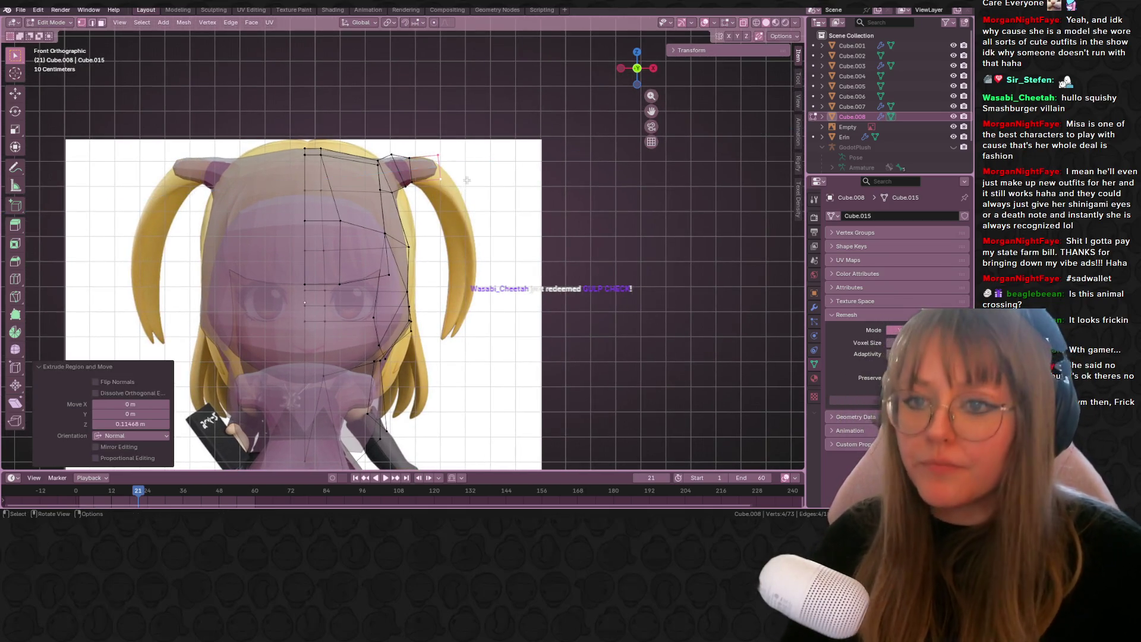
{"action": "key", "text": "g"}
{"action": "left_click", "coordinate": [493, 213]}
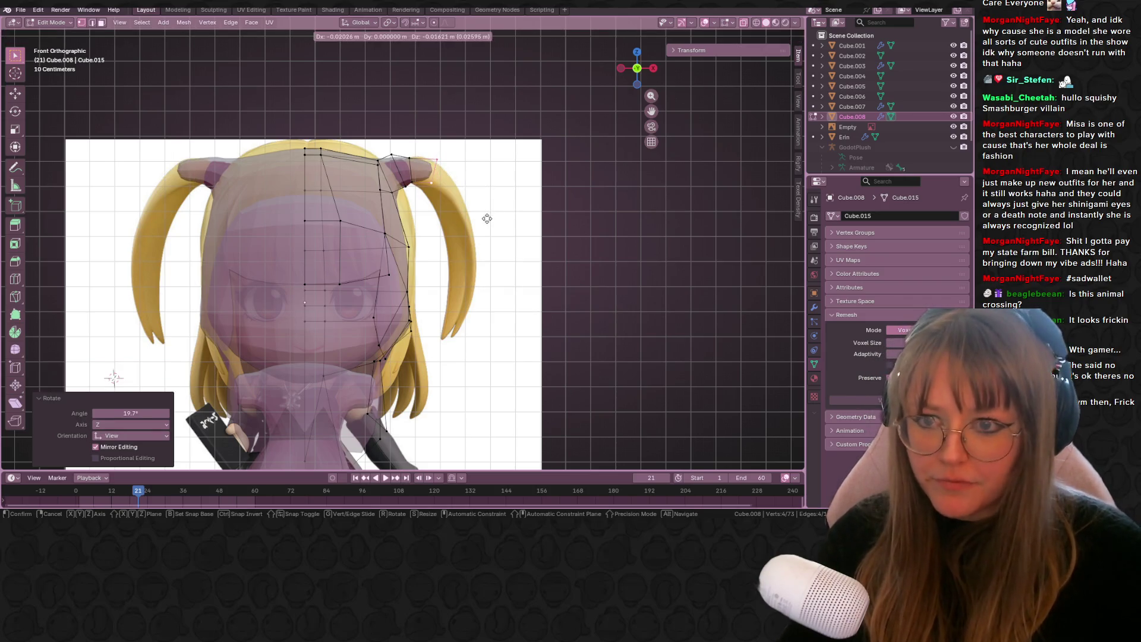
{"action": "key", "text": "s"}
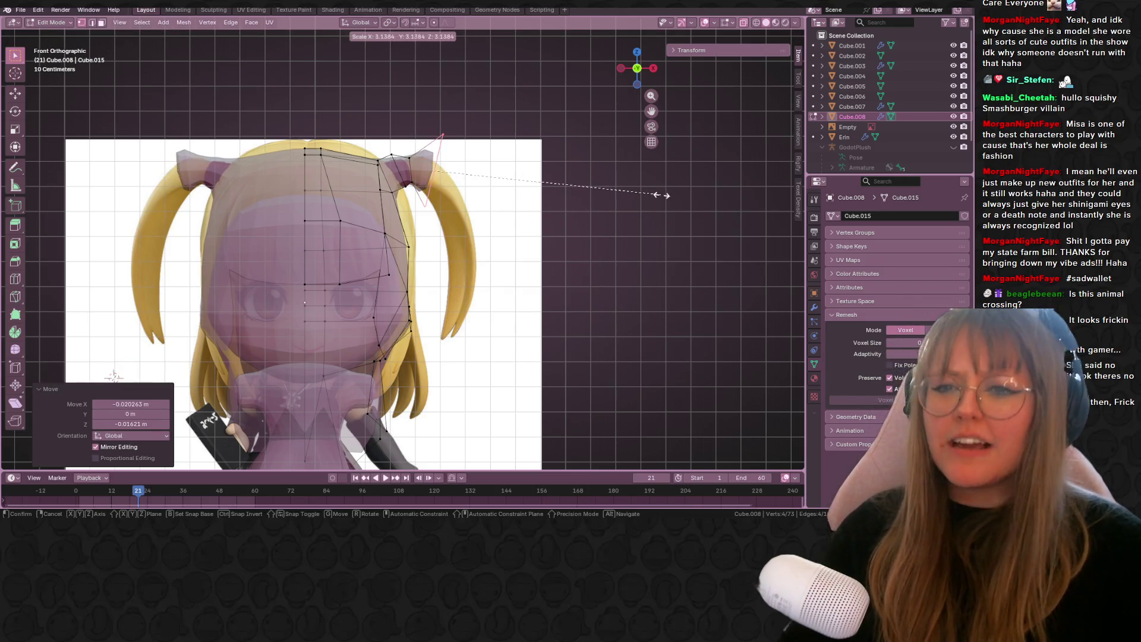
{"action": "left_click", "coordinate": [663, 199]}
- Extrude the pigtail out from the side, pulling its tip inward and tilting it
{"action": "key", "text": "e"}
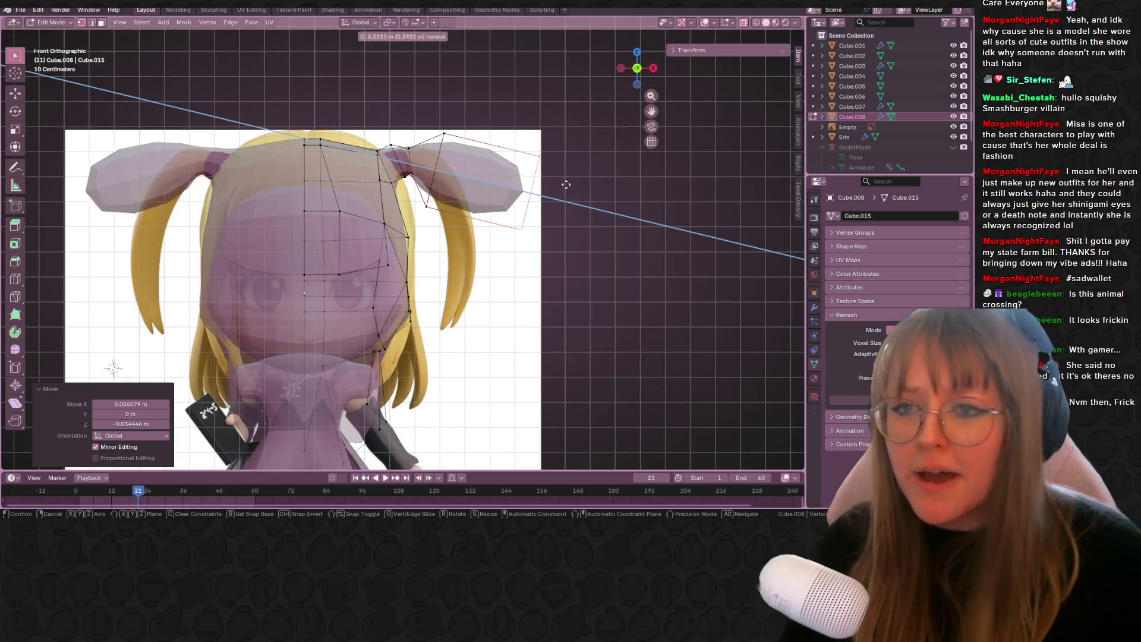
{"action": "left_click", "coordinate": [543, 216]}
{"action": "key", "text": "g"}
{"action": "left_click", "coordinate": [509, 251]}
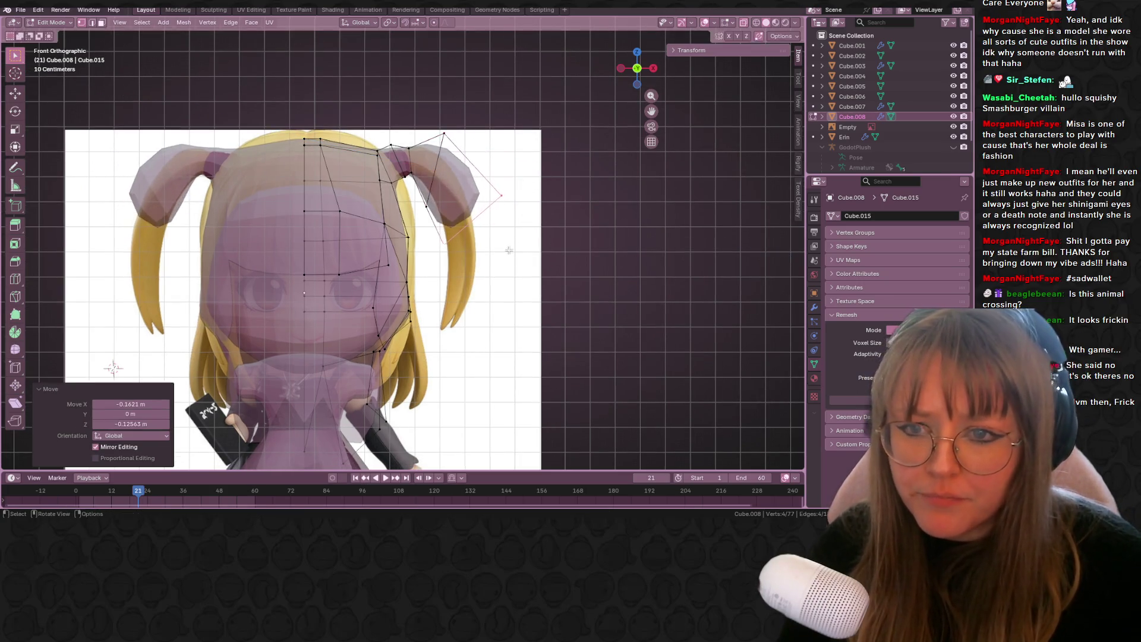
{"action": "key", "text": "r"}
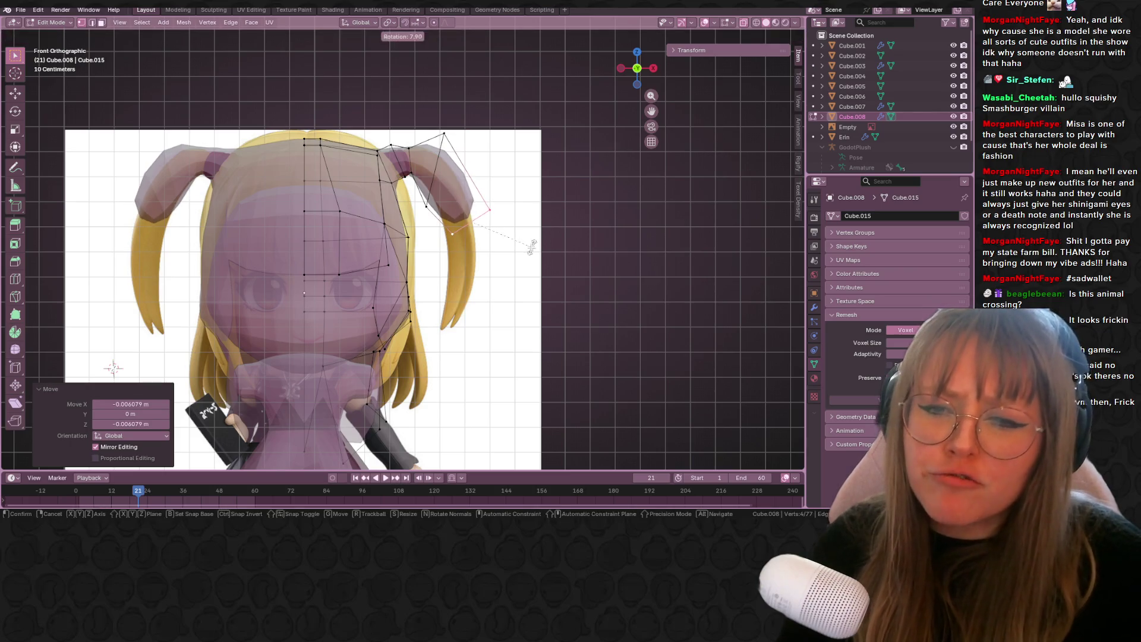
{"action": "left_click", "coordinate": [531, 246]}
{"action": "middle_click_drag", "start_coordinate": [532, 246], "coordinate": [529, 197], "text": "shift"}
- Extrude two more pigtail segments downward, shrink the end, and return to Object Mode
{"action": "key", "text": "e"}
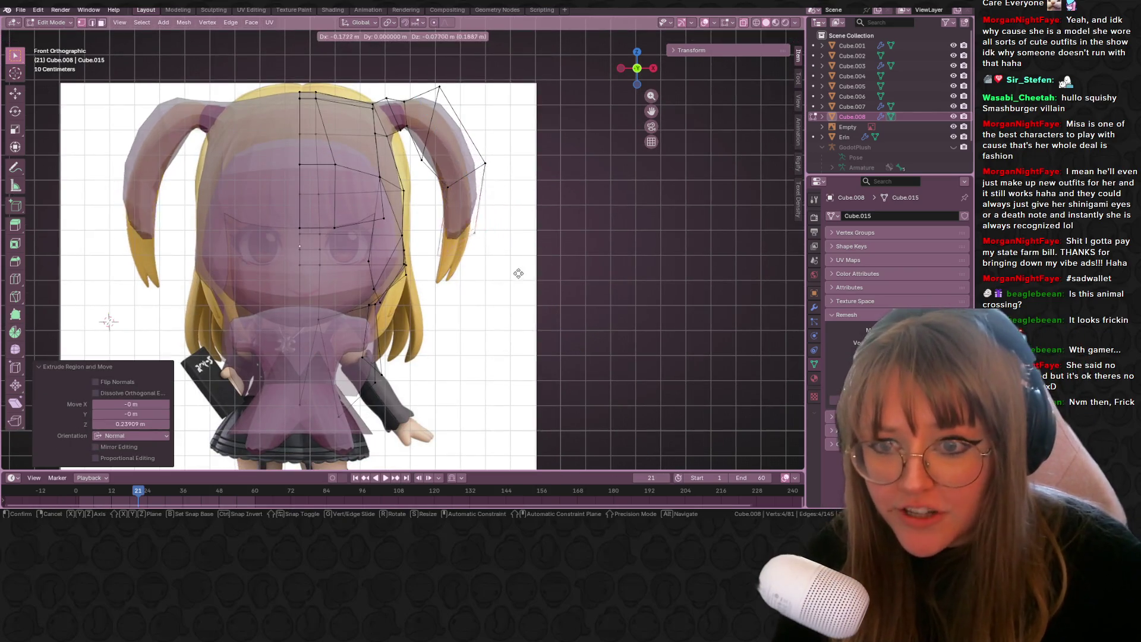
{"action": "left_click", "coordinate": [518, 271]}
{"action": "middle_click_drag", "start_coordinate": [518, 270], "coordinate": [538, 226], "text": "shift"}
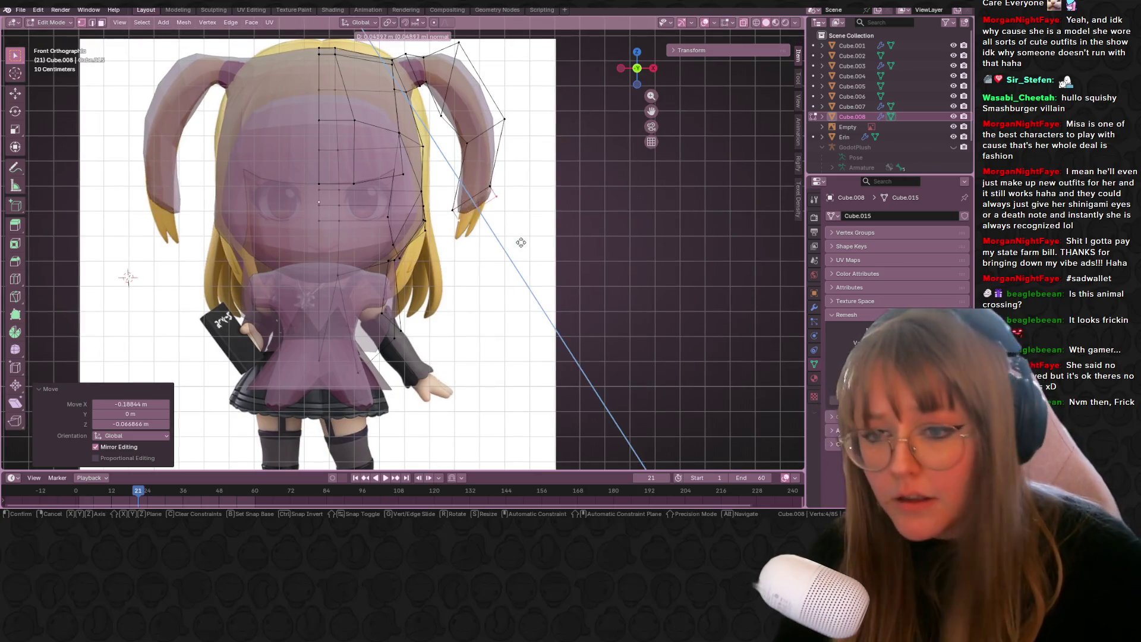
{"action": "key", "text": "e"}
{"action": "key", "text": "s"}
{"action": "left_click", "coordinate": [488, 297]}
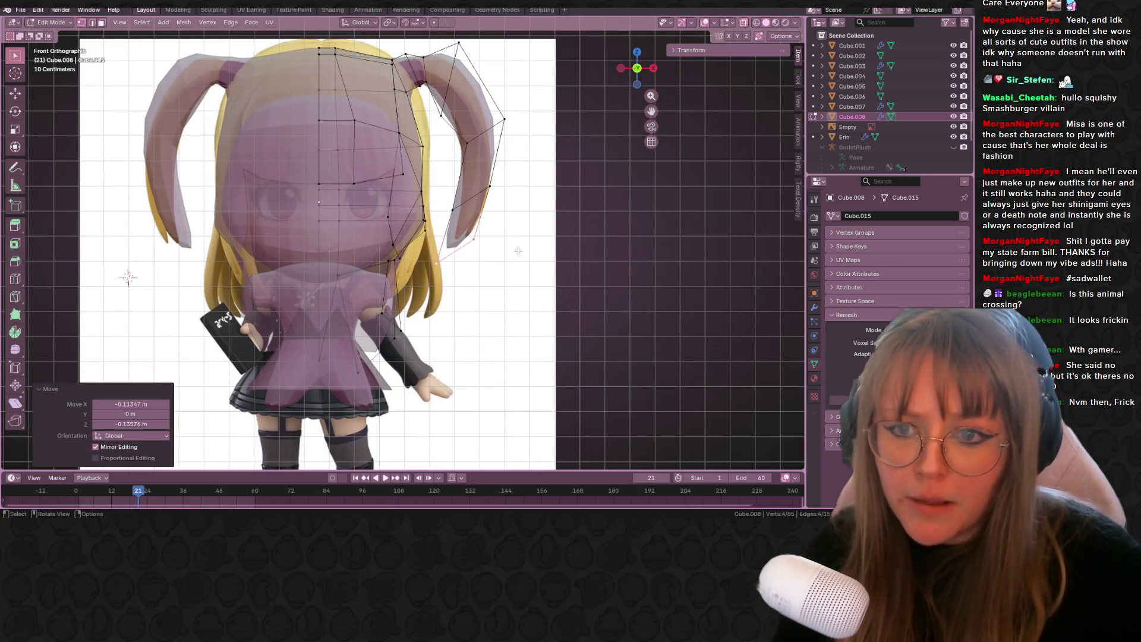
{"action": "key", "text": "g"}
{"action": "left_click", "coordinate": [523, 241]}
{"action": "scroll", "coordinate": [523, 240], "scroll_direction": "down", "scroll_amount": 3}
{"action": "mouse_move", "coordinate": [527, 235]}
{"action": "middle_mouse_down"}
{"action": "mouse_move", "coordinate": [550, 311]}
{"action": "mouse_move", "coordinate": [421, 225]}
{"action": "mouse_move", "coordinate": [515, 255]}
{"action": "mouse_move", "coordinate": [681, 52]}
{"action": "middle_mouse_up"}
{"action": "key", "text": "Tab"}
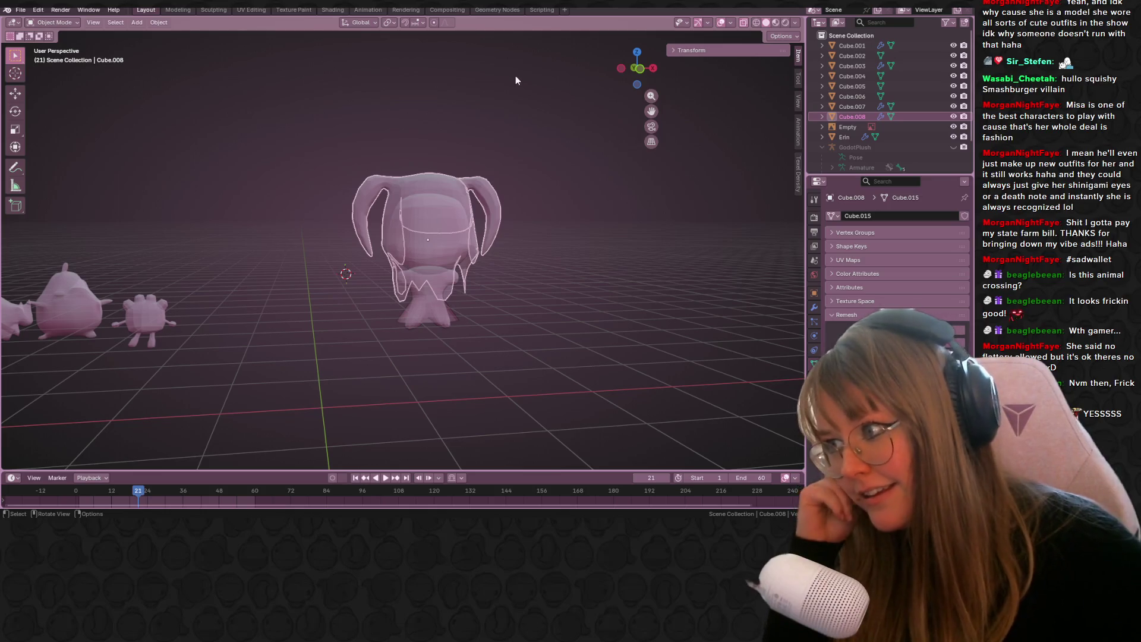
- Apply Shade Smooth to both the hair and the body
{"action": "mouse_move", "coordinate": [714, 60]}
{"action": "middle_mouse_down"}
{"action": "mouse_move", "coordinate": [637, 120]}
{"action": "mouse_move", "coordinate": [505, 143]}
{"action": "mouse_move", "coordinate": [538, 212]}
{"action": "mouse_move", "coordinate": [576, 164]}
{"action": "mouse_move", "coordinate": [451, 236]}
{"action": "mouse_move", "coordinate": [448, 227]}
{"action": "mouse_move", "coordinate": [515, 185]}
{"action": "mouse_move", "coordinate": [593, 184]}
{"action": "mouse_move", "coordinate": [686, 241]}
{"action": "mouse_move", "coordinate": [441, 215]}
{"action": "mouse_move", "coordinate": [543, 197]}
{"action": "mouse_move", "coordinate": [557, 207]}
{"action": "mouse_move", "coordinate": [516, 176]}
{"action": "mouse_move", "coordinate": [303, 201]}
{"action": "mouse_move", "coordinate": [145, 189]}
{"action": "mouse_move", "coordinate": [640, 171]}
{"action": "mouse_move", "coordinate": [326, 156]}
{"action": "mouse_move", "coordinate": [397, 181]}
{"action": "mouse_move", "coordinate": [432, 161]}
{"action": "mouse_move", "coordinate": [601, 166]}
{"action": "mouse_move", "coordinate": [638, 207]}
{"action": "mouse_move", "coordinate": [469, 254]}
{"action": "mouse_move", "coordinate": [420, 244]}
{"action": "mouse_move", "coordinate": [395, 217]}
{"action": "mouse_move", "coordinate": [582, 221]}
{"action": "mouse_move", "coordinate": [657, 205]}
{"action": "mouse_move", "coordinate": [513, 237]}
{"action": "mouse_move", "coordinate": [511, 273]}
{"action": "mouse_move", "coordinate": [554, 302]}
{"action": "mouse_move", "coordinate": [600, 277]}
{"action": "mouse_move", "coordinate": [572, 288]}
{"action": "mouse_move", "coordinate": [562, 312]}
{"action": "mouse_move", "coordinate": [458, 183]}
{"action": "mouse_move", "coordinate": [612, 197]}
{"action": "mouse_move", "coordinate": [383, 173]}
{"action": "mouse_move", "coordinate": [100, 185]}
{"action": "mouse_move", "coordinate": [228, 155]}
{"action": "middle_mouse_up"}
{"action": "right_click", "coordinate": [395, 217]}
{"action": "left_click", "coordinate": [397, 217]}
{"action": "left_click", "coordinate": [471, 247]}
{"action": "right_click", "coordinate": [469, 247]}
{"action": "left_click", "coordinate": [470, 250]}
{"action": "left_click", "coordinate": [502, 207]}
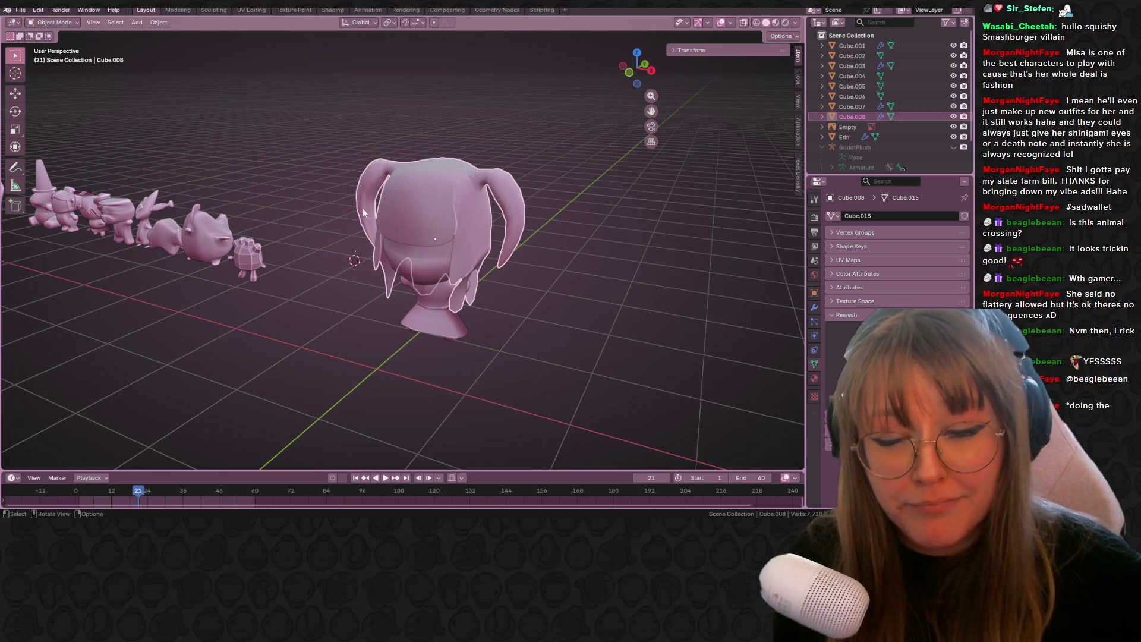
- Move the hair and body about 1.79 m right, beside the front reference image
{"action": "middle_click_drag", "start_coordinate": [374, 172], "coordinate": [521, 206]}
{"action": "left_click", "coordinate": [648, 64]}
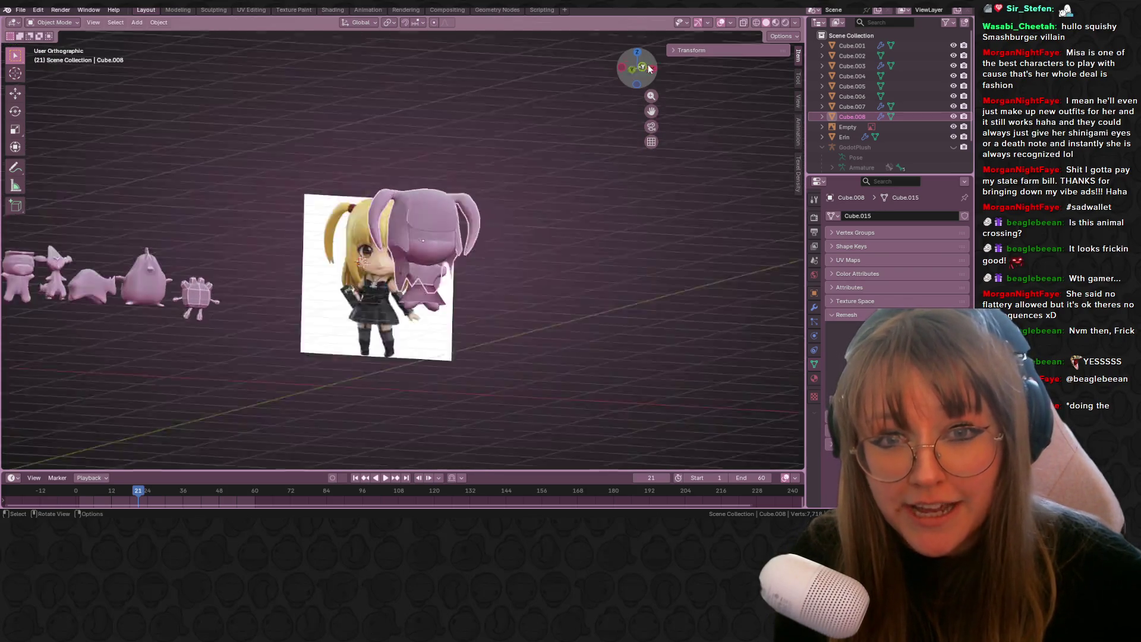
{"action": "scroll", "coordinate": [543, 196], "scroll_direction": "up", "scroll_amount": 3}
{"action": "scroll", "coordinate": [556, 222], "scroll_direction": "down", "scroll_amount": 1}
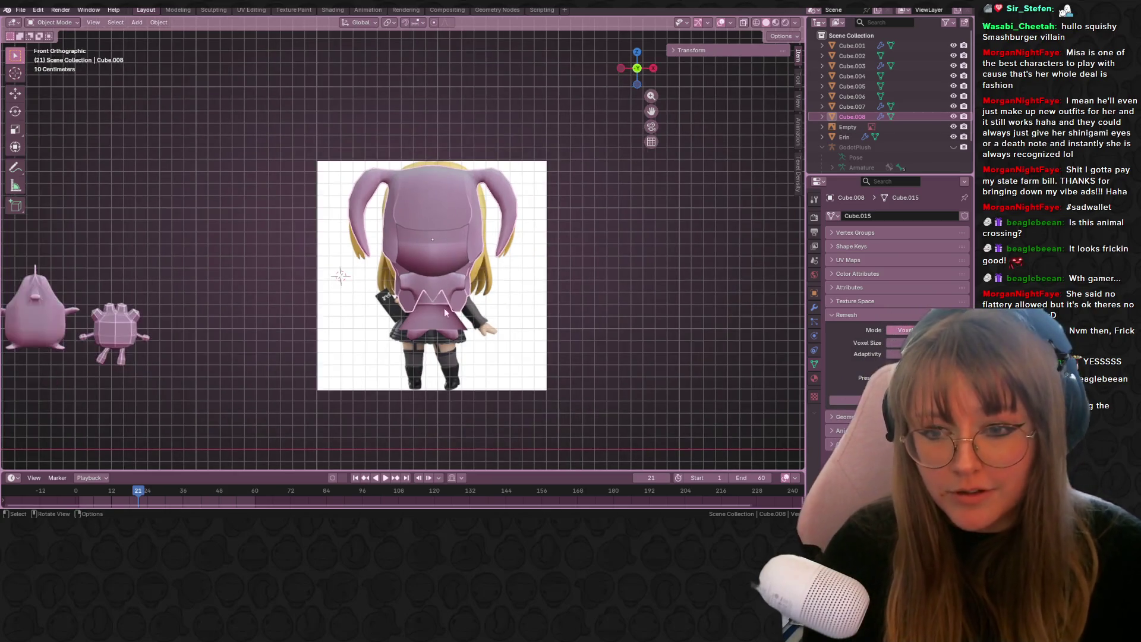
{"action": "left_click", "coordinate": [430, 328], "text": "shift"}
{"action": "middle_click_drag", "start_coordinate": [620, 254], "coordinate": [454, 254], "text": "shift"}
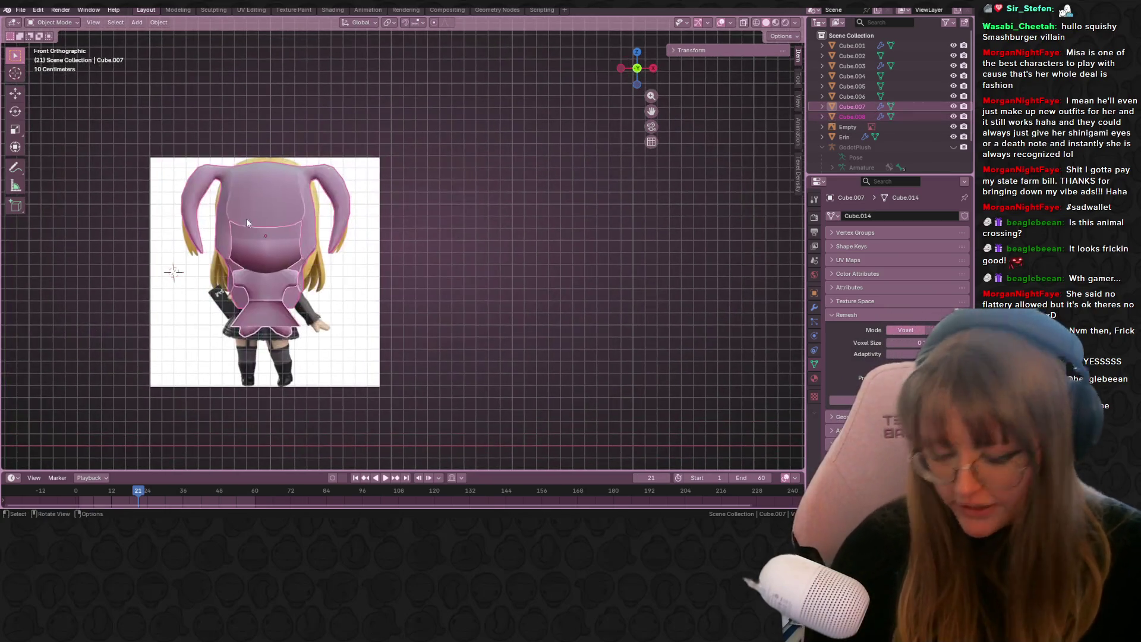
{"action": "key", "text": "g"}
{"action": "left_click", "coordinate": [475, 242]}
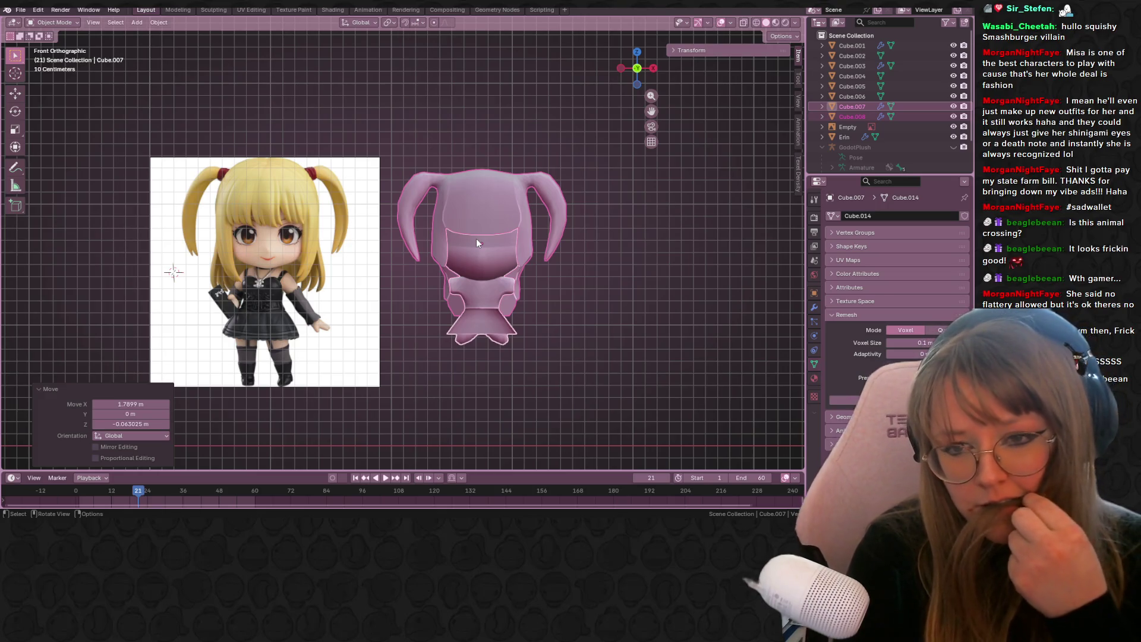
{"action": "left_click", "coordinate": [471, 207]}
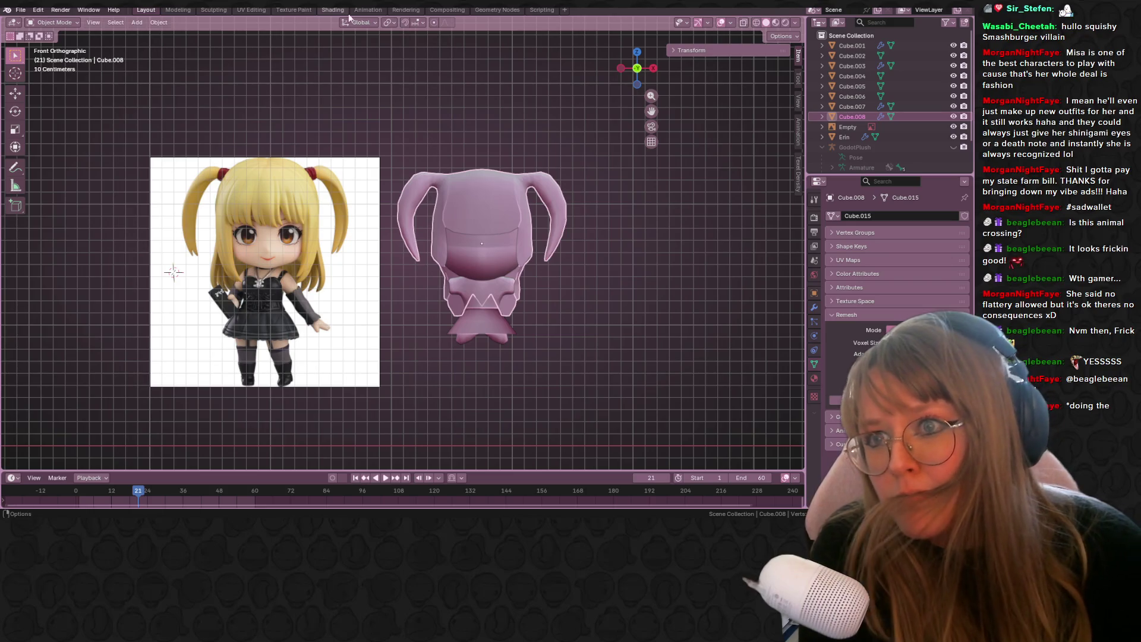
- Give the hair a new material with nendoroid-misa-amane-20-death-note.jpg as Base Color, then enter UV Editing
{"action": "left_click", "coordinate": [334, 11]}
{"action": "left_click", "coordinate": [489, 302]}
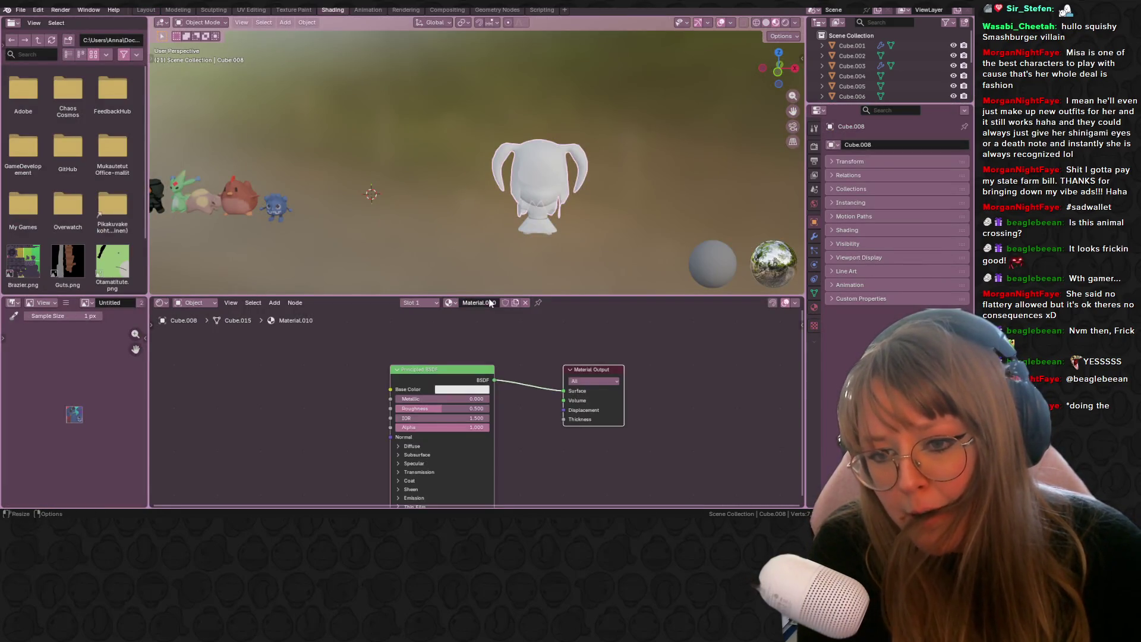
{"action": "left_click_drag", "start_coordinate": [390, 390], "coordinate": [271, 368]}
{"action": "left_click", "coordinate": [270, 368]}
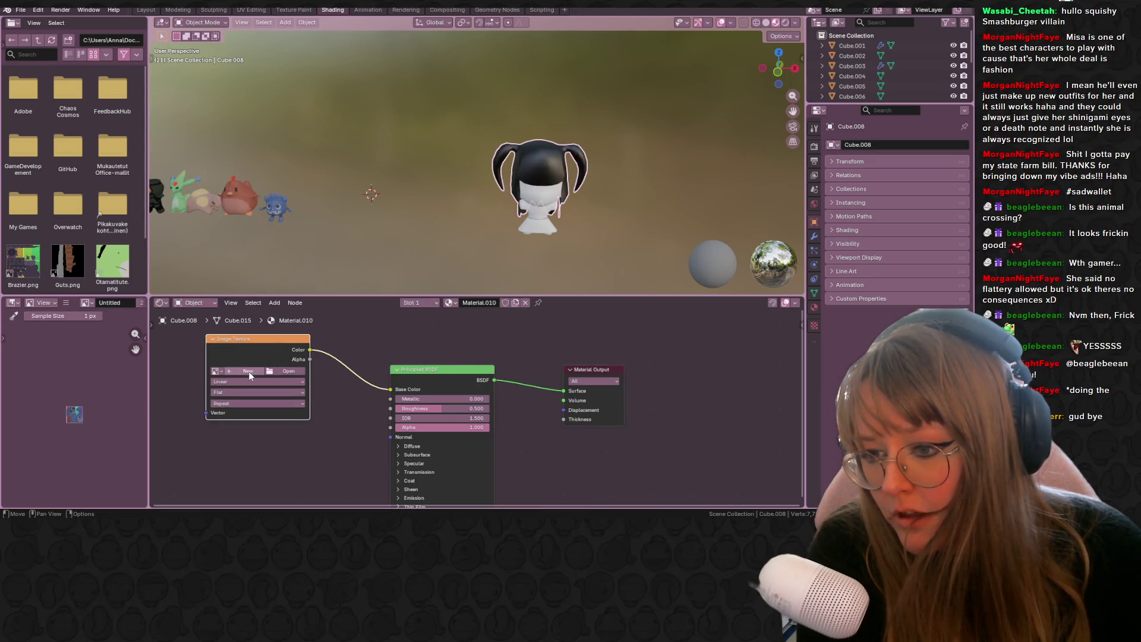
{"action": "left_click", "coordinate": [268, 372]}
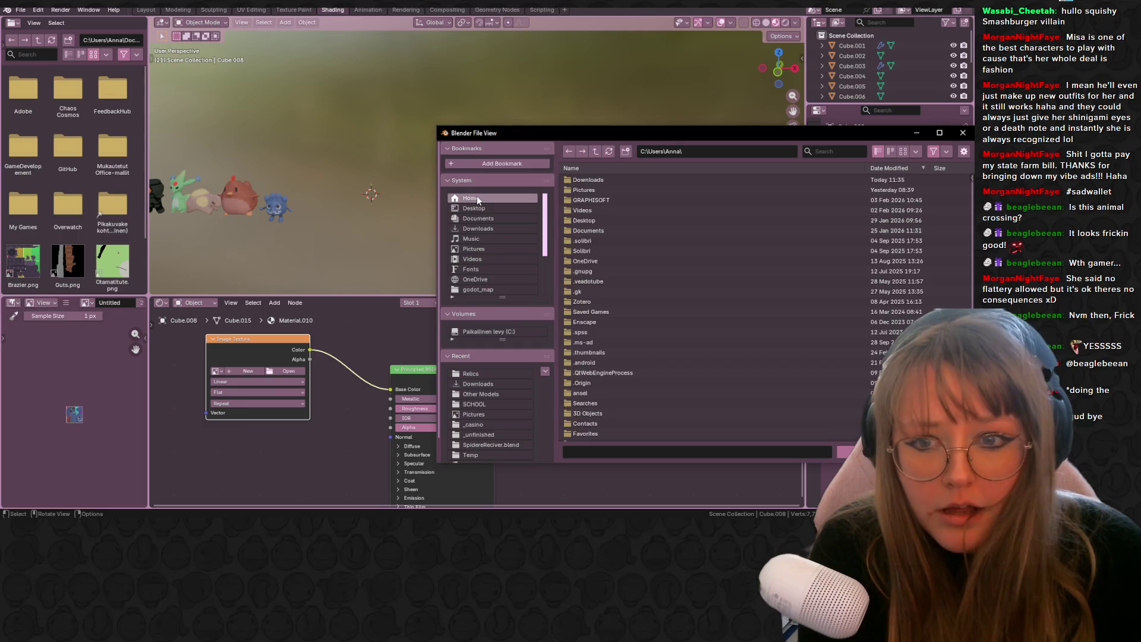
{"action": "left_click", "coordinate": [493, 230]}
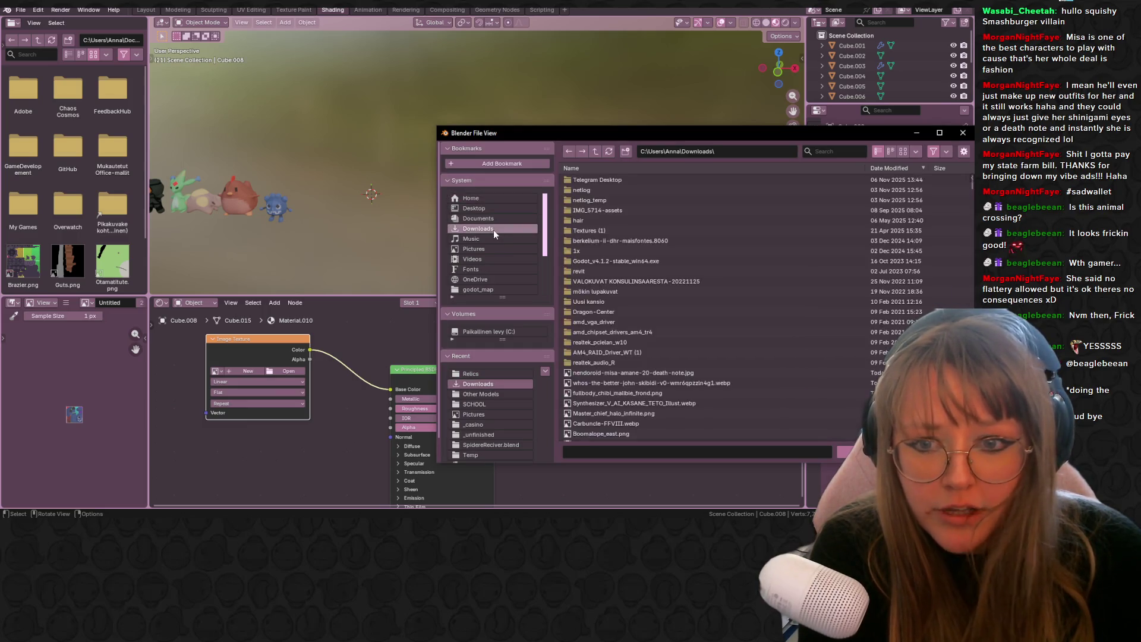
{"action": "double_click", "coordinate": [633, 373]}
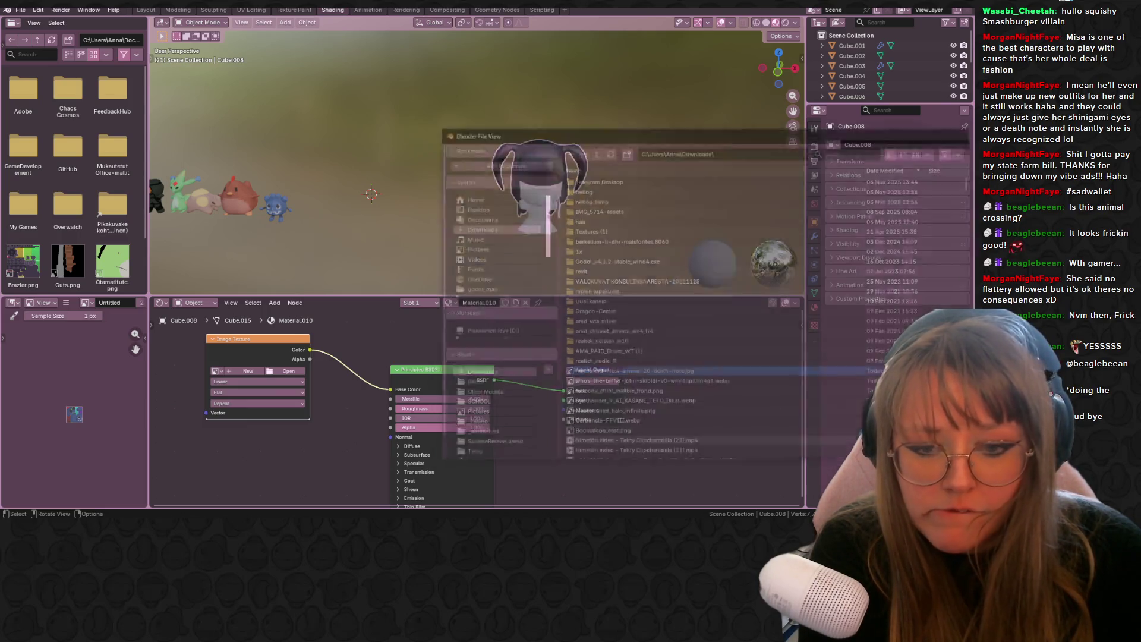
{"action": "left_click", "coordinate": [261, 11]}
{"action": "mouse_move", "coordinate": [682, 58]}
{"action": "middle_mouse_down"}
{"action": "mouse_move", "coordinate": [716, 155]}
{"action": "mouse_move", "coordinate": [724, 222]}
{"action": "mouse_move", "coordinate": [753, 239]}
{"action": "middle_mouse_up"}
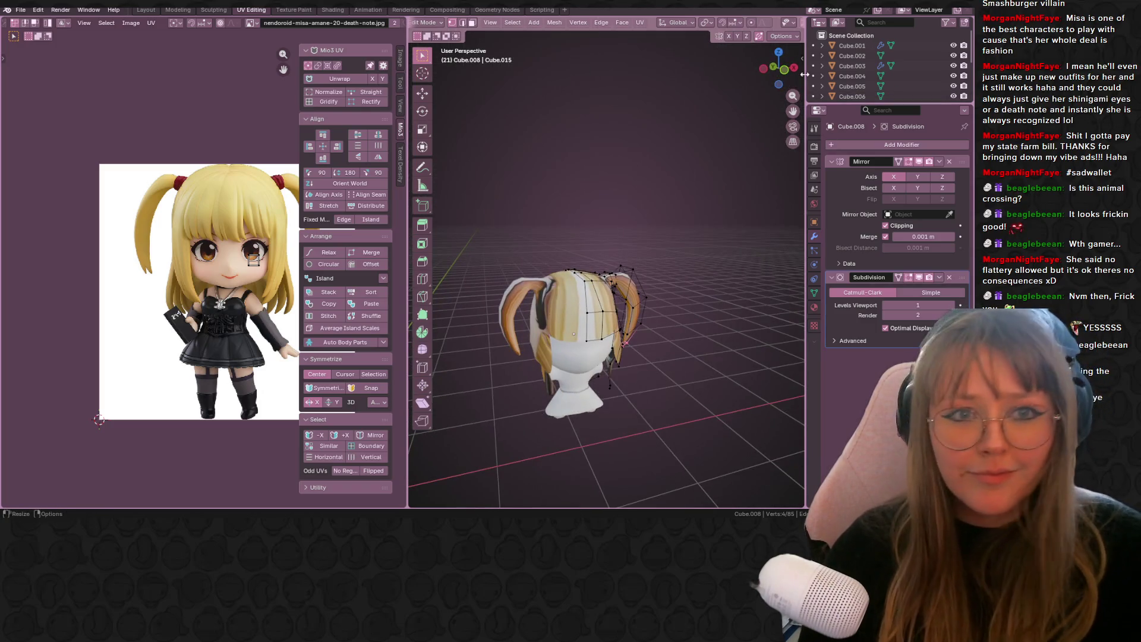
- Project the whole hair mesh's UVs from the front view, then move and enlarge them over the reference
{"action": "left_click", "coordinate": [782, 78]}
{"action": "scroll", "coordinate": [560, 313], "scroll_direction": "up", "scroll_amount": 2}
{"action": "mouse_move", "coordinate": [560, 313]}
{"action": "middle_mouse_down", "text": "shift"}
{"action": "mouse_move", "coordinate": [526, 279]}
{"action": "mouse_move", "coordinate": [521, 233]}
{"action": "middle_mouse_up", "text": "shift"}
{"action": "key", "text": "a"}
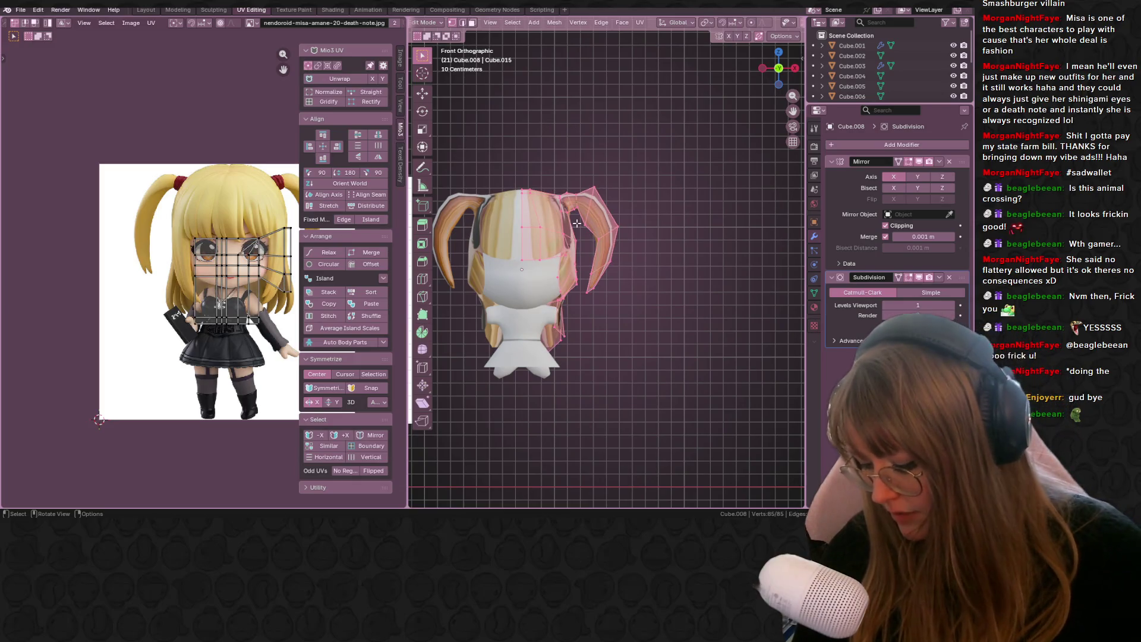
{"action": "key", "text": "u"}
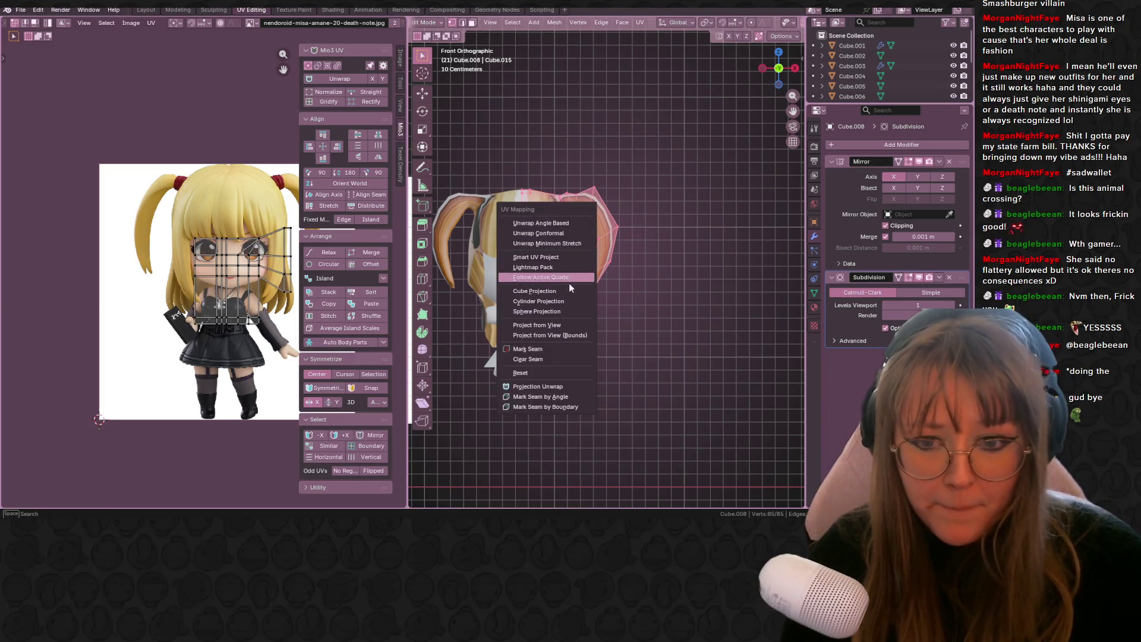
{"action": "left_click", "coordinate": [573, 334]}
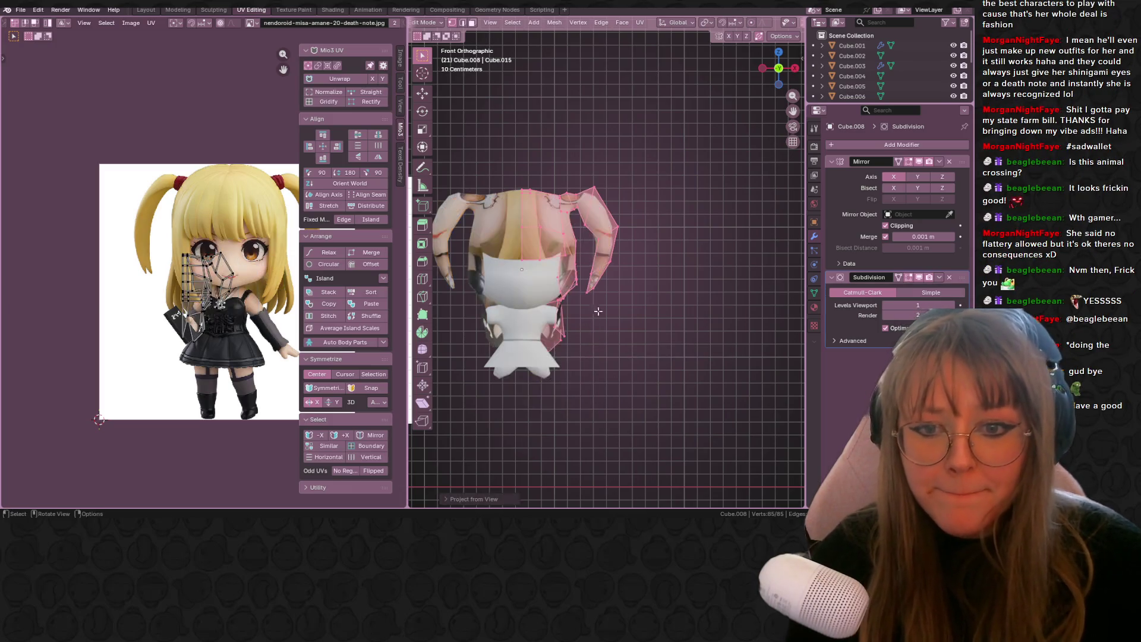
{"action": "scroll", "coordinate": [173, 294], "scroll_direction": "up", "scroll_amount": 1}
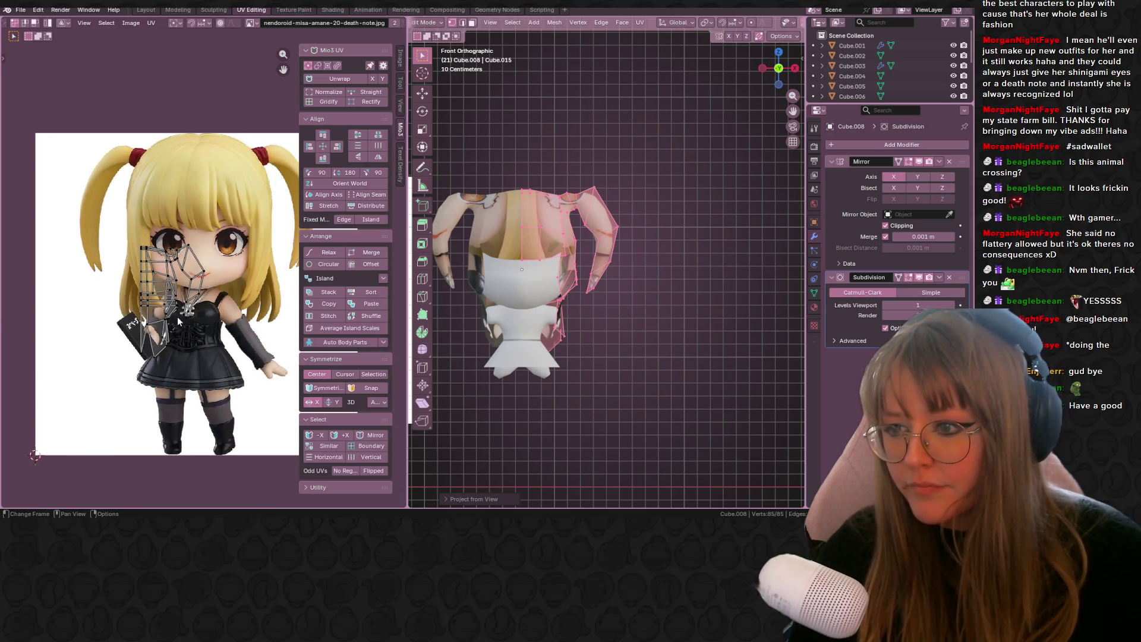
{"action": "key", "text": "g"}
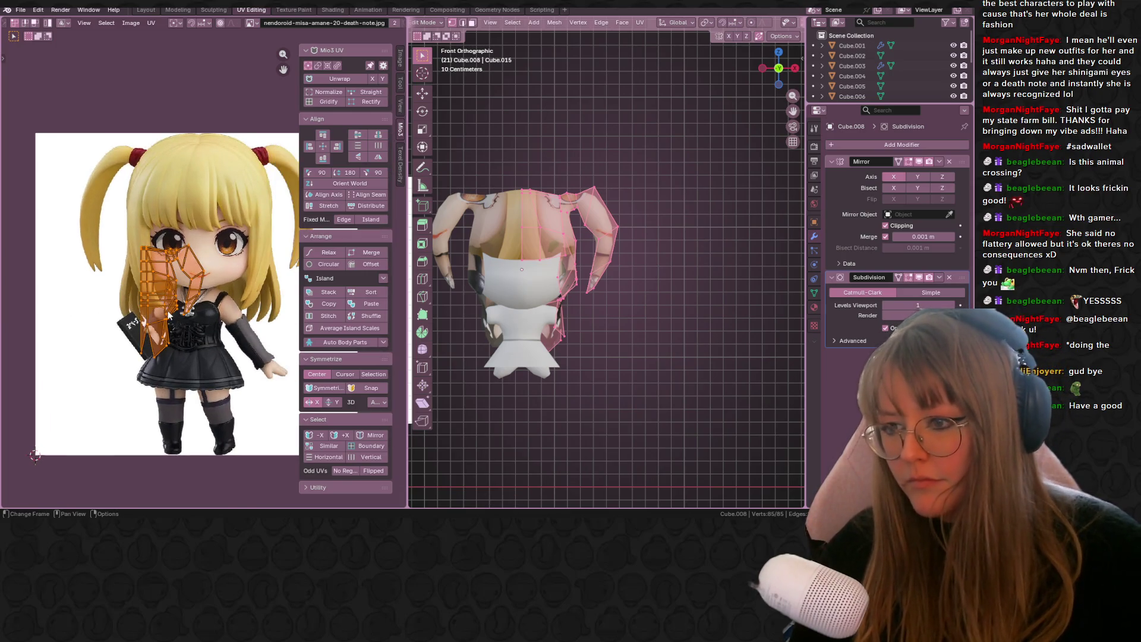
{"action": "left_click", "coordinate": [236, 215]}
{"action": "key", "text": "s"}
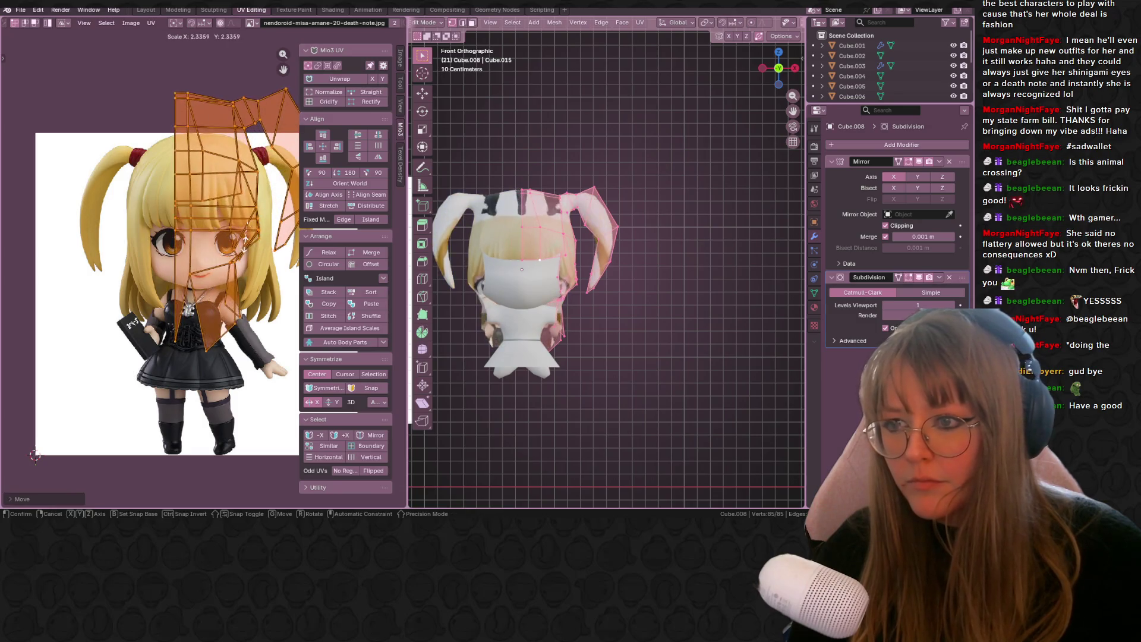
{"action": "left_click", "coordinate": [257, 238]}
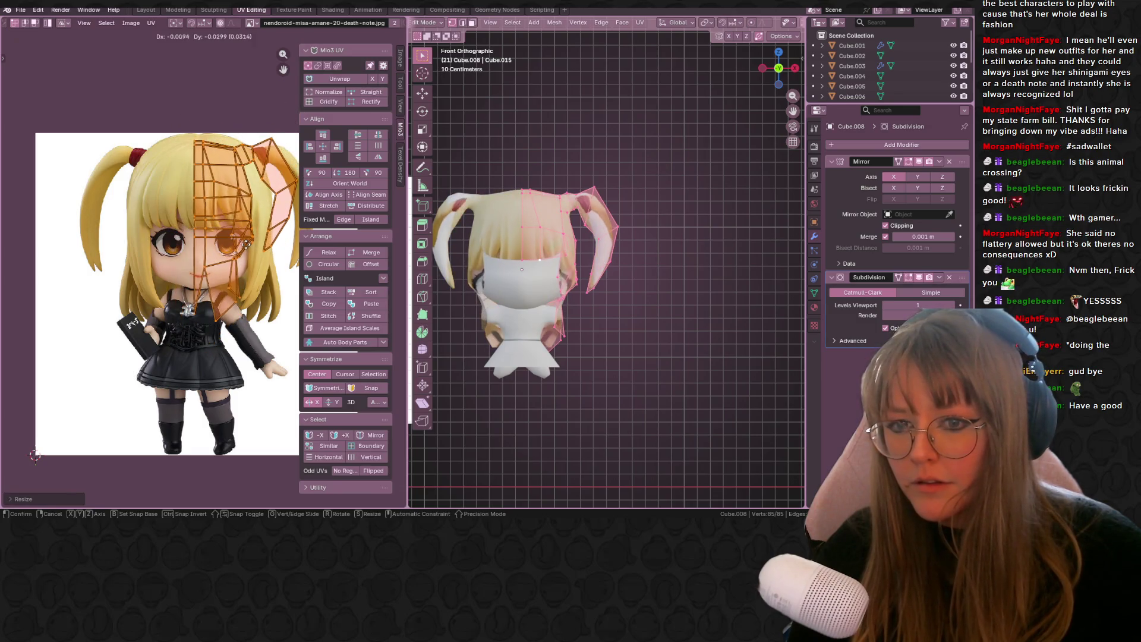
- Box-select the head vertices, checking the selection from the front and side views
{"action": "left_click", "coordinate": [557, 256]}
{"action": "left_click", "coordinate": [558, 257], "text": "alt"}
{"action": "mouse_move", "coordinate": [558, 256]}
{"action": "middle_mouse_down"}
{"action": "mouse_move", "coordinate": [654, 267]}
{"action": "mouse_move", "coordinate": [694, 134]}
{"action": "middle_mouse_up"}
{"action": "left_click_drag", "start_coordinate": [474, 158], "coordinate": [574, 337]}
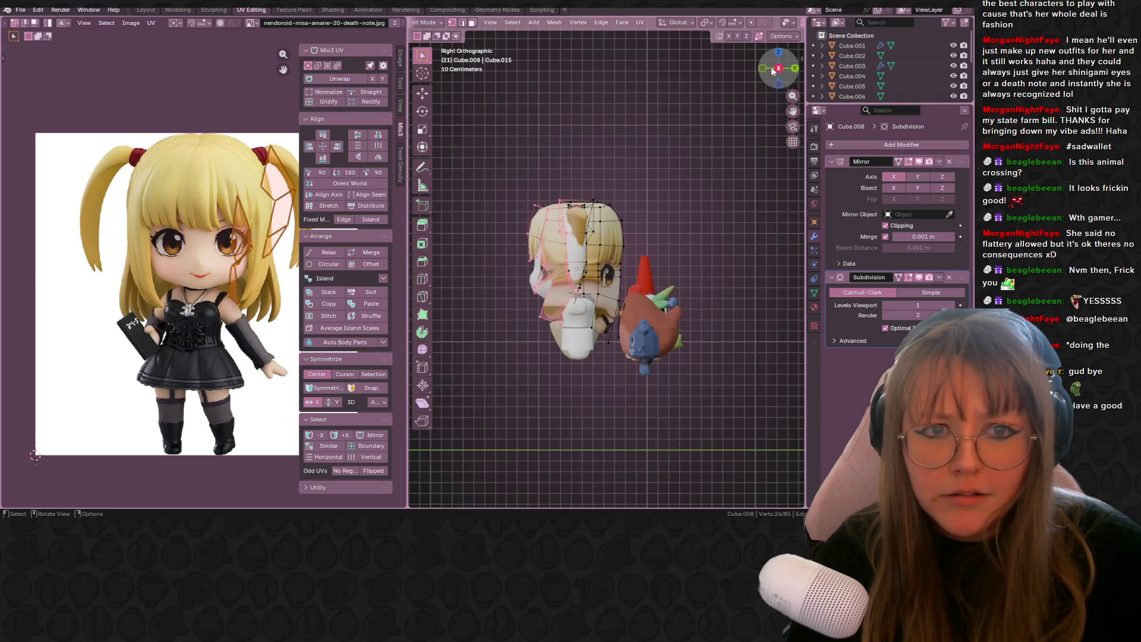
{"action": "left_click", "coordinate": [762, 70]}
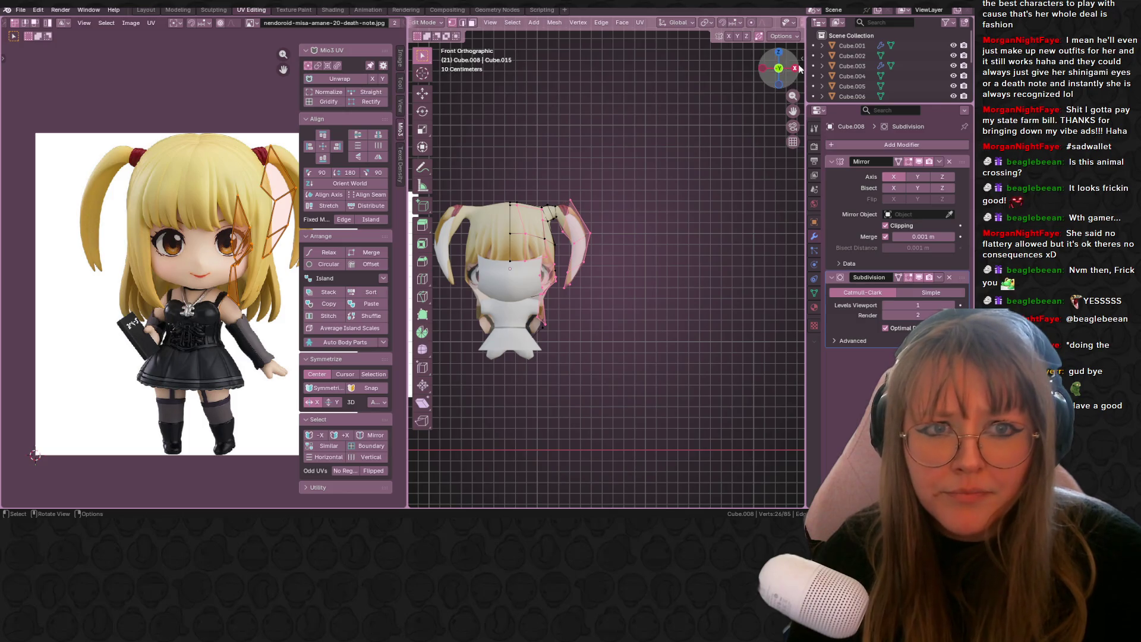
{"action": "left_click", "coordinate": [795, 68]}
{"action": "scroll", "coordinate": [772, 25], "scroll_direction": "down", "scroll_amount": 4}
{"action": "scroll", "coordinate": [789, 23], "scroll_direction": "down", "scroll_amount": 1}
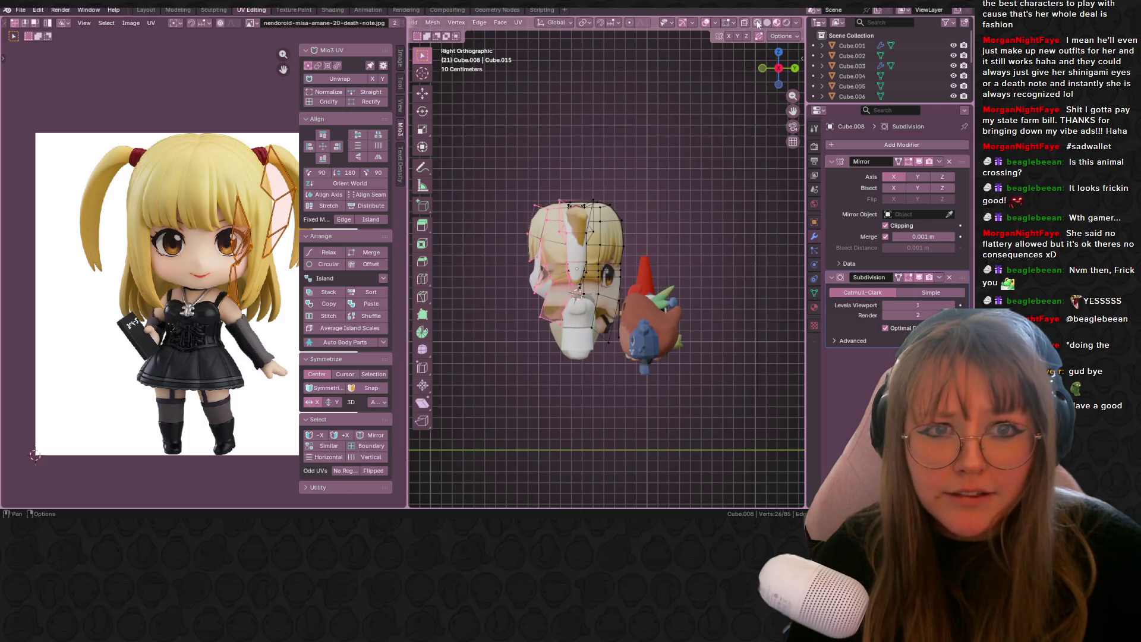
{"action": "left_click_drag", "start_coordinate": [486, 168], "coordinate": [580, 369], "text": "ctrl"}
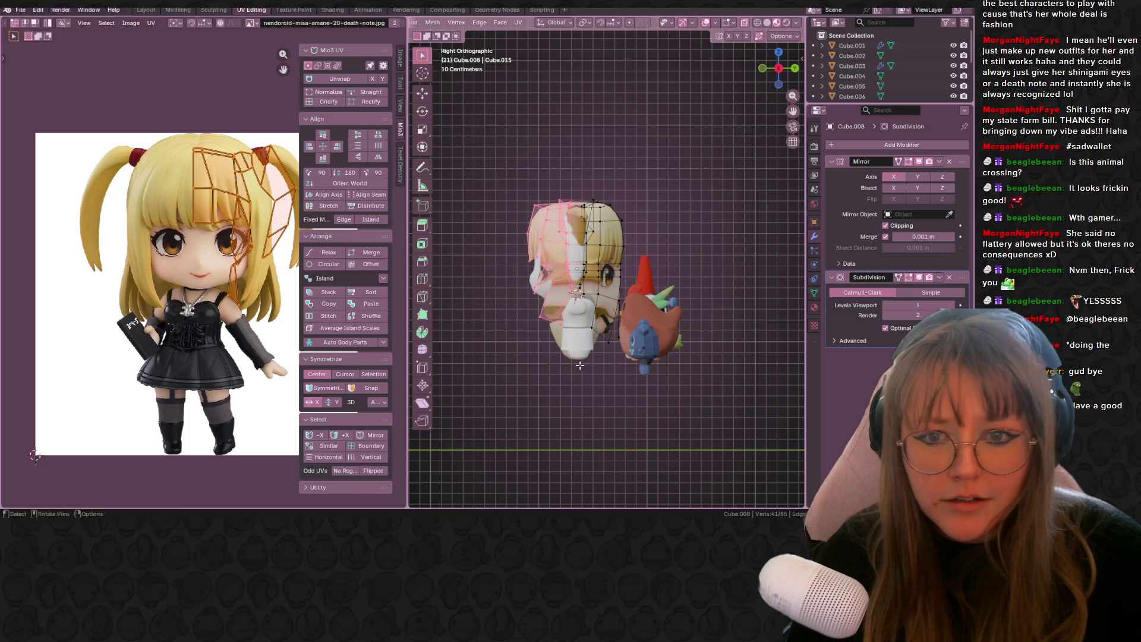
{"action": "mouse_move", "coordinate": [472, 148]}
{"action": "left_mouse_down"}
{"action": "mouse_move", "coordinate": [589, 358]}
{"action": "mouse_move", "coordinate": [576, 359]}
{"action": "left_mouse_up"}
{"action": "left_click", "coordinate": [762, 69]}
{"action": "scroll", "coordinate": [684, 135], "scroll_direction": "up", "scroll_amount": 1}
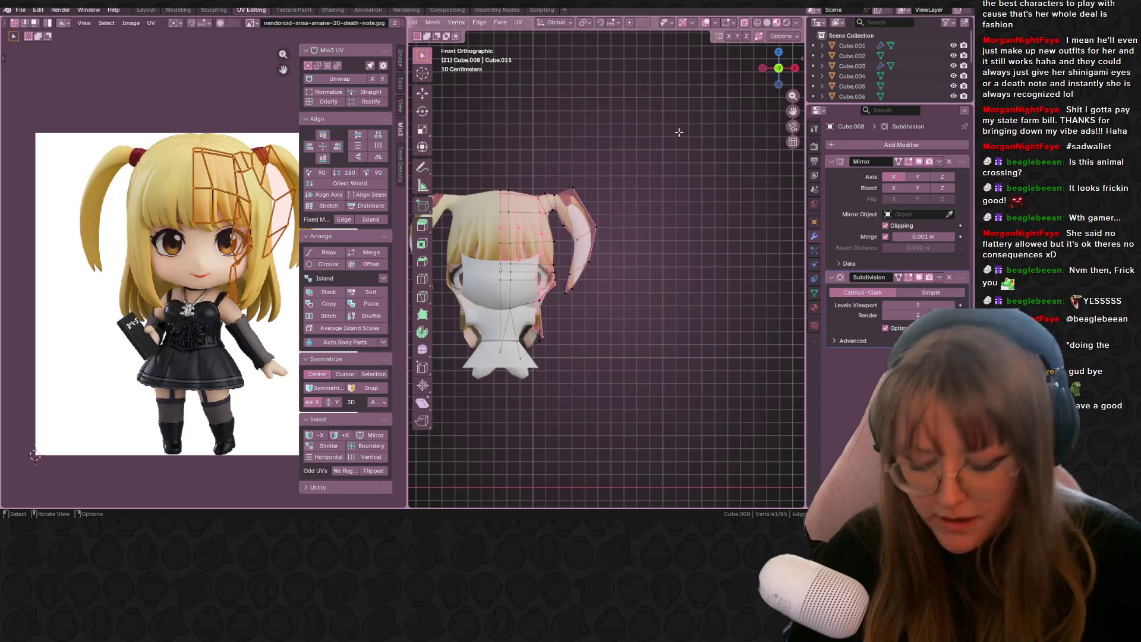
- Project the head UVs from the front view and scale the island over the reference hair
{"action": "key", "text": "u"}
{"action": "left_click", "coordinate": [632, 161]}
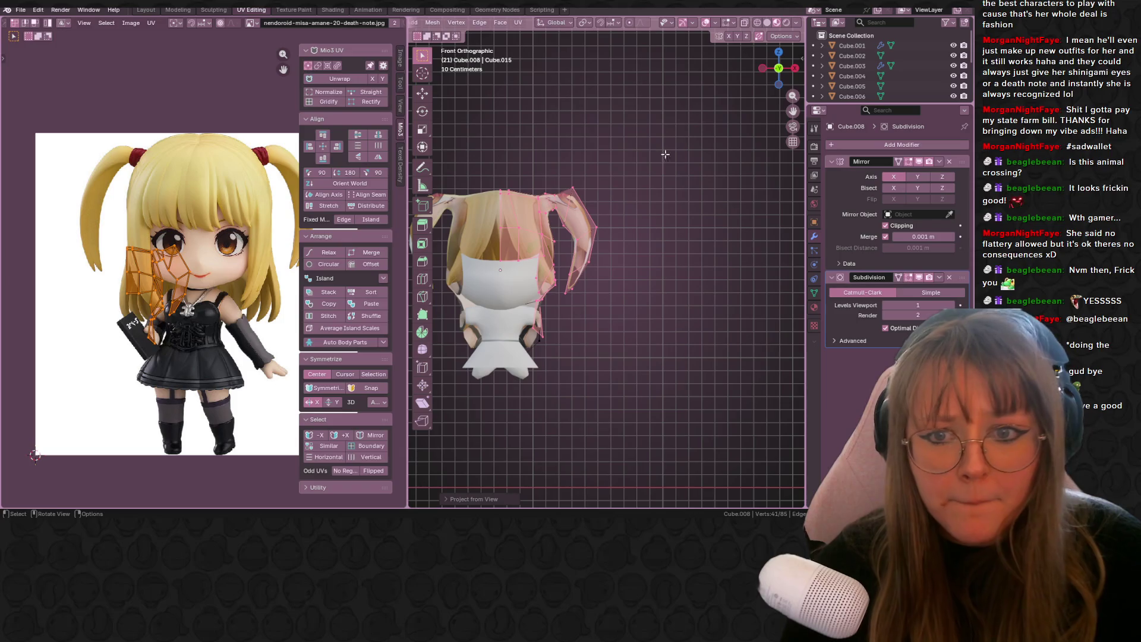
{"action": "middle_click_drag", "start_coordinate": [594, 250], "coordinate": [574, 215], "text": "shift"}
{"action": "left_click_drag", "start_coordinate": [148, 278], "coordinate": [215, 188]}
{"action": "key", "text": "s"}
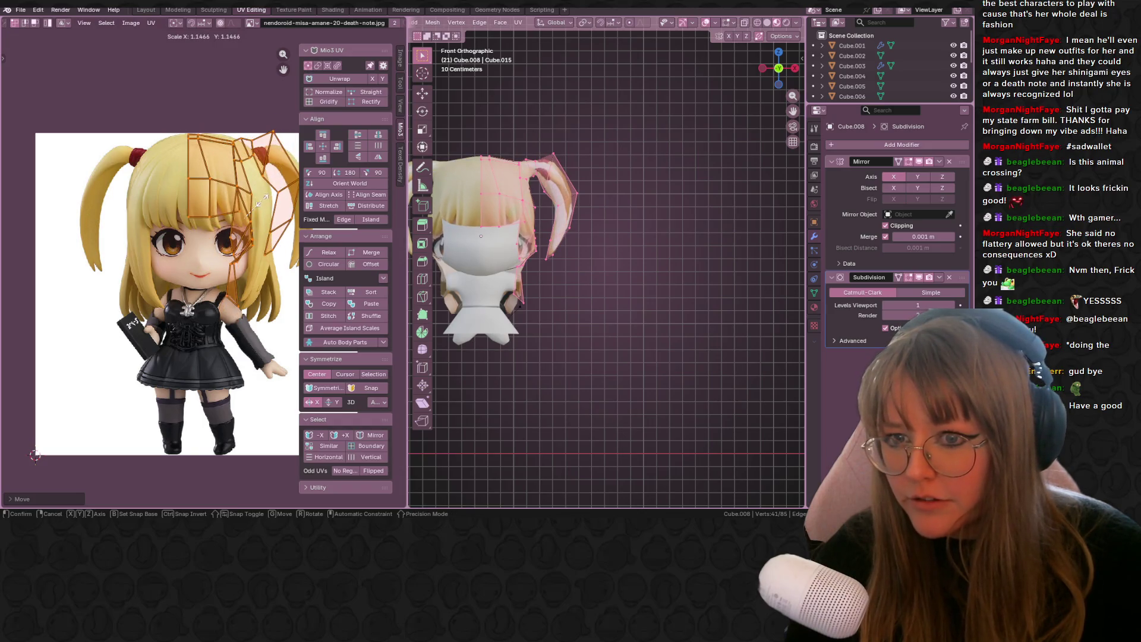
{"action": "left_click", "coordinate": [262, 199]}
{"action": "mouse_move", "coordinate": [263, 198]}
{"action": "middle_mouse_down"}
{"action": "mouse_move", "coordinate": [235, 183]}
{"action": "mouse_move", "coordinate": [239, 221]}
{"action": "middle_mouse_up"}
{"action": "key", "text": "s"}
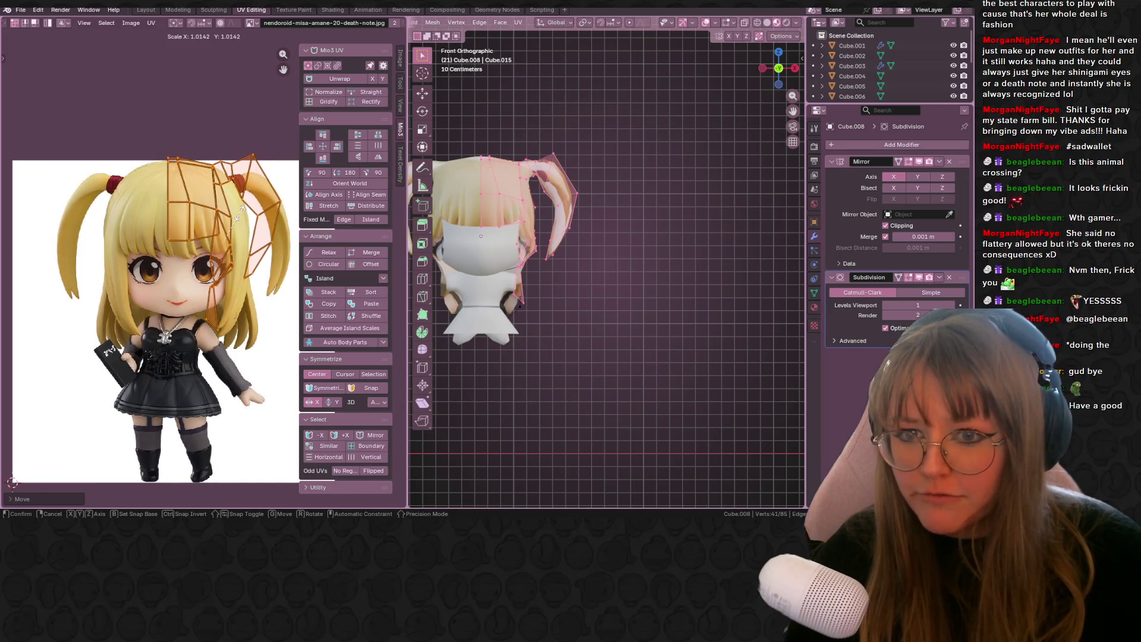
{"action": "left_click", "coordinate": [241, 214]}
- Set the hair material's Roughness and IOR to 1.000 in the Shading workspace
{"action": "left_click", "coordinate": [333, 10]}
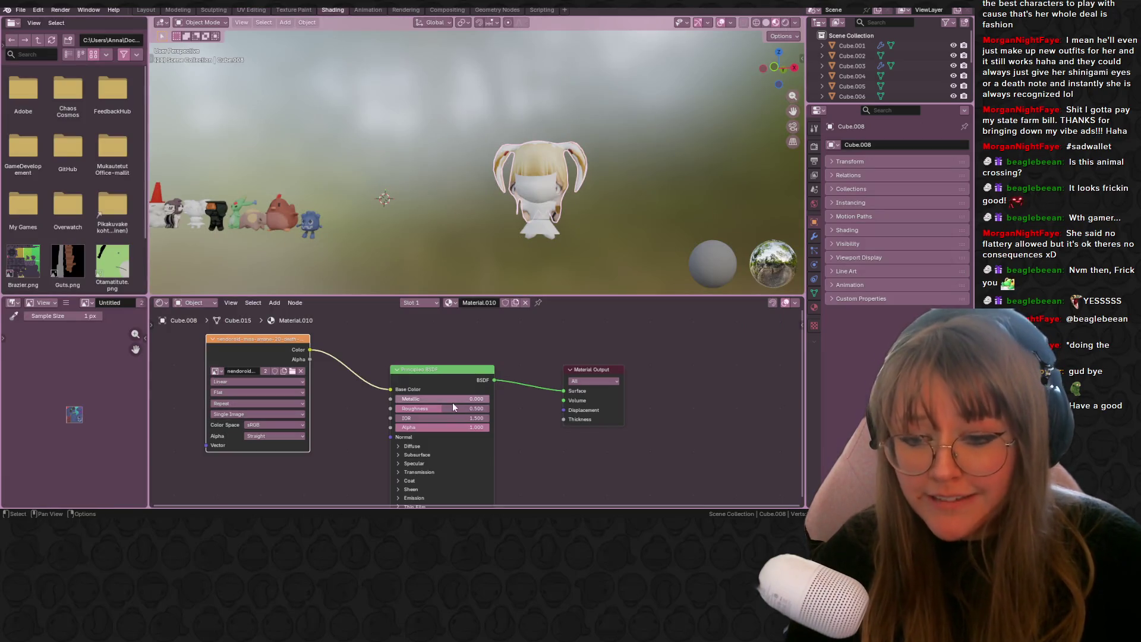
{"action": "mouse_move", "coordinate": [449, 406]}
{"action": "left_mouse_down"}
{"action": "mouse_move", "coordinate": [481, 407]}
{"action": "mouse_move", "coordinate": [416, 406]}
{"action": "left_mouse_up"}
{"action": "key", "text": "g"}
{"action": "key", "text": "Escape"}
{"action": "left_click", "coordinate": [293, 10]}
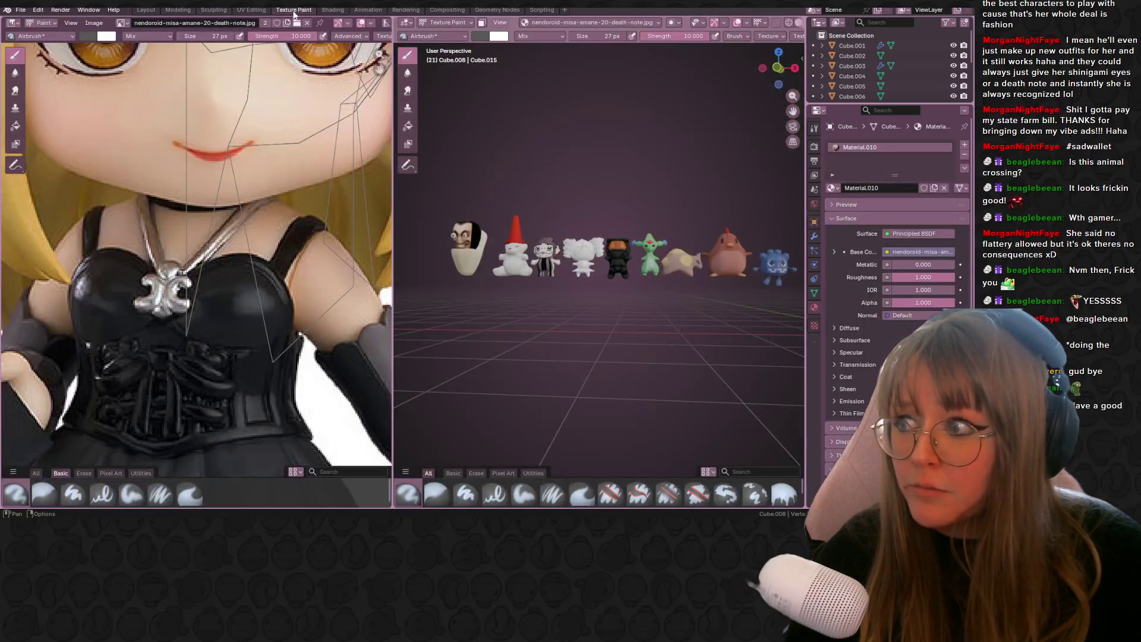
{"action": "left_click", "coordinate": [251, 10]}
- Reposition and shrink the hair UV island over the reference hair
{"action": "key", "text": "g"}
{"action": "left_click", "coordinate": [172, 198]}
{"action": "key", "text": "s"}
{"action": "left_click", "coordinate": [213, 215]}
{"action": "key", "text": "g"}
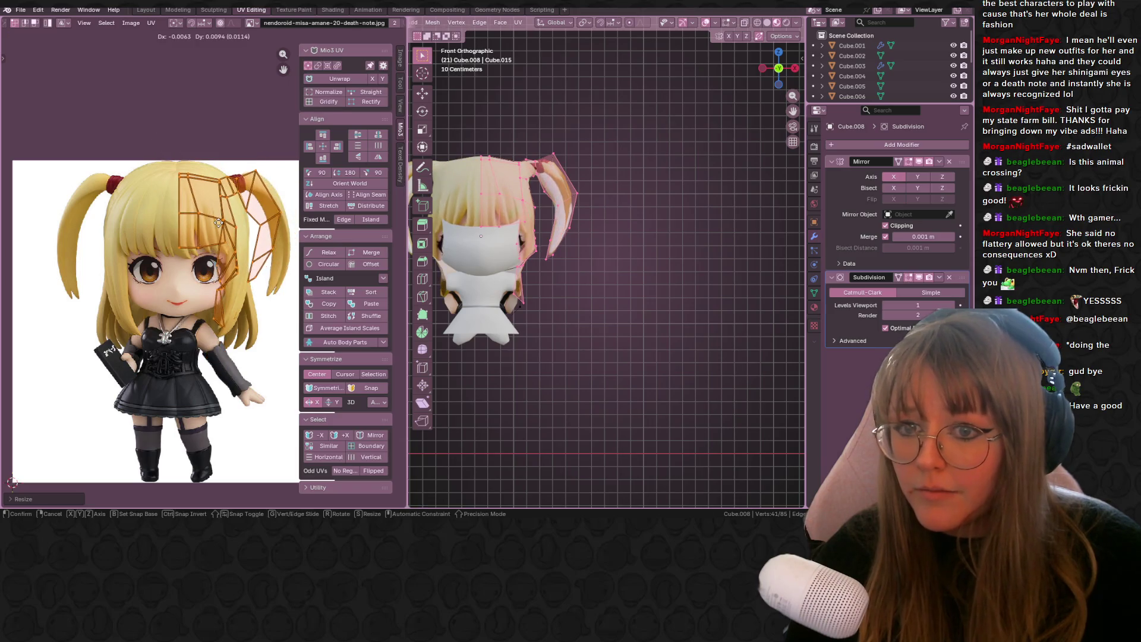
{"action": "left_click", "coordinate": [209, 211]}
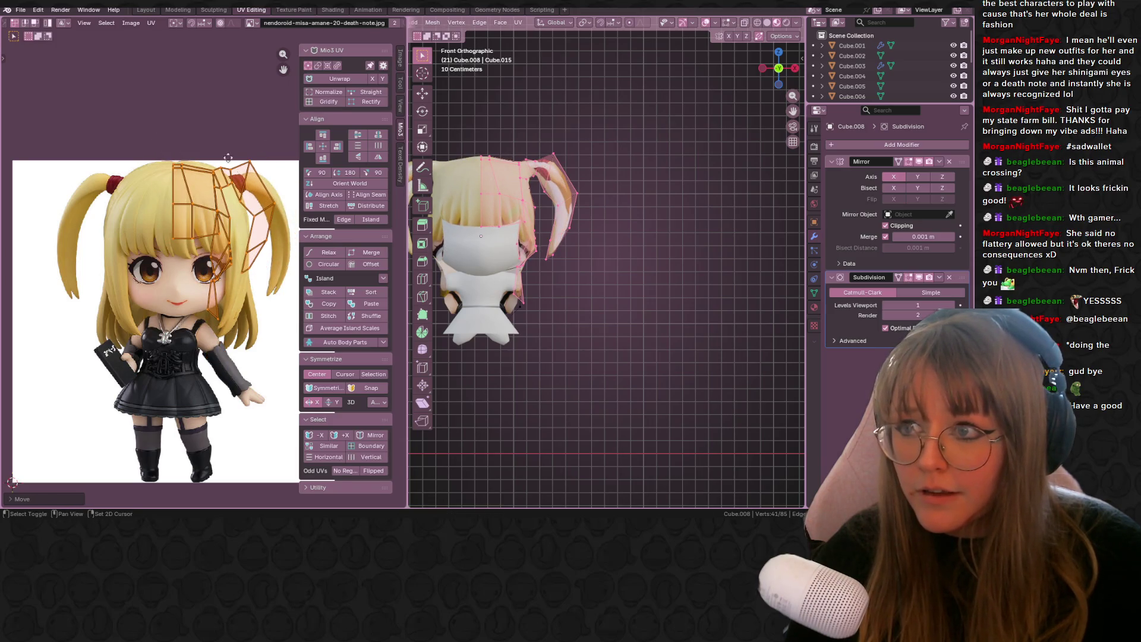
{"action": "middle_click_drag", "start_coordinate": [208, 210], "coordinate": [164, 178]}
- Shift the hair-tip UV faces right onto the reference's hair tips
{"action": "left_click", "coordinate": [209, 158]}
{"action": "key", "text": "g"}
{"action": "left_click", "coordinate": [237, 191]}
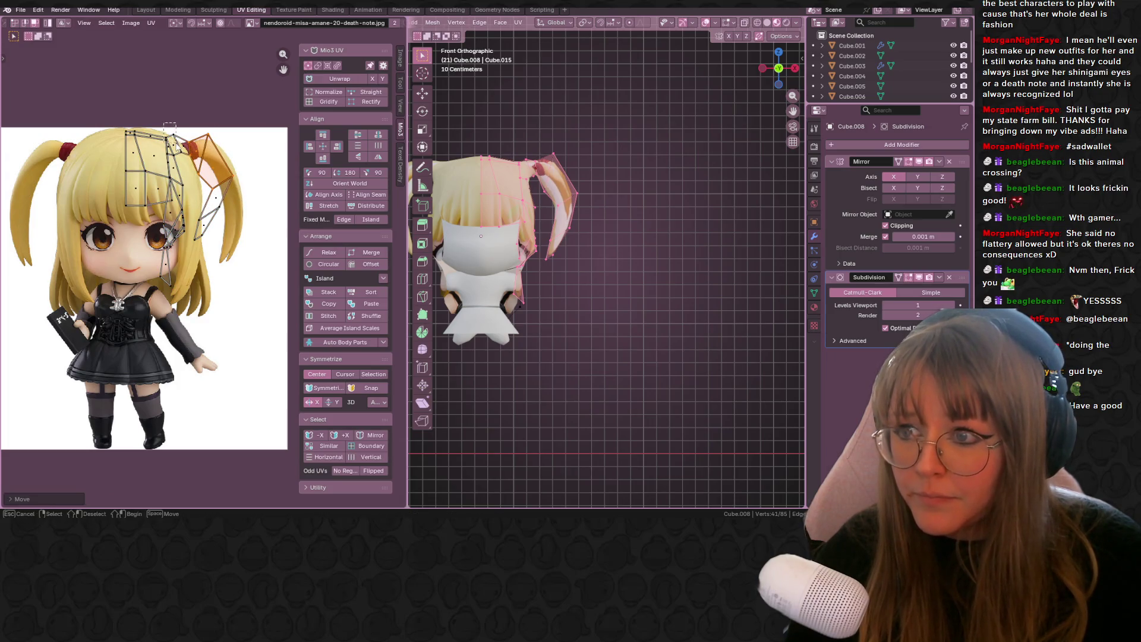
{"action": "left_click", "coordinate": [169, 128]}
{"action": "left_click_drag", "start_coordinate": [225, 220], "coordinate": [225, 220]}
{"action": "key", "text": "g"}
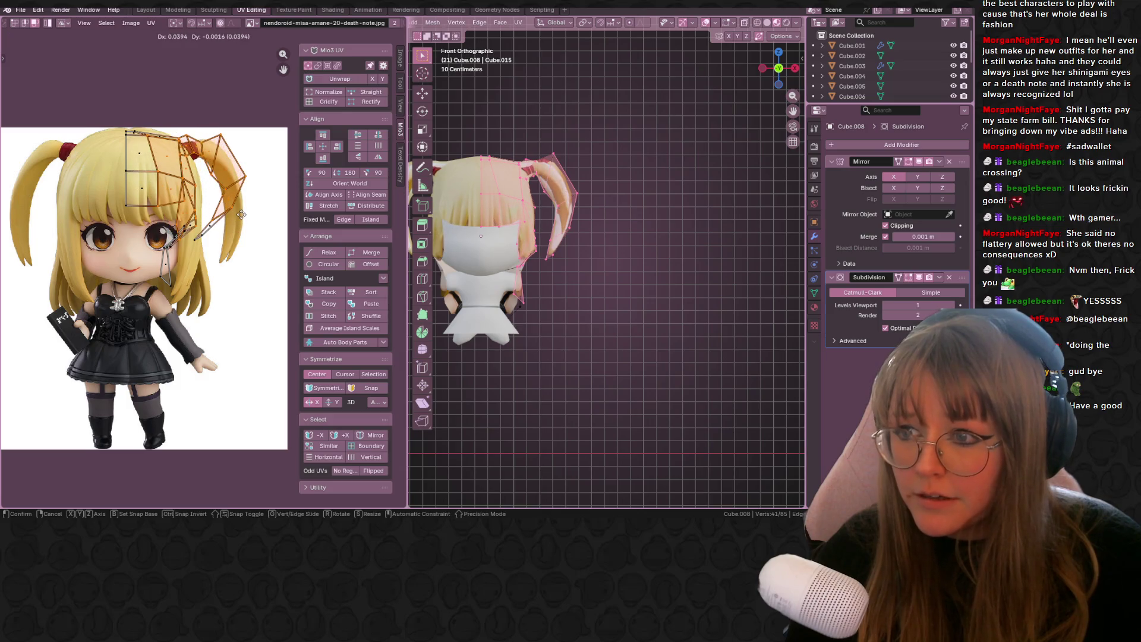
{"action": "left_click", "coordinate": [238, 217]}
{"action": "middle_click_drag", "start_coordinate": [237, 218], "coordinate": [220, 192]}
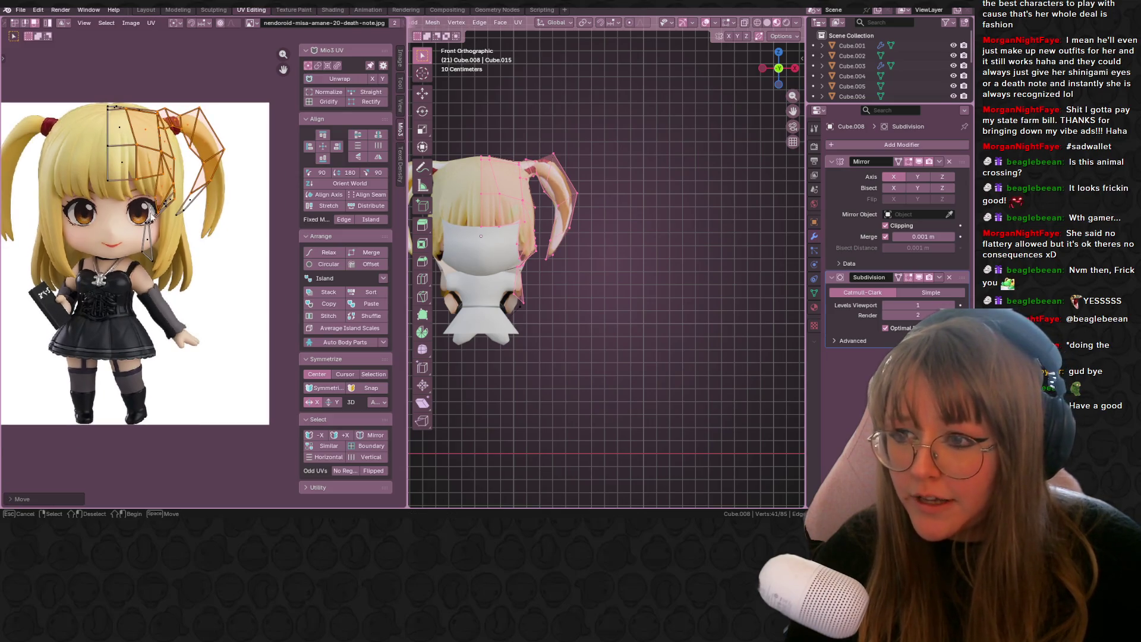
- Move and rotate the hair-edge UVs to follow the reference hair outline
{"action": "left_click", "coordinate": [153, 233]}
{"action": "right_click", "coordinate": [172, 270]}
{"action": "key", "text": "Escape"}
{"action": "key", "text": "g"}
{"action": "left_click", "coordinate": [193, 236]}
{"action": "left_click", "coordinate": [166, 184]}
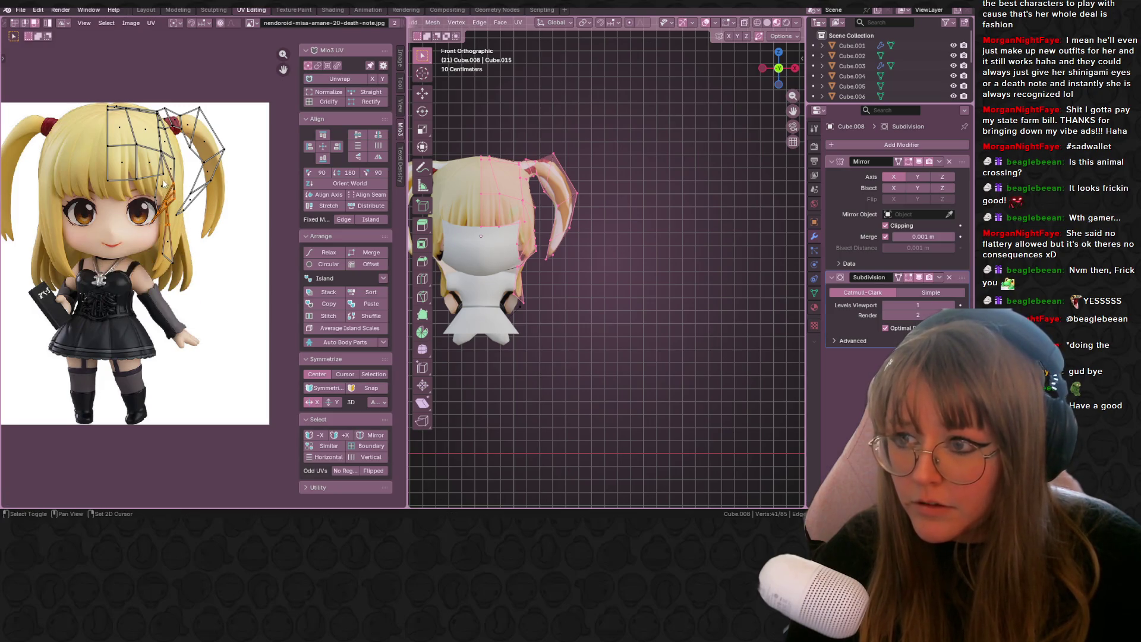
{"action": "key", "text": "r"}
{"action": "left_click", "coordinate": [185, 187]}
{"action": "key", "text": "g"}
{"action": "left_click", "coordinate": [191, 167]}
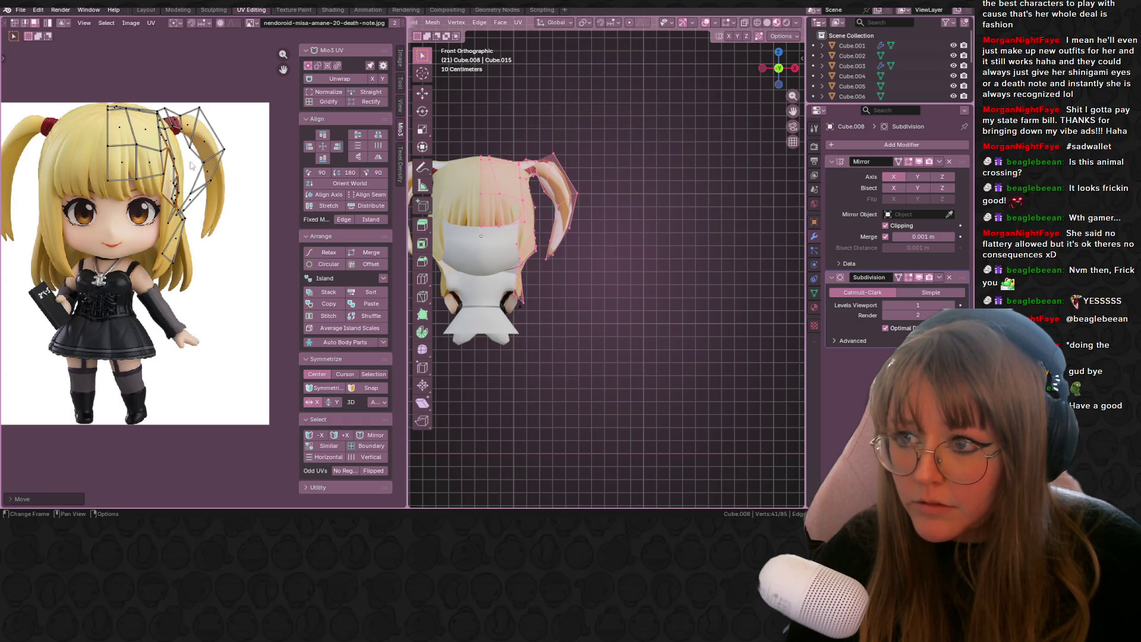
- Move the top hair UV edge down and right onto the reference hair
{"action": "left_click_drag", "start_coordinate": [215, 181], "coordinate": [209, 156]}
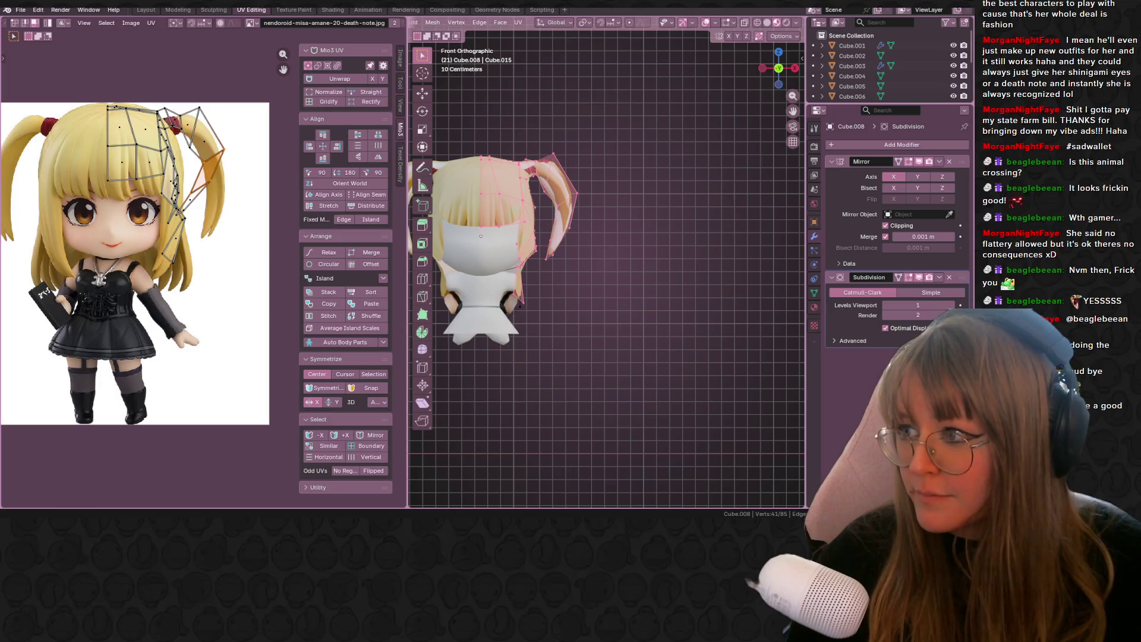
{"action": "middle_click_drag", "start_coordinate": [503, 273], "coordinate": [507, 284], "text": "shift"}
{"action": "scroll", "coordinate": [134, 106], "scroll_direction": "up", "scroll_amount": 2}
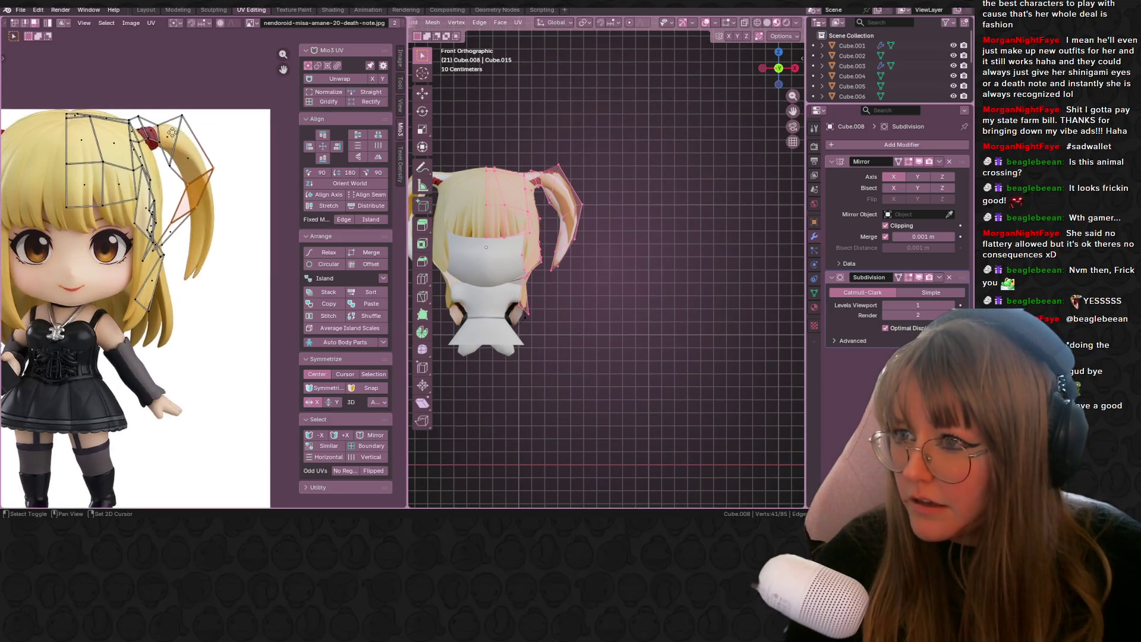
{"action": "left_click_drag", "start_coordinate": [161, 143], "coordinate": [172, 153]}
{"action": "key", "text": "g"}
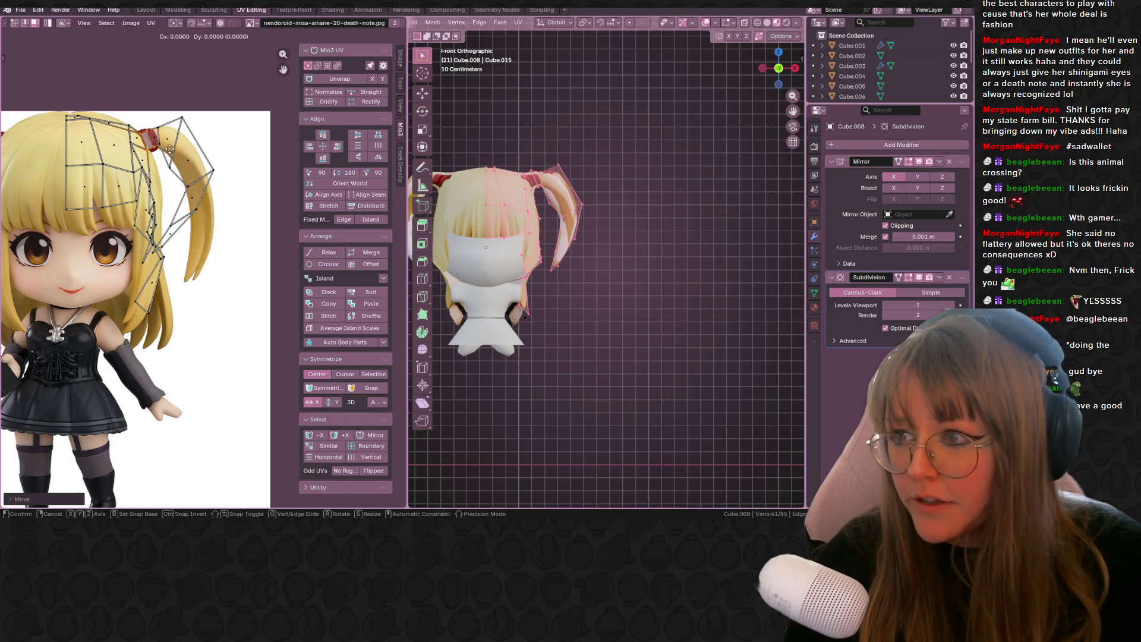
{"action": "left_click", "coordinate": [174, 150]}
- Move and scale the pigtail UV edges outward to match the reference pigtail
{"action": "scroll", "coordinate": [503, 174], "scroll_direction": "up", "scroll_amount": 2}
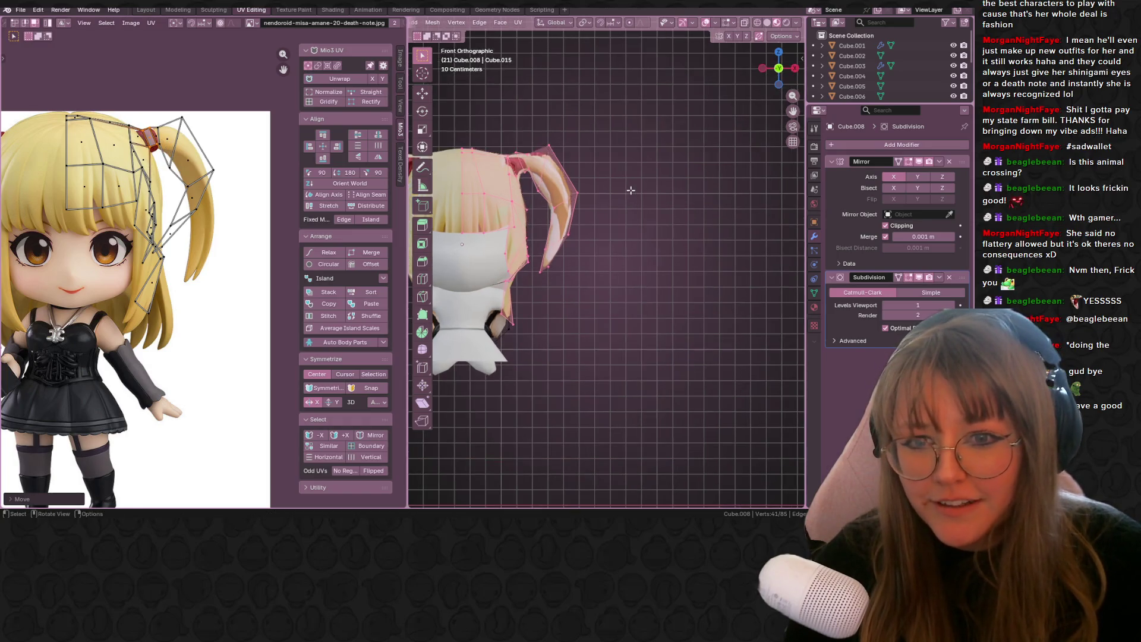
{"action": "left_click", "coordinate": [185, 129]}
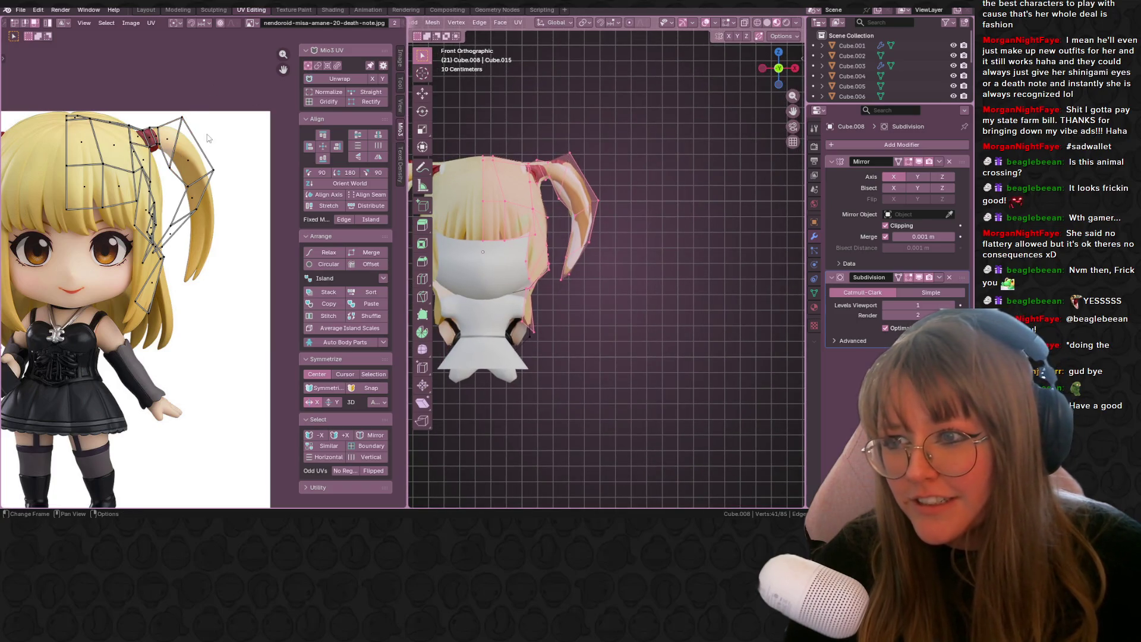
{"action": "left_click", "coordinate": [186, 132], "text": "shift"}
{"action": "key", "text": "g"}
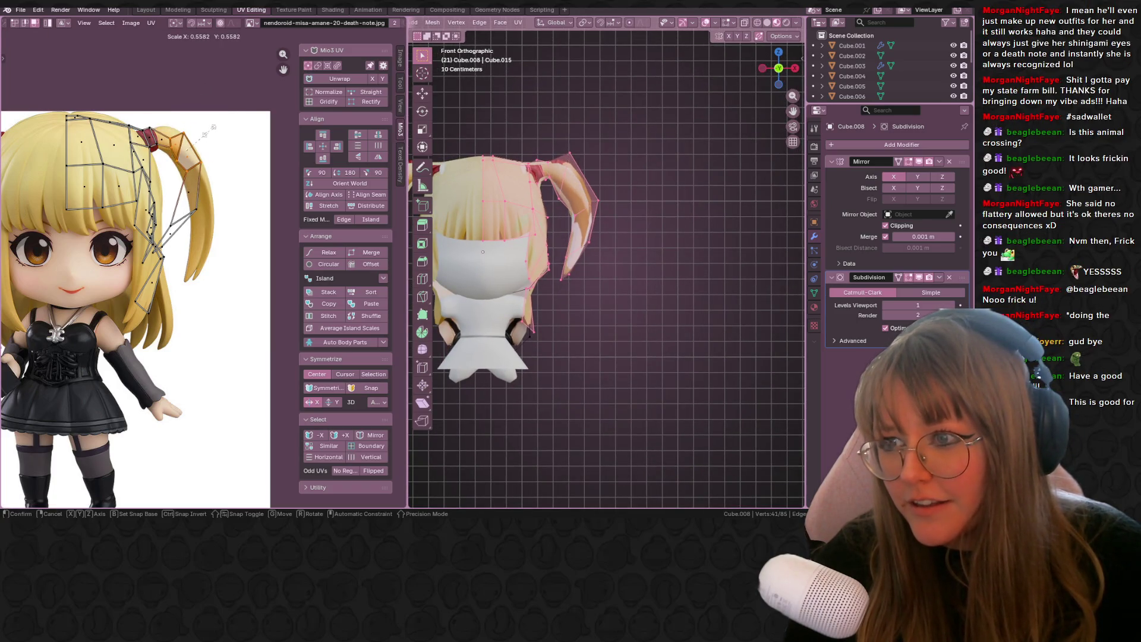
{"action": "left_click", "coordinate": [216, 233]}
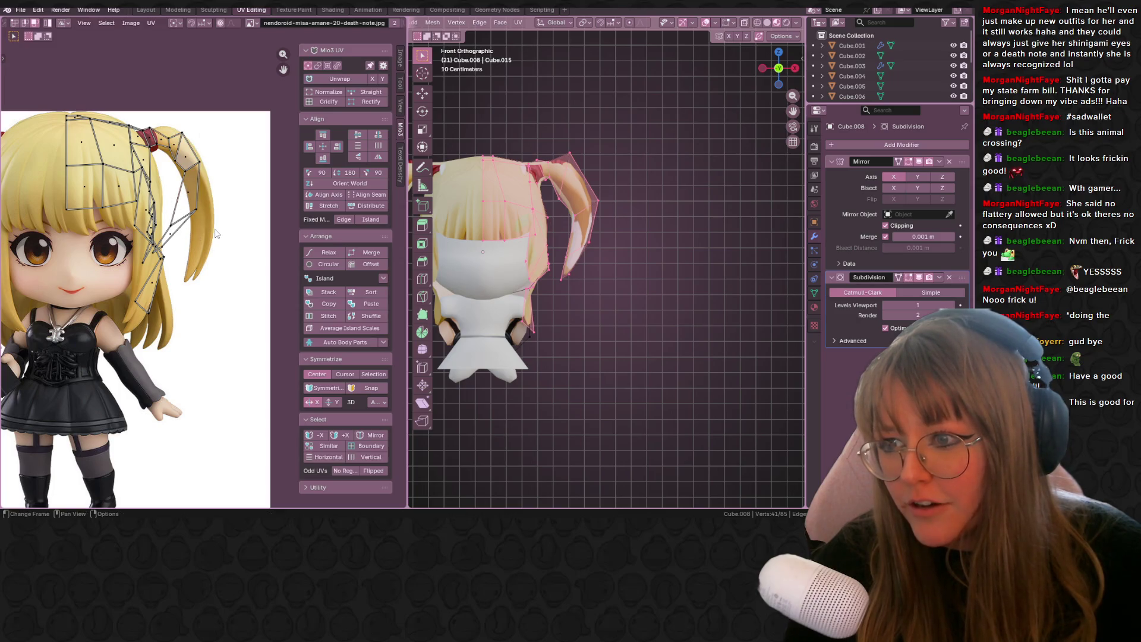
{"action": "key", "text": "s"}
{"action": "left_click", "coordinate": [214, 175]}
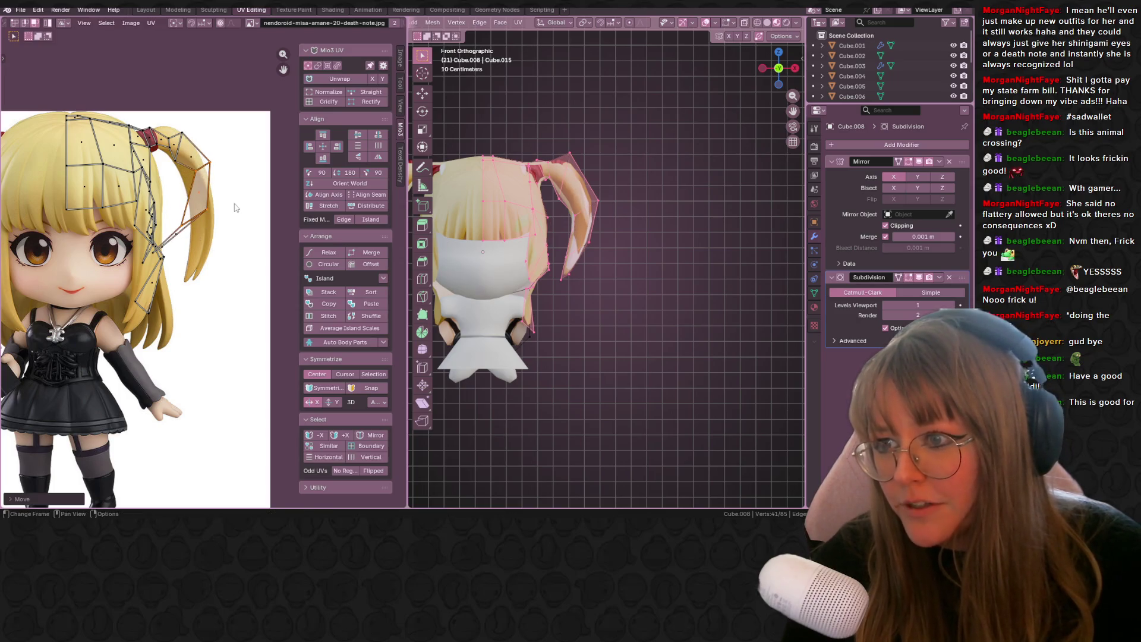
{"action": "left_click", "coordinate": [186, 219]}
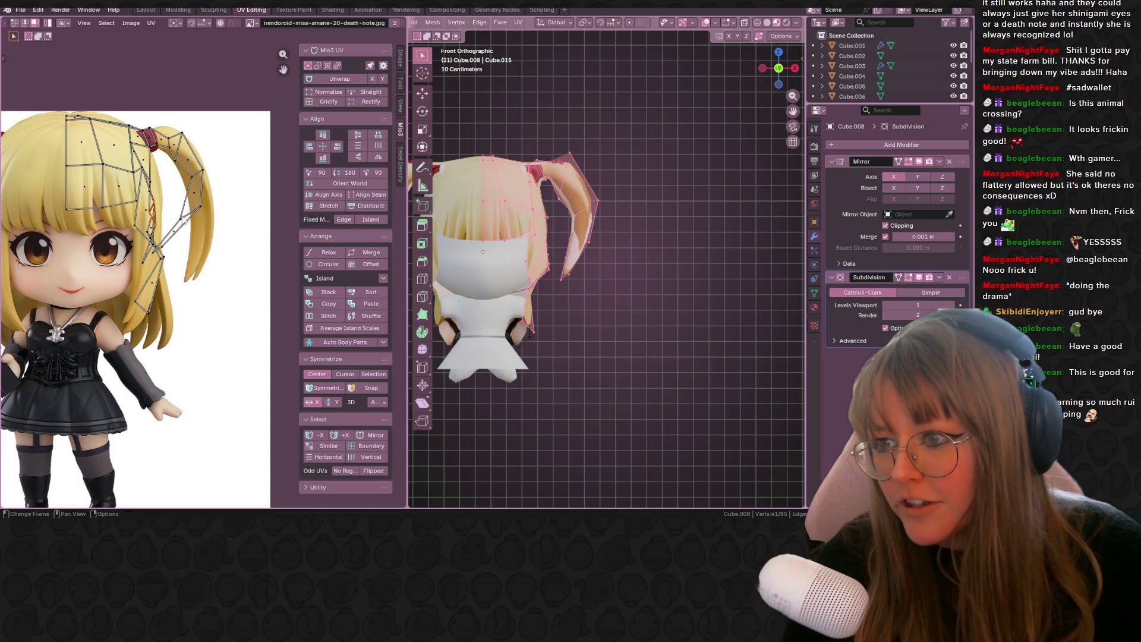
{"action": "key", "text": "g"}
{"action": "left_click", "coordinate": [192, 242]}
{"action": "mouse_move", "coordinate": [618, 279]}
{"action": "middle_mouse_down"}
{"action": "mouse_move", "coordinate": [680, 303]}
{"action": "mouse_move", "coordinate": [690, 248]}
{"action": "mouse_move", "coordinate": [716, 255]}
{"action": "mouse_move", "coordinate": [697, 321]}
{"action": "mouse_move", "coordinate": [662, 303]}
{"action": "mouse_move", "coordinate": [600, 234]}
{"action": "mouse_move", "coordinate": [476, 271]}
{"action": "middle_mouse_up"}
{"action": "left_click", "coordinate": [680, 303]}
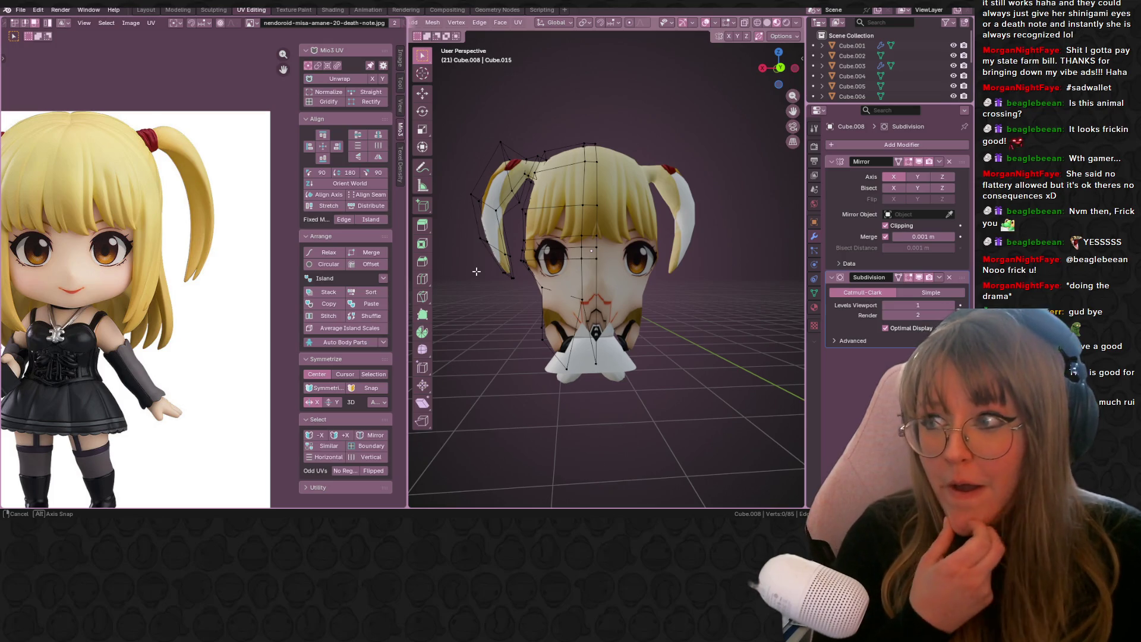
- Scale down the hair UV island and move it onto the reference's blonde hair
{"action": "mouse_move", "coordinate": [477, 271]}
{"action": "middle_mouse_down"}
{"action": "mouse_move", "coordinate": [653, 289]}
{"action": "mouse_move", "coordinate": [473, 228]}
{"action": "mouse_move", "coordinate": [507, 277]}
{"action": "mouse_move", "coordinate": [688, 164]}
{"action": "middle_mouse_up"}
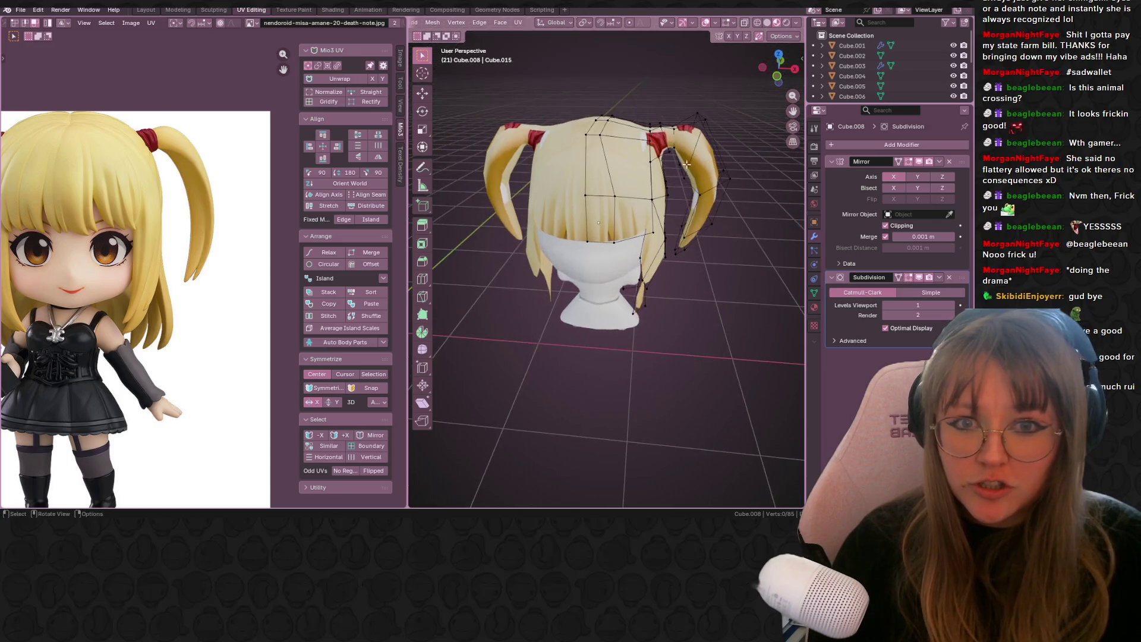
{"action": "key", "text": "a"}
{"action": "left_click", "coordinate": [191, 145]}
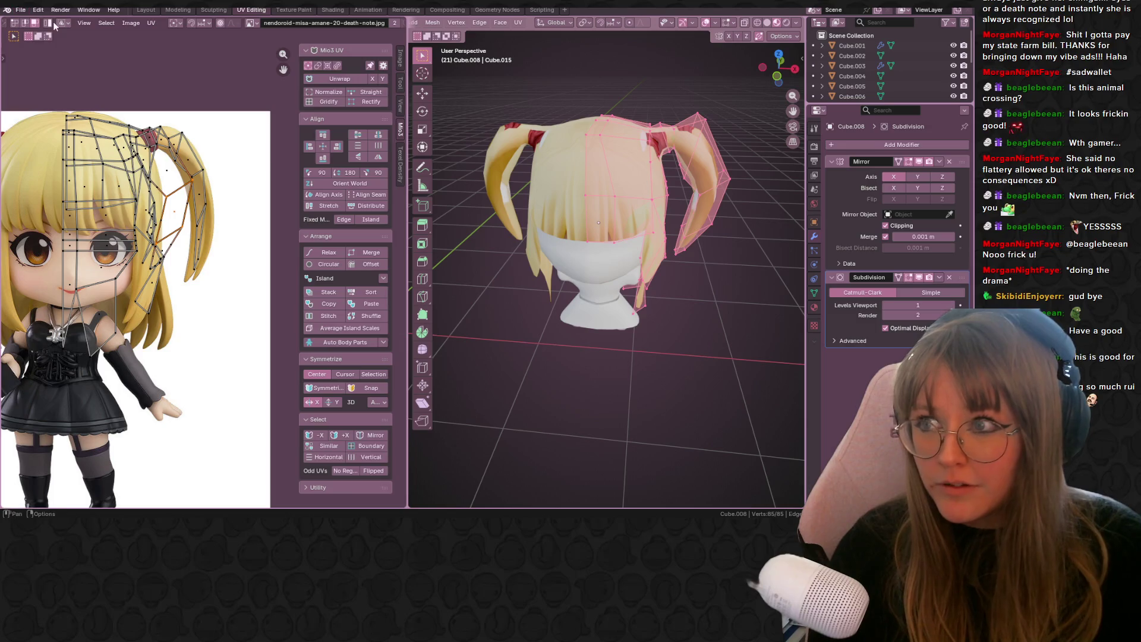
{"action": "mouse_move", "coordinate": [177, 236]}
{"action": "left_mouse_down"}
{"action": "mouse_move", "coordinate": [250, 306]}
{"action": "mouse_move", "coordinate": [192, 398]}
{"action": "left_mouse_up"}
{"action": "middle_click_drag", "start_coordinate": [192, 398], "coordinate": [273, 296]}
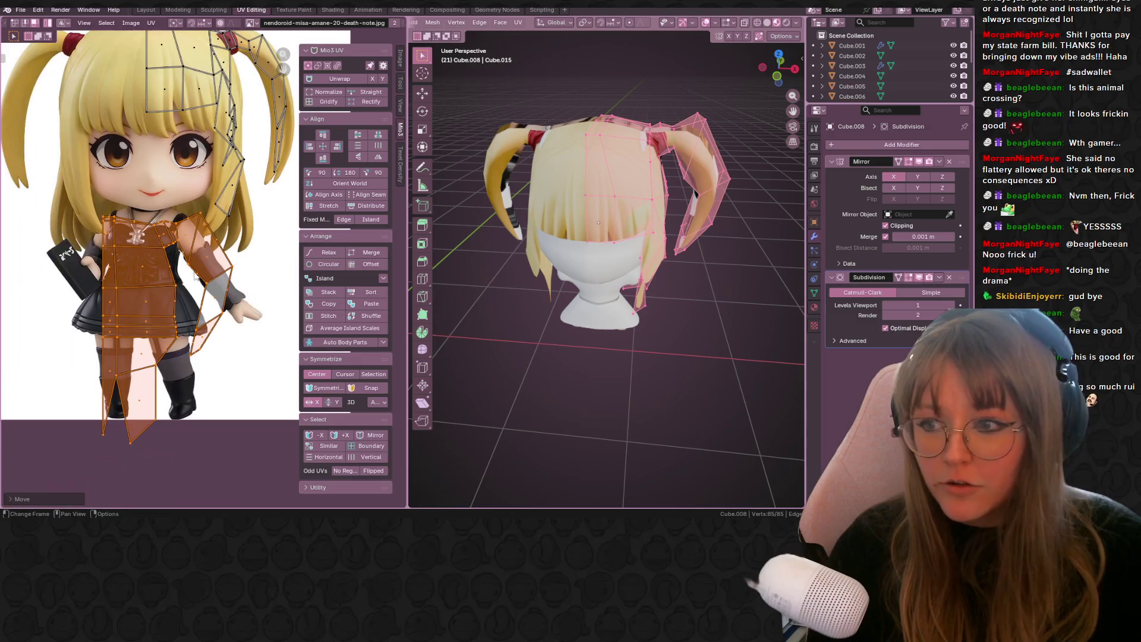
{"action": "key", "text": "s"}
{"action": "left_click", "coordinate": [178, 285]}
{"action": "key", "text": "g"}
{"action": "left_click", "coordinate": [112, 64]}
- Place the first ribbon UV face over the reference's red hair tie
{"action": "mouse_move", "coordinate": [589, 172]}
{"action": "middle_mouse_down"}
{"action": "mouse_move", "coordinate": [629, 169]}
{"action": "mouse_move", "coordinate": [538, 177]}
{"action": "middle_mouse_up"}
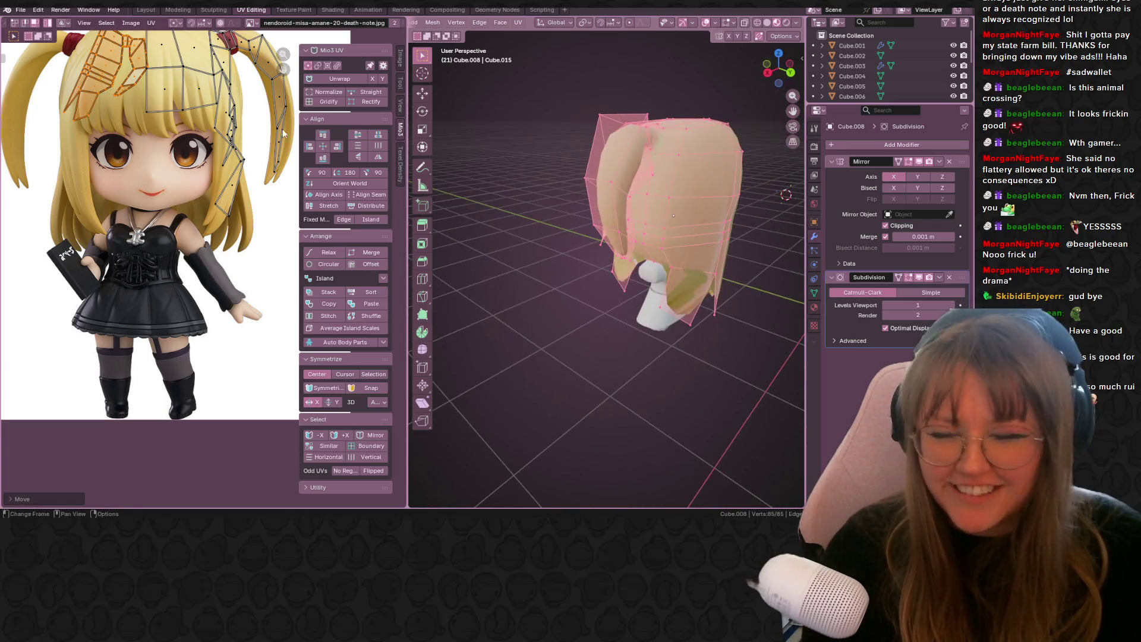
{"action": "middle_click_drag", "start_coordinate": [212, 133], "coordinate": [217, 219]}
{"action": "middle_click_drag", "start_coordinate": [594, 202], "coordinate": [760, 206]}
{"action": "scroll", "coordinate": [105, 168], "scroll_direction": "up", "scroll_amount": 3}
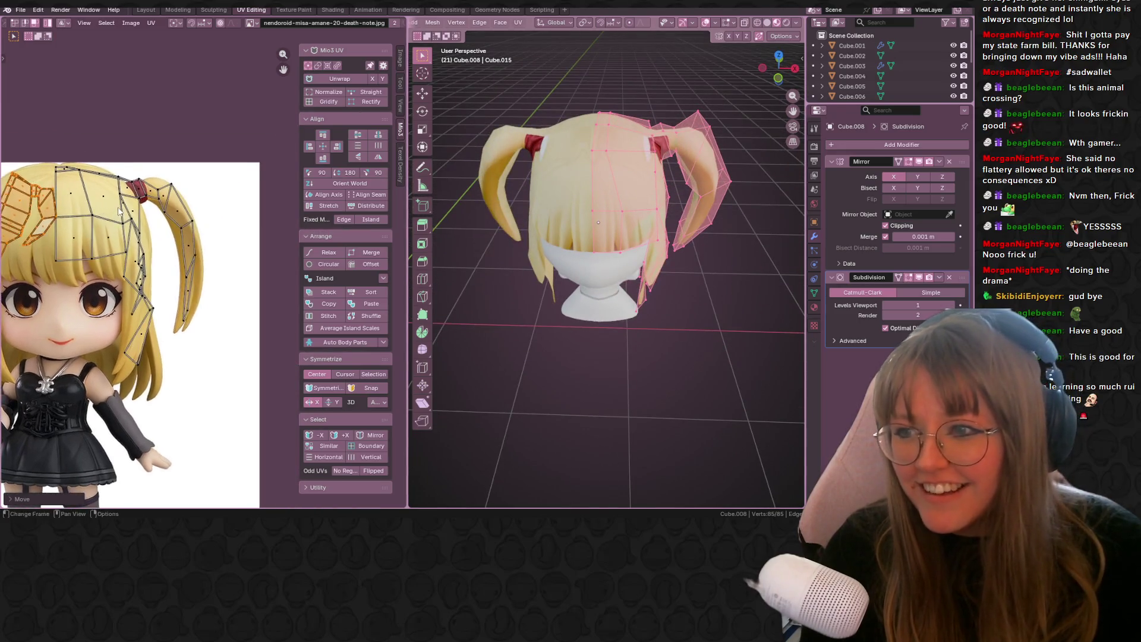
{"action": "scroll", "coordinate": [105, 167], "scroll_direction": "up", "scroll_amount": 1}
{"action": "key", "text": "a"}
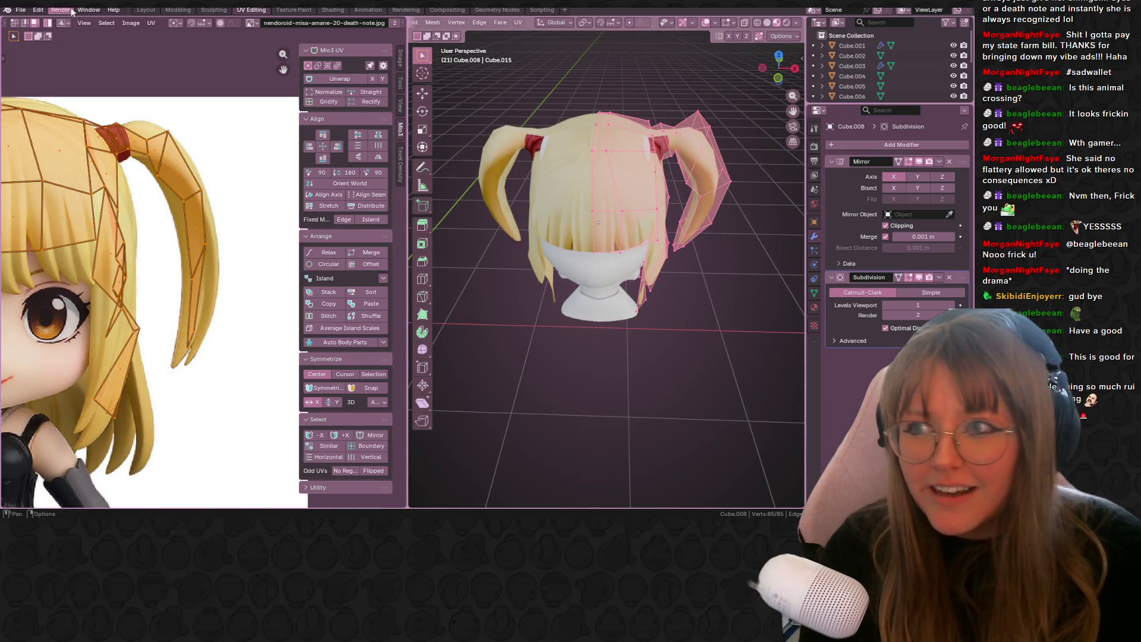
{"action": "left_click", "coordinate": [123, 156]}
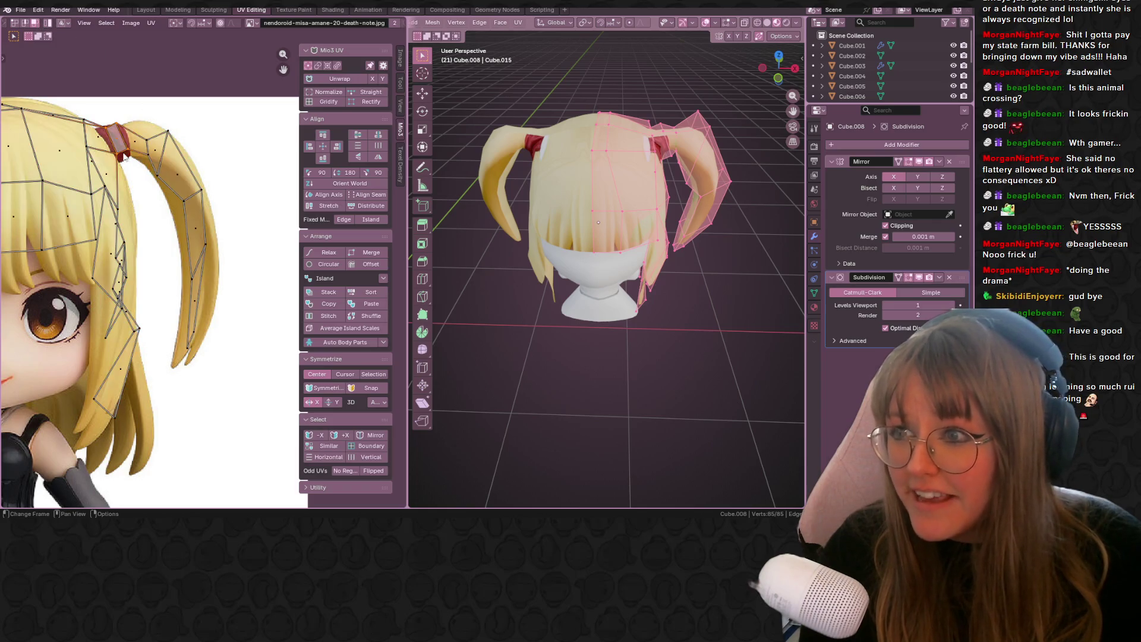
{"action": "scroll", "coordinate": [125, 156], "scroll_direction": "up", "scroll_amount": 2}
{"action": "key", "text": "g"}
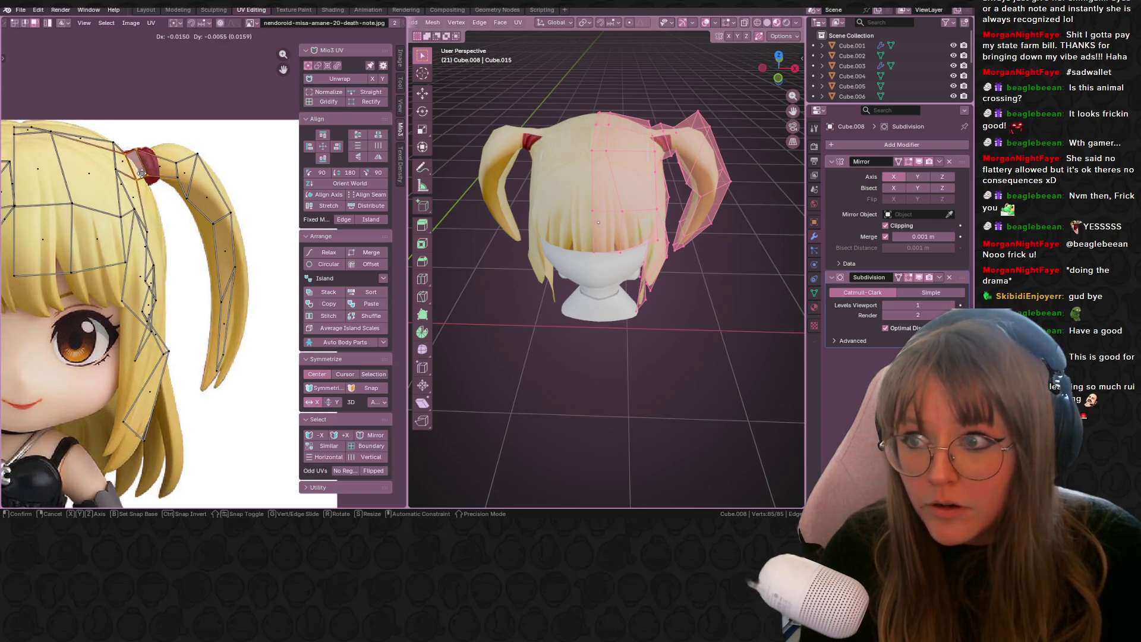
{"action": "left_click", "coordinate": [136, 176]}
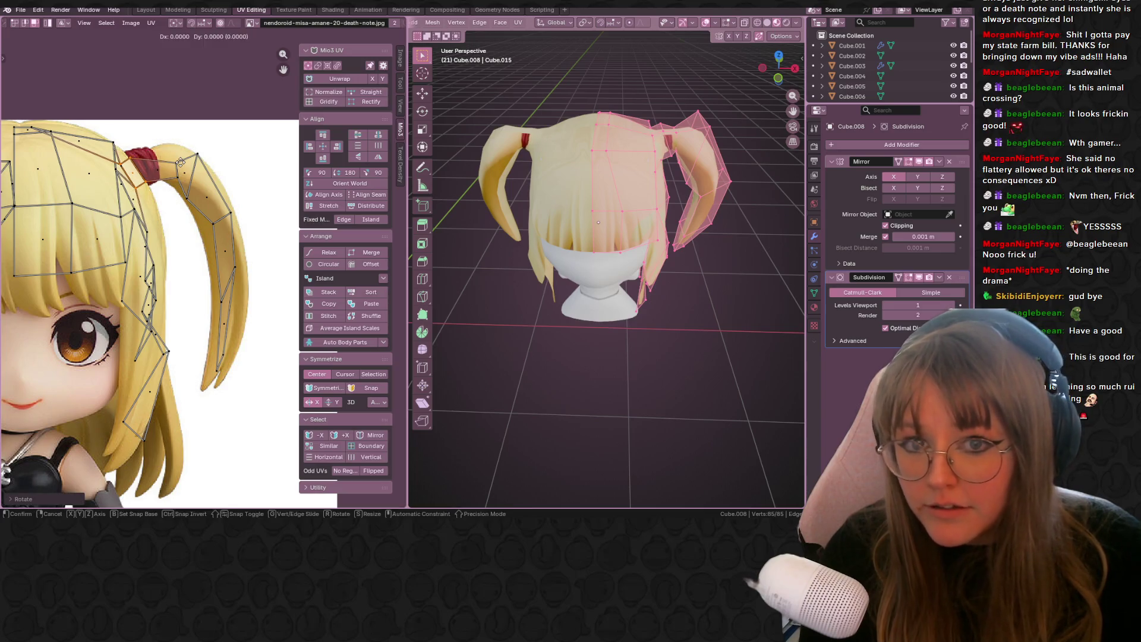
- Move and rotate the neighbouring ribbon face to match the tie, then return to Object Mode
{"action": "left_click", "coordinate": [177, 176]}
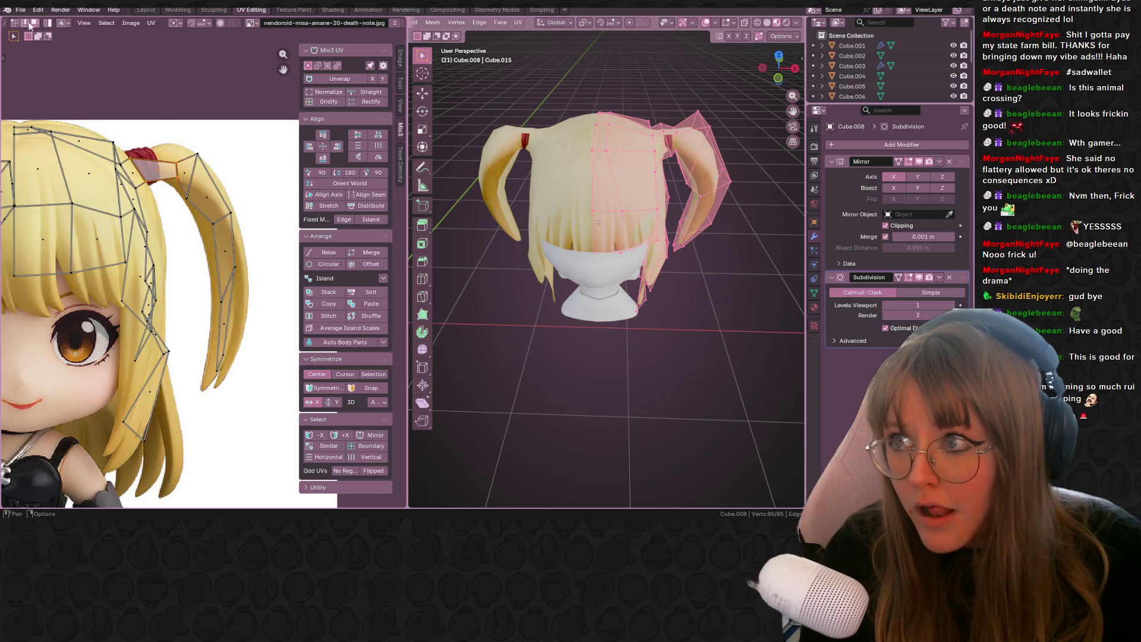
{"action": "key", "text": "g"}
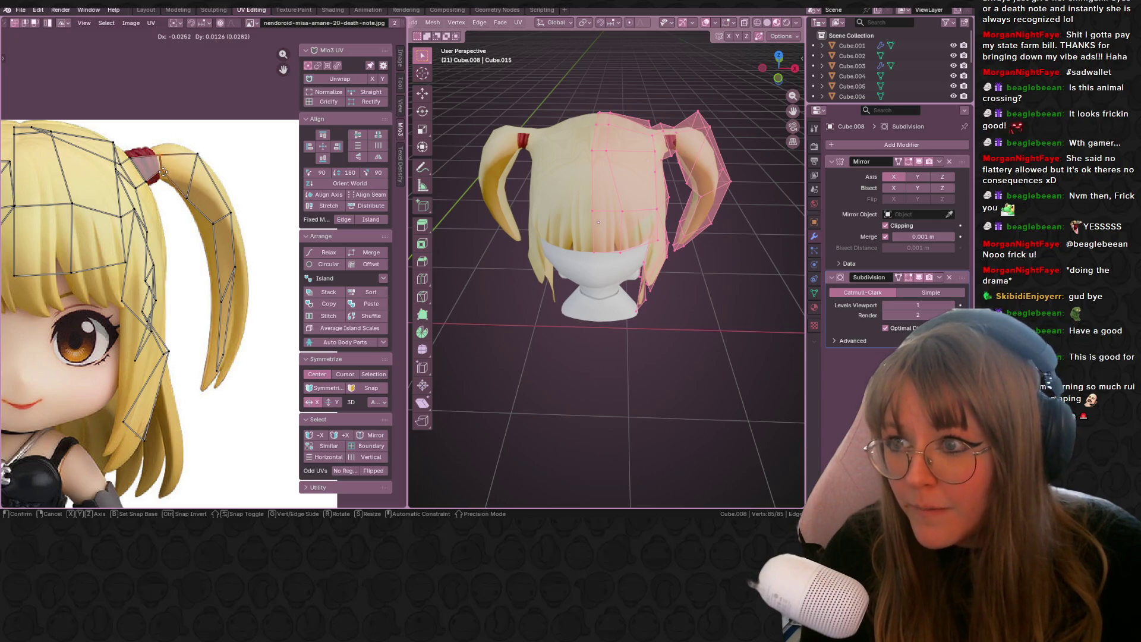
{"action": "left_click", "coordinate": [154, 172]}
{"action": "key", "text": "r"}
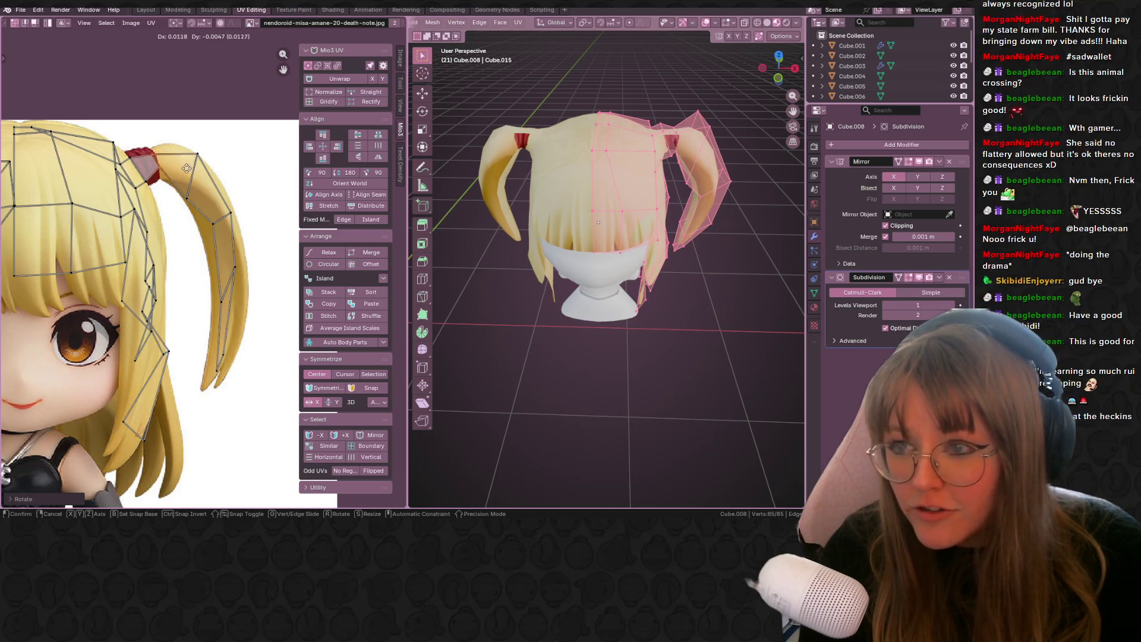
{"action": "left_click", "coordinate": [180, 166]}
{"action": "scroll", "coordinate": [752, 402], "scroll_direction": "down", "scroll_amount": 3}
{"action": "key", "text": "Tab"}
{"action": "mouse_move", "coordinate": [752, 401]}
{"action": "middle_mouse_down"}
{"action": "mouse_move", "coordinate": [420, 310]}
{"action": "mouse_move", "coordinate": [530, 323]}
{"action": "mouse_move", "coordinate": [731, 130]}
{"action": "middle_mouse_up"}
{"action": "left_click", "coordinate": [780, 69]}
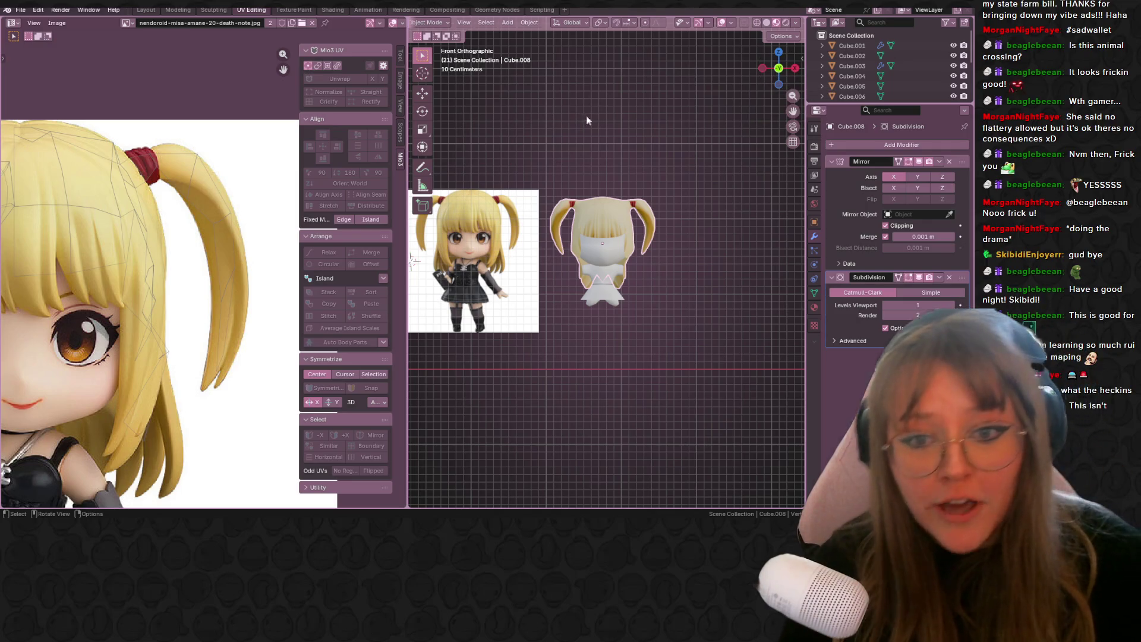
- Select the body mesh Cube.007 and enter Edit Mode
{"action": "left_click", "coordinate": [604, 250]}
{"action": "key", "text": "Tab"}
{"action": "scroll", "coordinate": [666, 254], "scroll_direction": "up", "scroll_amount": 3}
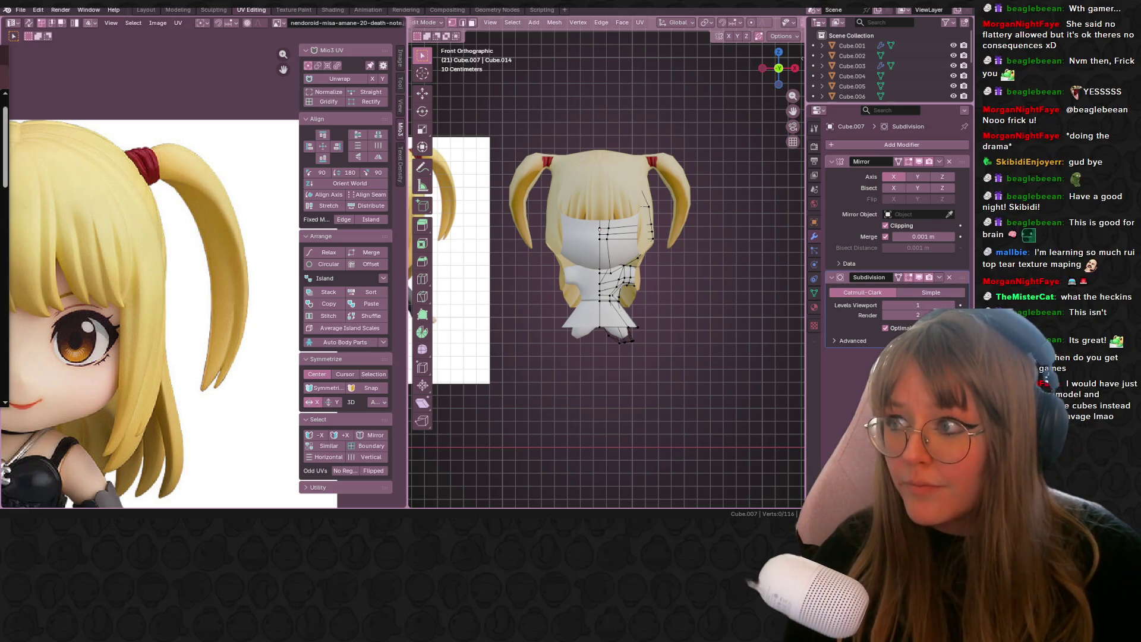
- Select the edge loop around the body's head
{"action": "scroll", "coordinate": [624, 271], "scroll_direction": "up", "scroll_amount": 1}
{"action": "mouse_move", "coordinate": [613, 276]}
{"action": "middle_mouse_down"}
{"action": "mouse_move", "coordinate": [642, 217]}
{"action": "mouse_move", "coordinate": [617, 208]}
{"action": "middle_mouse_up"}
{"action": "left_click", "coordinate": [671, 229]}
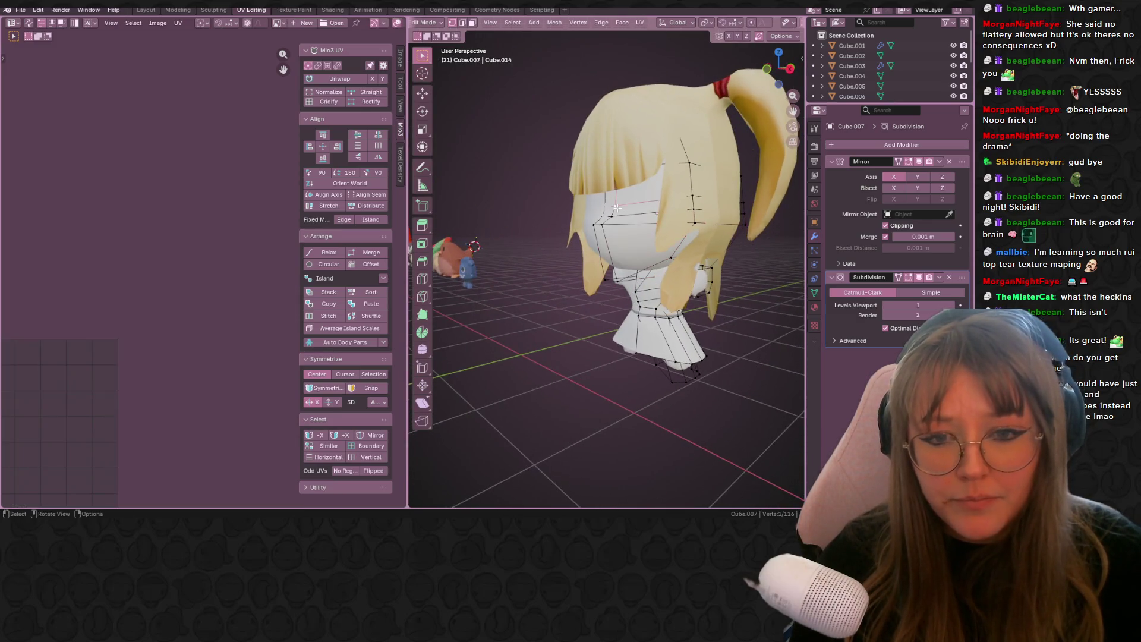
{"action": "scroll", "coordinate": [617, 207], "scroll_direction": "down", "scroll_amount": 2}
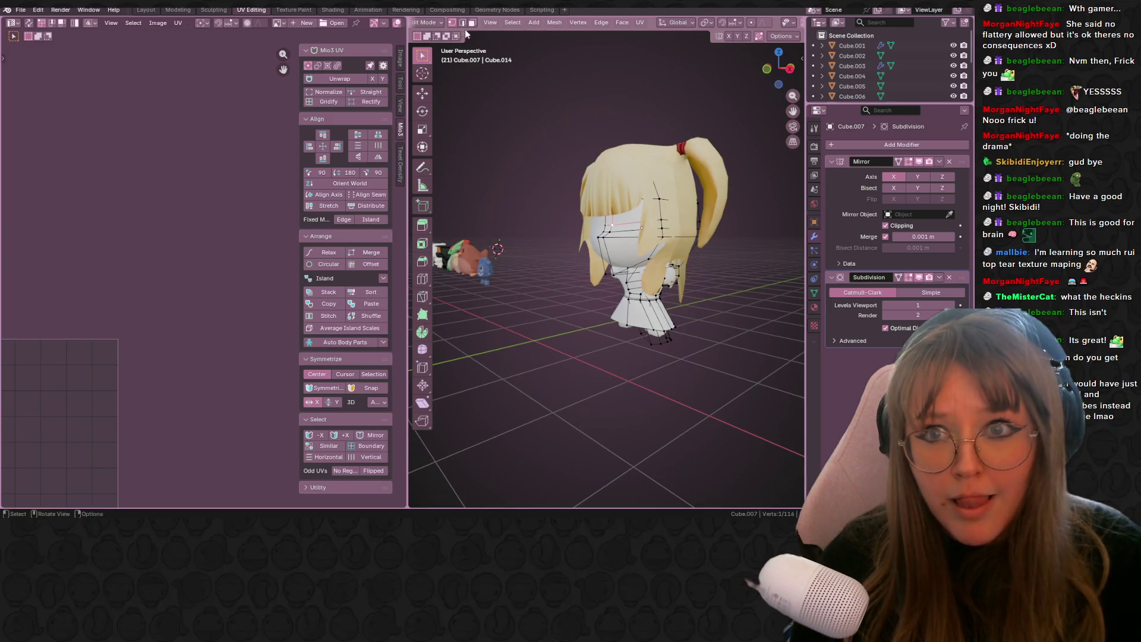
{"action": "key", "text": "alt+a"}
{"action": "mouse_move", "coordinate": [618, 262]}
{"action": "middle_mouse_down"}
{"action": "mouse_move", "coordinate": [634, 275]}
{"action": "mouse_move", "coordinate": [668, 247]}
{"action": "mouse_move", "coordinate": [656, 225]}
{"action": "mouse_move", "coordinate": [681, 262]}
{"action": "middle_mouse_up"}
{"action": "left_click", "coordinate": [662, 228], "text": "alt"}
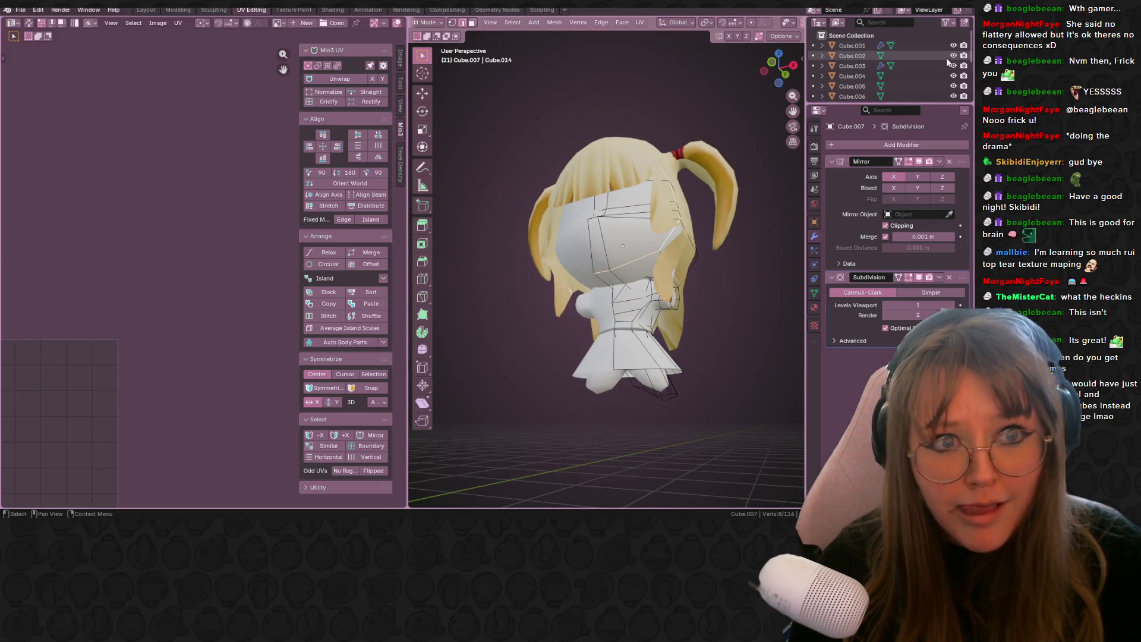
{"action": "scroll", "coordinate": [953, 58], "scroll_direction": "down", "scroll_amount": 4}
{"action": "scroll", "coordinate": [713, 22], "scroll_direction": "down", "scroll_amount": 5}
- With X-ray on, mark the selected head loop as a seam
{"action": "left_click", "coordinate": [744, 23]}
{"action": "mouse_move", "coordinate": [651, 152]}
{"action": "middle_mouse_down"}
{"action": "mouse_move", "coordinate": [640, 130]}
{"action": "mouse_move", "coordinate": [657, 132]}
{"action": "mouse_move", "coordinate": [602, 236]}
{"action": "middle_mouse_up"}
{"action": "right_click", "coordinate": [661, 131]}
{"action": "left_click", "coordinate": [661, 131]}
{"action": "scroll", "coordinate": [460, 22], "scroll_direction": "up", "scroll_amount": 5}
- Select the linked faces inside the seam and unwrap them into a new UV island
{"action": "left_click", "coordinate": [508, 23]}
{"action": "left_click", "coordinate": [616, 240]}
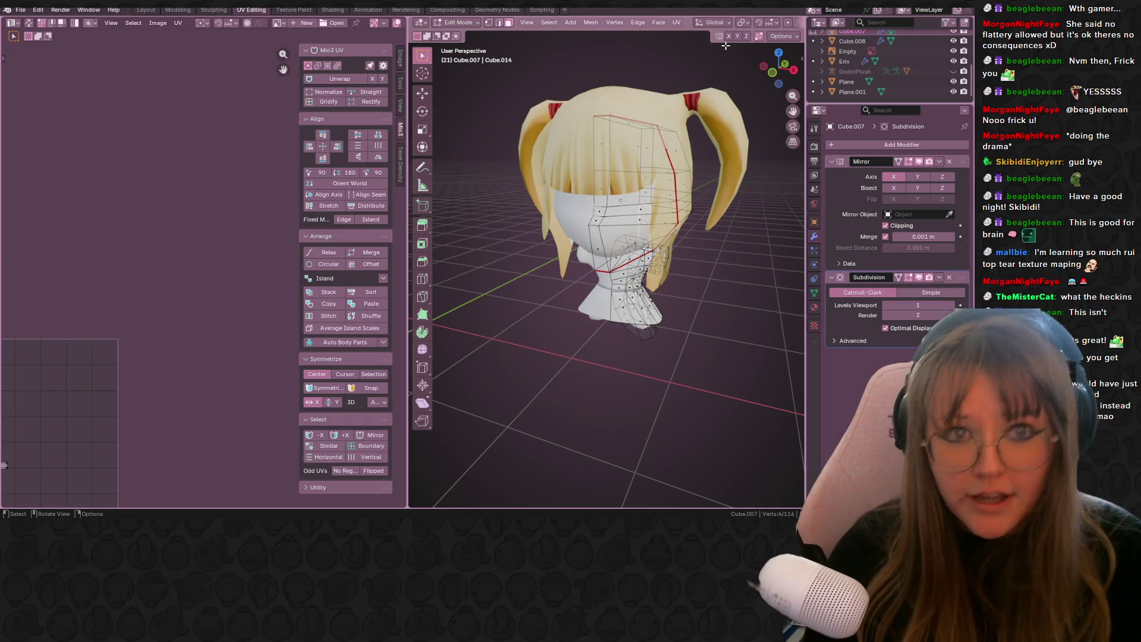
{"action": "scroll", "coordinate": [749, 28], "scroll_direction": "down", "scroll_amount": 5}
{"action": "scroll", "coordinate": [749, 27], "scroll_direction": "down", "scroll_amount": 1}
{"action": "middle_click_drag", "start_coordinate": [666, 190], "coordinate": [633, 198]}
{"action": "key", "text": "ctrl+l"}
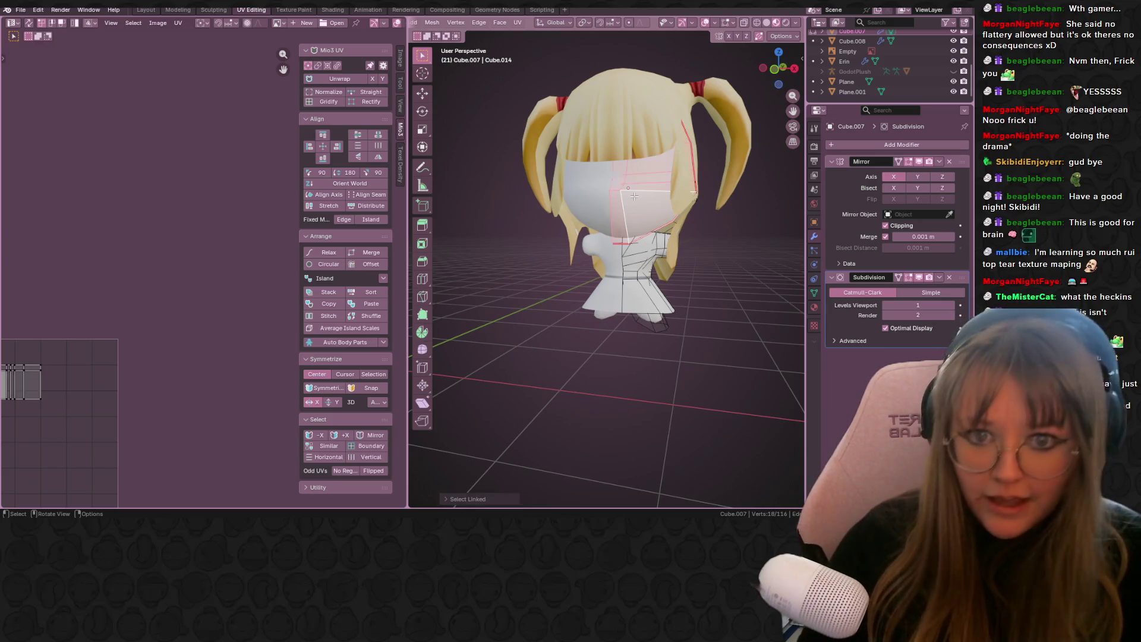
{"action": "key", "text": "u"}
{"action": "left_click", "coordinate": [585, 94]}
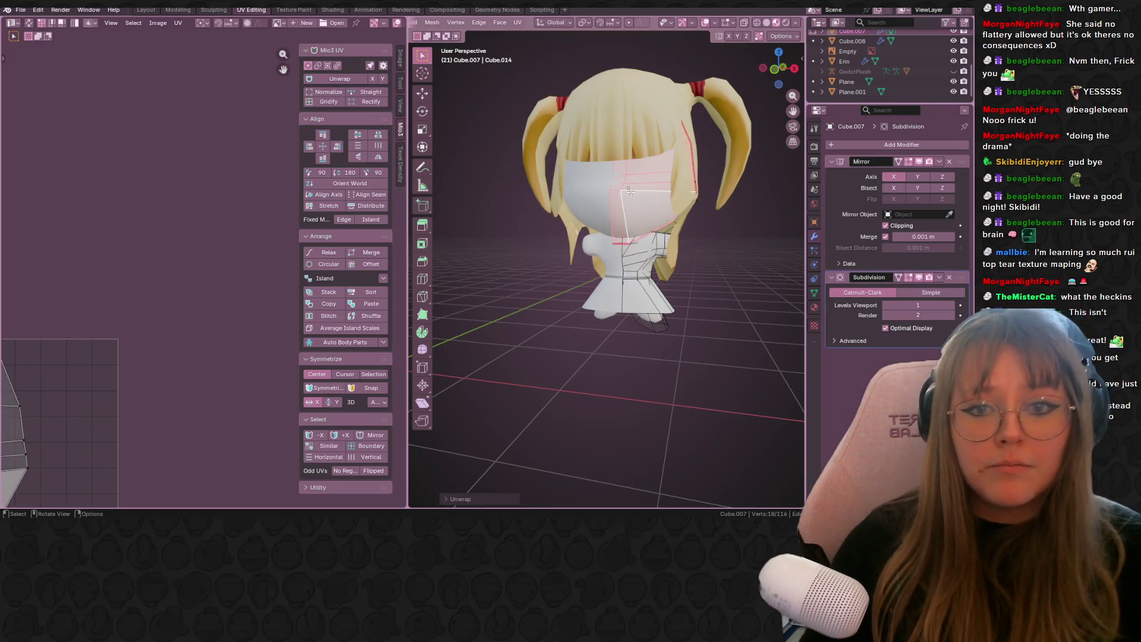
{"action": "key", "text": "a"}
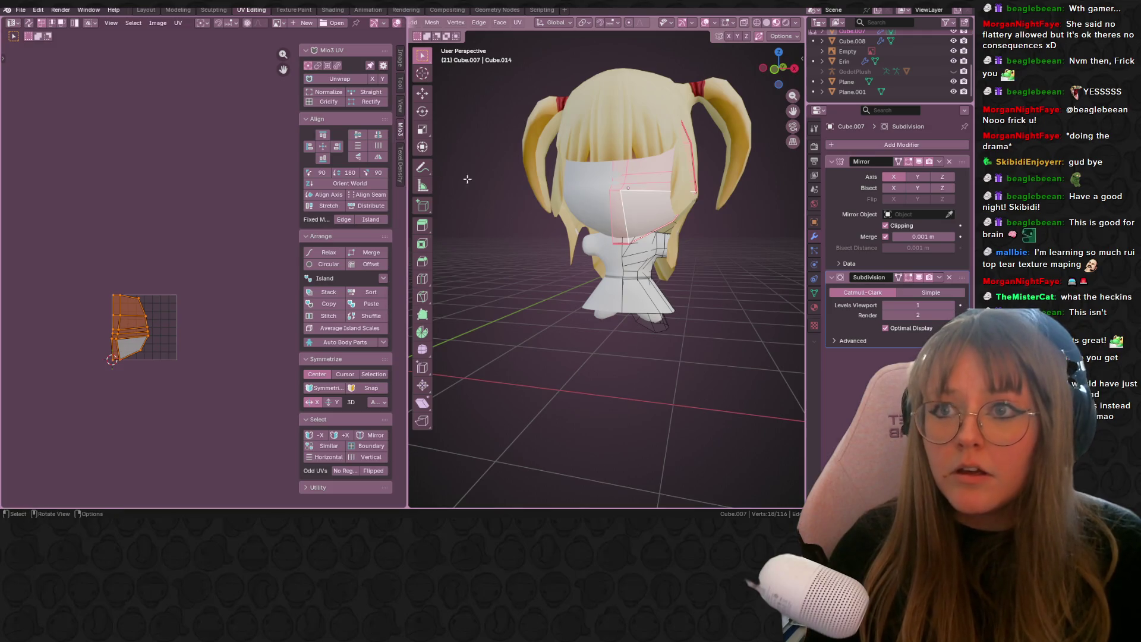
{"action": "left_click", "coordinate": [333, 10]}
- Try mallbie, Material.008 and Material.007 on Cube.007, then settle on the dark Material.006
{"action": "left_click", "coordinate": [455, 303]}
{"action": "left_click", "coordinate": [458, 324]}
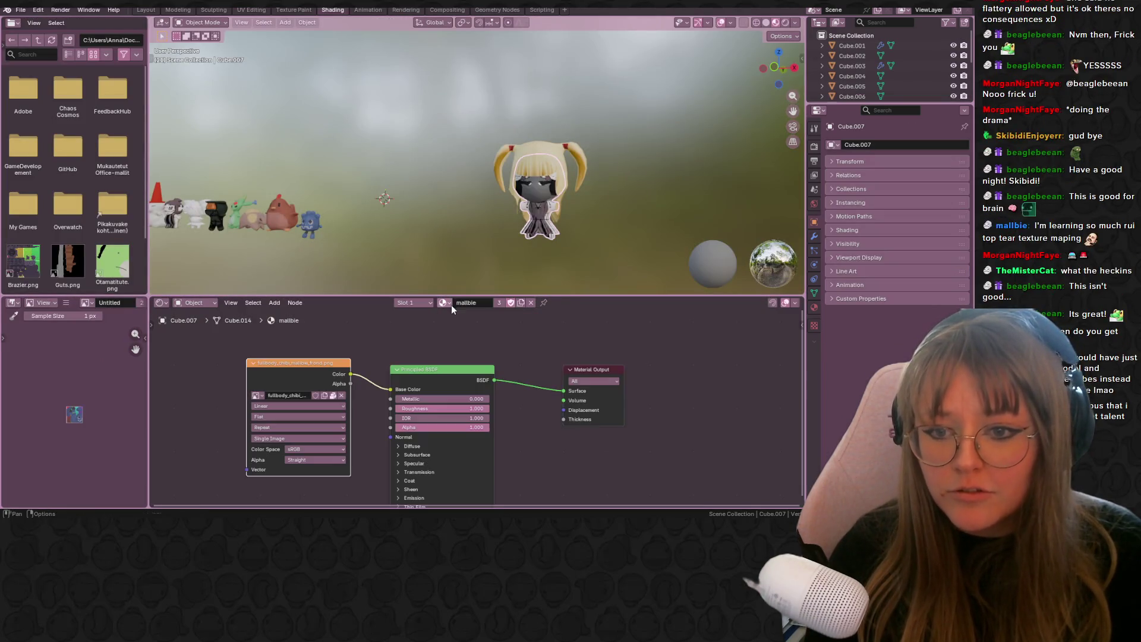
{"action": "left_click", "coordinate": [444, 303]}
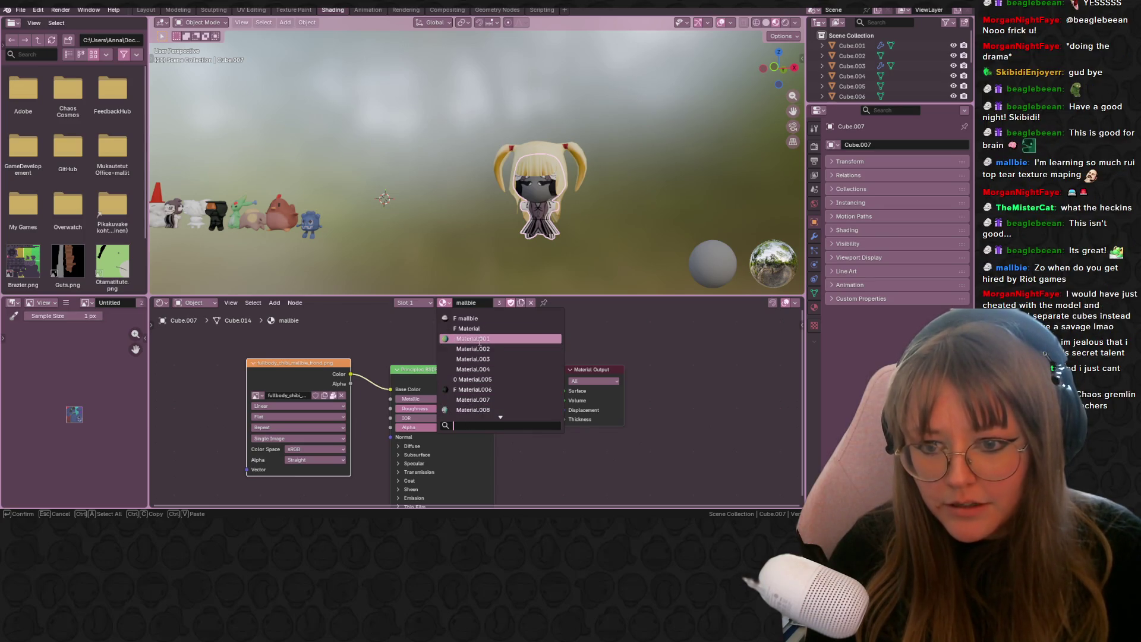
{"action": "left_click", "coordinate": [473, 409]}
{"action": "left_click", "coordinate": [443, 303]}
{"action": "left_click", "coordinate": [479, 400]}
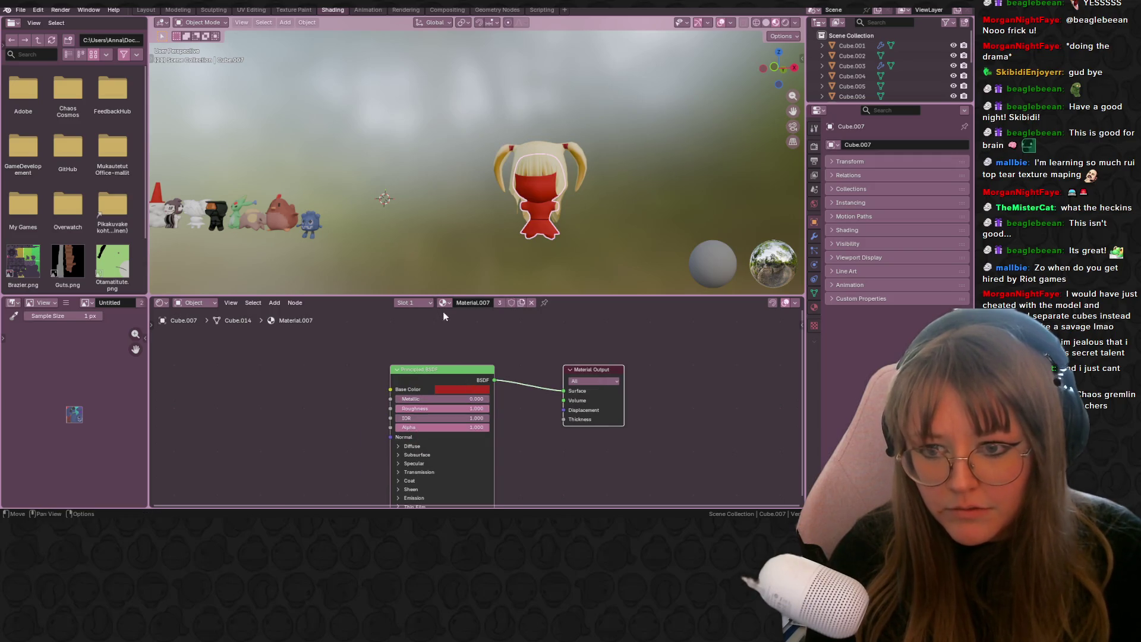
{"action": "left_click", "coordinate": [443, 302]}
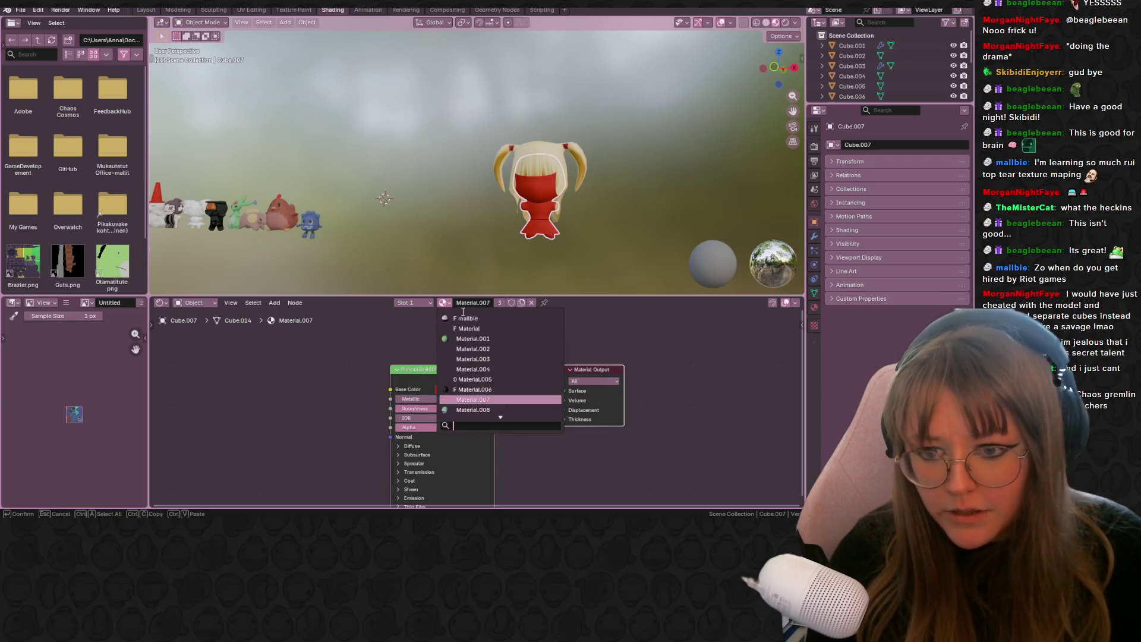
{"action": "left_click", "coordinate": [502, 389]}
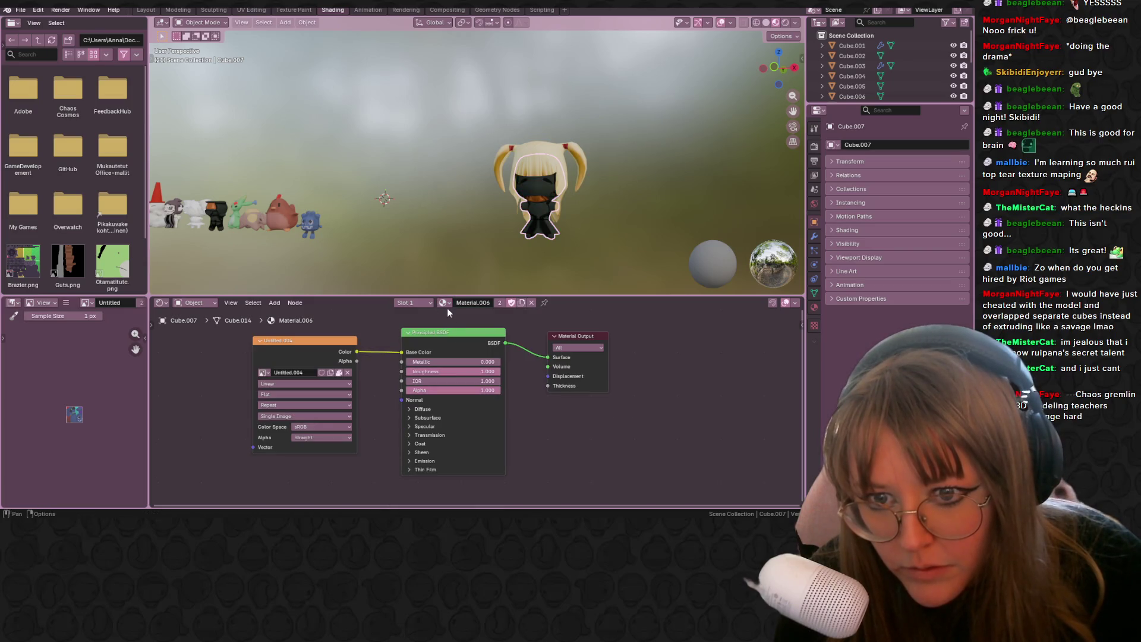
- Check the hair's material, then reselect the body and browse its material list
{"action": "left_click", "coordinate": [517, 164]}
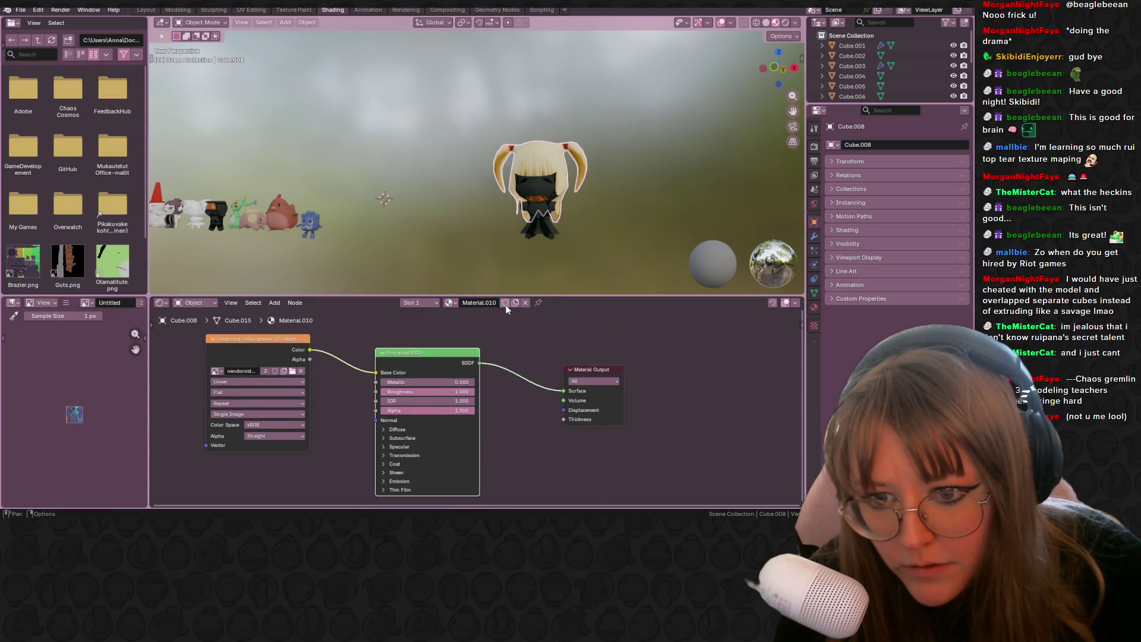
{"action": "left_click", "coordinate": [540, 193]}
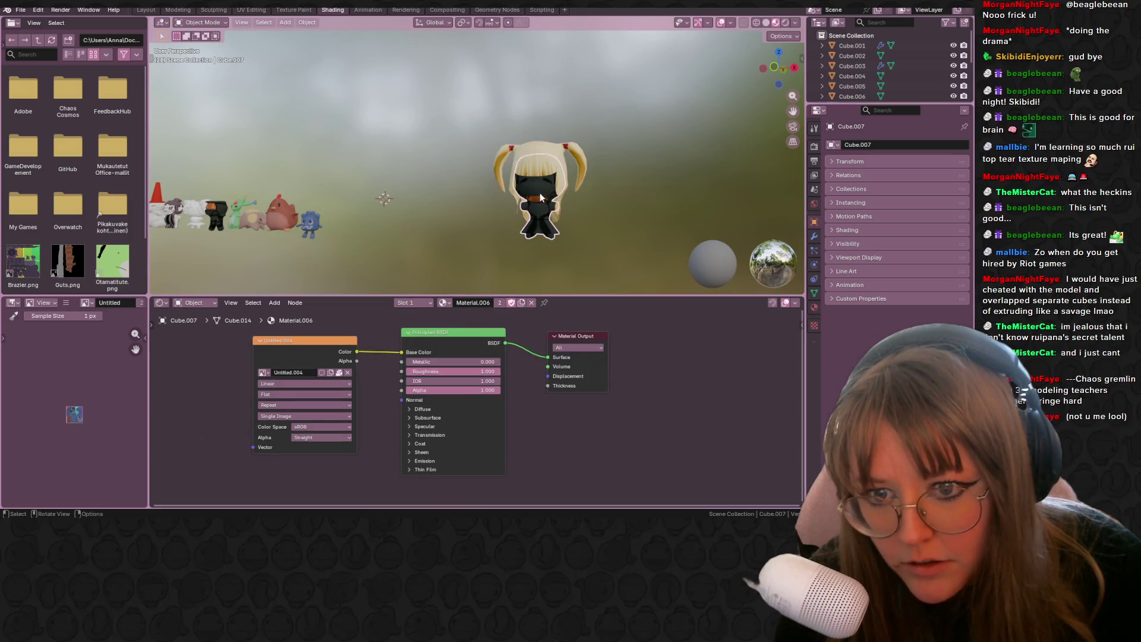
{"action": "left_click", "coordinate": [444, 302]}
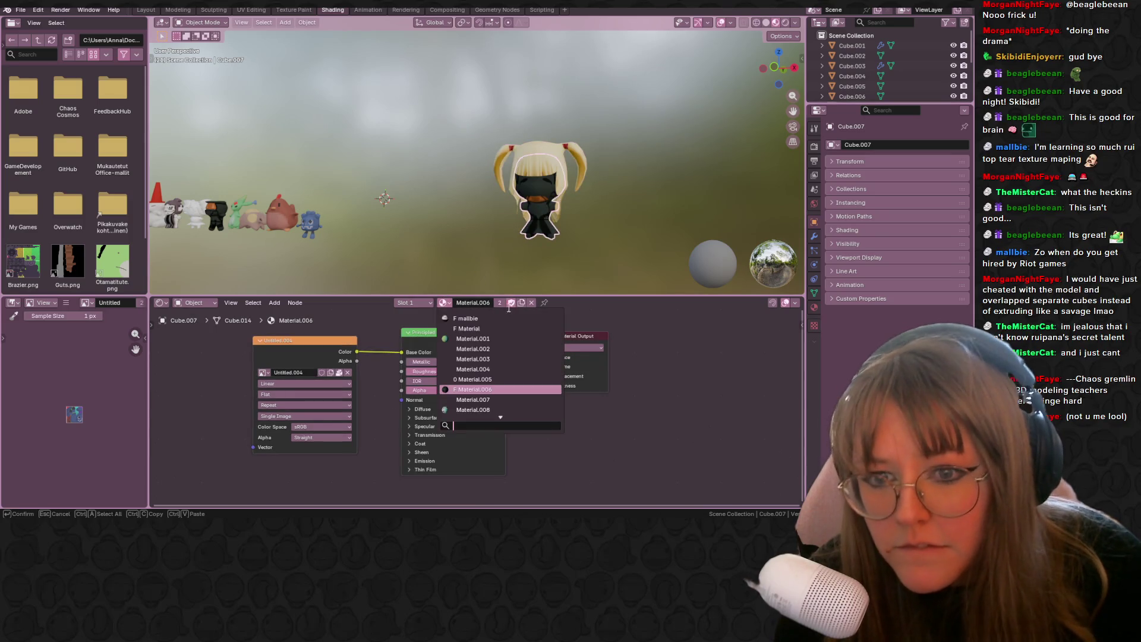
{"action": "scroll", "coordinate": [482, 404], "scroll_direction": "down", "scroll_amount": 2}
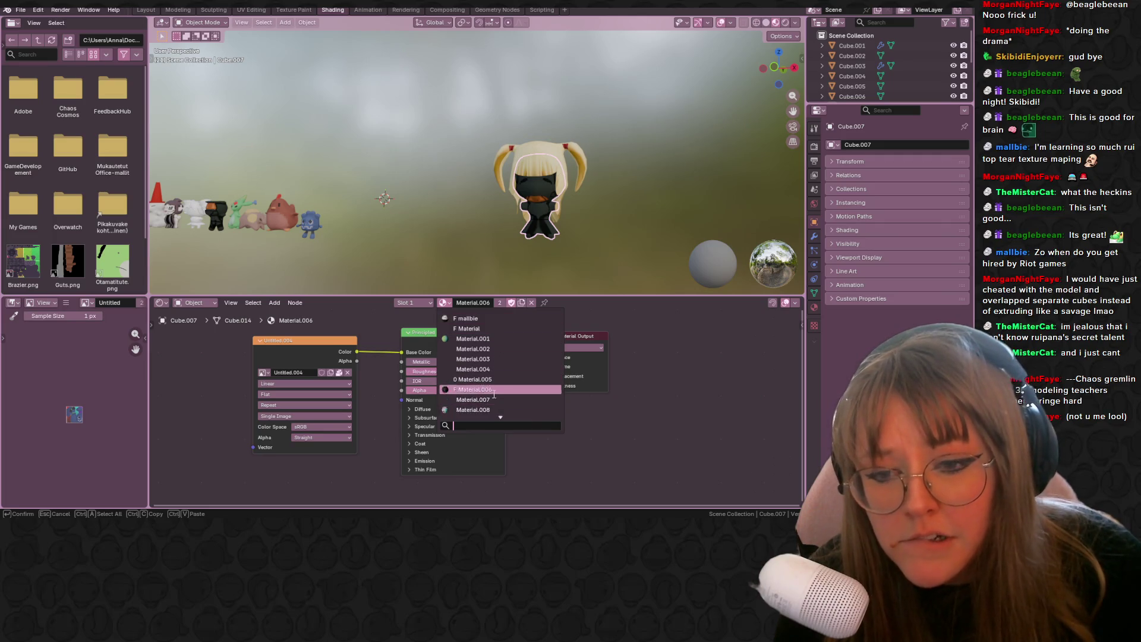